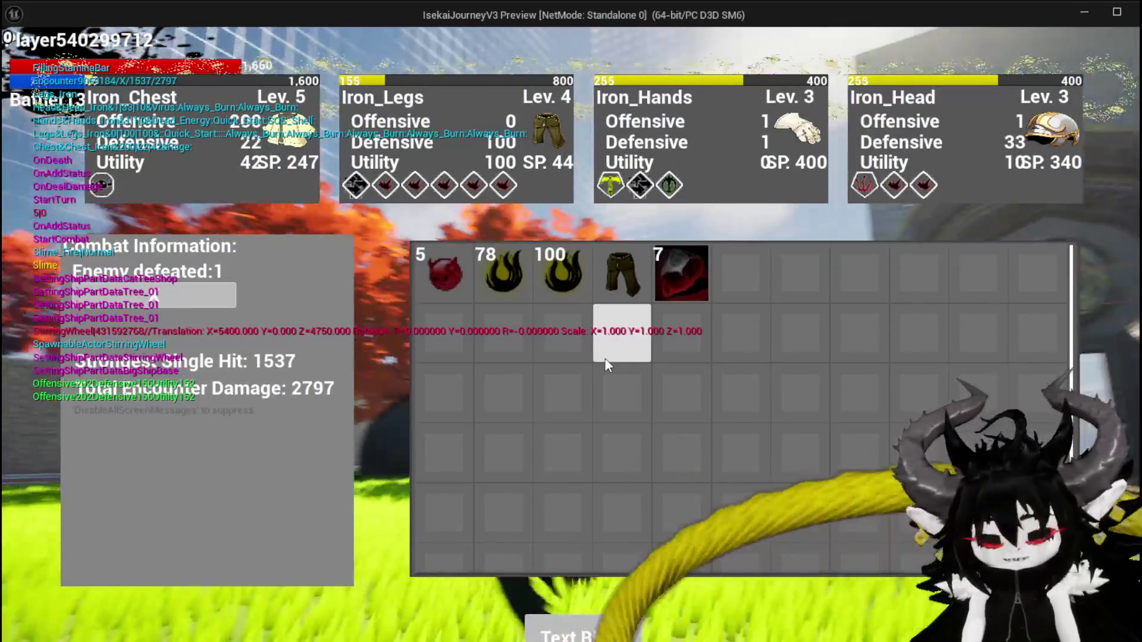
Step: Stop the play-test and bring up Object_DamageSequence's CalculateValue graph
key(Escape)
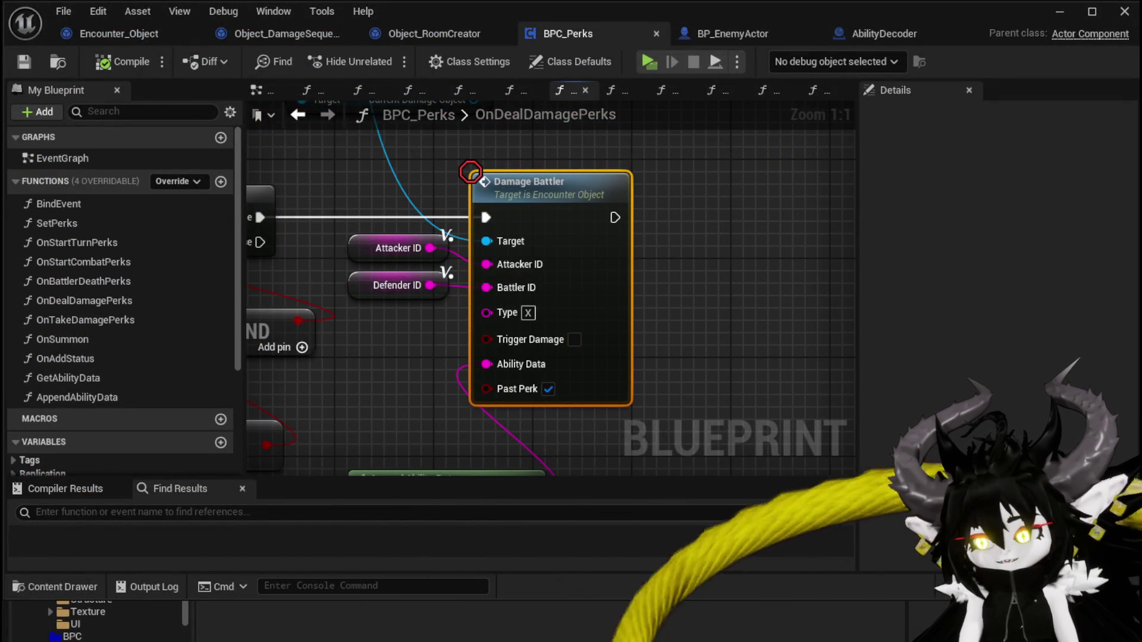
mouse_move(706, 409)
mouse_down()
mouse_move(694, 296)
mouse_move(713, 343)
mouse_up()
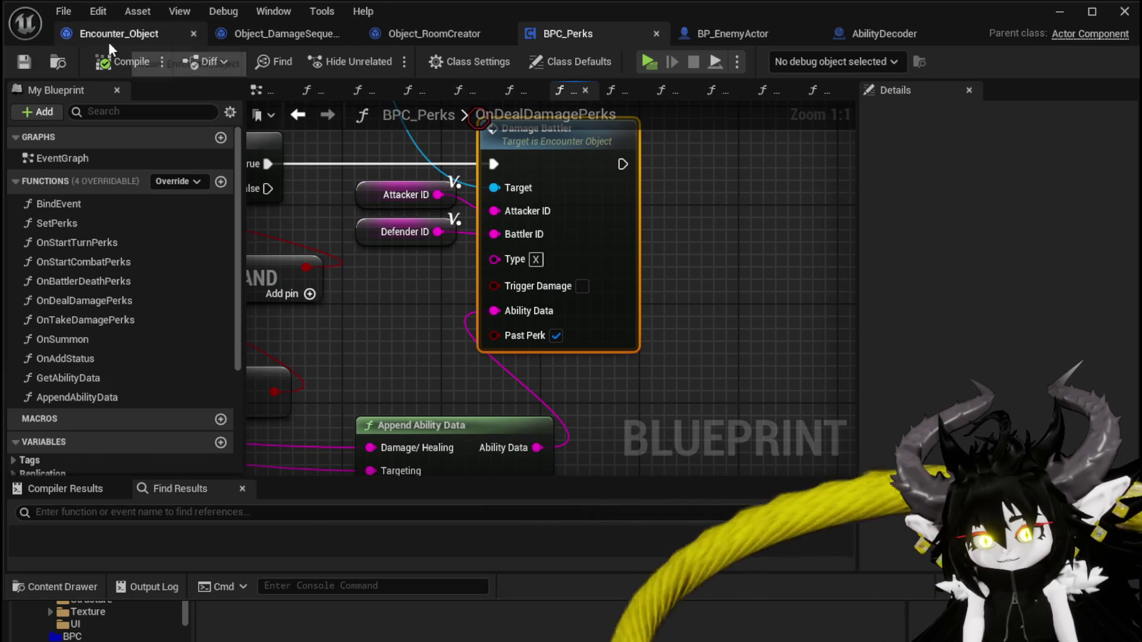
click(109, 41)
click(238, 36)
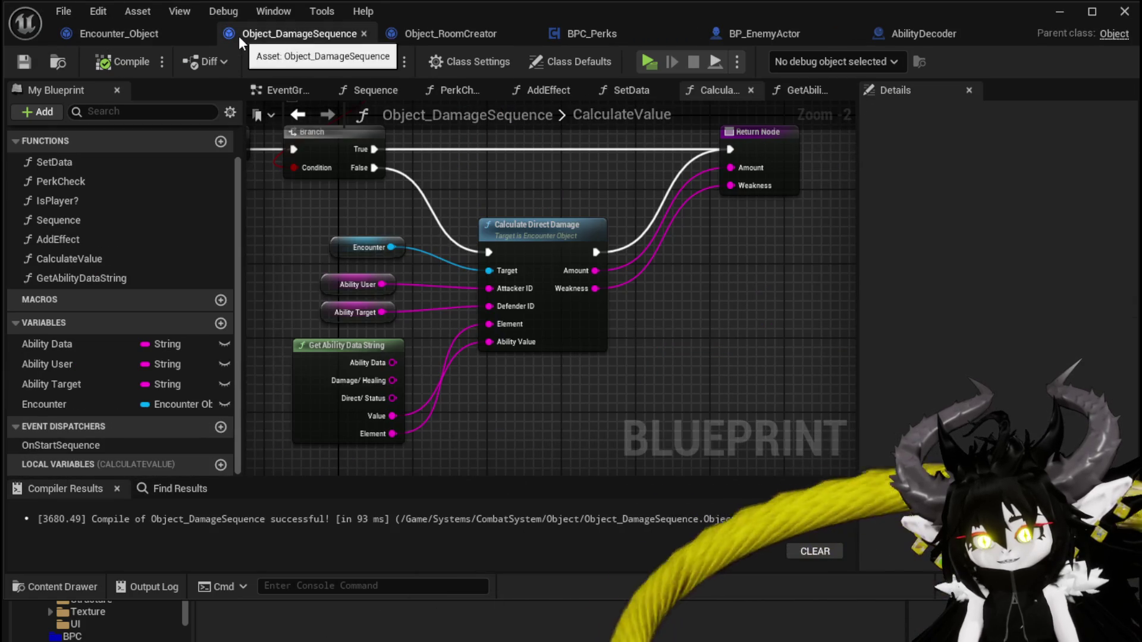
Step: Promote the Weakness output to a local variable, then delete the resulting SET node
right_click(593, 288)
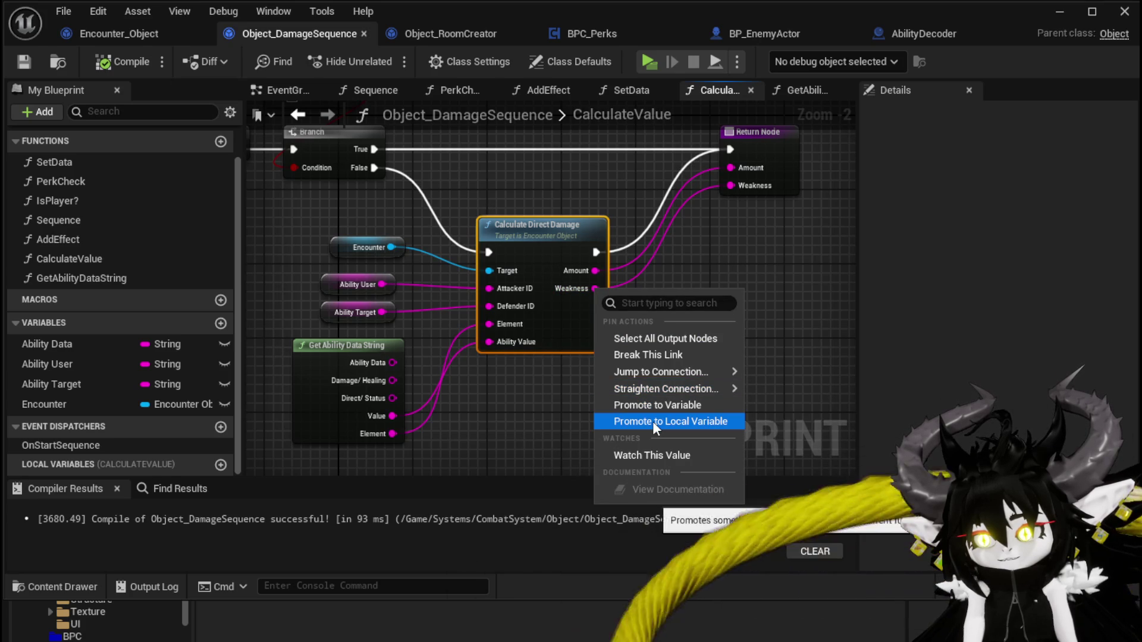
click(652, 421)
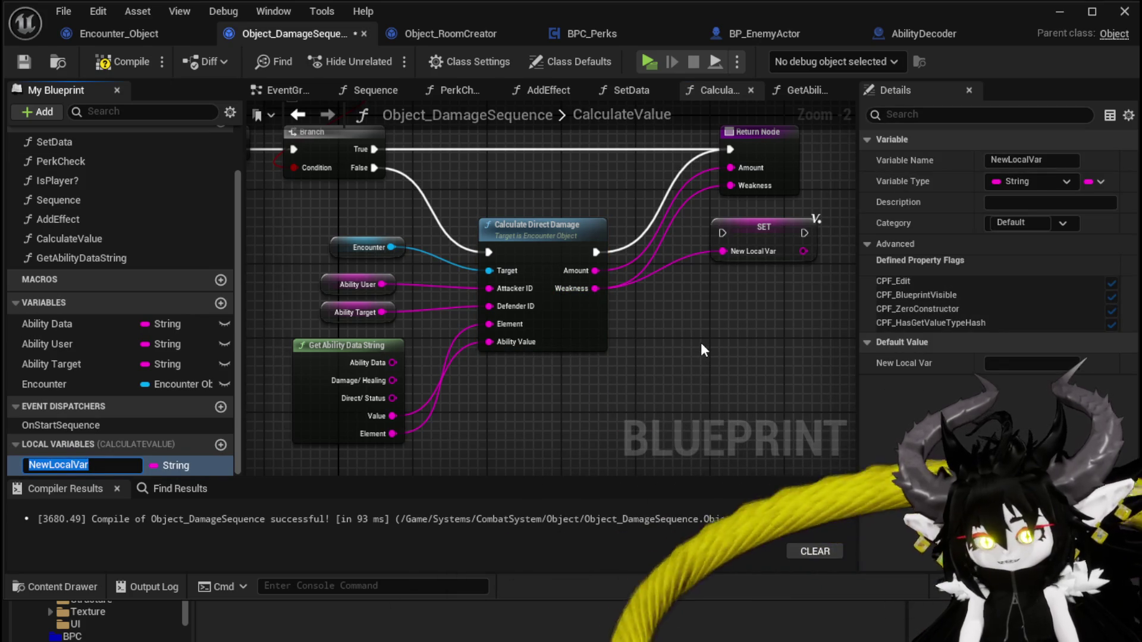
click(747, 255)
key(Delete)
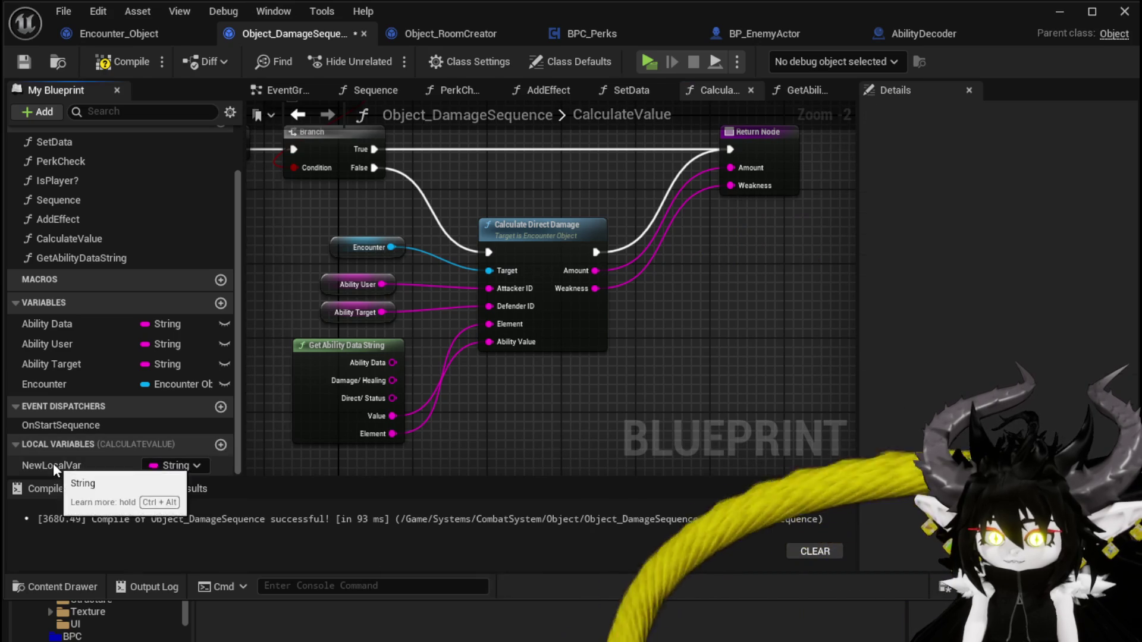
Step: Delete the NewLocalVar local variable and recompile Object_DamageSequence
right_click(52, 464)
click(66, 498)
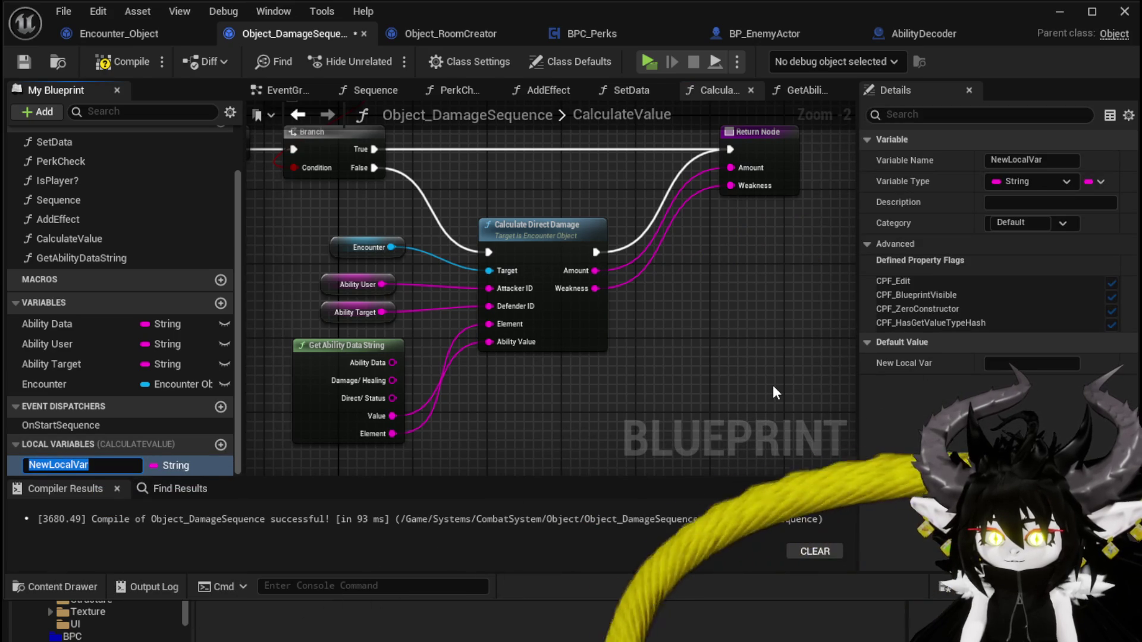
key(Return)
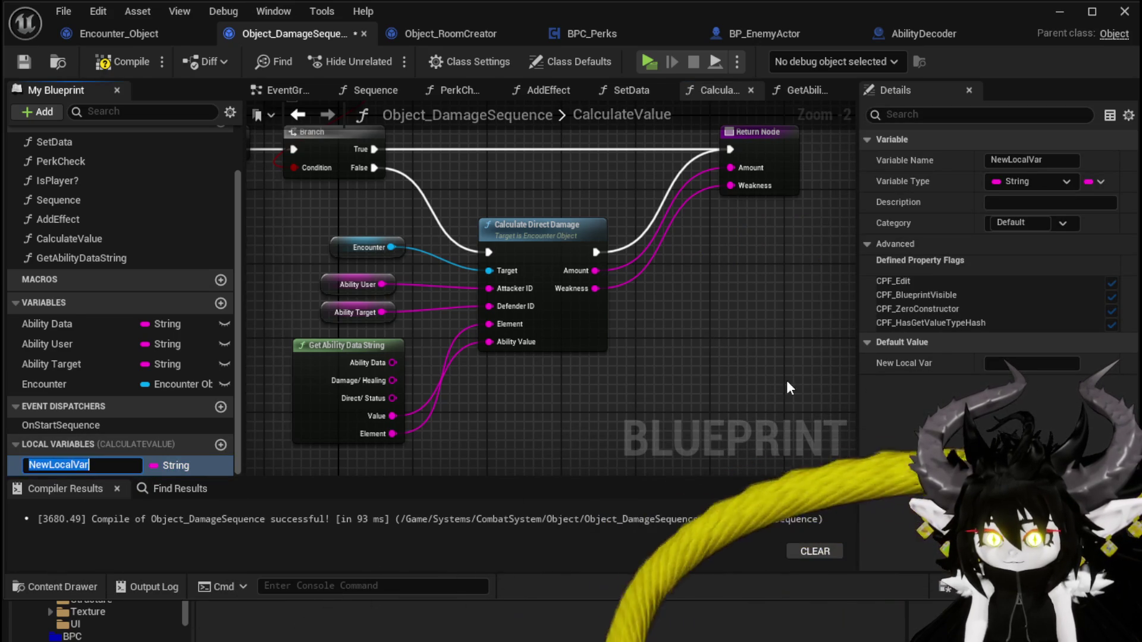
click(15, 472)
click(25, 471)
key(Delete)
click(132, 62)
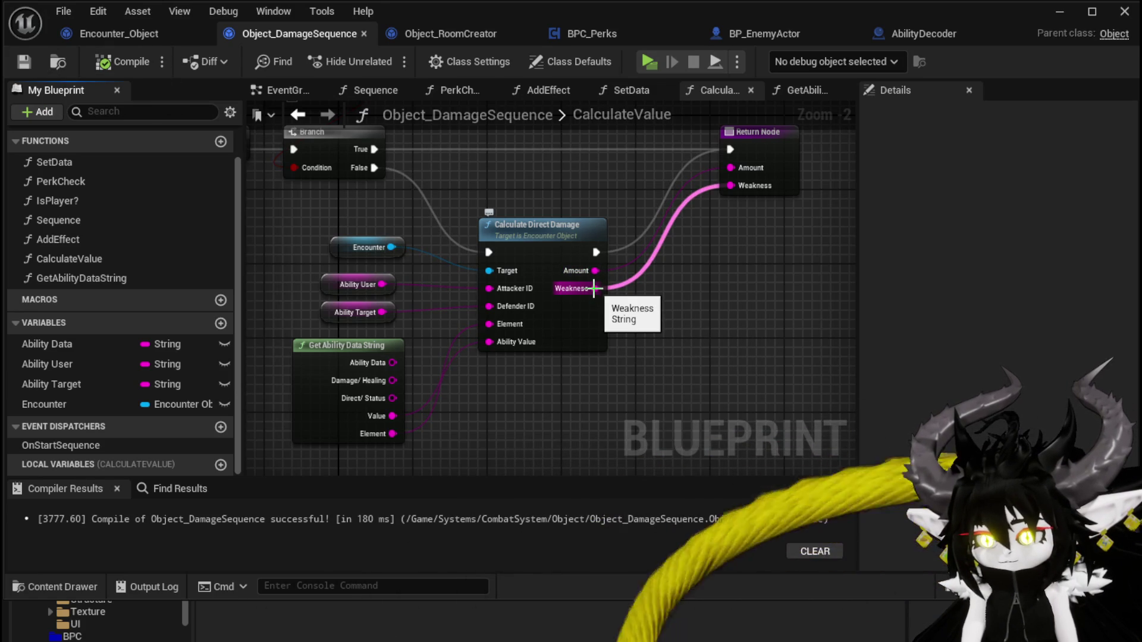
drag(668, 314, 659, 350)
Step: Promote the Amount output to a local variable named TempAmount
right_click(587, 309)
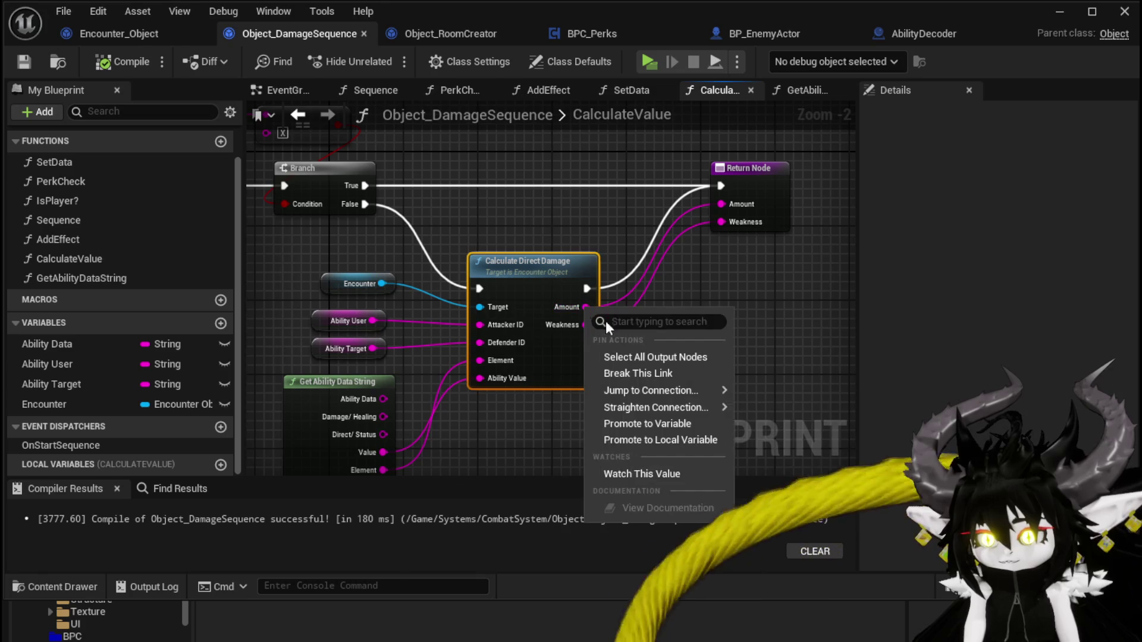
click(657, 440)
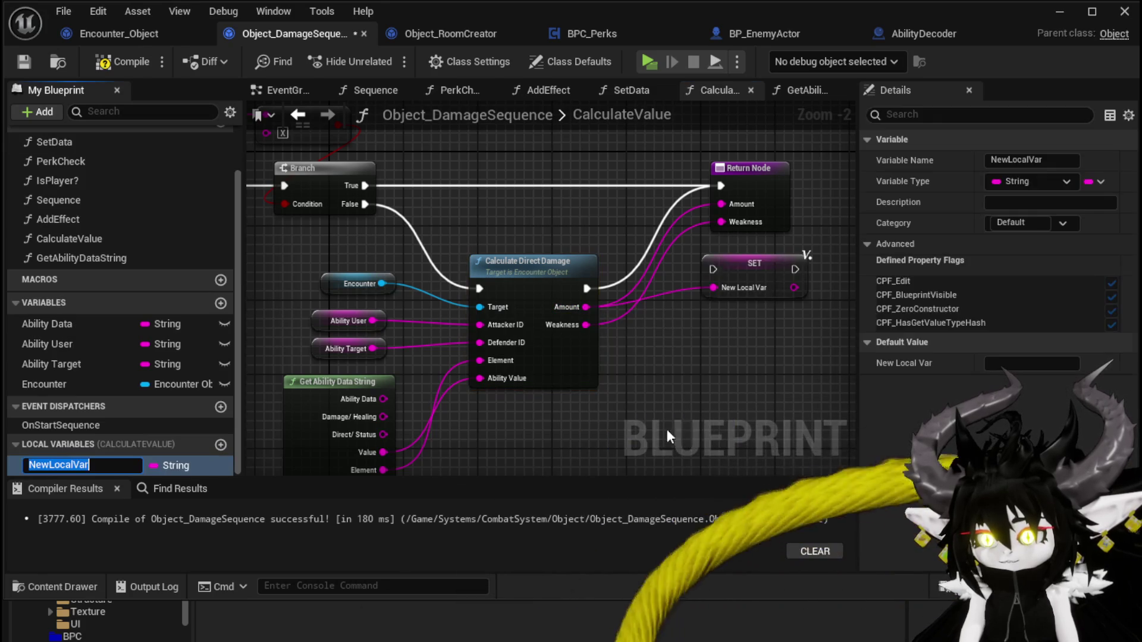
text(Te)
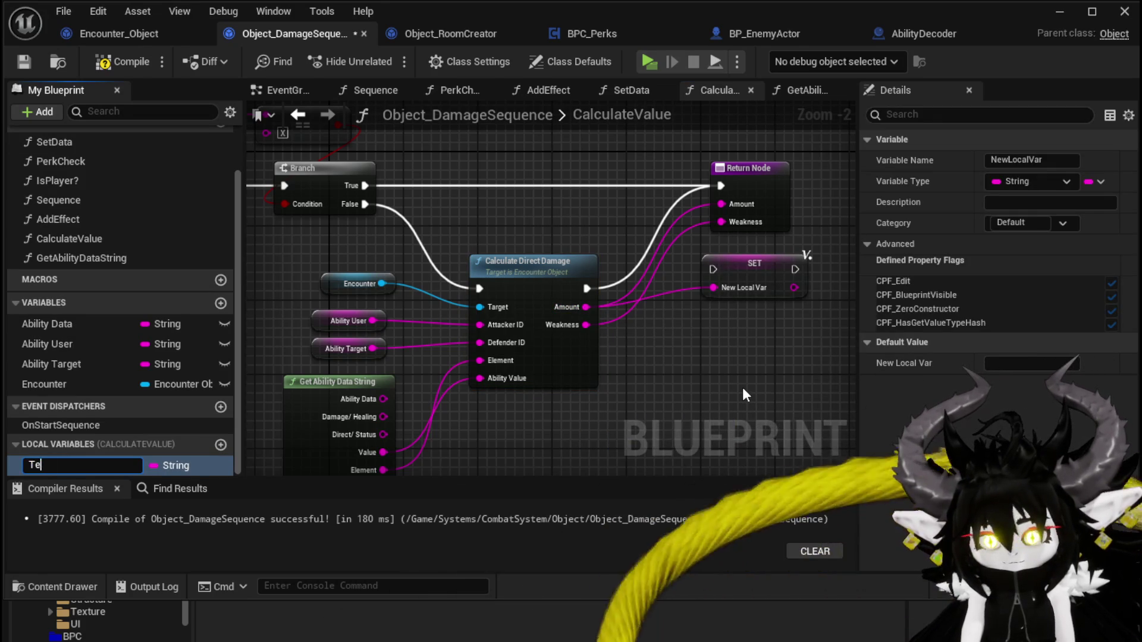
text(mpAmount)
key(Return)
Step: Place the TempAmount SET between Calculate Direct Damage and the Return Node
drag(793, 270, 628, 288)
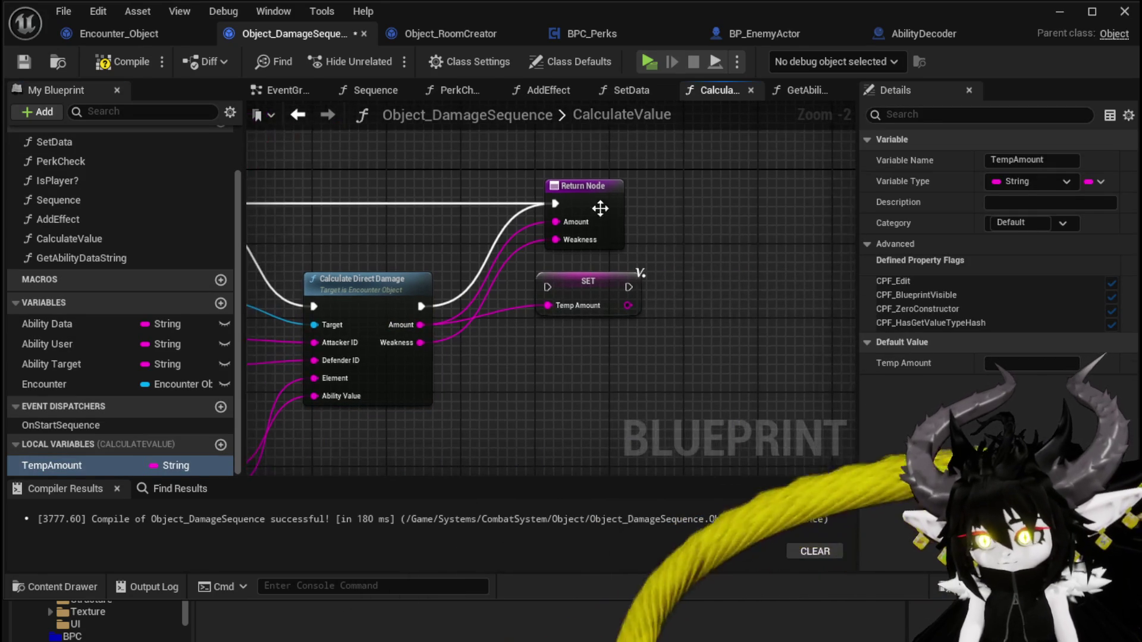
drag(583, 189, 702, 189)
drag(600, 273, 500, 277)
drag(421, 306, 519, 268)
drag(602, 271, 648, 233)
mouse_move(574, 251)
mouse_down()
mouse_move(582, 260)
mouse_move(676, 204)
mouse_up()
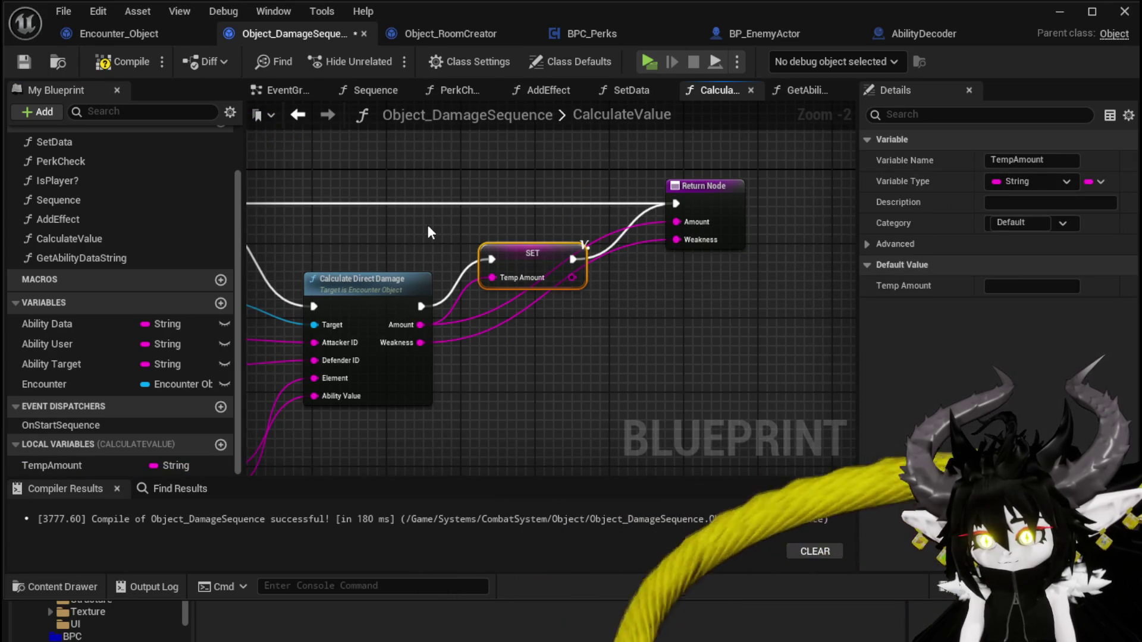
Step: Add a second TempAmount SET on the Branch True path, fed by Get Ability Data String's Value
key(ctrl+v)
drag(298, 216, 479, 189)
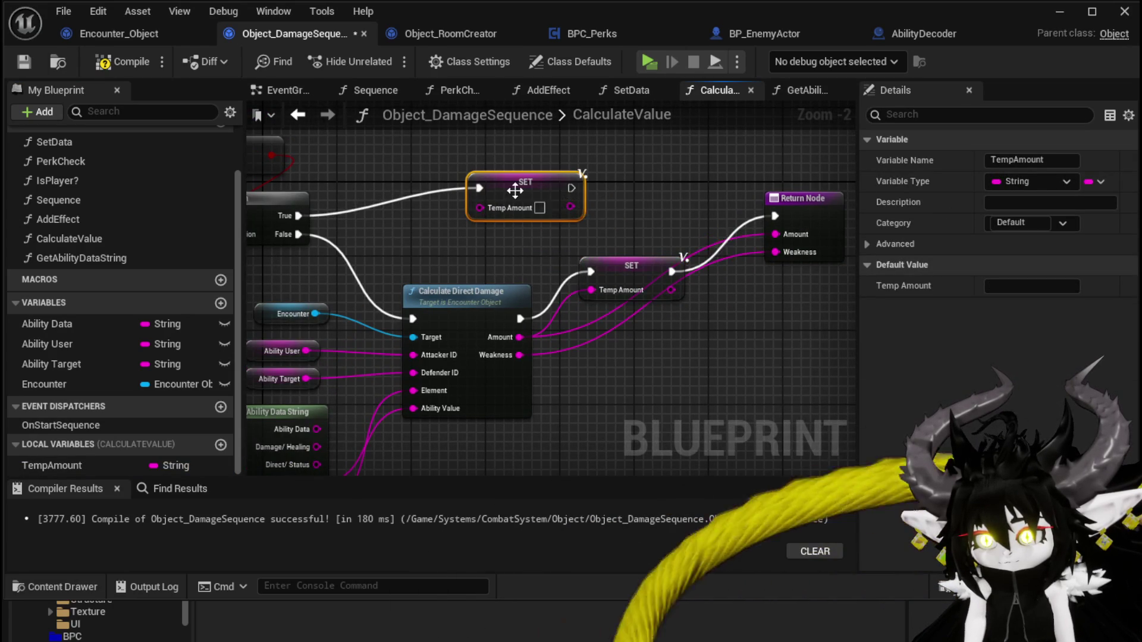
drag(572, 188, 774, 216)
mouse_move(443, 327)
mouse_down()
mouse_move(575, 307)
mouse_move(450, 298)
mouse_move(533, 261)
mouse_up()
mouse_move(408, 418)
mouse_down()
mouse_move(590, 134)
mouse_move(516, 251)
mouse_move(562, 320)
mouse_move(570, 299)
mouse_move(552, 308)
mouse_up()
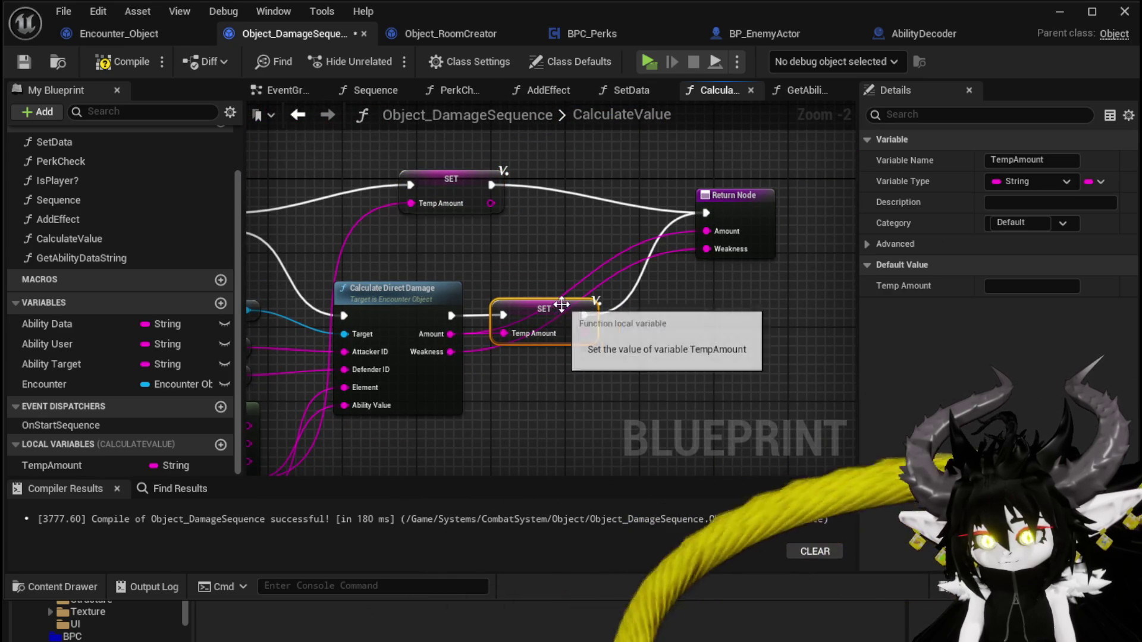
Step: Feed a TempAmount getter into the Return Node's Amount and tidy the nodes
mouse_move(52, 465)
mouse_down()
mouse_move(590, 202)
mouse_move(560, 241)
mouse_move(690, 231)
mouse_up()
click(602, 253)
drag(556, 217, 713, 167)
drag(435, 178, 445, 206)
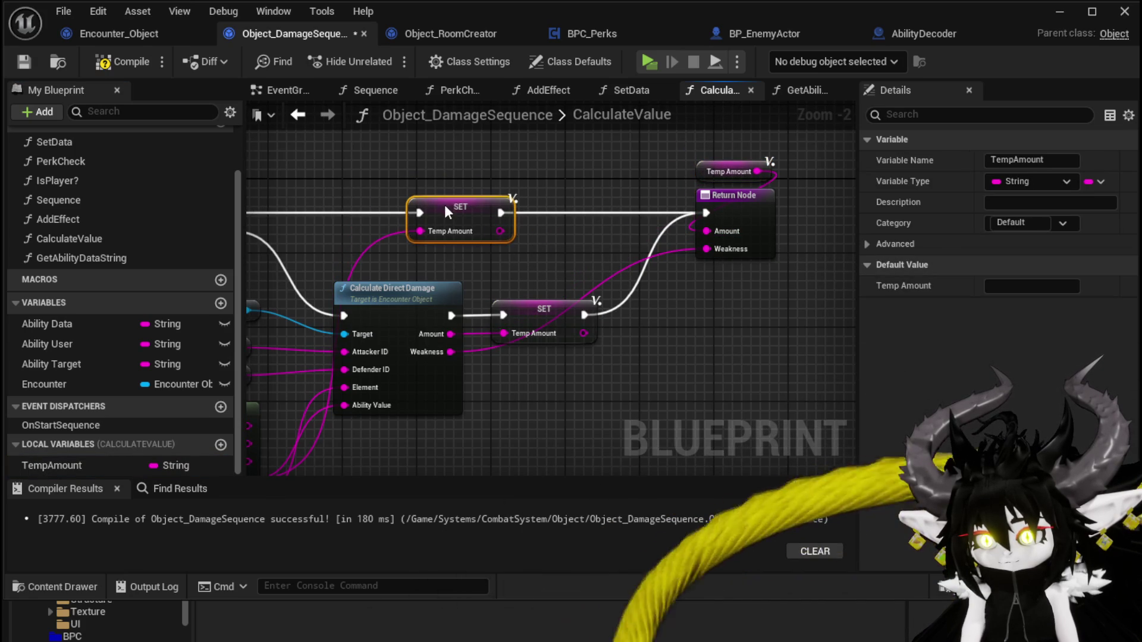
drag(532, 278, 696, 238)
scroll(696, 237, down, 1)
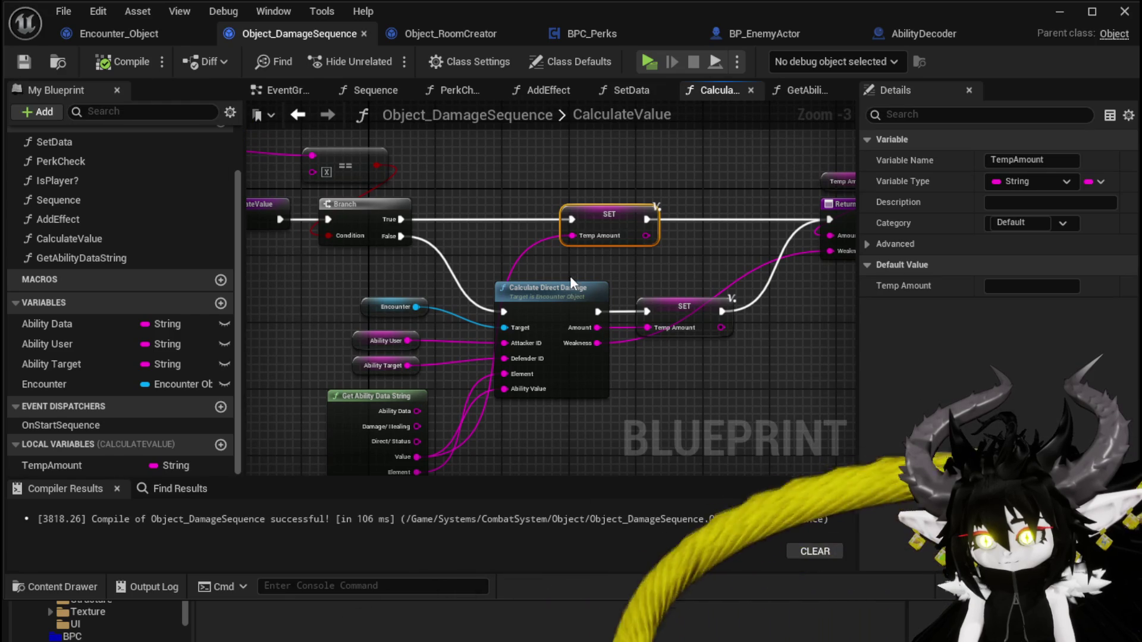
Step: Move the Ability User getter above the == node
scroll(524, 244, down, 2)
mouse_move(291, 148)
mouse_down()
mouse_move(716, 395)
mouse_move(720, 362)
mouse_up()
scroll(288, 189, up, 3)
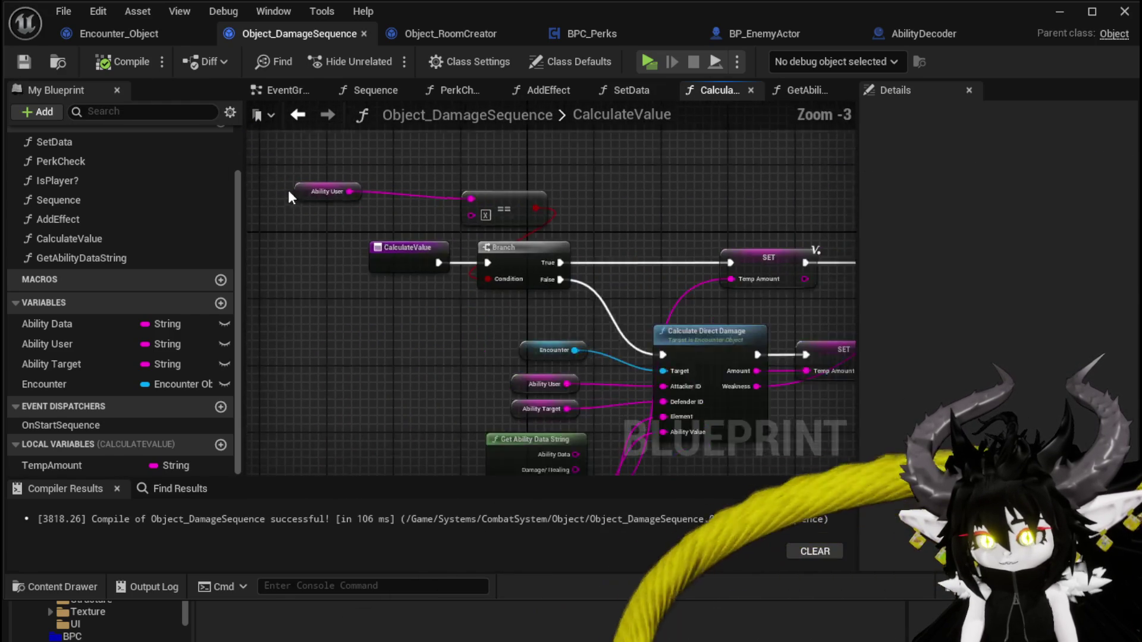
drag(322, 192, 460, 169)
click(629, 190)
mouse_move(629, 185)
mouse_down()
mouse_move(399, 176)
mouse_move(419, 172)
mouse_up()
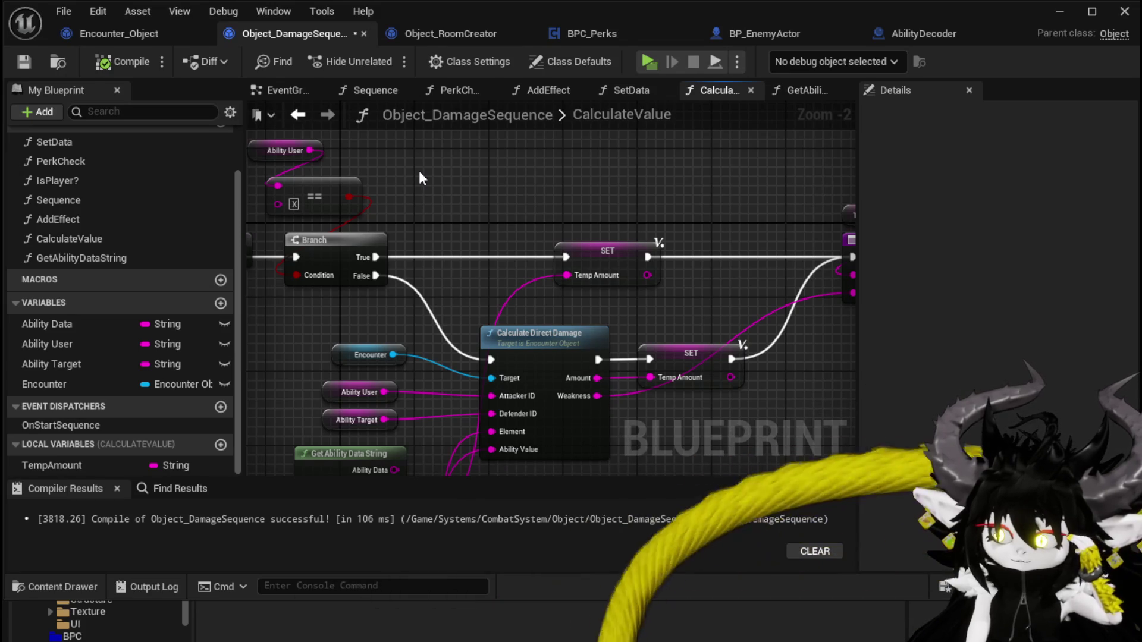
Step: Save Object_DamageSequence, view its Sequence function, then switch to the DamageBattler graph
key(ctrl+s)
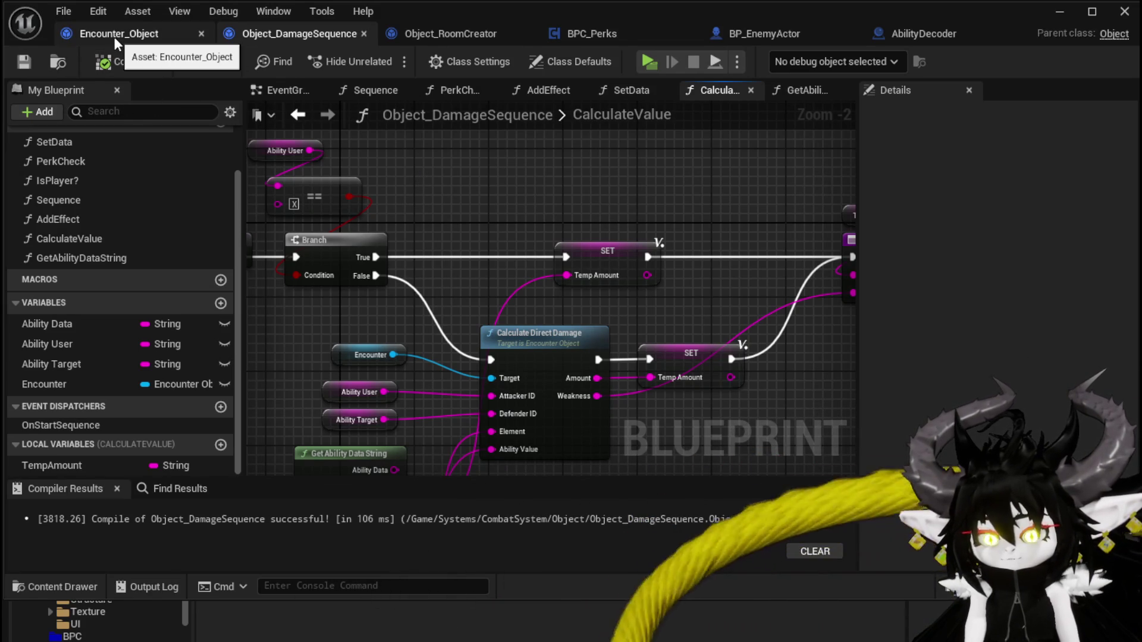
drag(601, 216, 606, 196)
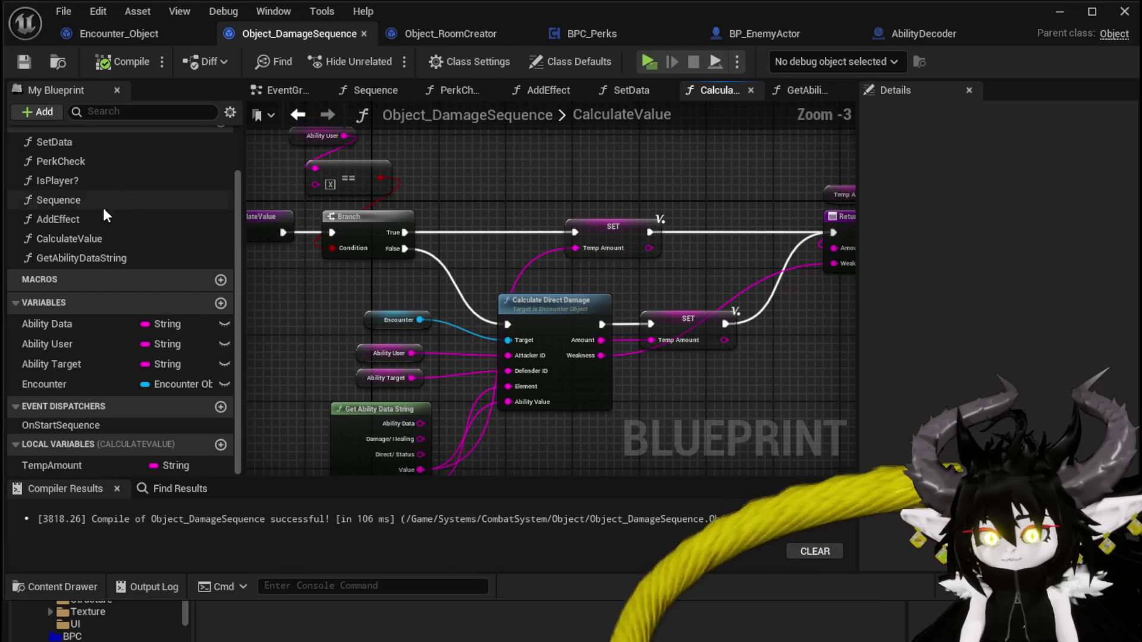
double_click(71, 200)
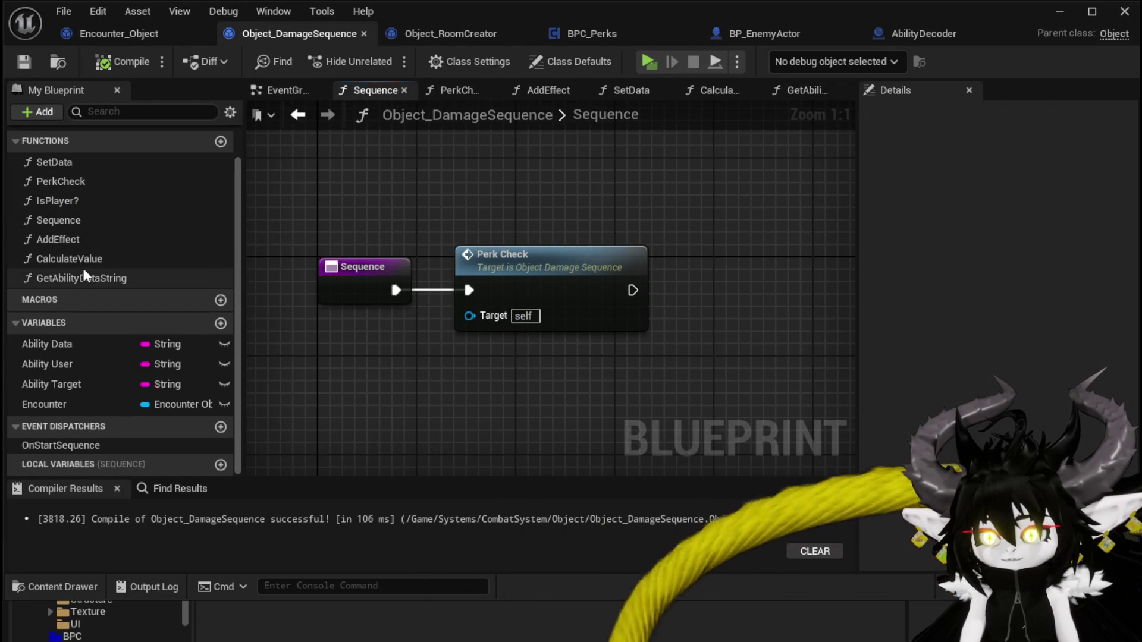
click(116, 30)
Step: Add a Calculate Value call on Current Damage Object and run Set Data into it
scroll(357, 266, down, 2)
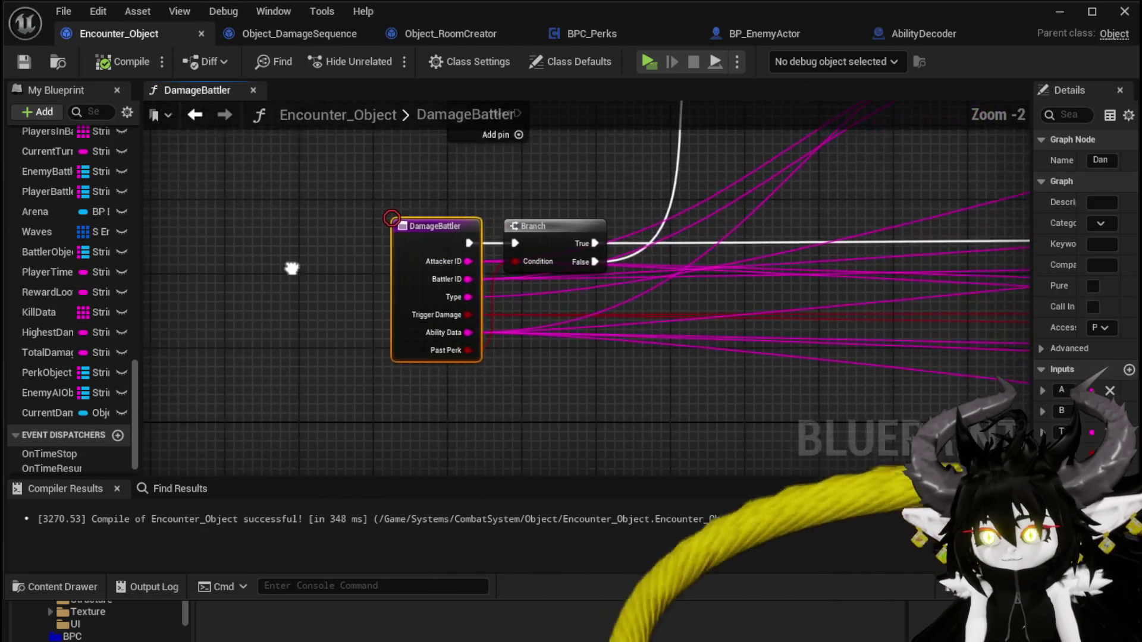
click(270, 33)
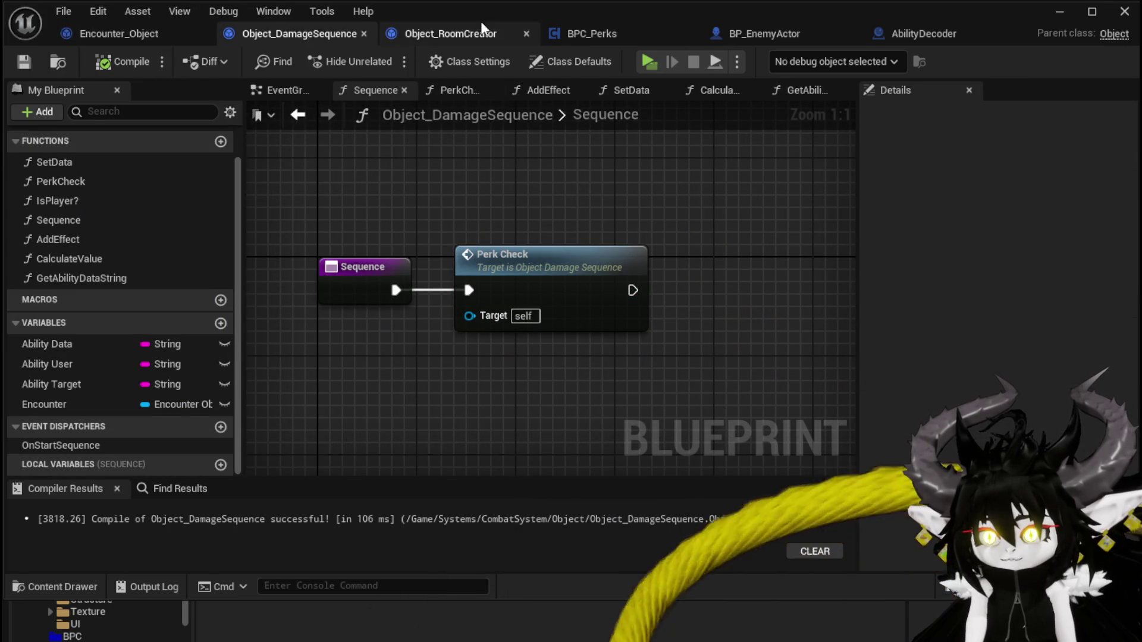
click(117, 35)
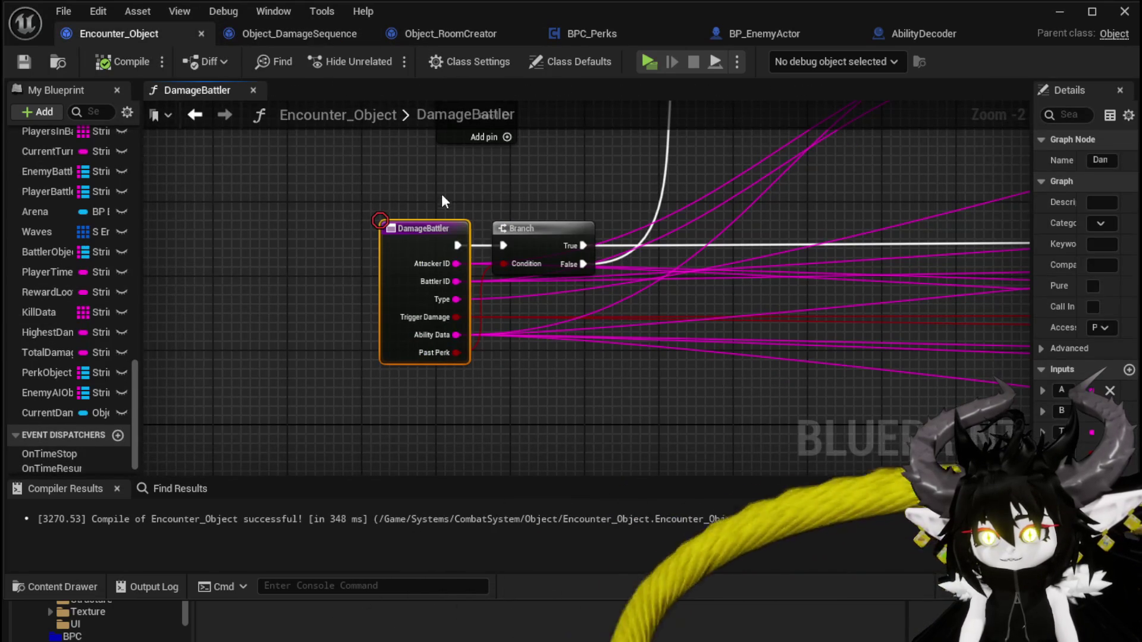
scroll(450, 174, down, 3)
scroll(563, 295, up, 2)
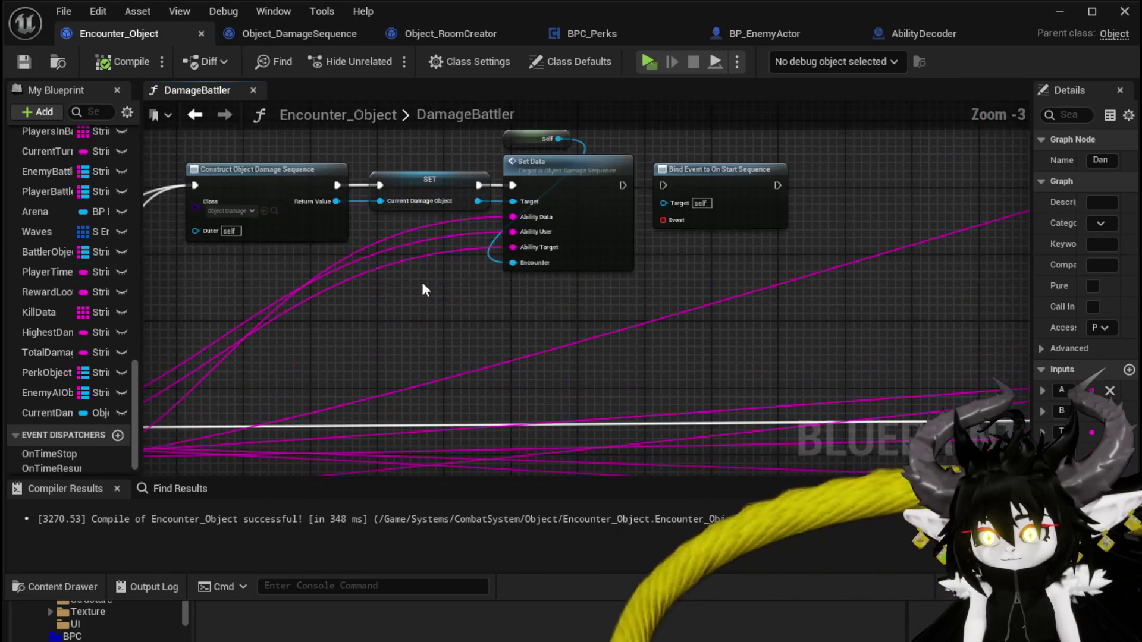
drag(636, 289, 474, 305)
mouse_move(311, 218)
mouse_down()
mouse_move(487, 273)
mouse_move(476, 301)
mouse_move(495, 288)
mouse_move(529, 311)
mouse_up()
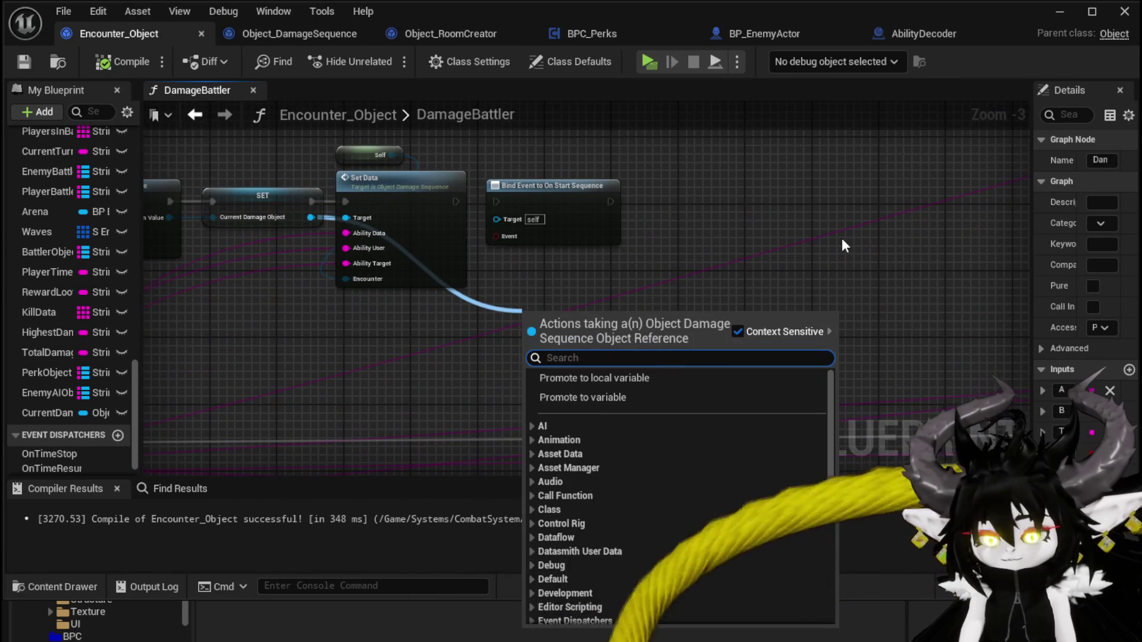
text(calc)
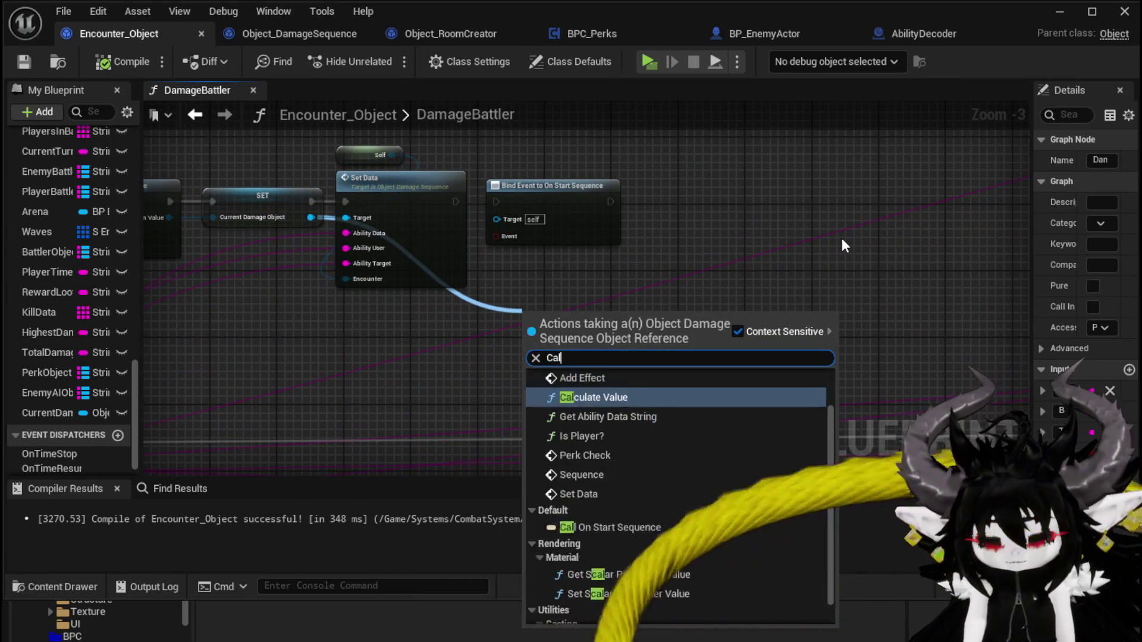
key(Return)
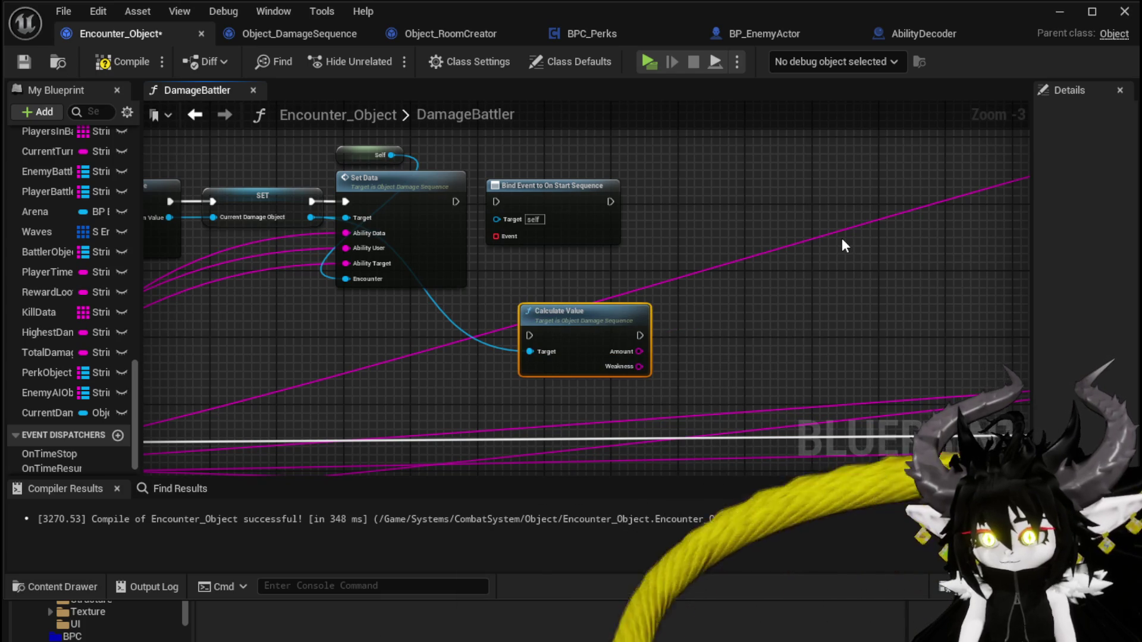
drag(553, 204, 765, 204)
drag(567, 325, 533, 192)
drag(458, 201, 641, 211)
Step: Select the Temp Calculated Damage and Temp Weakness SET nodes after Calculate Direct Damage
scroll(641, 212, down, 1)
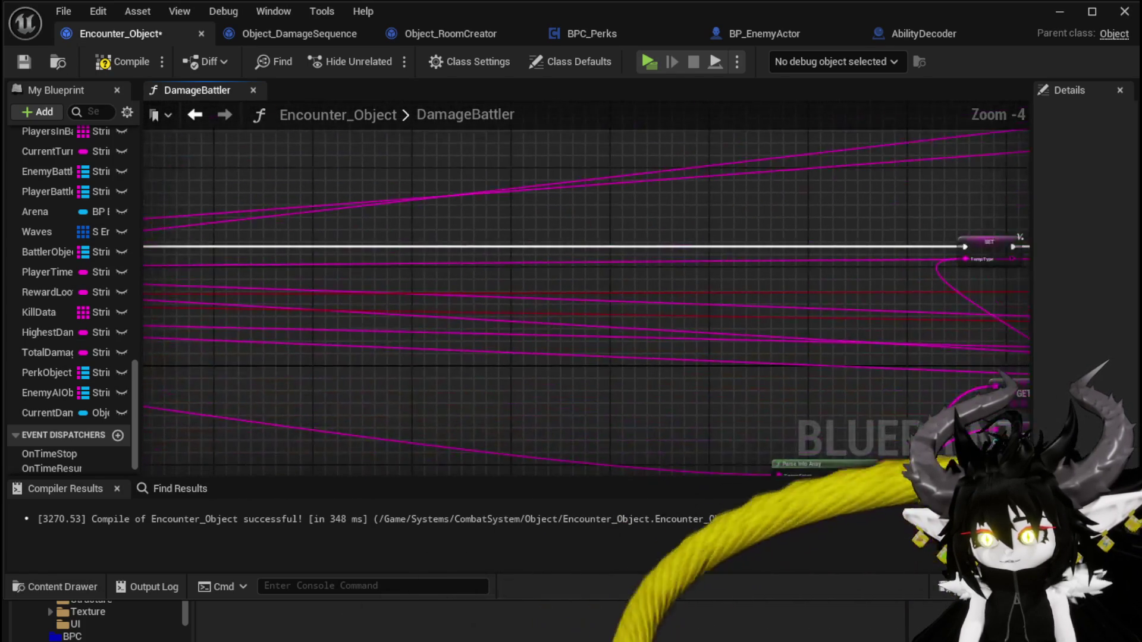
scroll(637, 302, up, 3)
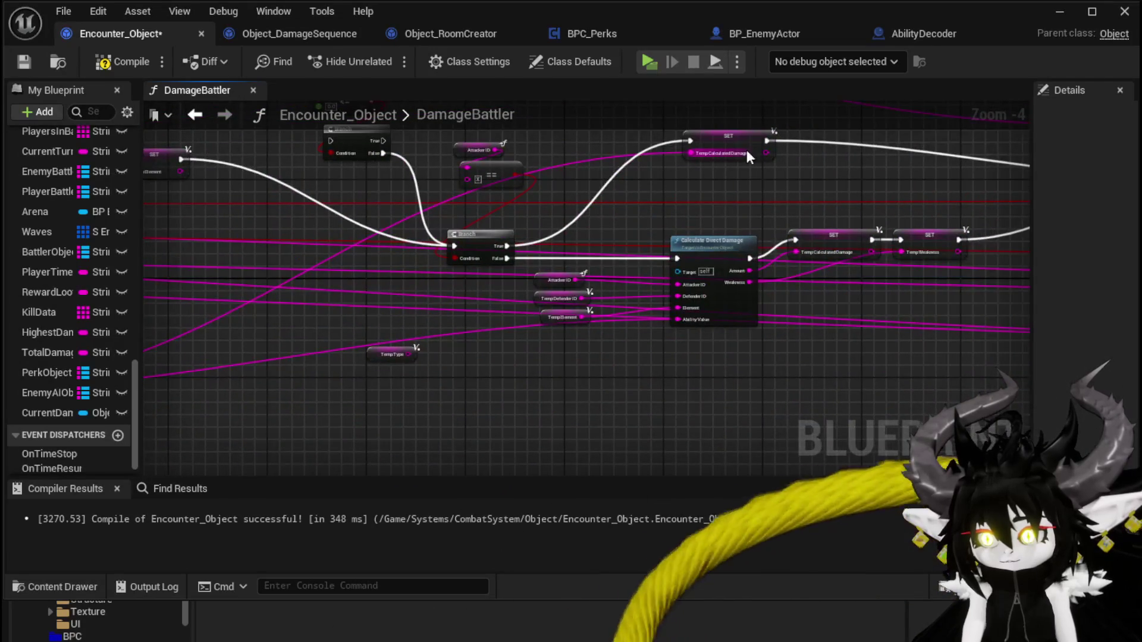
scroll(580, 273, down, 1)
drag(638, 249, 737, 357)
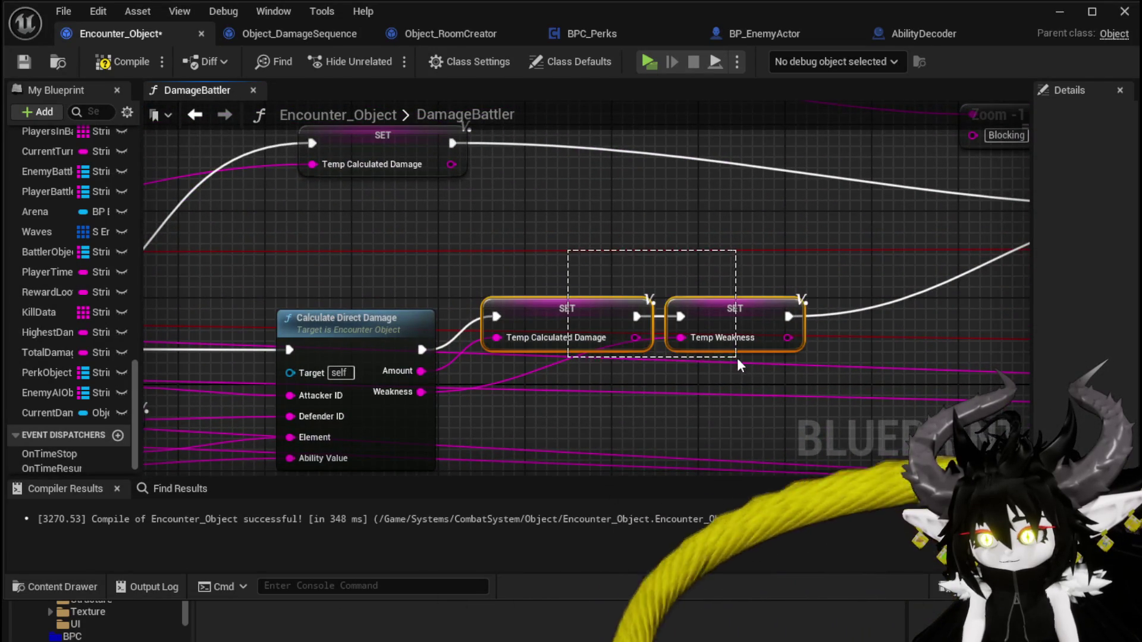
scroll(696, 255, down, 1)
scroll(590, 238, down, 2)
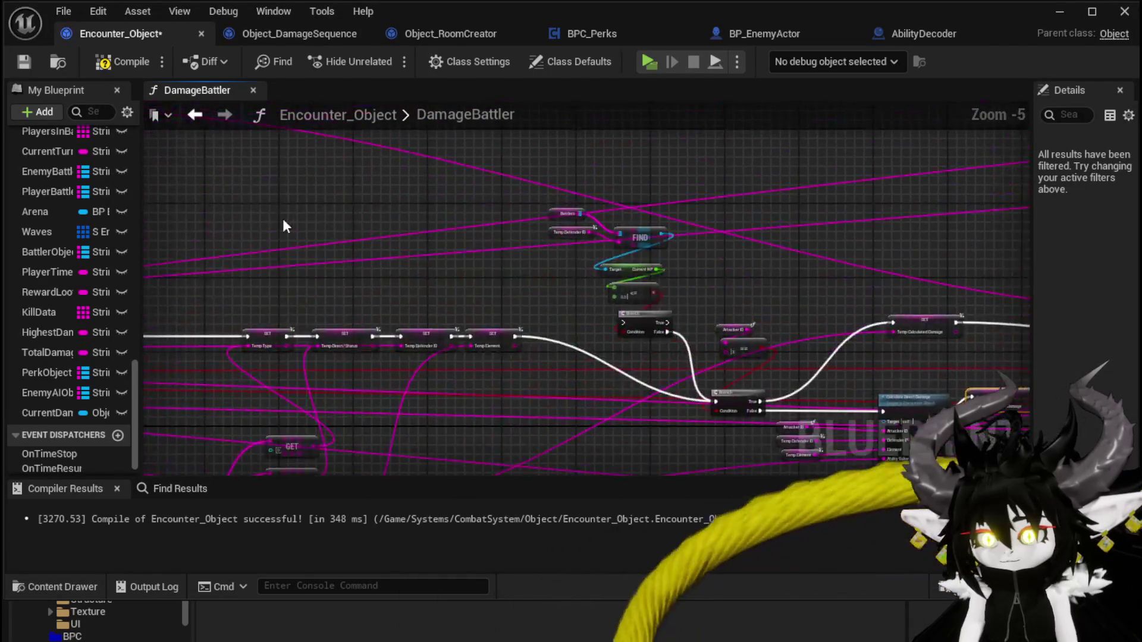
scroll(419, 228, up, 3)
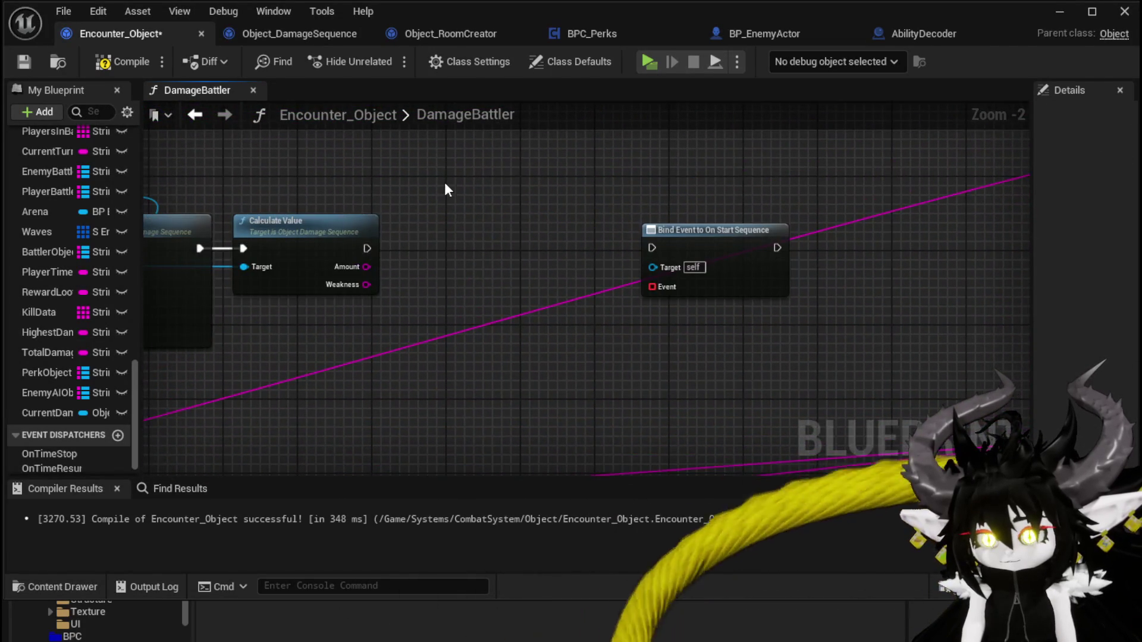
Step: Feed Calculate Value's exec, Amount and Weakness into the two Temp setters, then save
drag(363, 249, 393, 192)
mouse_move(366, 266)
mouse_down()
mouse_move(404, 220)
mouse_move(395, 210)
mouse_up()
mouse_move(366, 285)
mouse_down()
mouse_move(469, 275)
mouse_move(558, 210)
mouse_up()
drag(713, 251, 899, 251)
drag(566, 201, 598, 255)
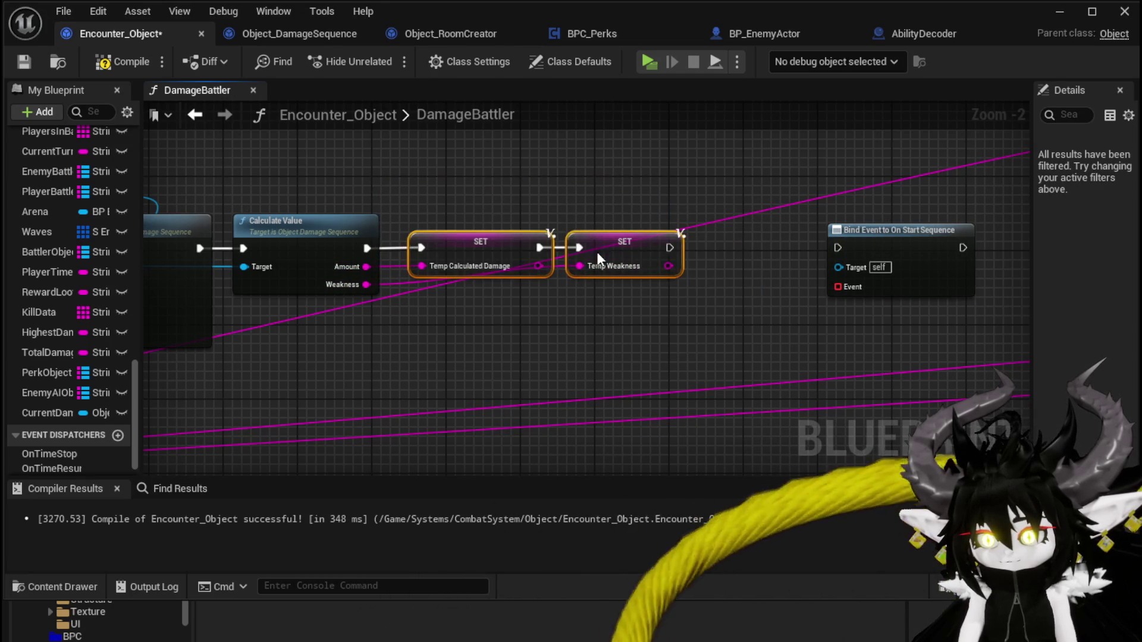
click(26, 62)
Step: Look over the next row of SET nodes in the DamageBattler graph
scroll(704, 297, down, 2)
mouse_move(447, 250)
mouse_down()
mouse_move(380, 242)
mouse_move(890, 249)
mouse_move(506, 235)
mouse_move(442, 205)
mouse_move(442, 238)
mouse_move(474, 235)
mouse_move(400, 257)
mouse_up()
scroll(307, 256, up, 2)
drag(296, 231, 672, 189)
click(765, 155)
scroll(765, 156, down, 2)
drag(765, 155, 200, 183)
Step: Wire the SET node's execution into the Branch, then compile and save Encounter_Object
drag(432, 162, 95, 184)
mouse_move(738, 304)
mouse_down()
mouse_move(435, 247)
mouse_move(434, 336)
mouse_move(392, 408)
mouse_up()
mouse_move(513, 331)
mouse_down()
mouse_move(548, 341)
mouse_move(262, 329)
mouse_move(326, 329)
mouse_move(414, 302)
mouse_move(414, 335)
mouse_move(602, 322)
mouse_up()
mouse_move(331, 267)
mouse_down()
mouse_move(1007, 318)
mouse_move(855, 280)
mouse_move(905, 287)
mouse_up()
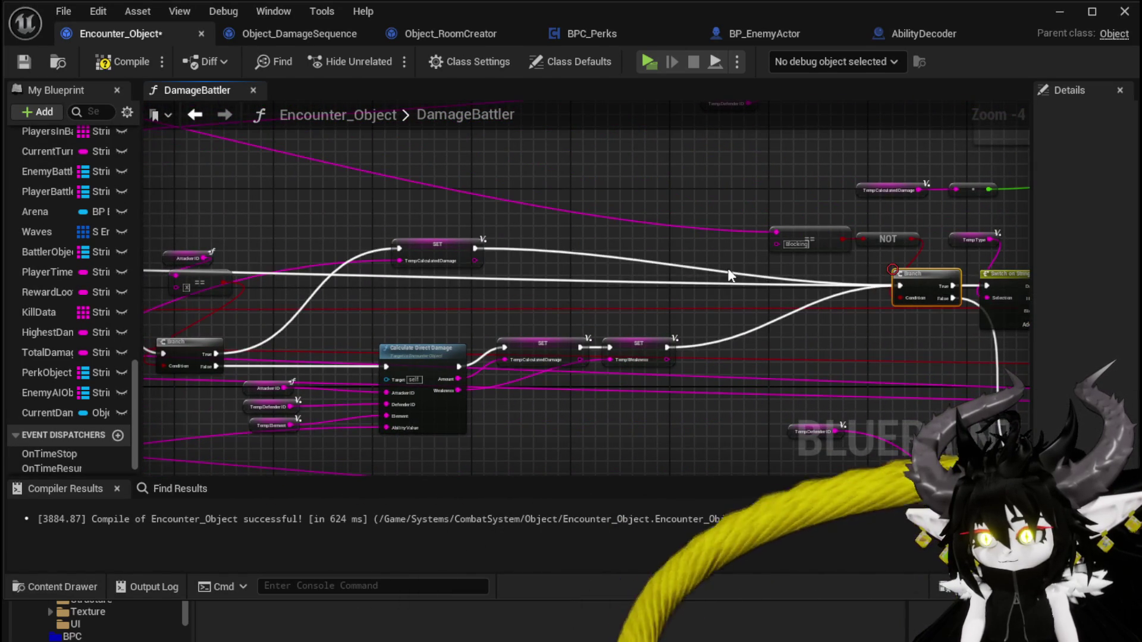
drag(397, 204, 740, 195)
click(104, 63)
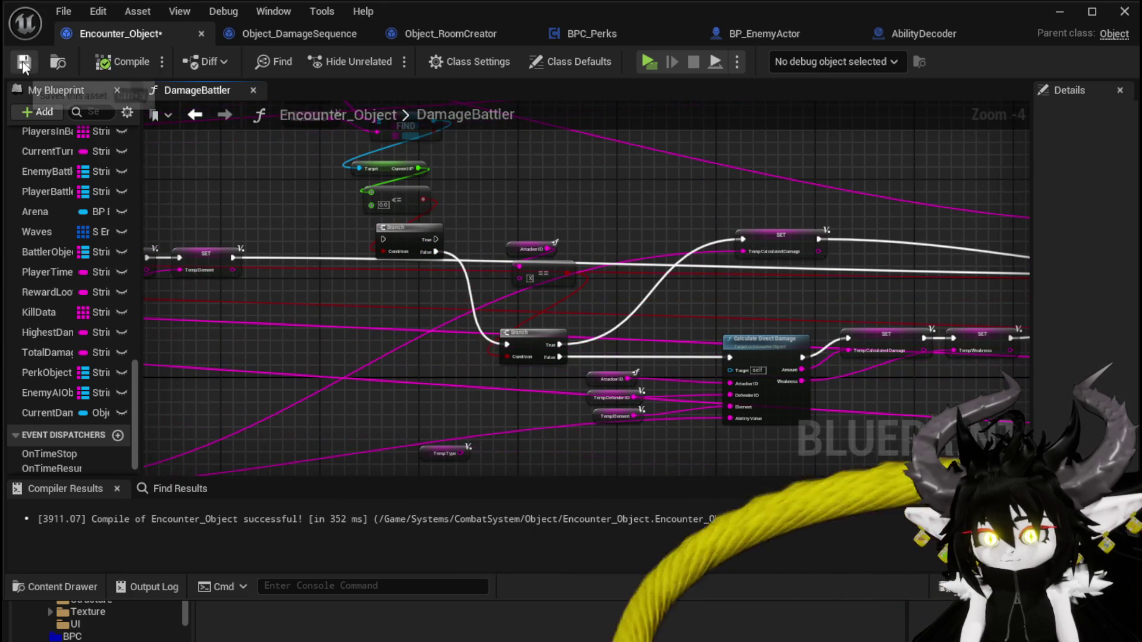
click(22, 62)
Step: Play-test a battle against Slime_Fire, playing the SummonSpawn card before stopping
click(1073, 12)
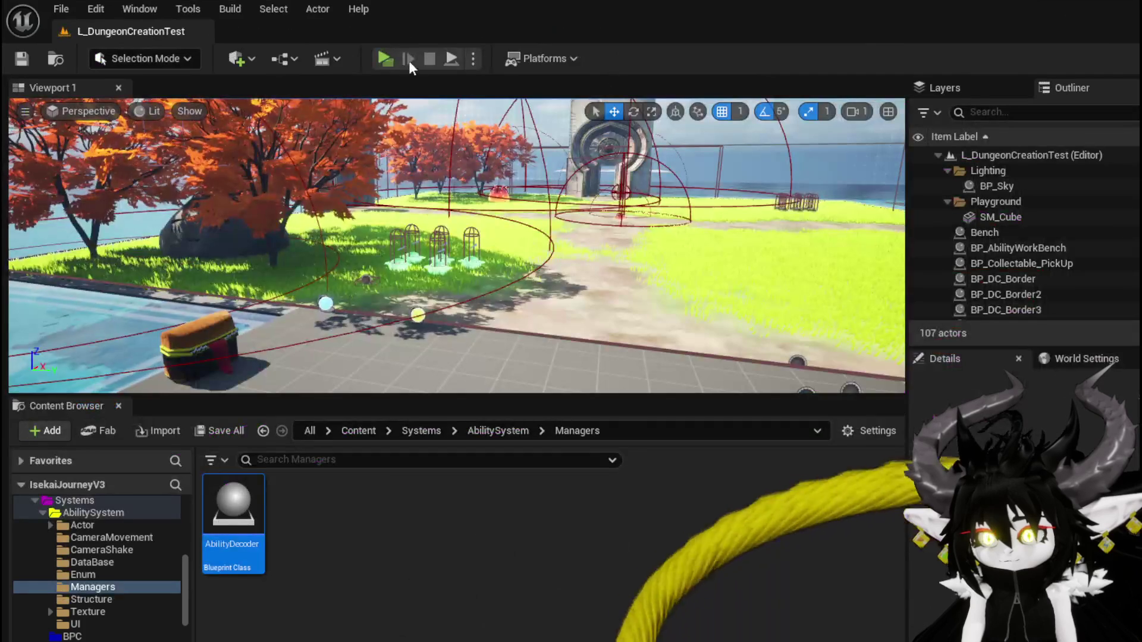
click(387, 52)
key(w)
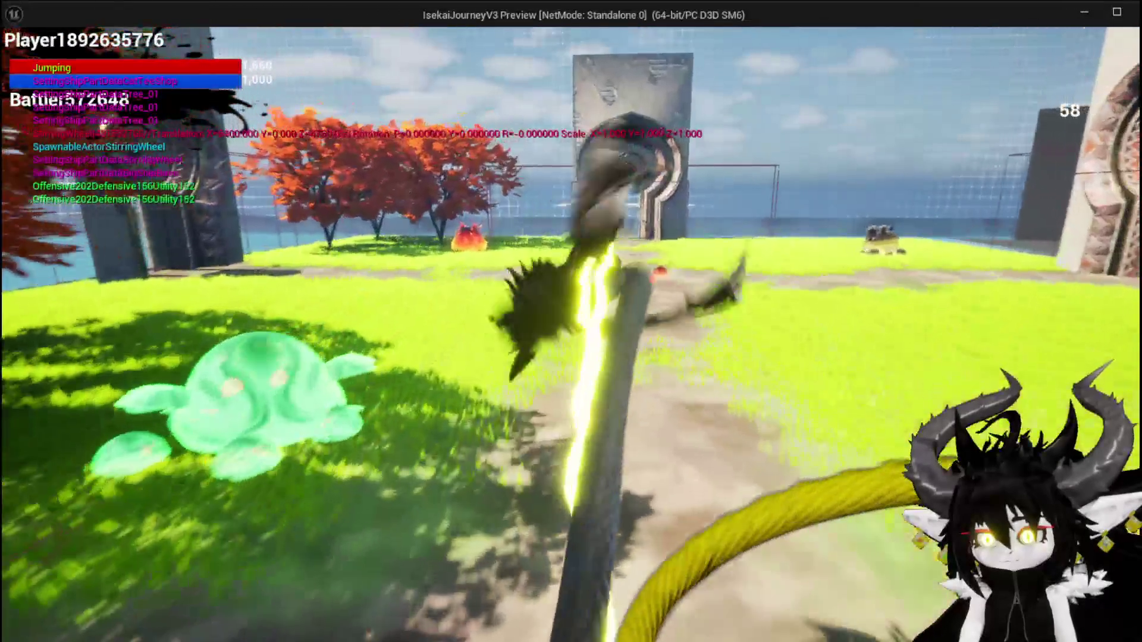
key(space)
key(w)
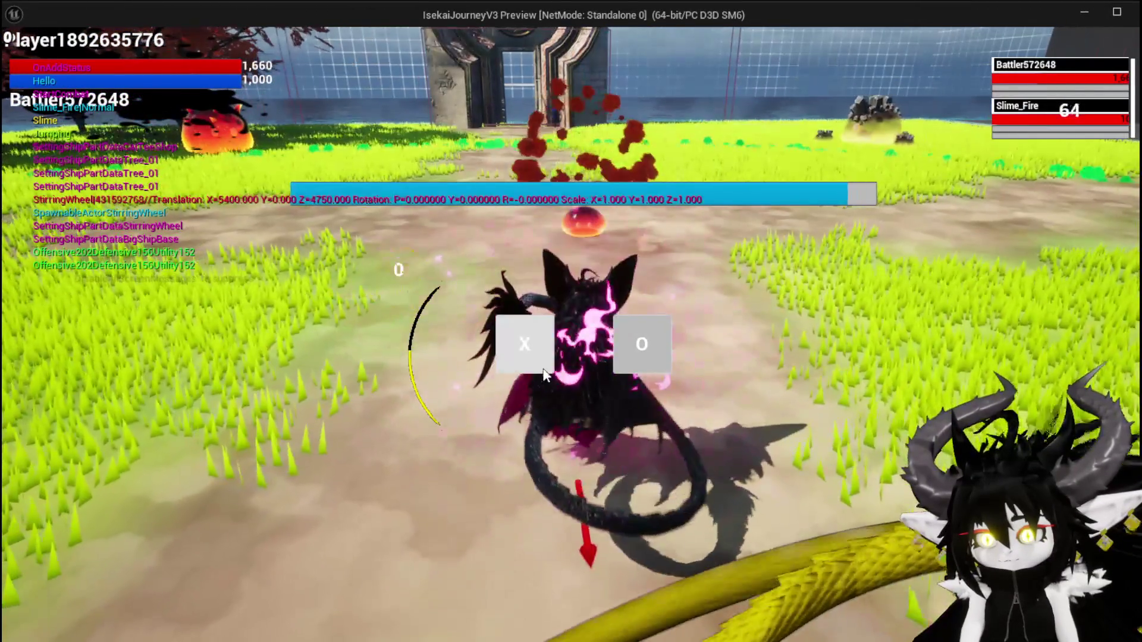
click(544, 373)
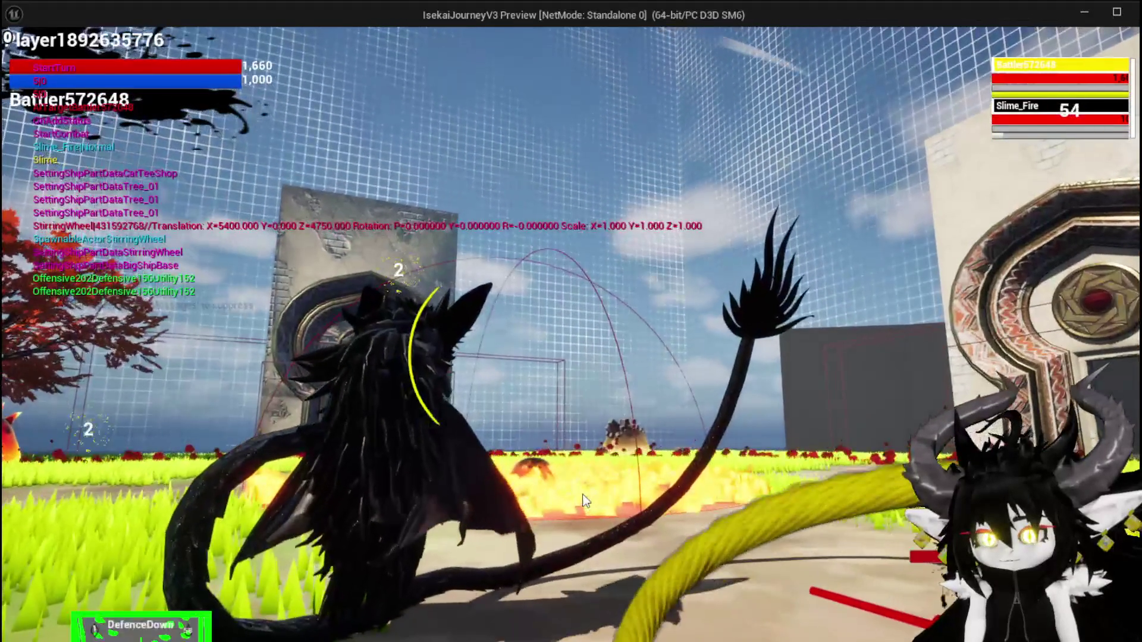
click(38, 575)
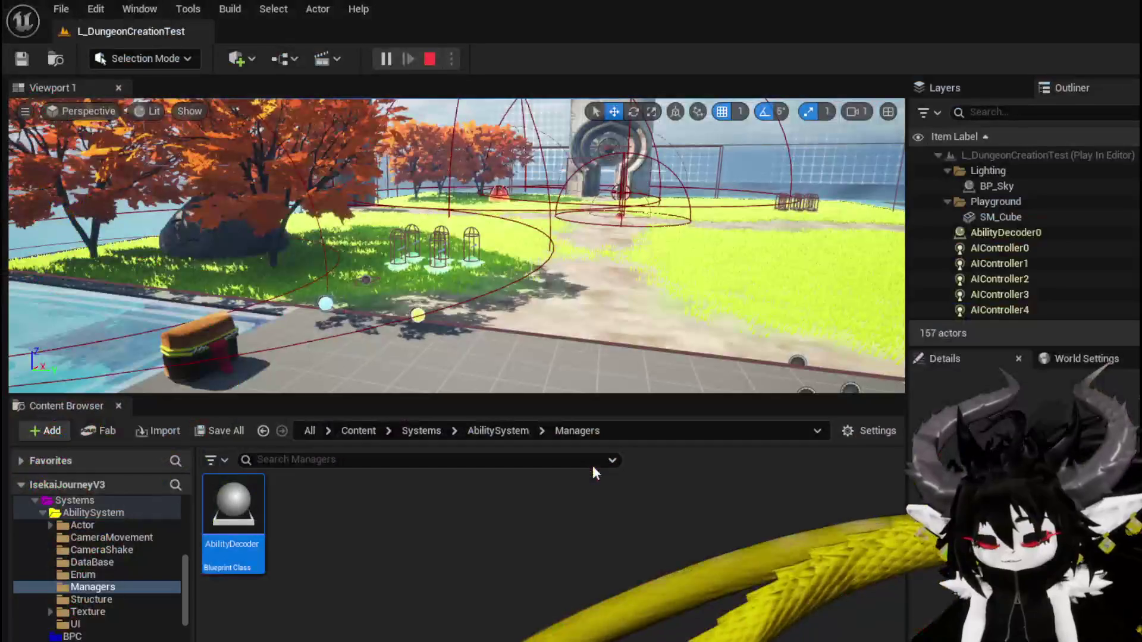
key(Escape)
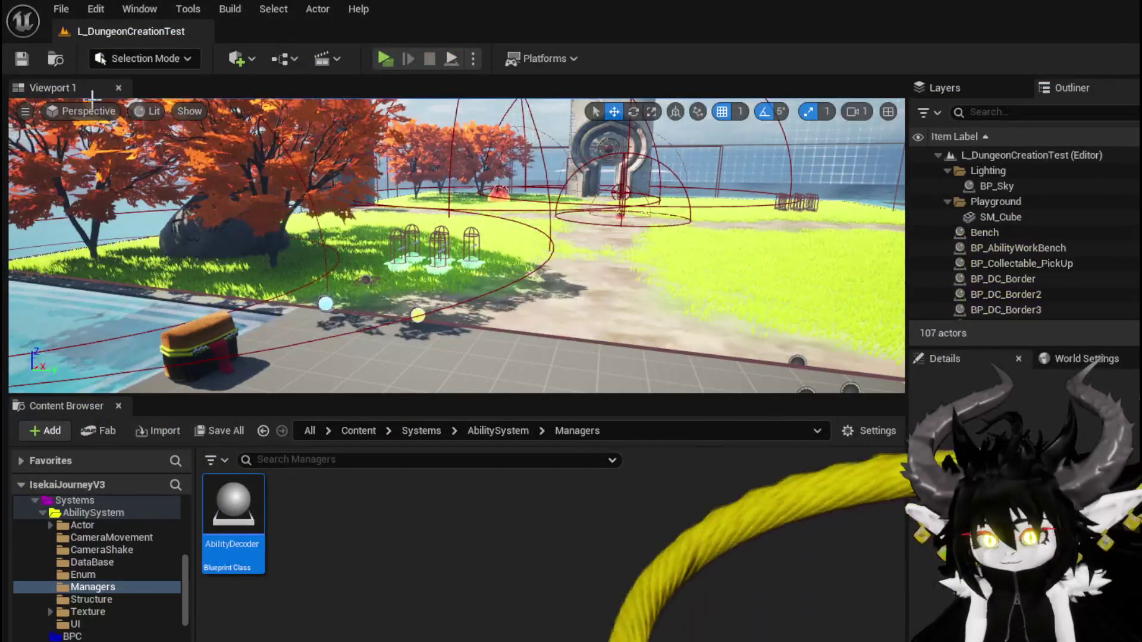
Step: Connect an execution wire into DamageBattler's Branch input, compile and save, then return to the level
click(26, 59)
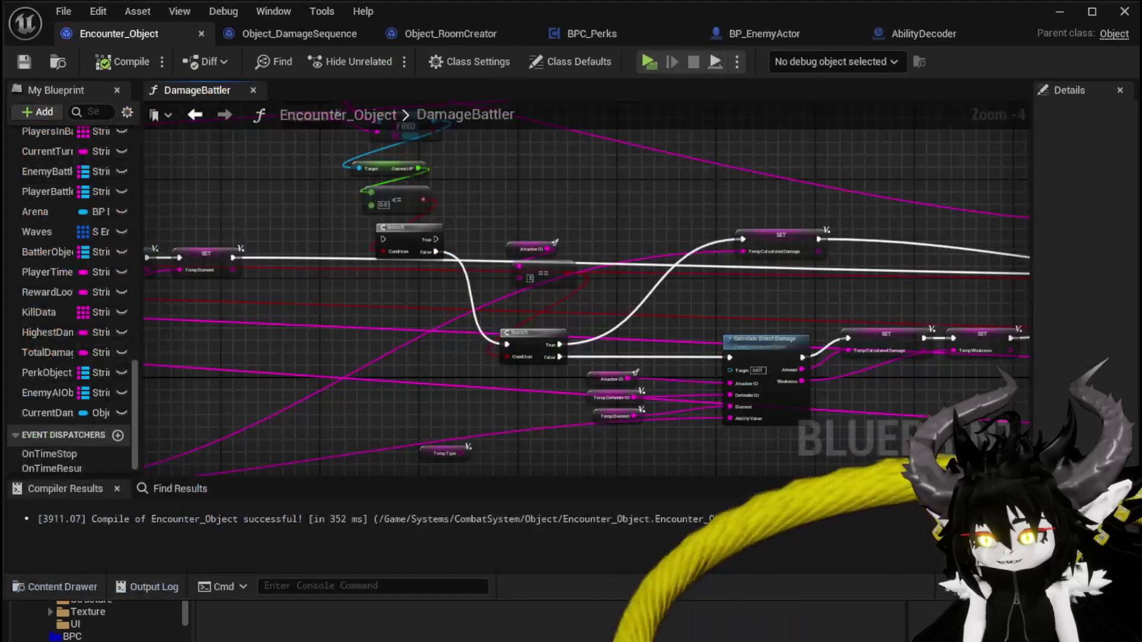
mouse_move(359, 319)
mouse_down()
mouse_move(426, 296)
mouse_move(815, 297)
mouse_move(3, 274)
mouse_move(175, 262)
mouse_move(315, 269)
mouse_move(293, 244)
mouse_move(562, 330)
mouse_up()
mouse_move(411, 185)
mouse_down()
mouse_move(310, 223)
mouse_move(259, 223)
mouse_up()
drag(216, 276, 318, 322)
mouse_move(569, 172)
mouse_down()
mouse_move(248, 143)
mouse_move(523, 173)
mouse_move(573, 252)
mouse_up()
click(100, 66)
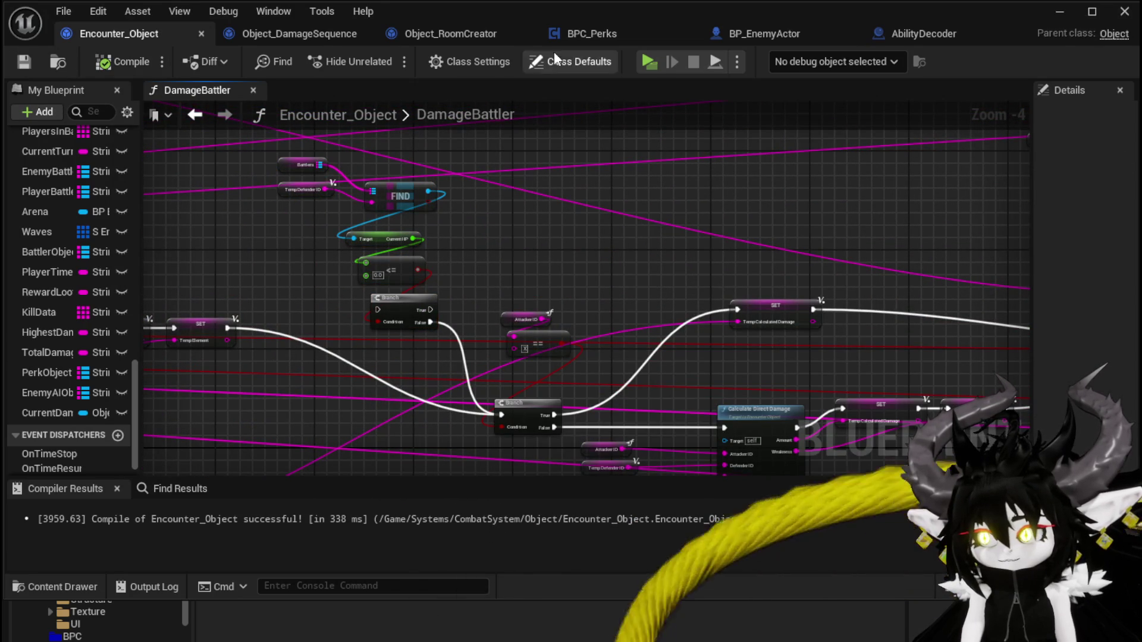
click(1060, 17)
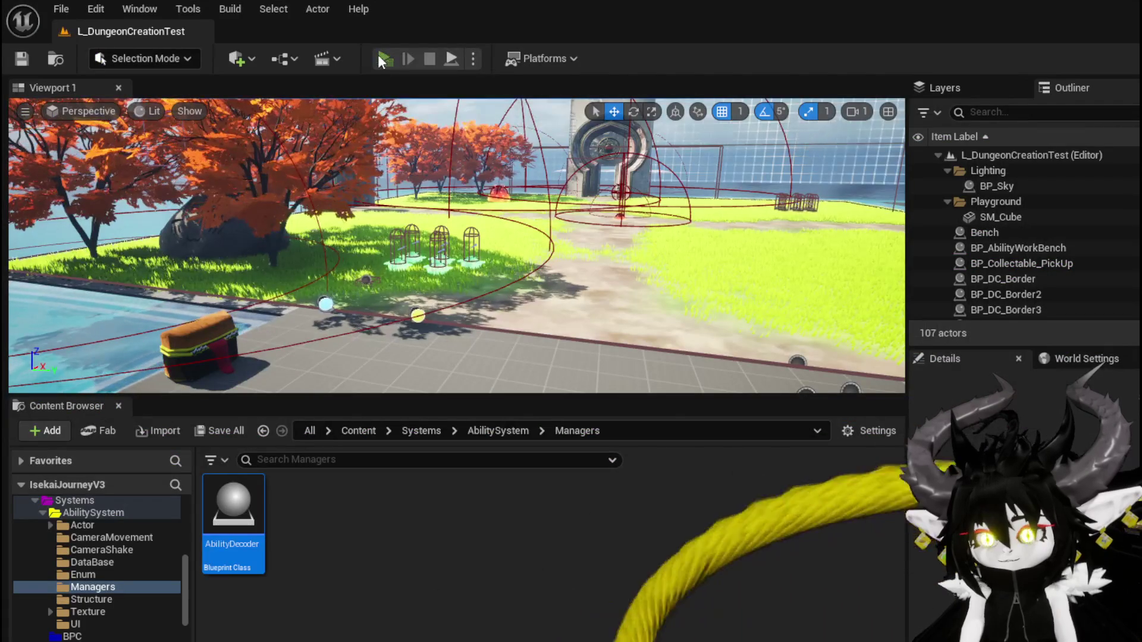
Step: Defeat the slime with the fire ring skill, check the 2797 total damage results, and stop
click(379, 56)
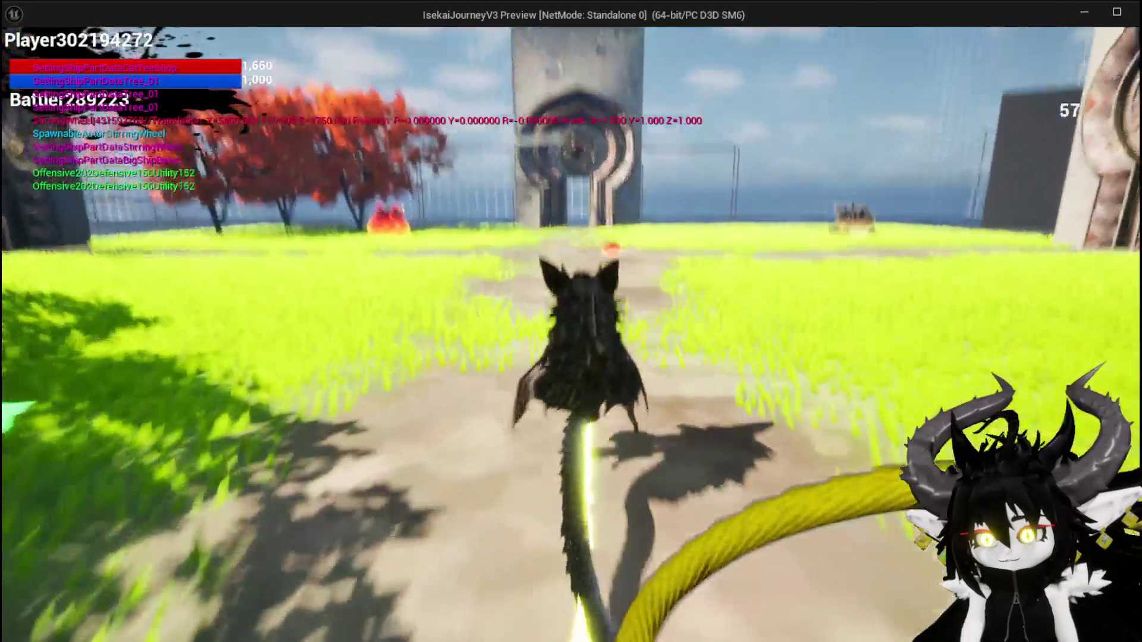
key(w)
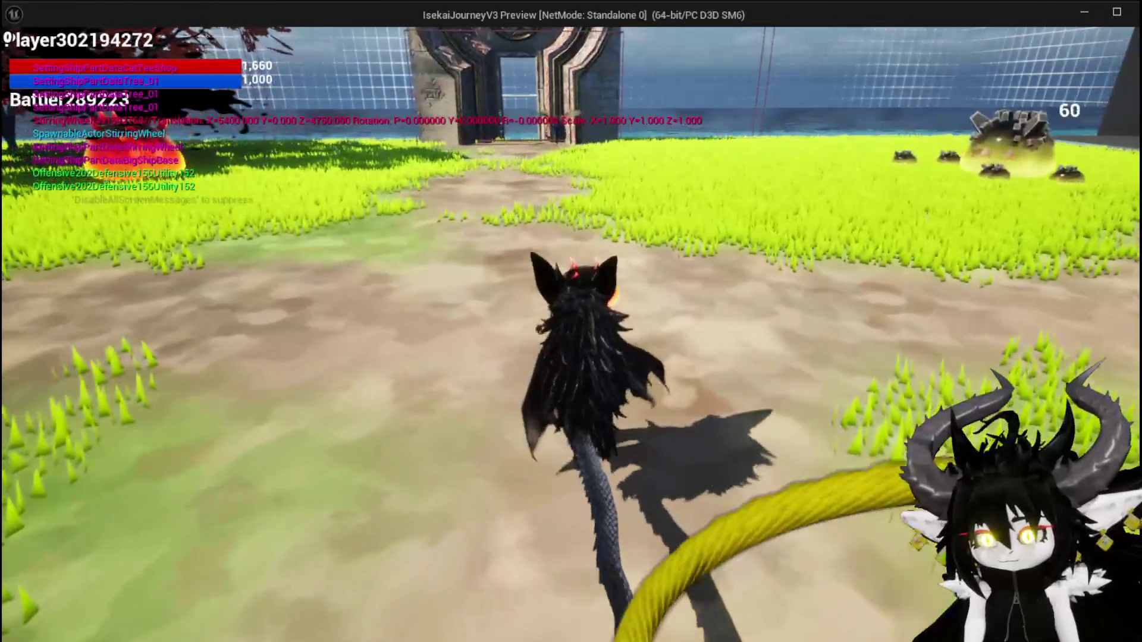
key(1)
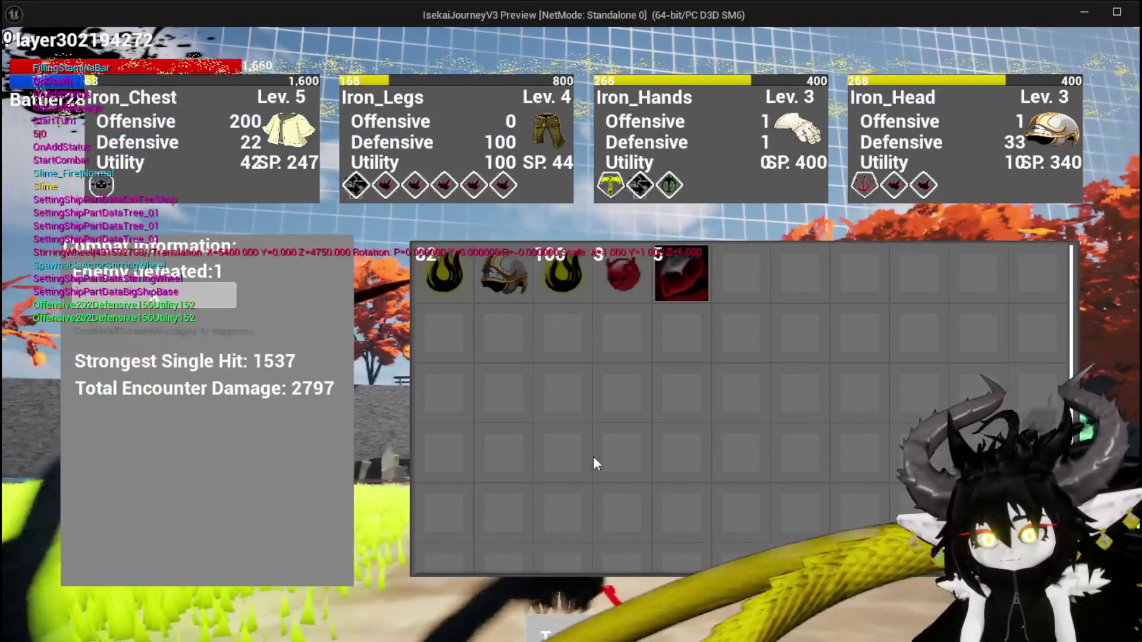
mouse_move(511, 282)
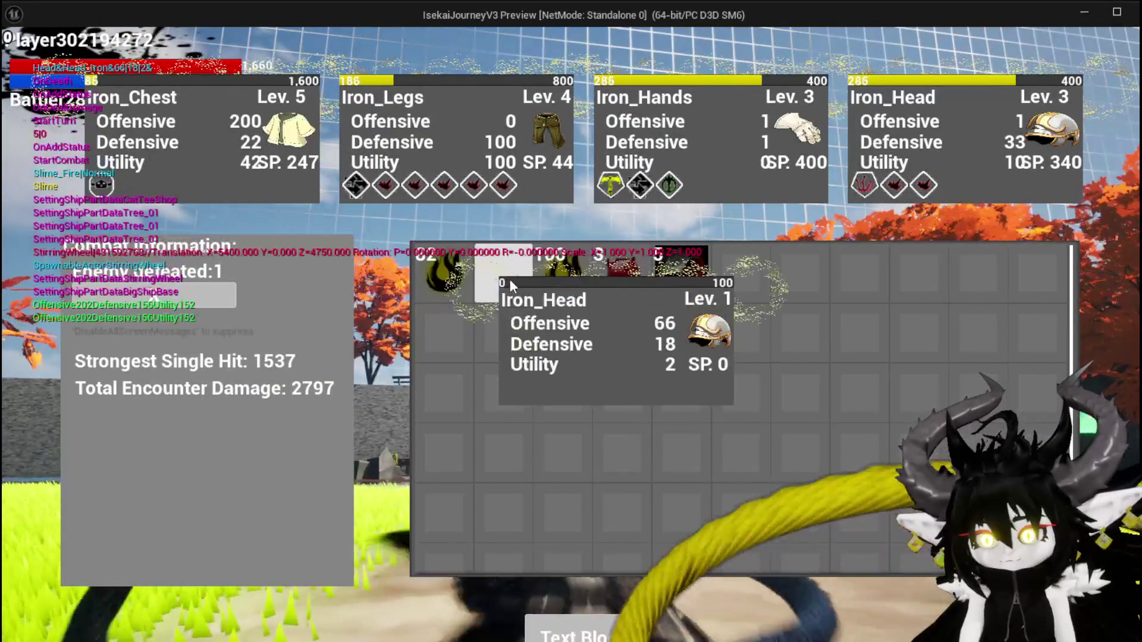
key(Escape)
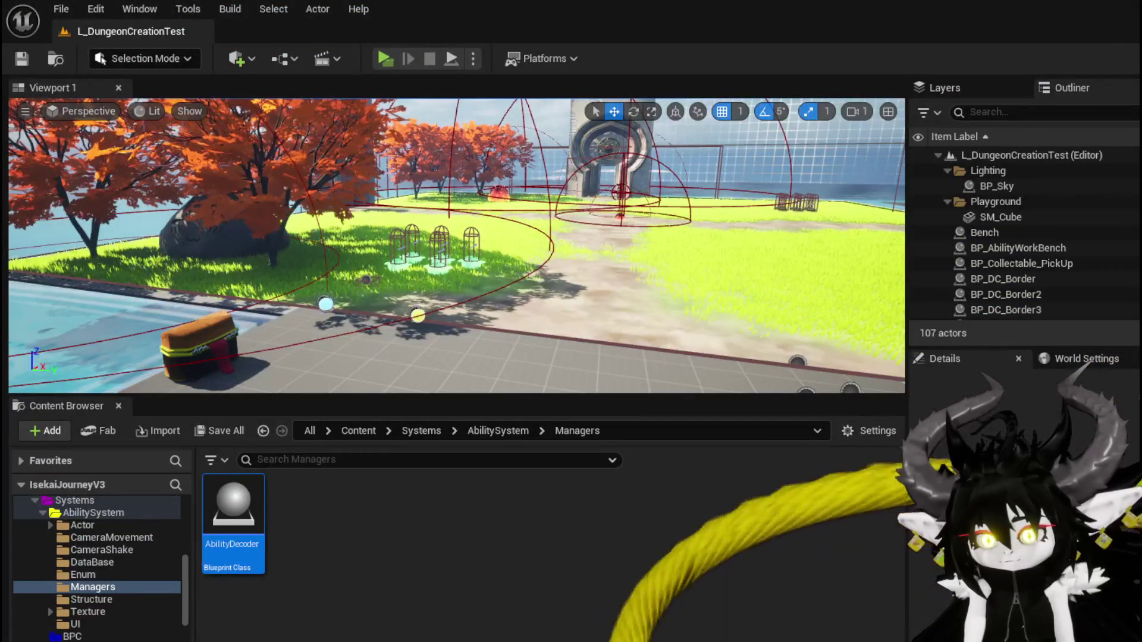
Step: Save the map, then delete DamageBattler's Battlers FIND lookup and Branch, and compile
key(ctrl+s)
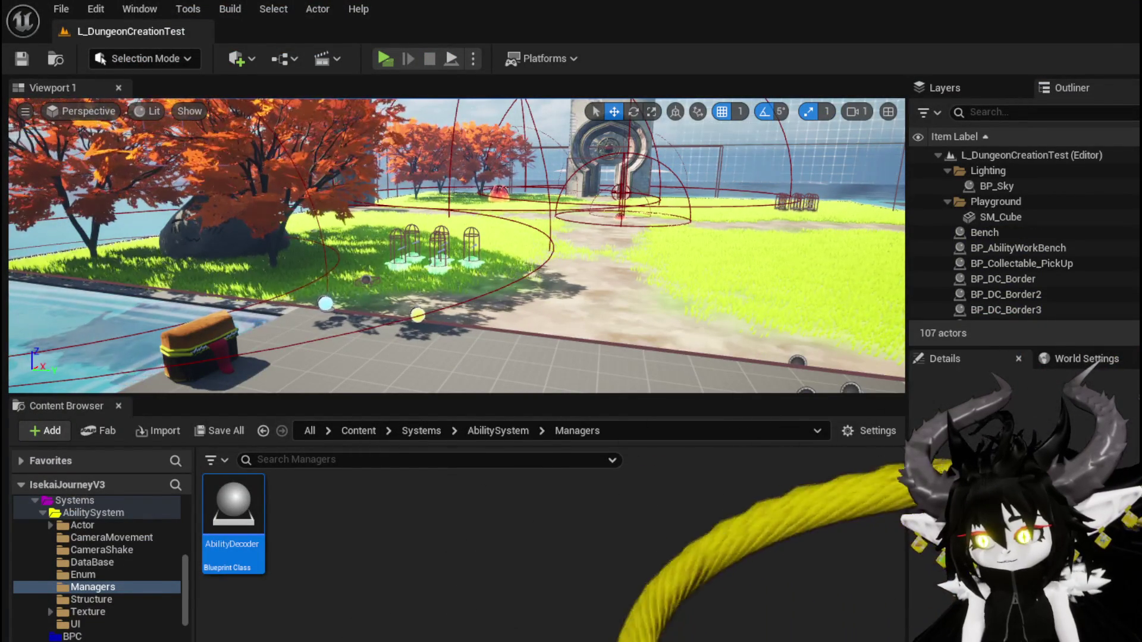
key(alt+Tab)
drag(381, 333, 488, 208)
key(Delete)
click(106, 64)
Step: Move the AttackerID and == nodes up-left to tidy the compare section
mouse_move(624, 223)
mouse_down()
mouse_move(482, 122)
mouse_move(469, 195)
mouse_move(407, 178)
mouse_up()
drag(344, 250, 301, 206)
scroll(343, 186, up, 3)
mouse_move(475, 193)
mouse_down()
mouse_move(357, 161)
mouse_move(243, 200)
mouse_up()
scroll(369, 213, down, 1)
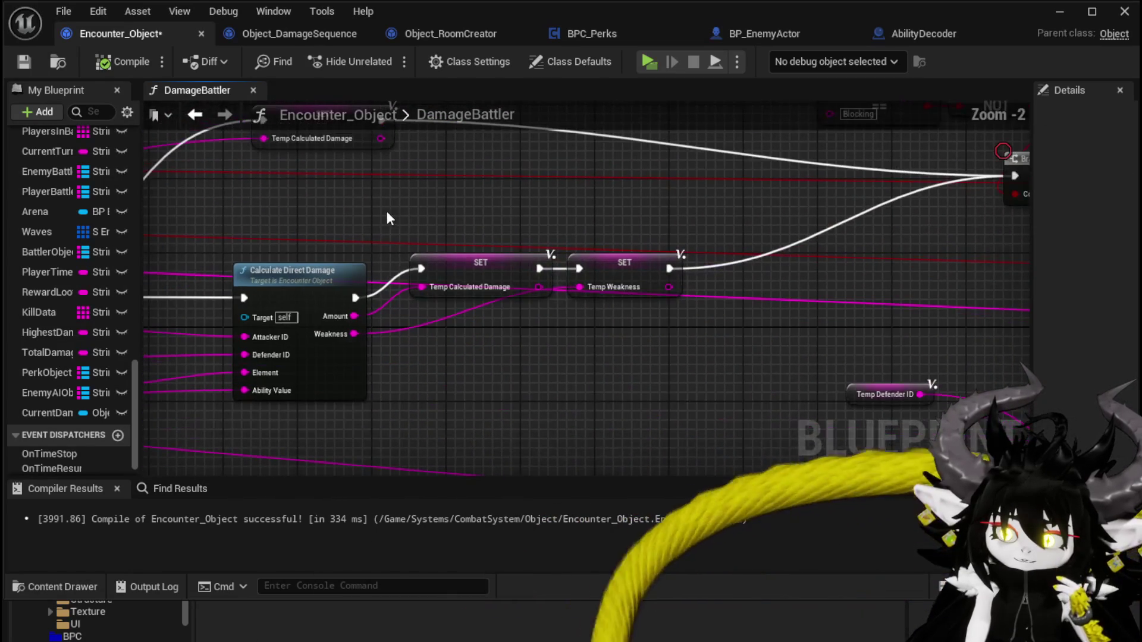
mouse_move(476, 221)
mouse_down()
mouse_move(326, 221)
mouse_move(161, 240)
mouse_move(93, 310)
mouse_move(409, 241)
mouse_move(182, 163)
mouse_up()
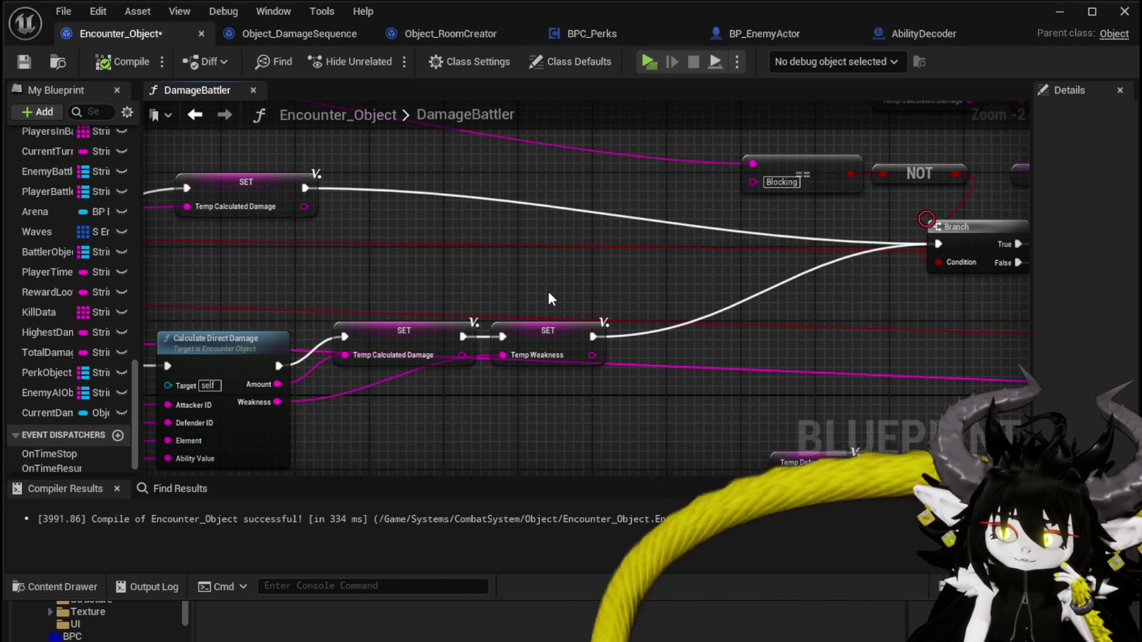
Step: Review the Blocking Damage Event area and save Encounter_Object
scroll(549, 292, down, 2)
mouse_move(619, 292)
mouse_down()
mouse_move(378, 234)
mouse_move(278, 145)
mouse_up()
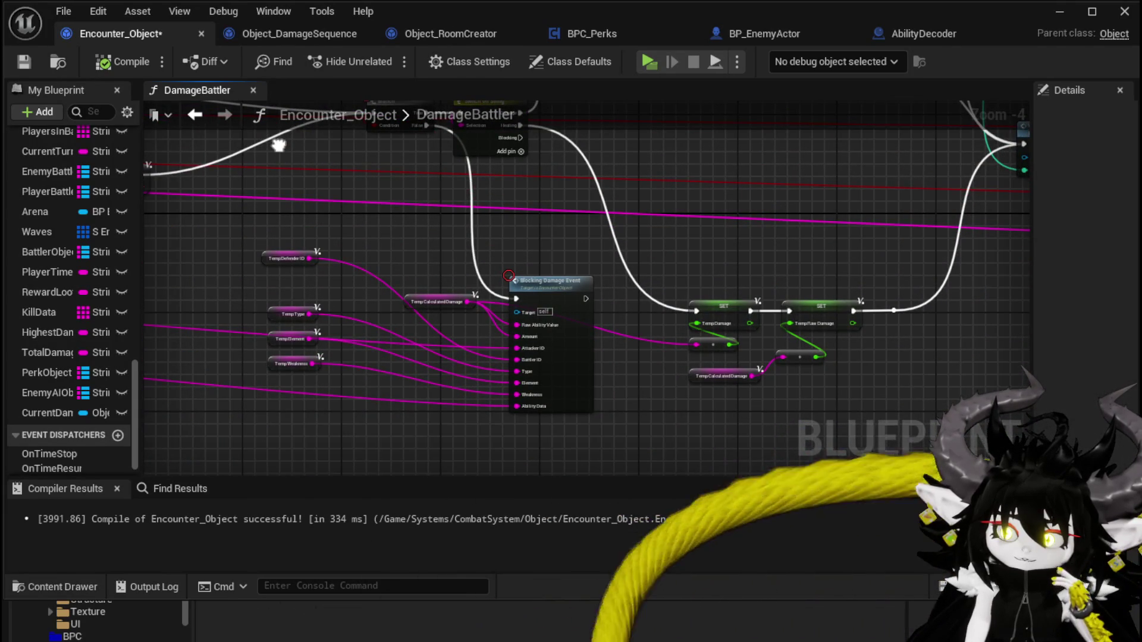
scroll(278, 145, down, 3)
mouse_move(247, 365)
mouse_down()
mouse_move(357, 297)
mouse_move(432, 220)
mouse_up()
scroll(433, 225, up, 3)
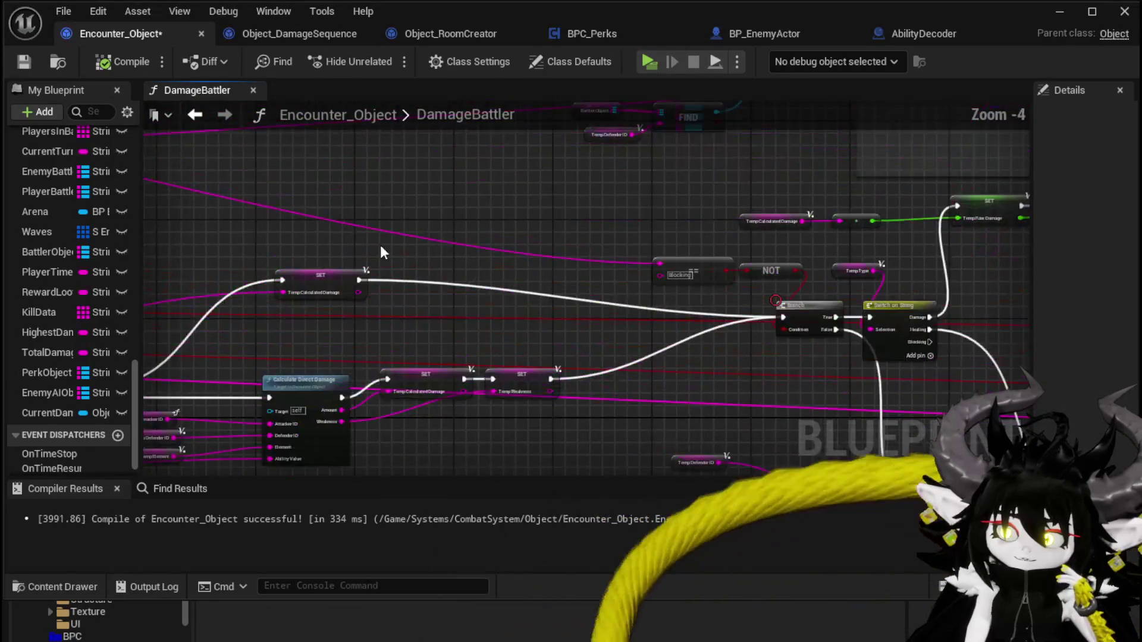
scroll(383, 243, up, 1)
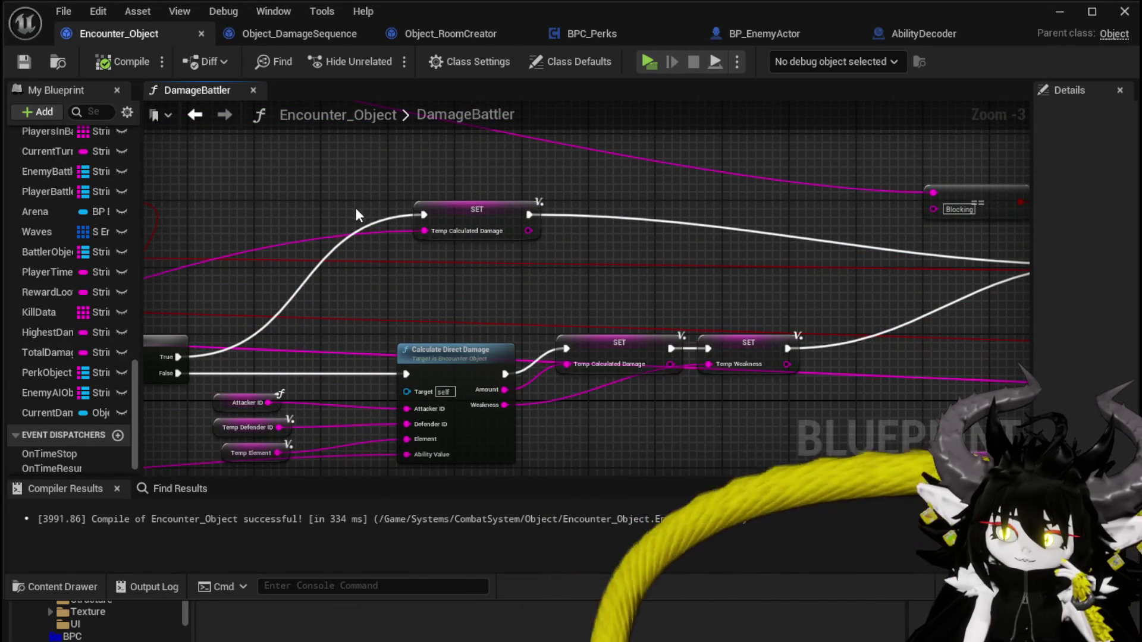
key(ctrl+s)
Step: Open the CalculateValue function from DamageBattler's Calculate Value node
scroll(268, 199, down, 3)
scroll(355, 307, up, 4)
mouse_move(355, 307)
mouse_down()
mouse_move(595, 309)
mouse_move(627, 328)
mouse_up()
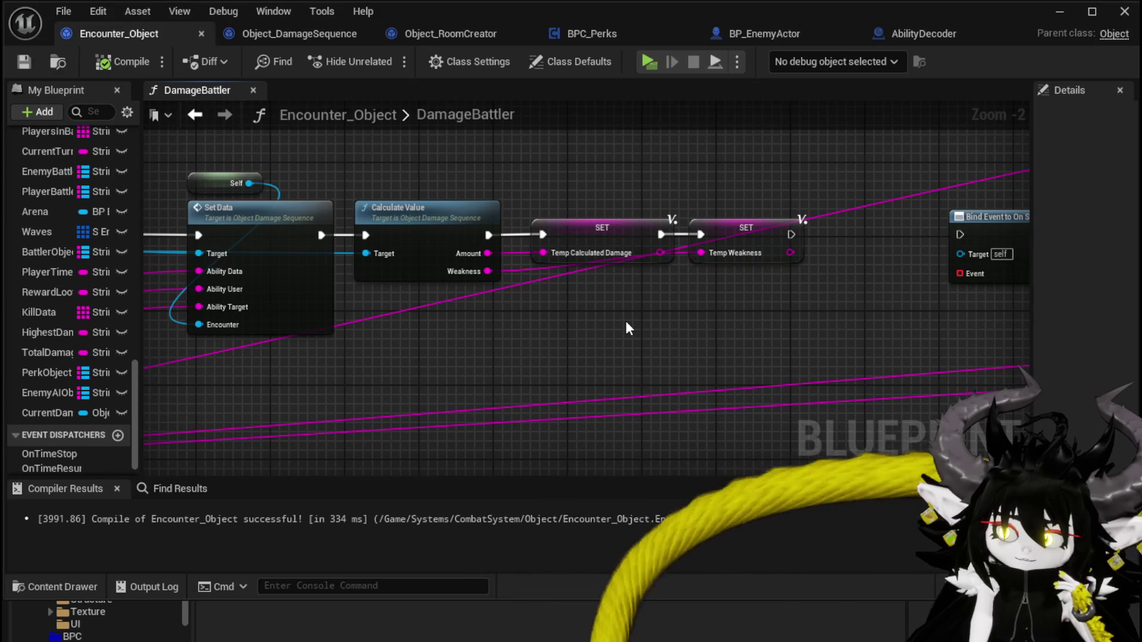
double_click(419, 234)
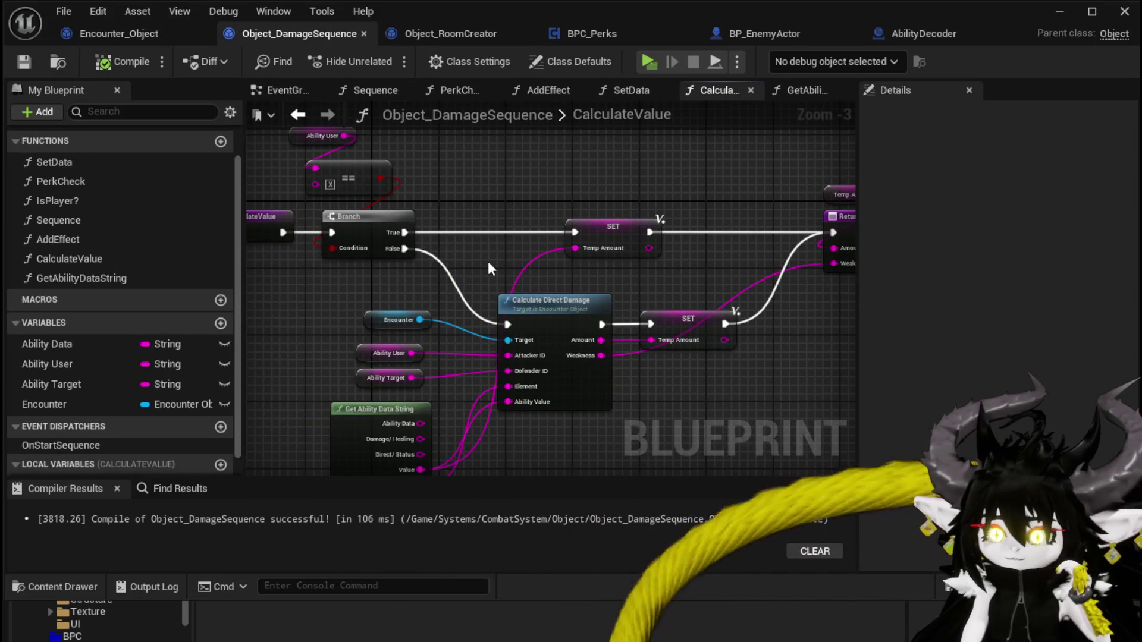
Step: Move the Get Ability Data String node up-left in the CalculateValue graph
drag(487, 269, 476, 223)
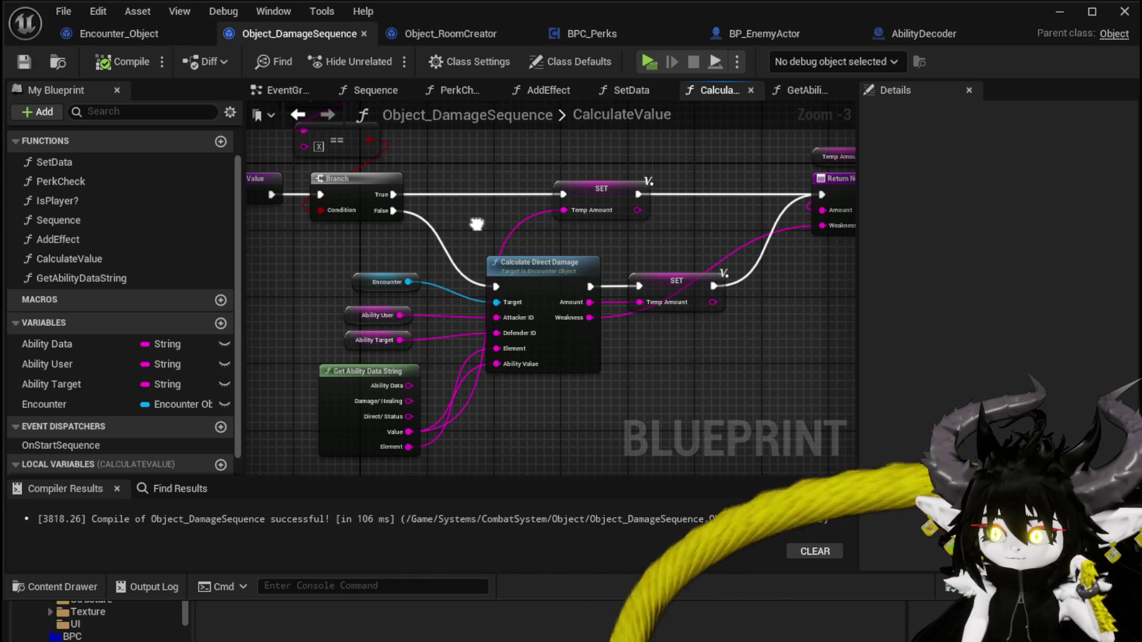
drag(477, 224, 454, 221)
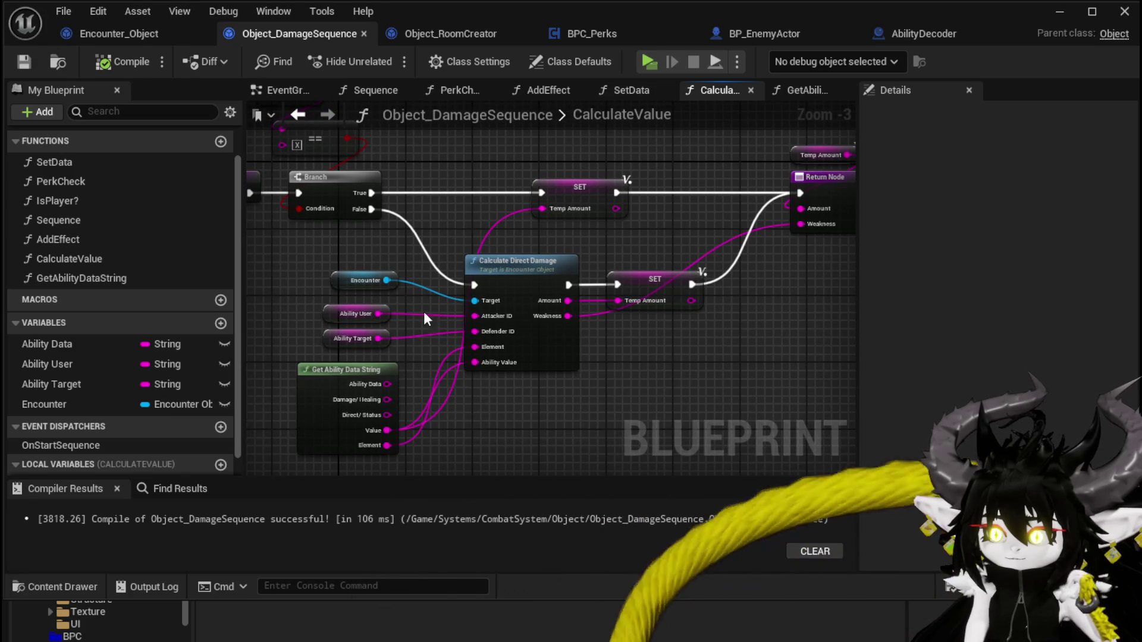
mouse_move(356, 369)
mouse_down()
mouse_move(274, 252)
mouse_move(280, 240)
mouse_move(337, 288)
mouse_move(338, 312)
mouse_up()
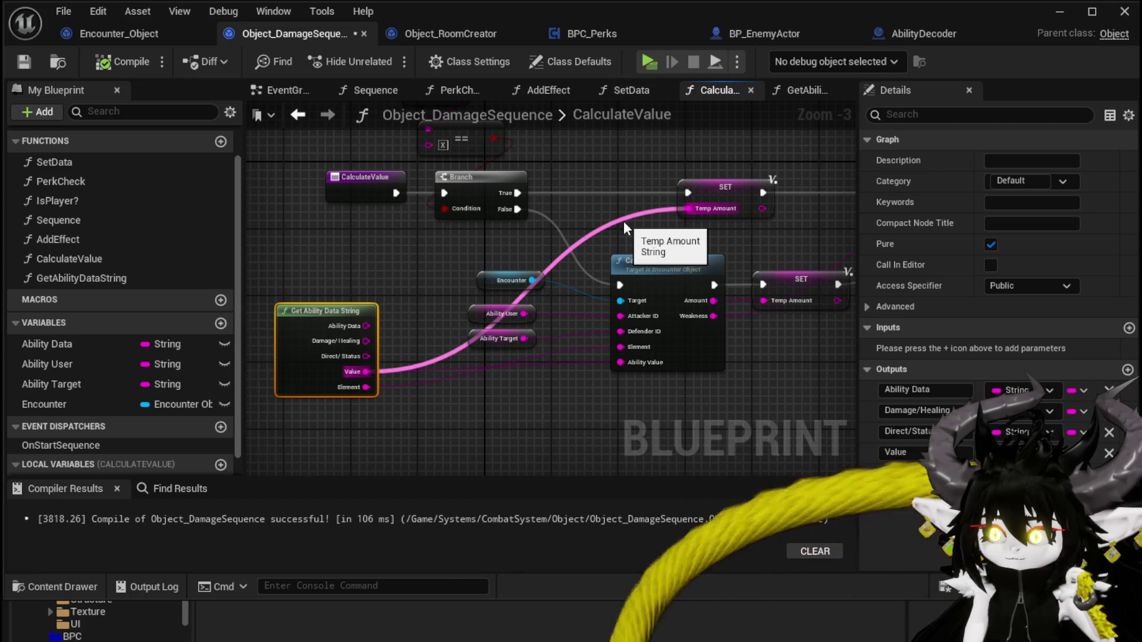
Step: Save Object_DamageSequence and go back to Encounter_Object's DamageBattler graph
drag(736, 245, 498, 253)
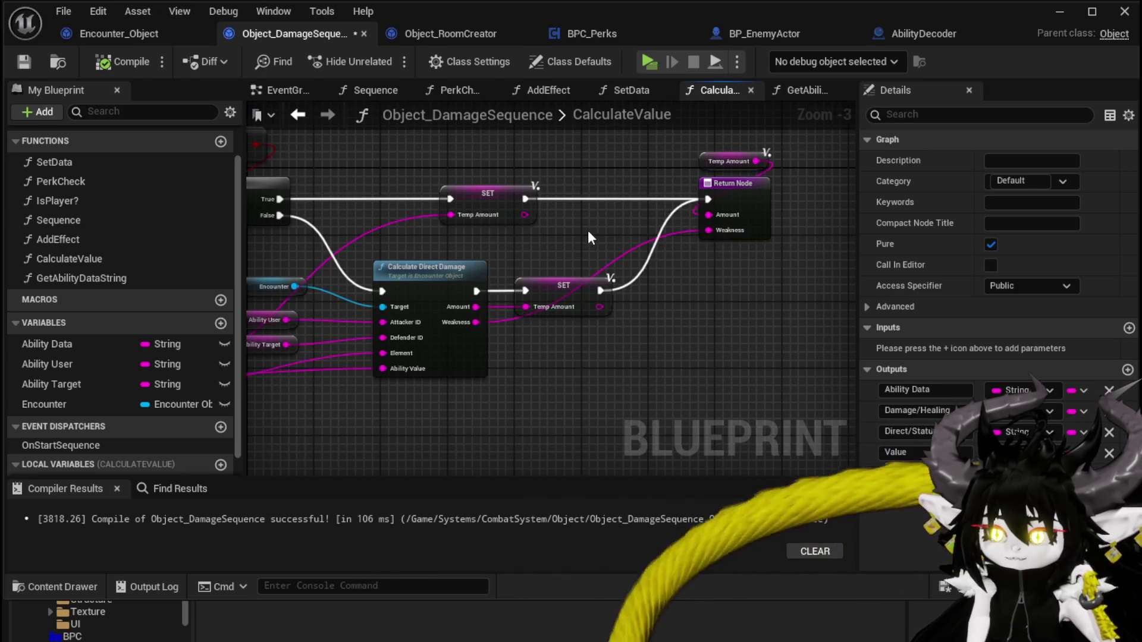
drag(589, 232, 649, 228)
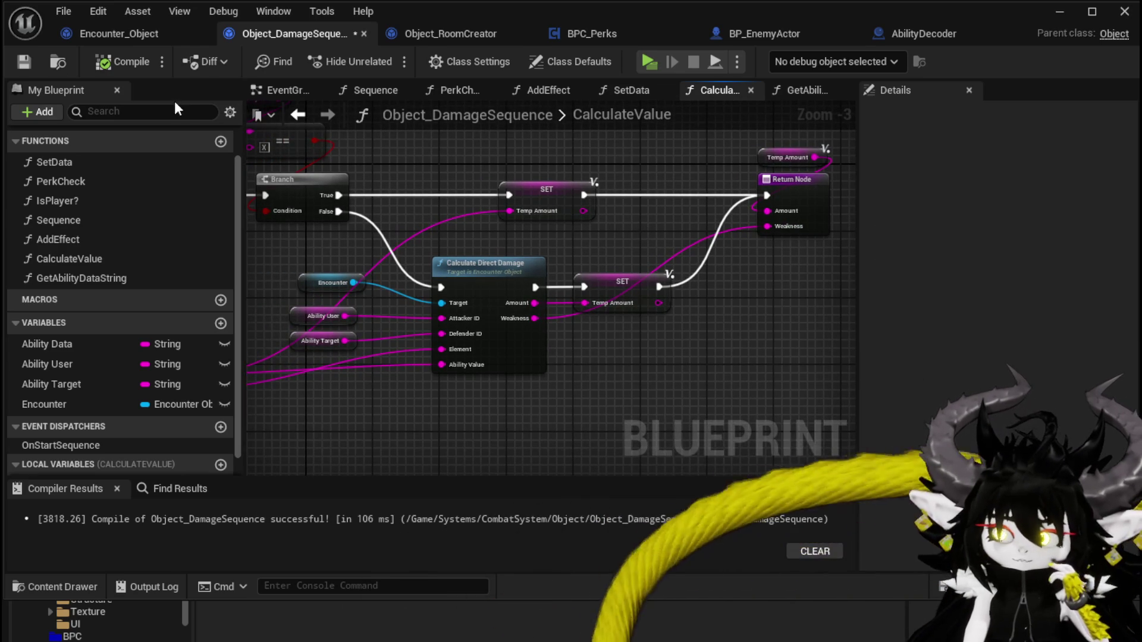
click(24, 61)
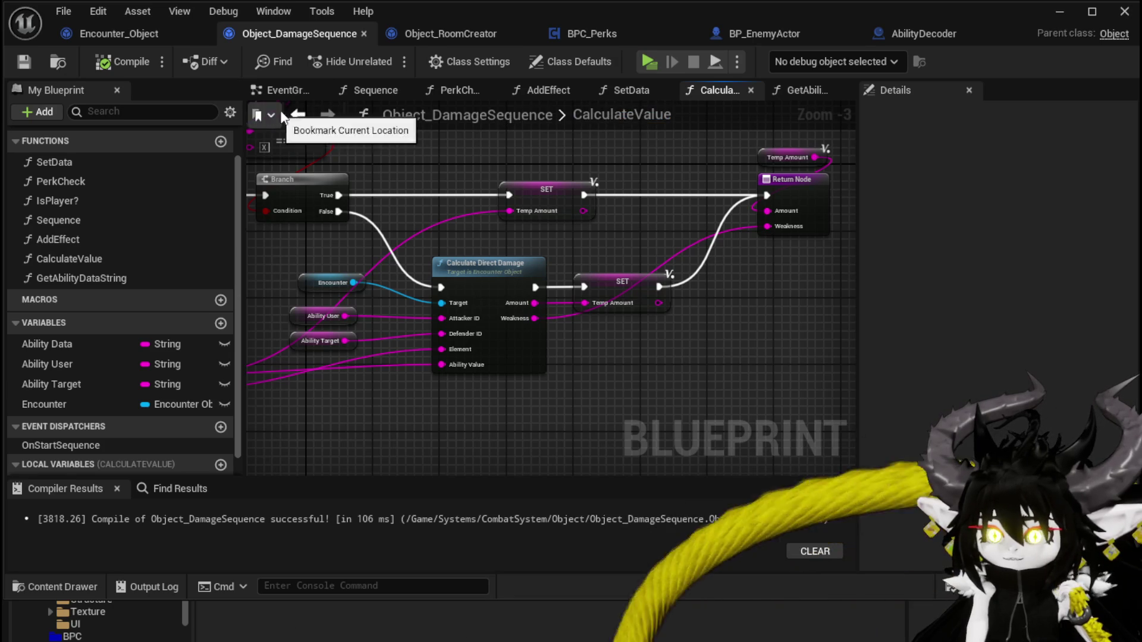
click(119, 34)
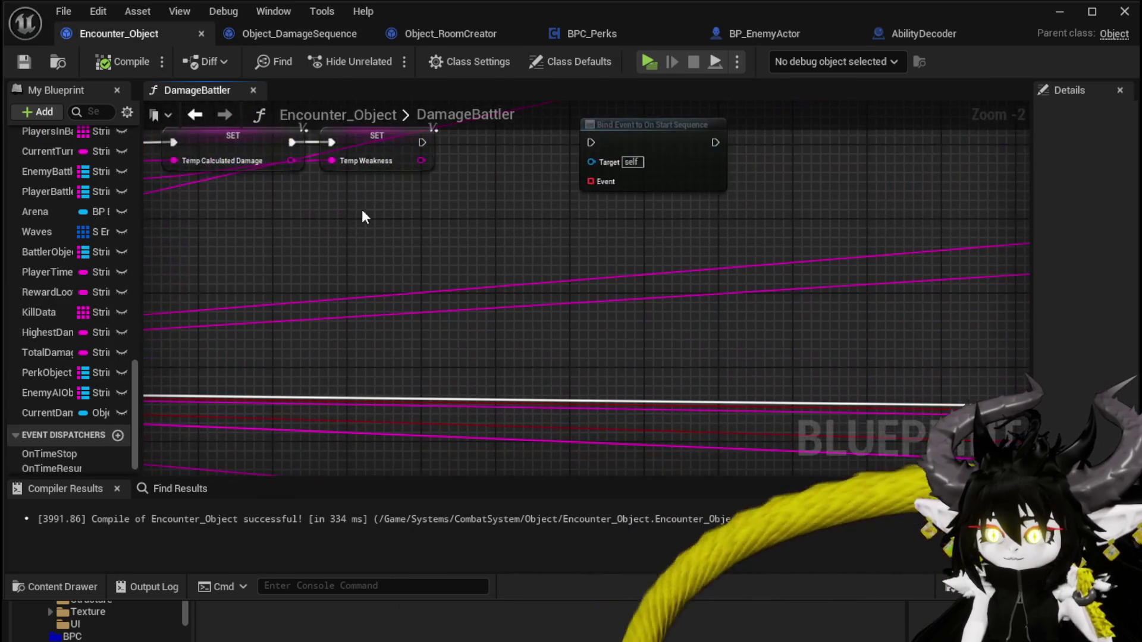
Step: Search Encounter_Object for 'Temp Weakness' and enlarge the Find Results panel
click(146, 489)
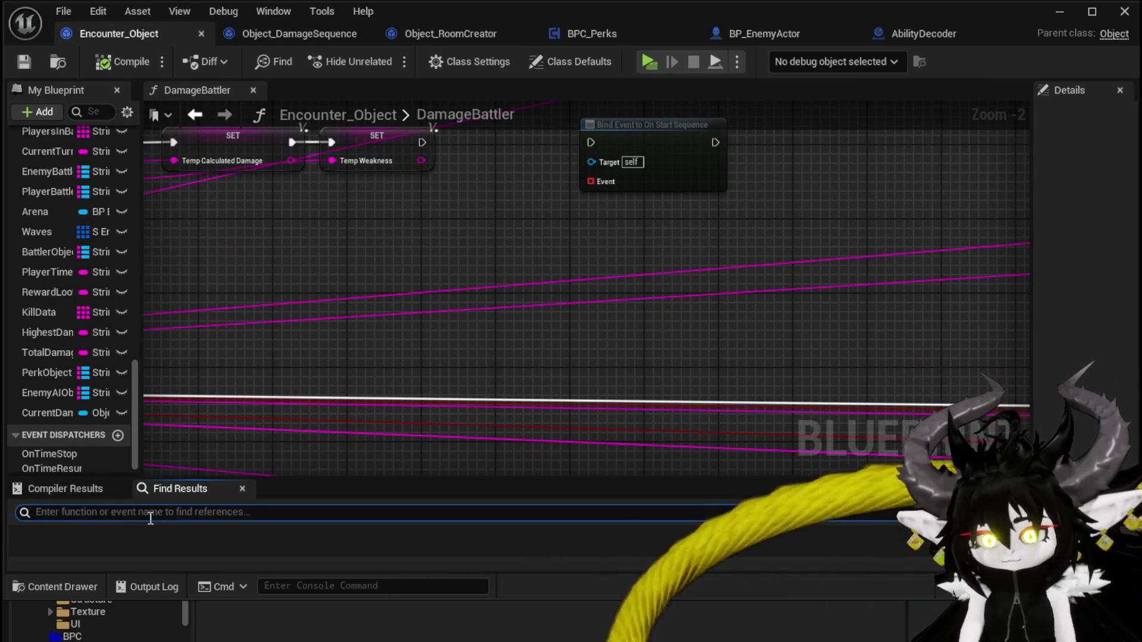
text(Temp Wealnes)
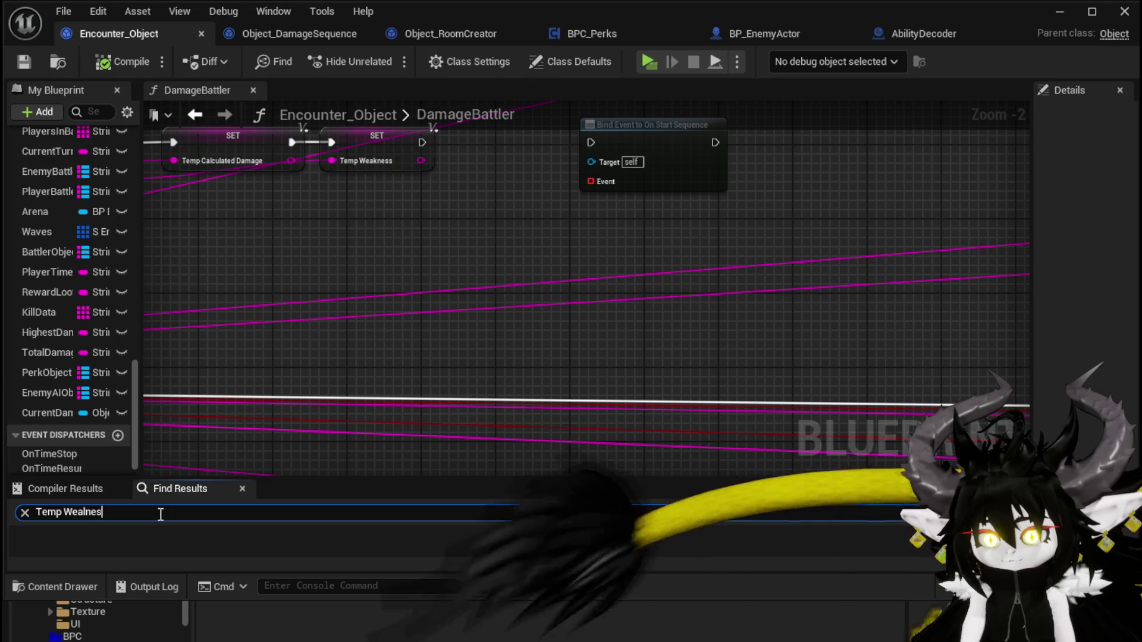
key(BackSpace)
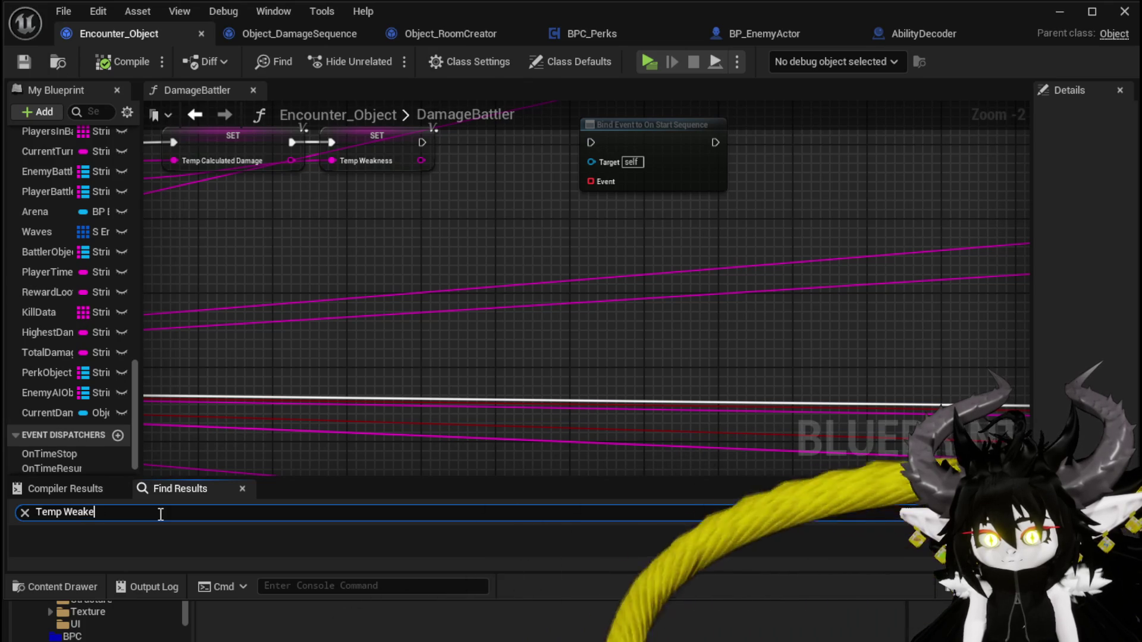
text(s)
key(Return)
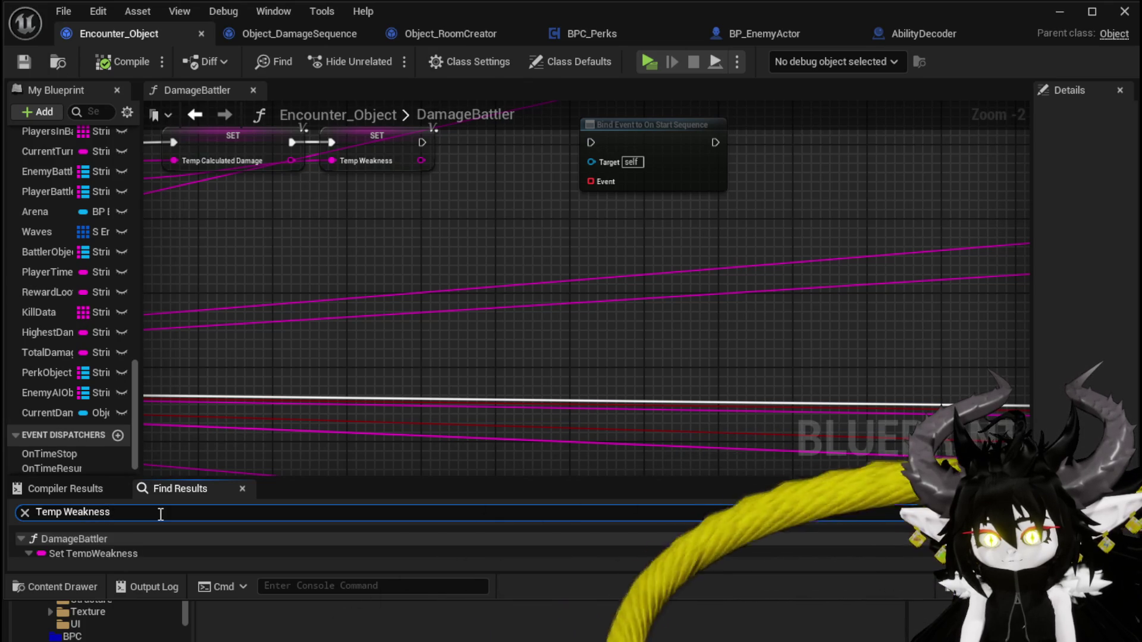
scroll(163, 544, down, 1)
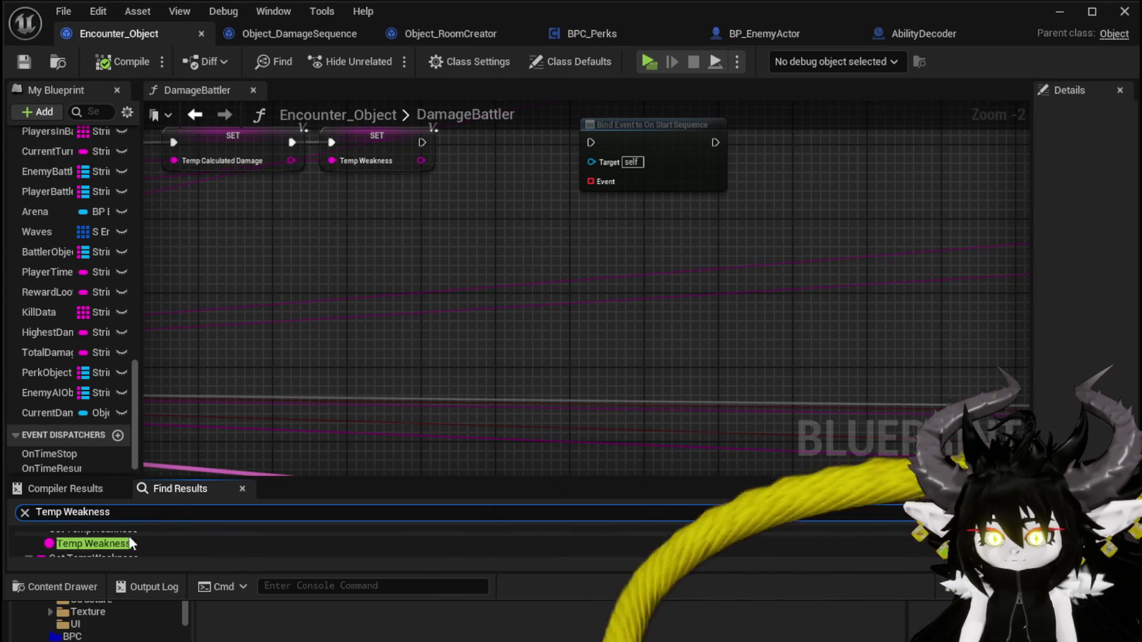
drag(535, 477, 538, 340)
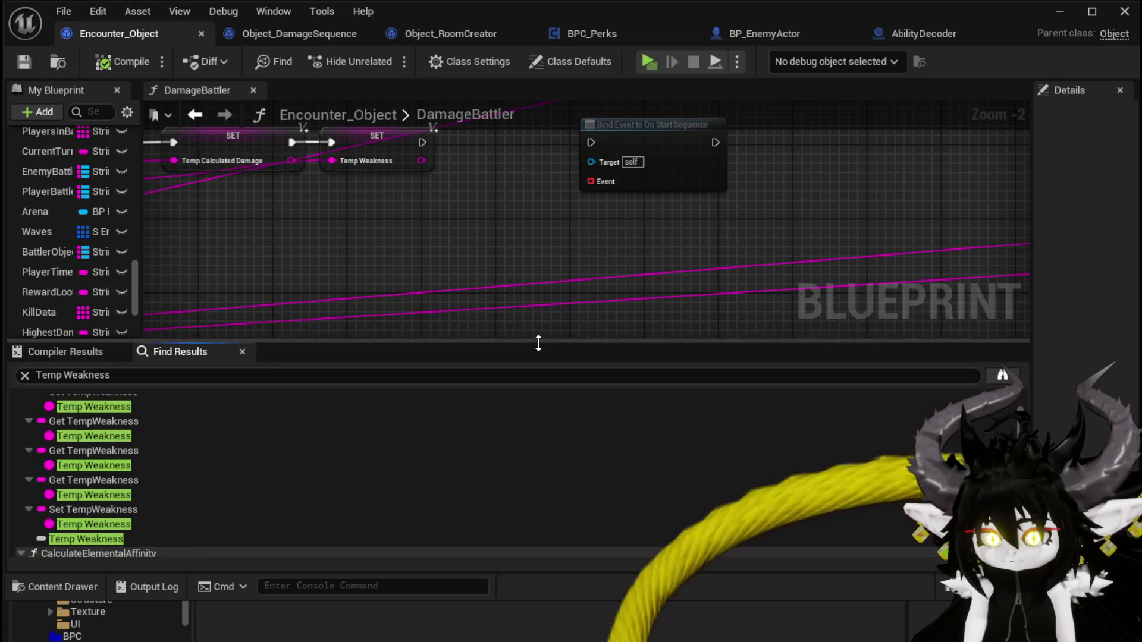
Step: Visit the Set TempWeakness results, ending on the setter in CalculateElementalAffinity
click(122, 432)
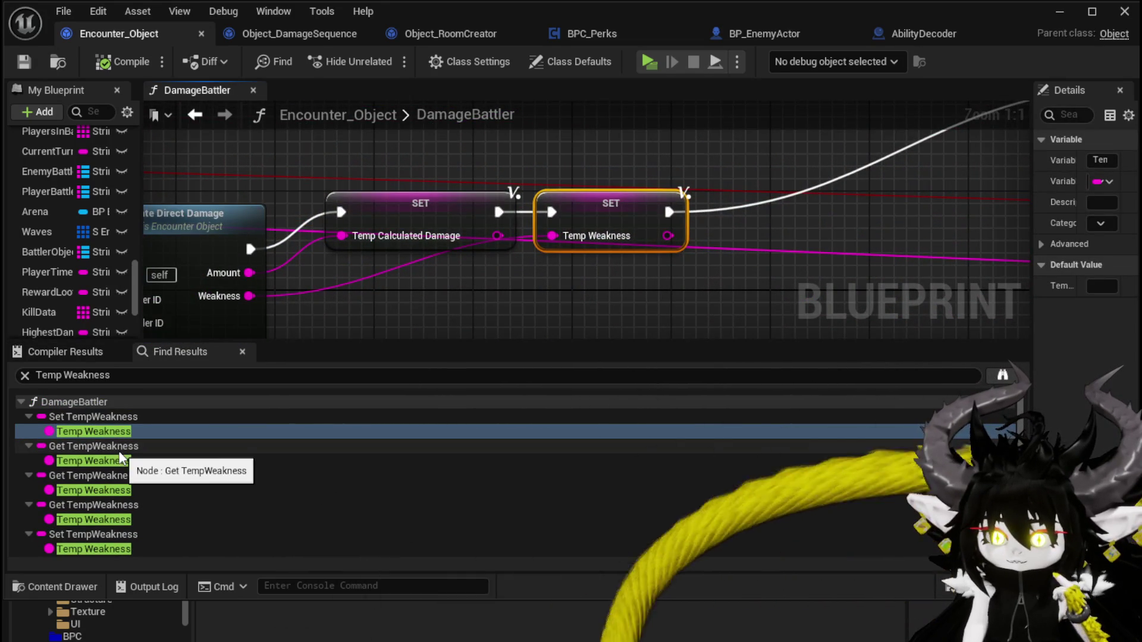
click(112, 420)
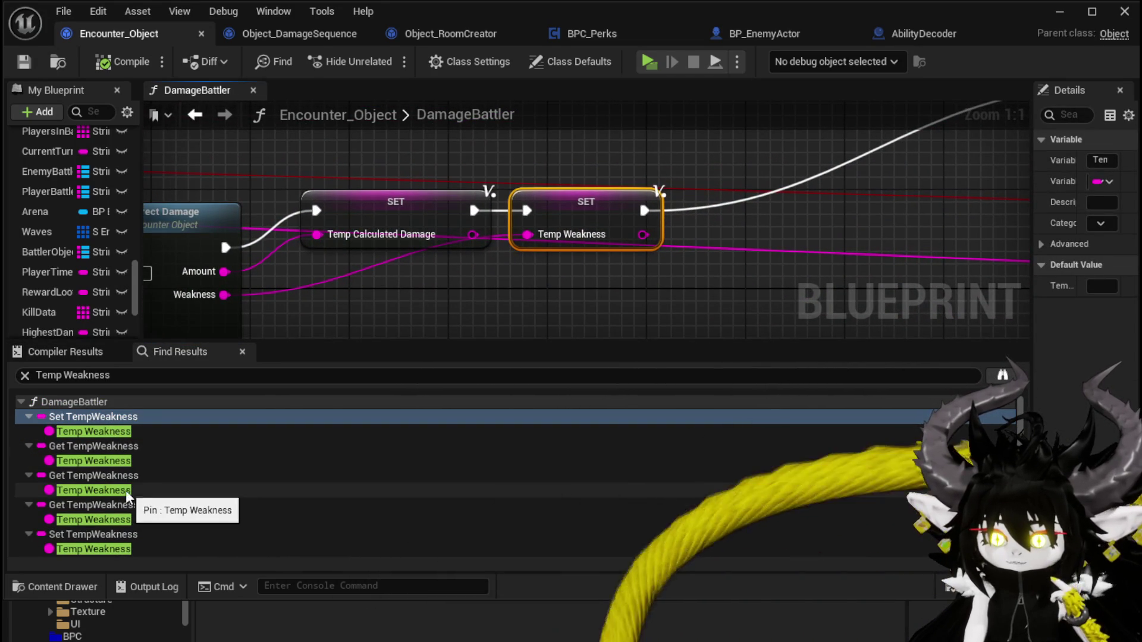
scroll(126, 490, down, 1)
click(102, 509)
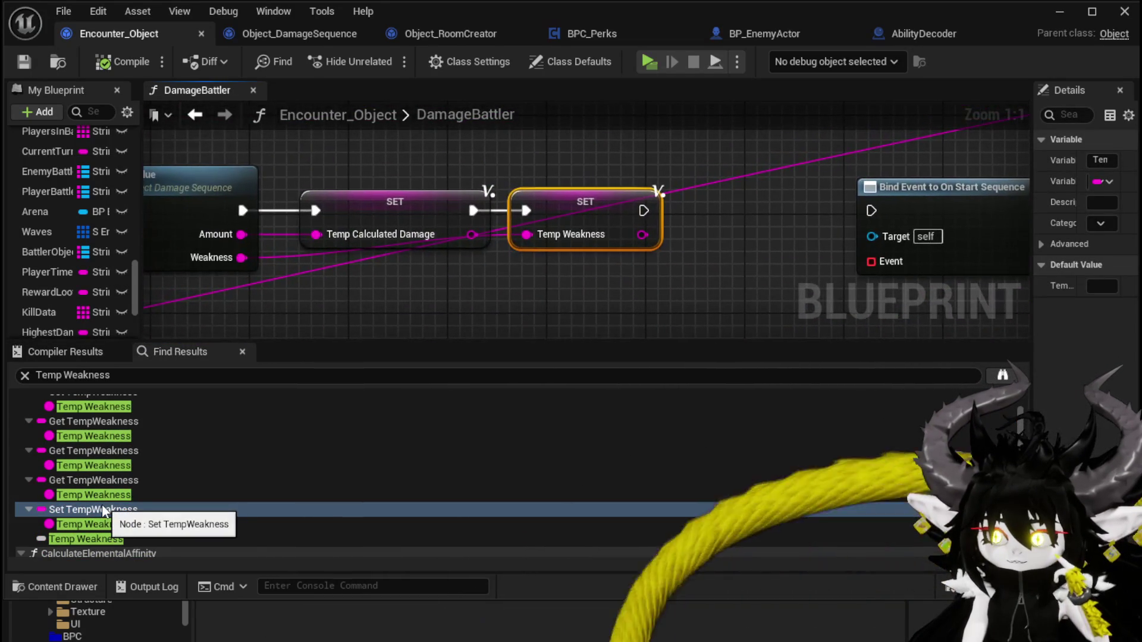
scroll(102, 505, down, 3)
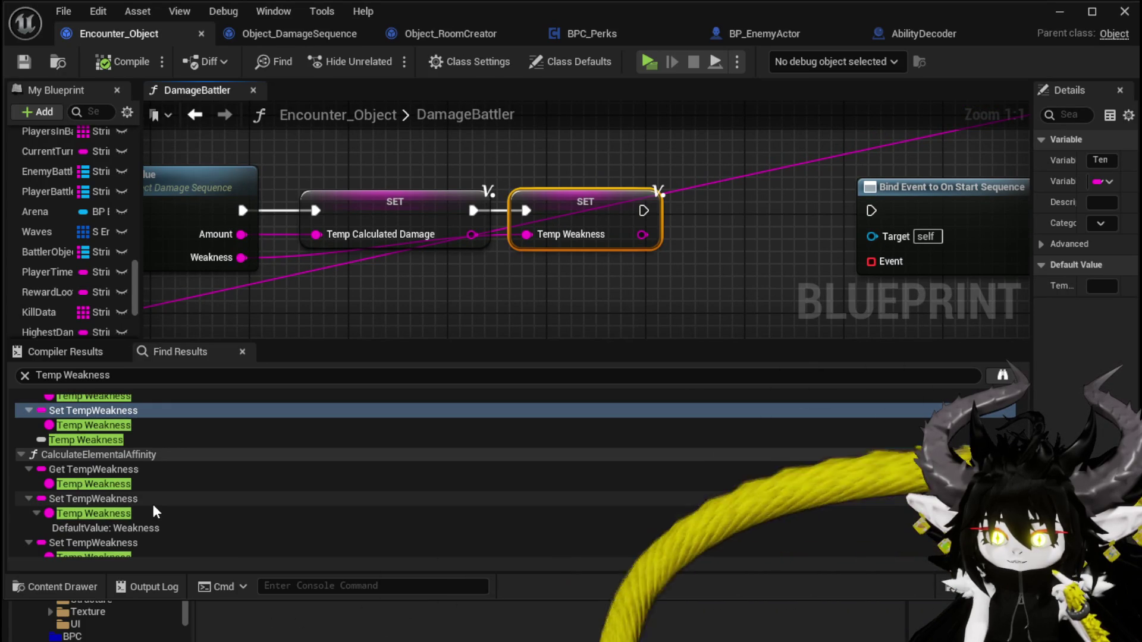
click(152, 501)
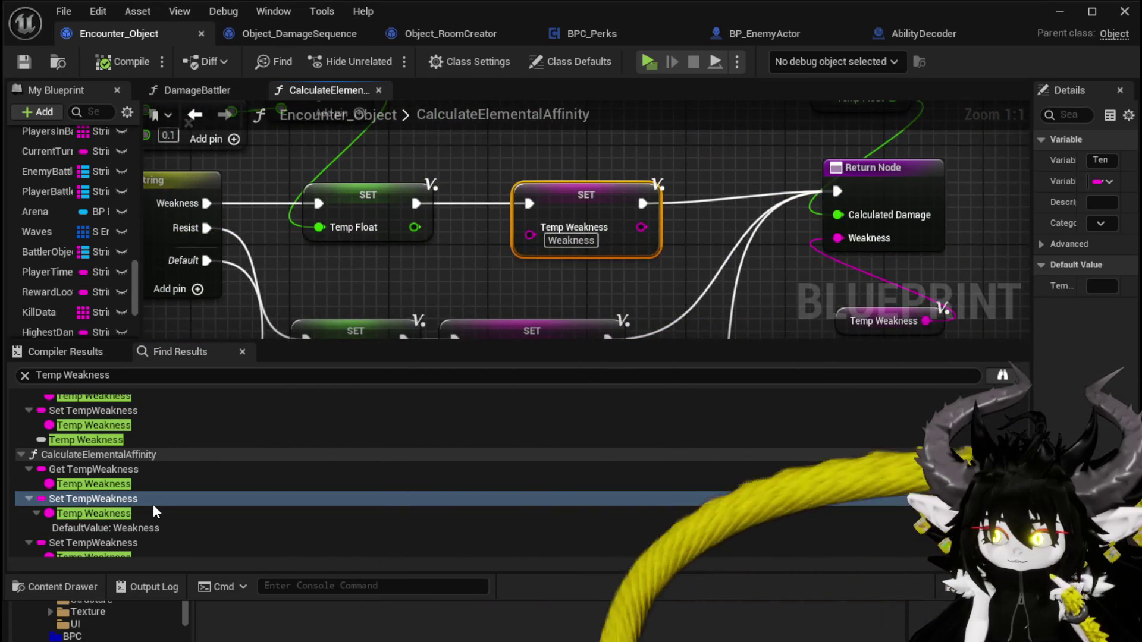
Step: Check the Temp Weakness setter using Resist, then the one in DamageBattler
scroll(153, 505, down, 1)
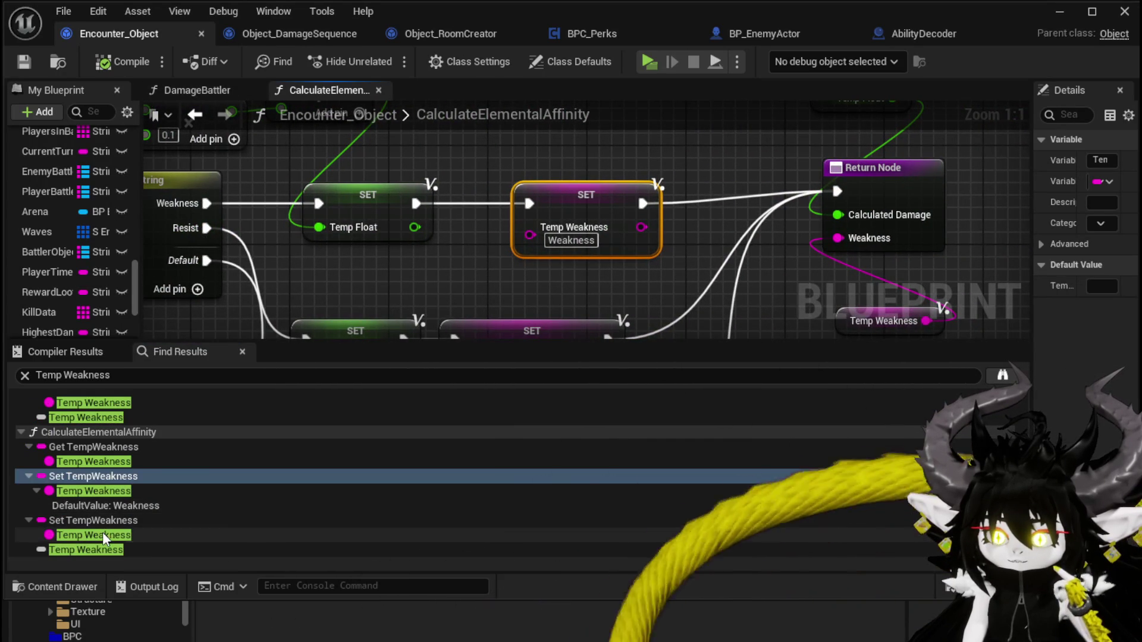
click(103, 521)
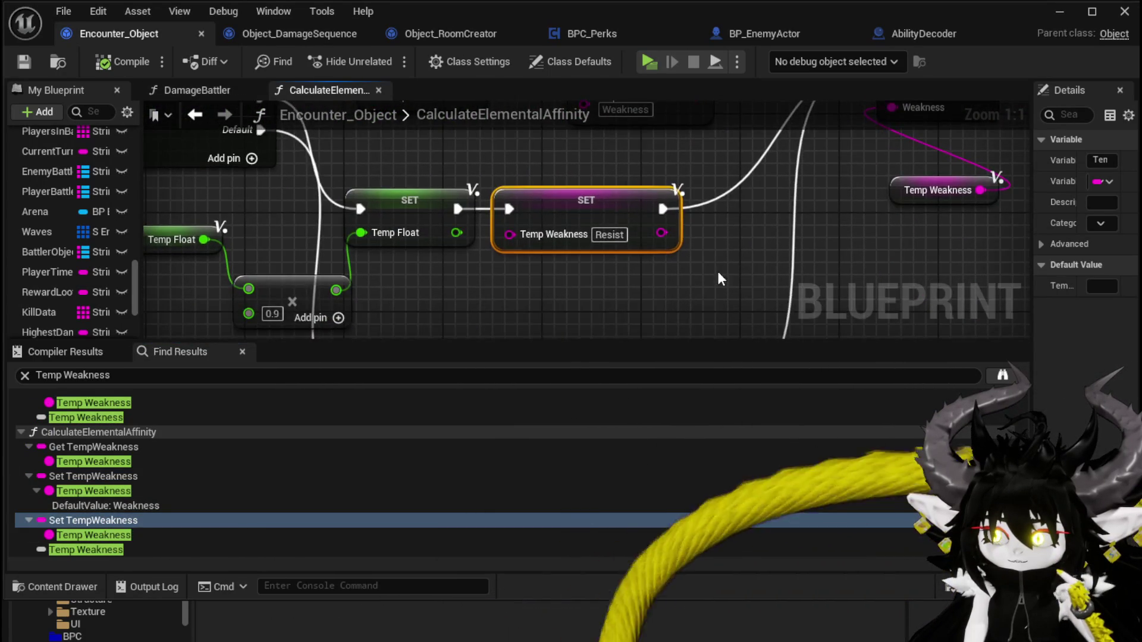
scroll(716, 271, down, 3)
scroll(212, 415, up, 5)
scroll(178, 422, up, 3)
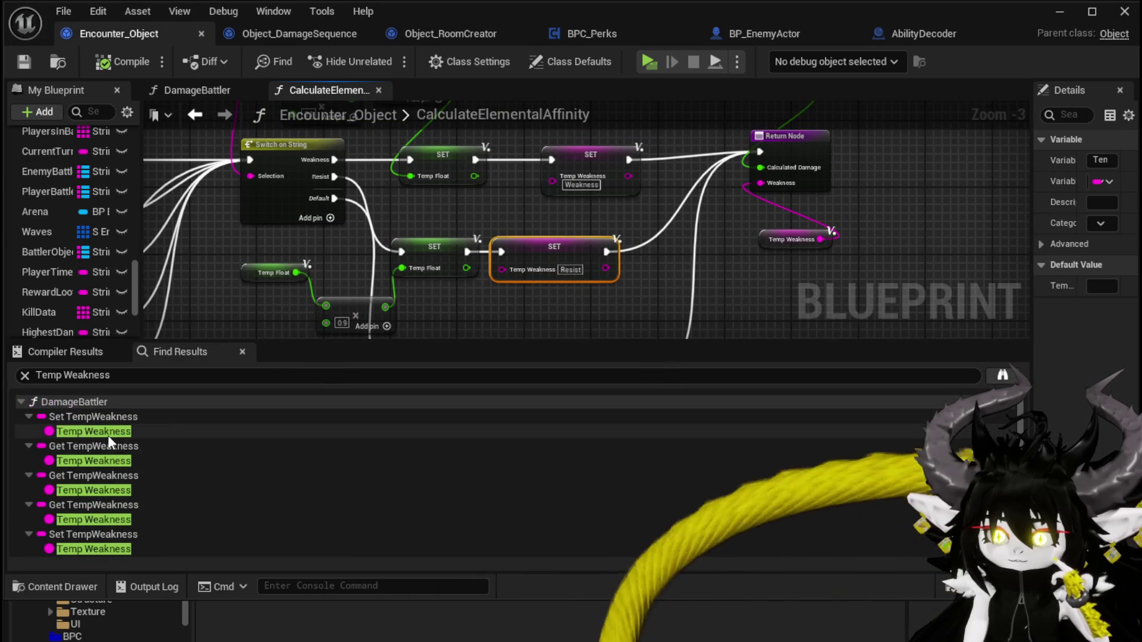
click(101, 419)
Step: Open the CalculateDirectDamage function from DamageBattler and locate Calculated Damage VSDefence
scroll(242, 300, down, 5)
mouse_move(474, 273)
mouse_down()
mouse_move(637, 189)
mouse_move(654, 198)
mouse_move(1003, 157)
mouse_up()
drag(357, 214, 595, 202)
drag(298, 226, 606, 235)
click(390, 209)
scroll(473, 192, up, 3)
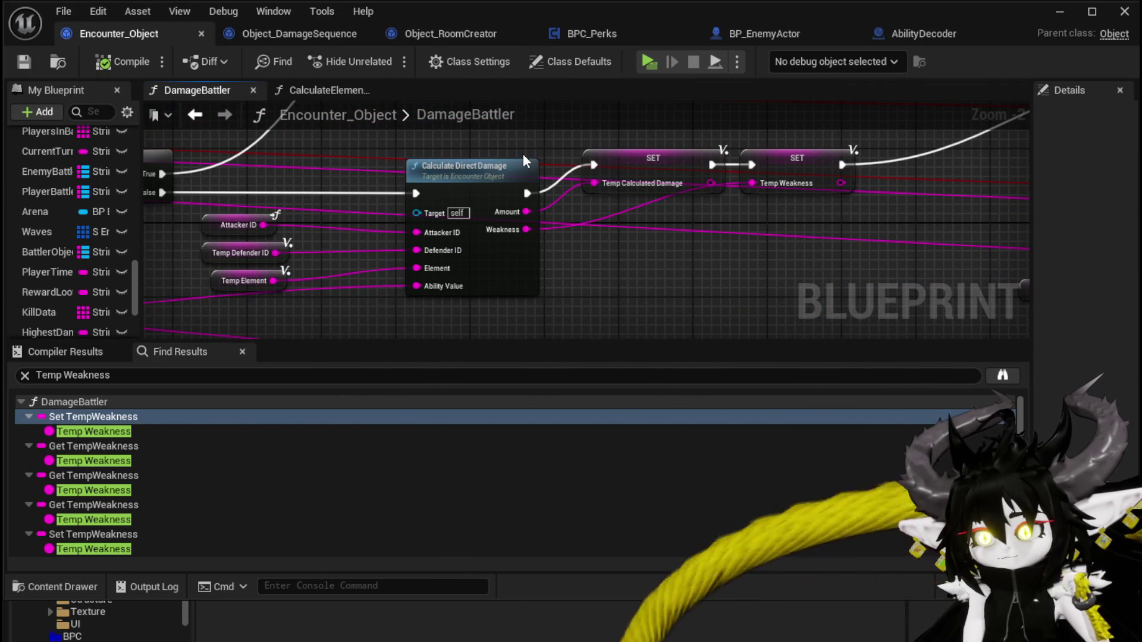
double_click(466, 165)
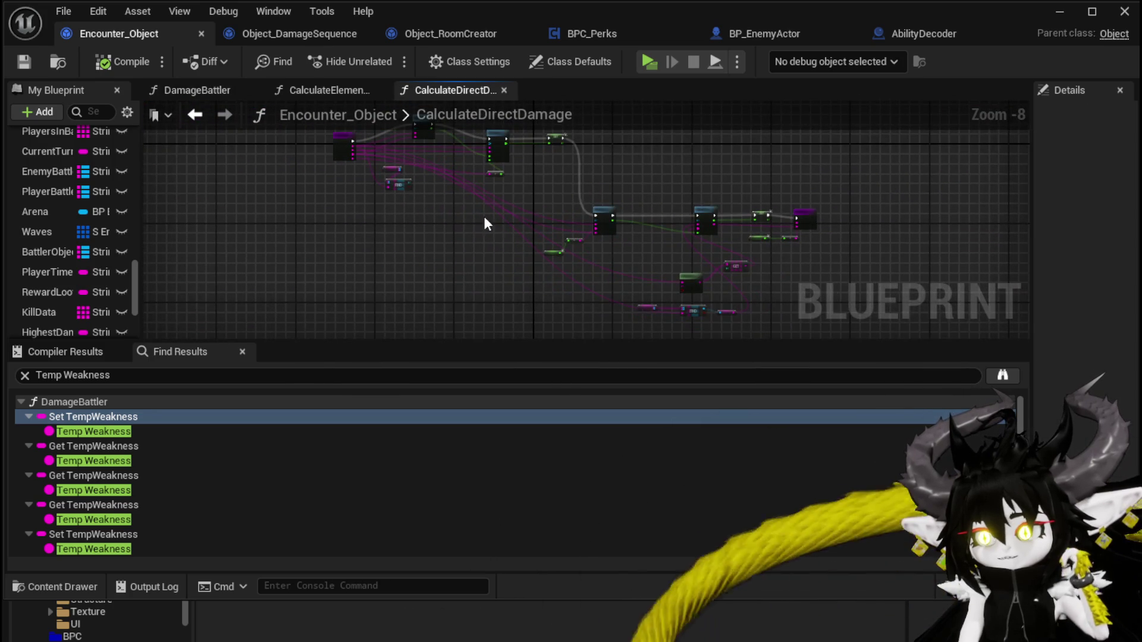
scroll(490, 225, up, 4)
drag(697, 254, 683, 255)
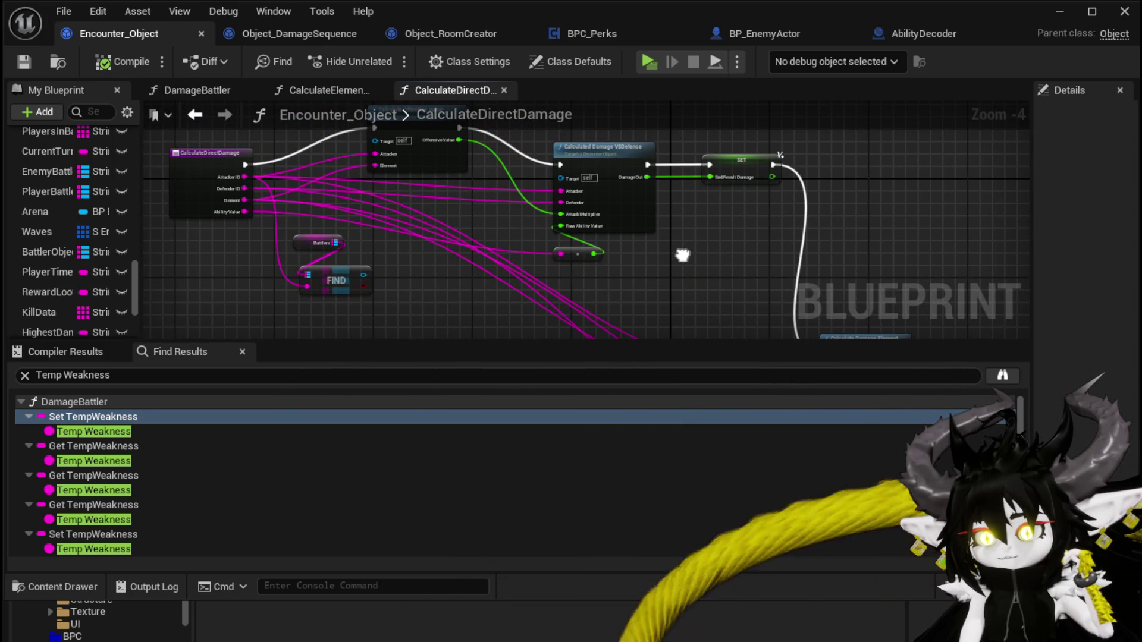
scroll(428, 194, up, 3)
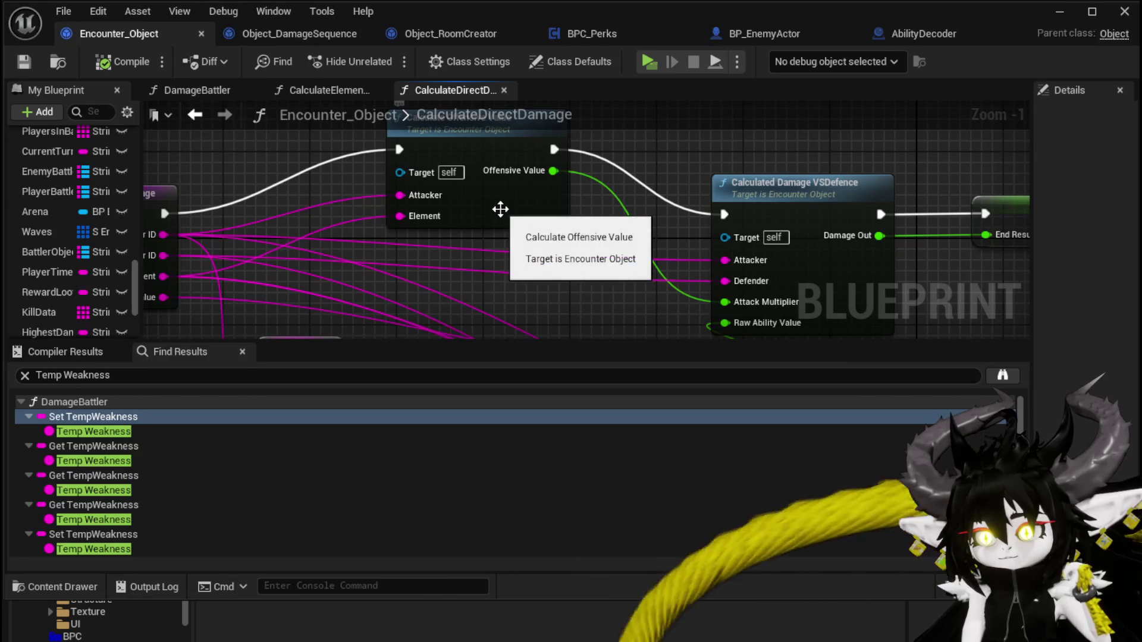
drag(453, 276, 535, 233)
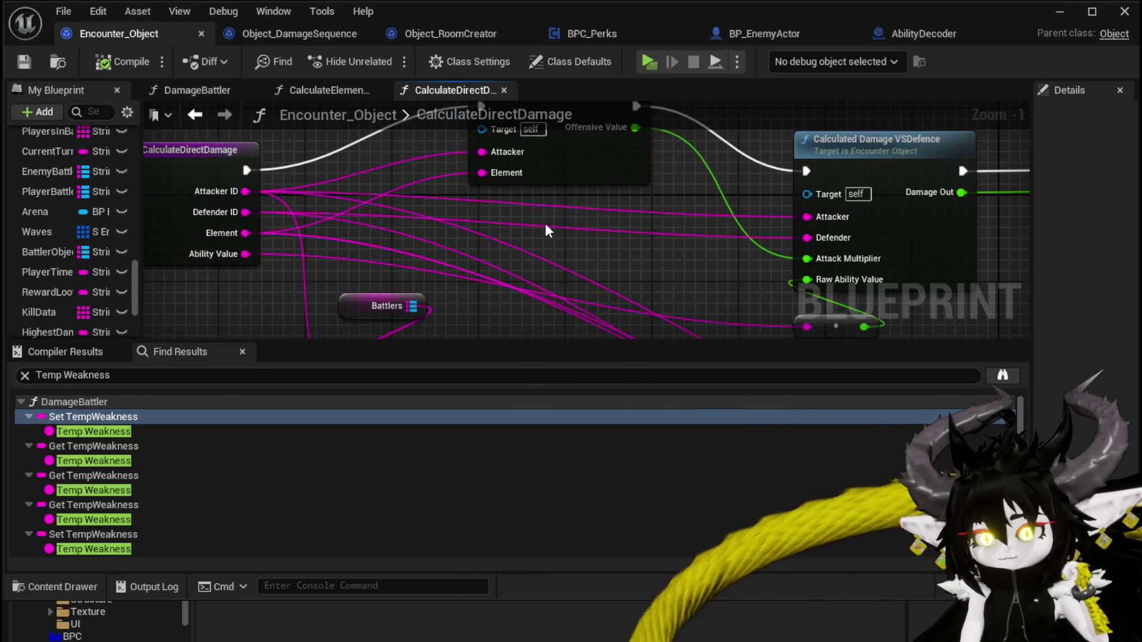
Step: Open CalculateOffensiveValue and view its Switch on String and Return Node
double_click(589, 173)
scroll(518, 257, up, 4)
mouse_move(419, 256)
mouse_down()
mouse_move(421, 185)
mouse_move(279, 251)
mouse_up()
mouse_move(470, 166)
mouse_down()
mouse_move(337, 161)
mouse_move(156, 212)
mouse_move(393, 183)
mouse_move(448, 327)
mouse_up()
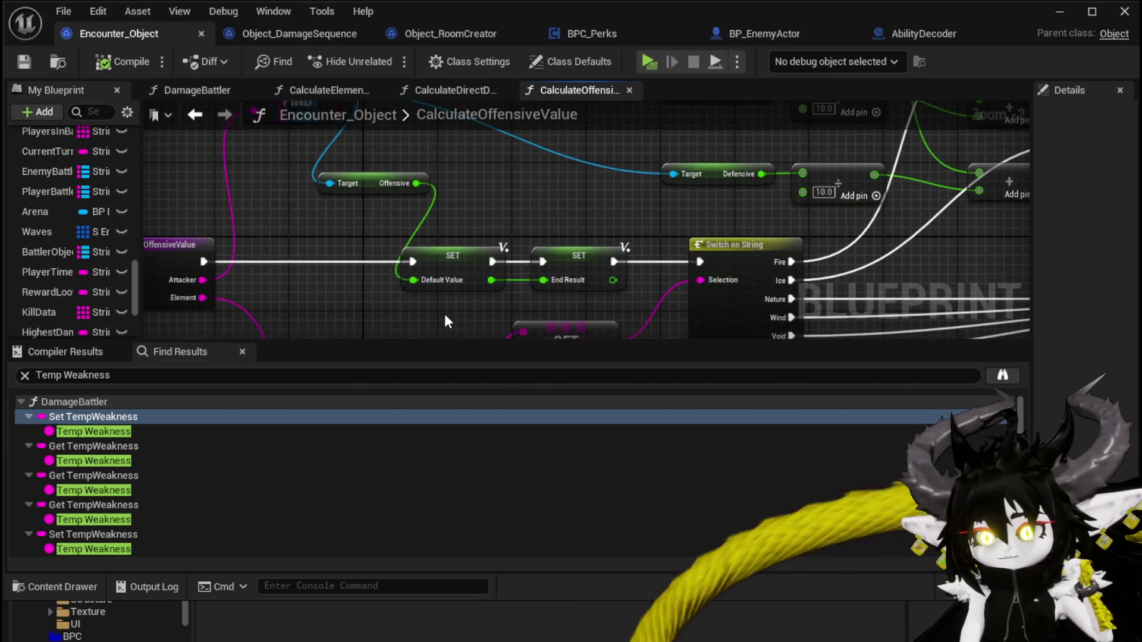
scroll(448, 328, down, 2)
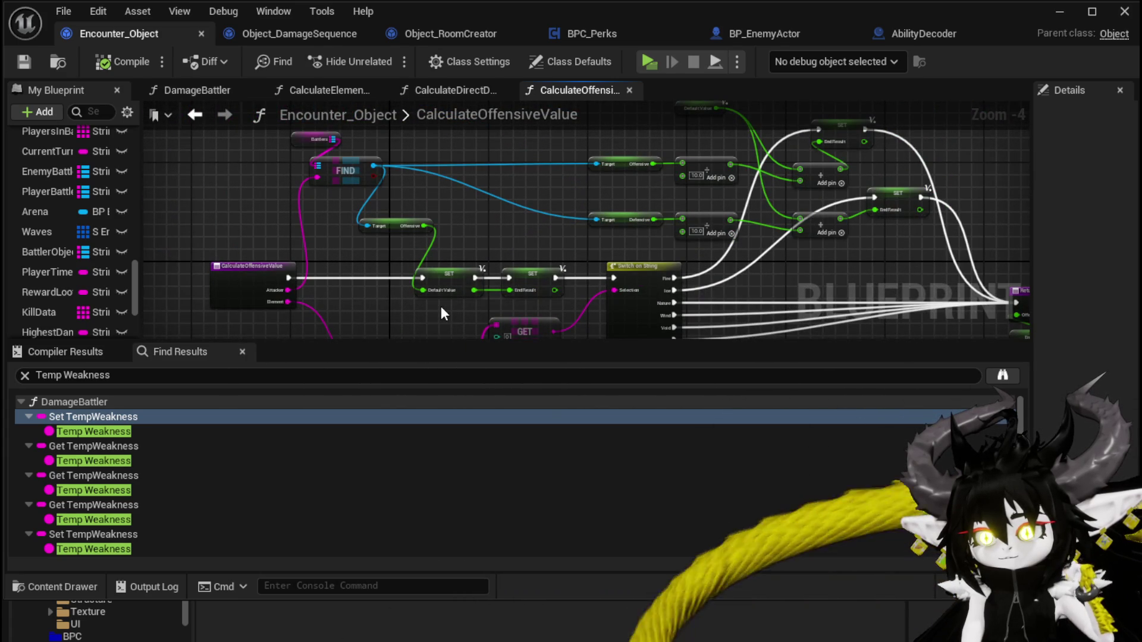
Step: Save Encounter_Object, navigate back to DamageBattler, then switch to Object_DamageSequence
click(24, 62)
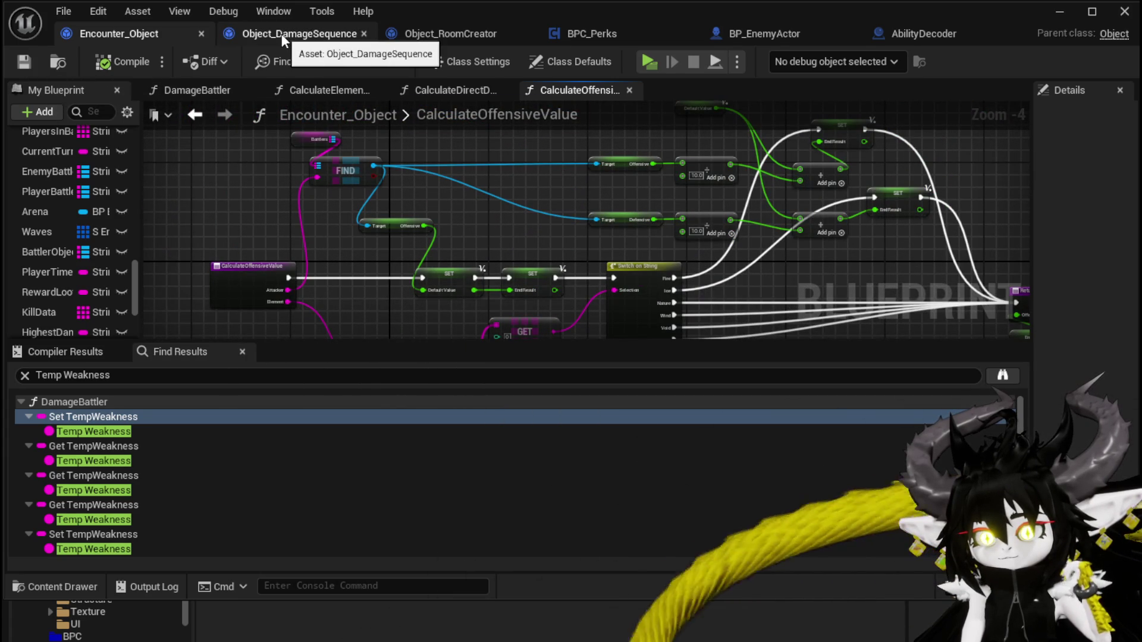
click(201, 114)
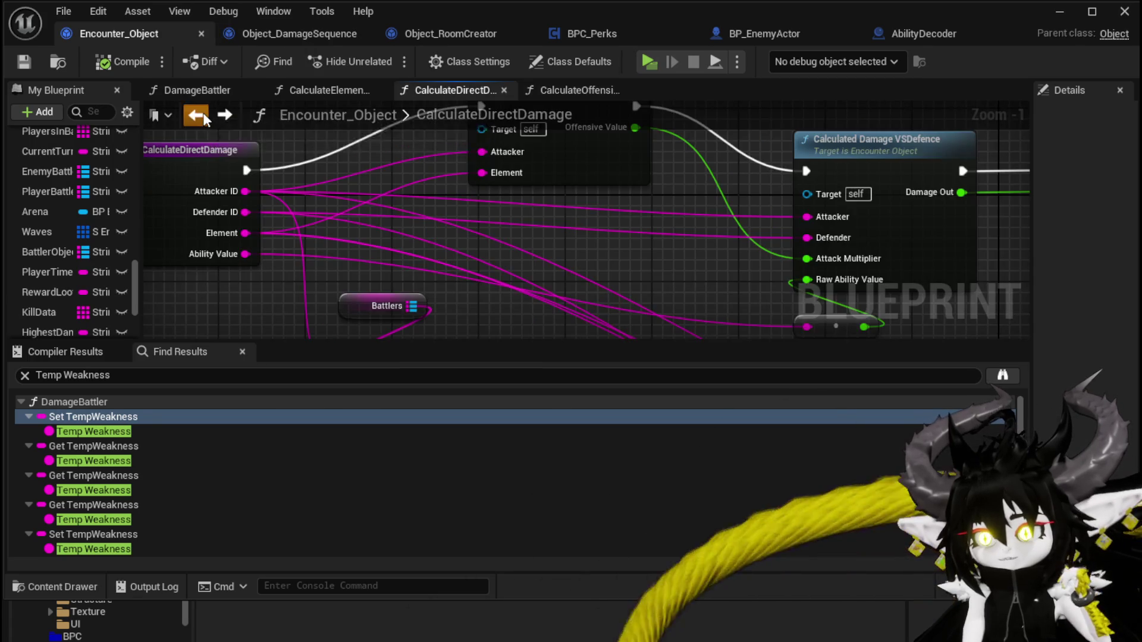
click(202, 112)
mouse_move(250, 130)
mouse_down()
mouse_move(382, 224)
mouse_move(498, 181)
mouse_up()
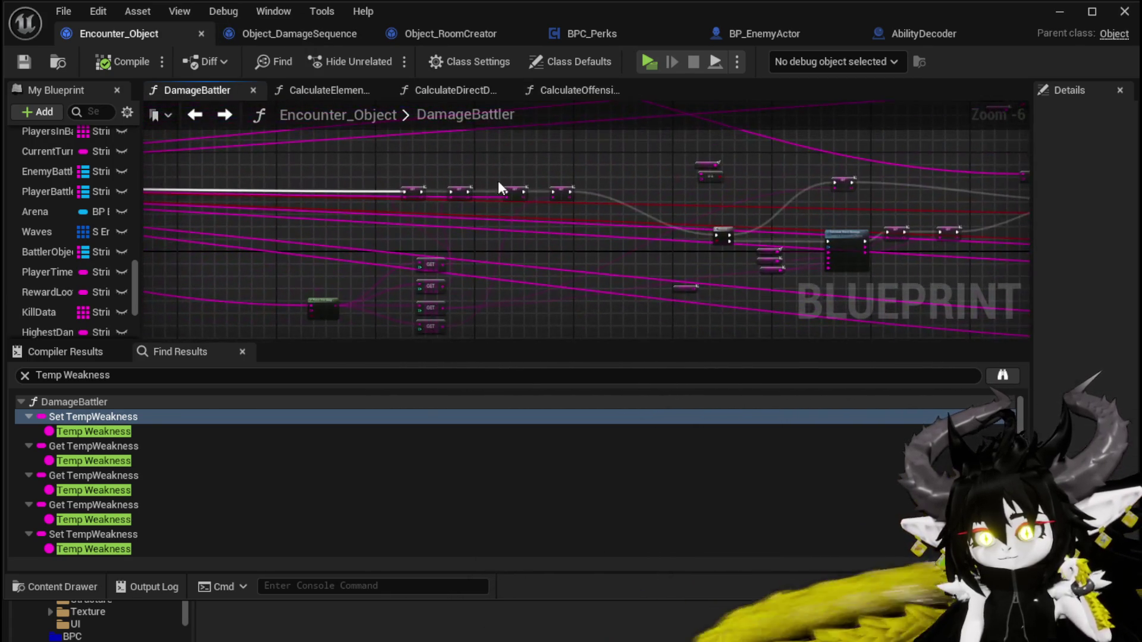
click(290, 34)
Step: Add a breakpoint on the Calculate Direct Damage node in CalculateValue
drag(479, 193, 492, 99)
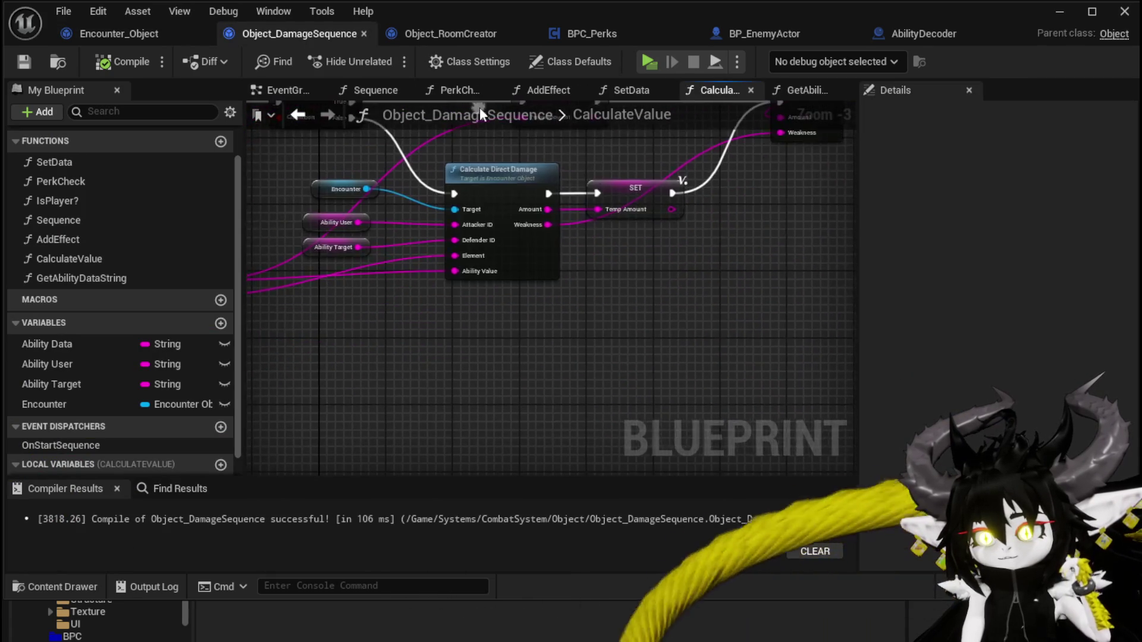
right_click(491, 170)
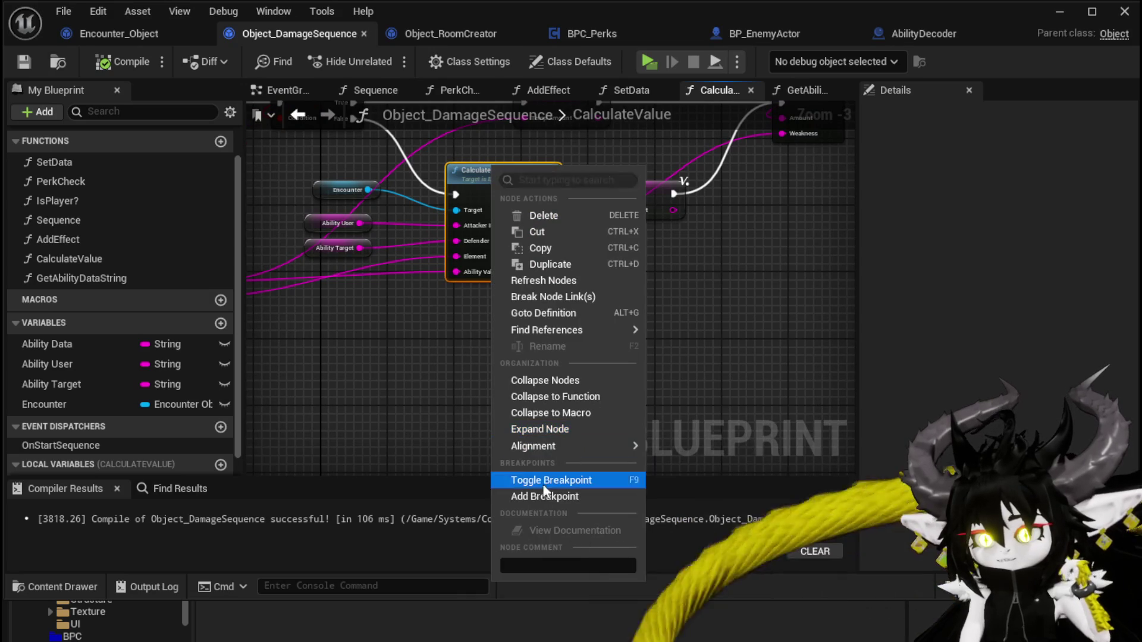
click(546, 480)
mouse_move(545, 304)
mouse_down()
mouse_move(654, 369)
mouse_move(656, 436)
mouse_move(645, 433)
mouse_up()
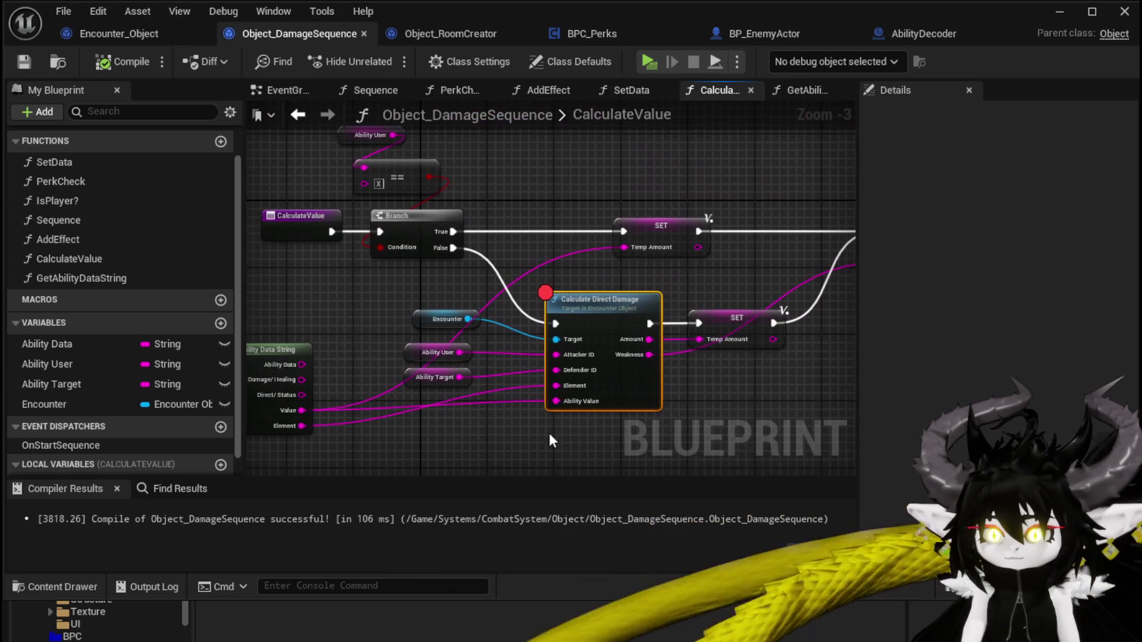
Step: Return to the running game and play the SummonSpawn card to trigger damage
click(371, 285)
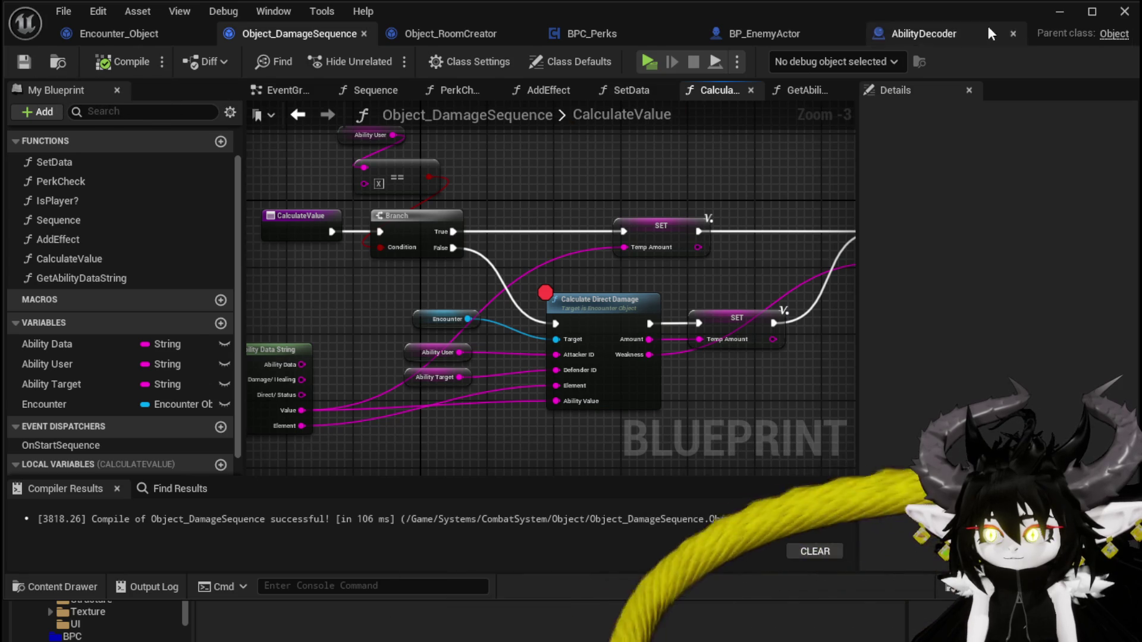
click(1059, 12)
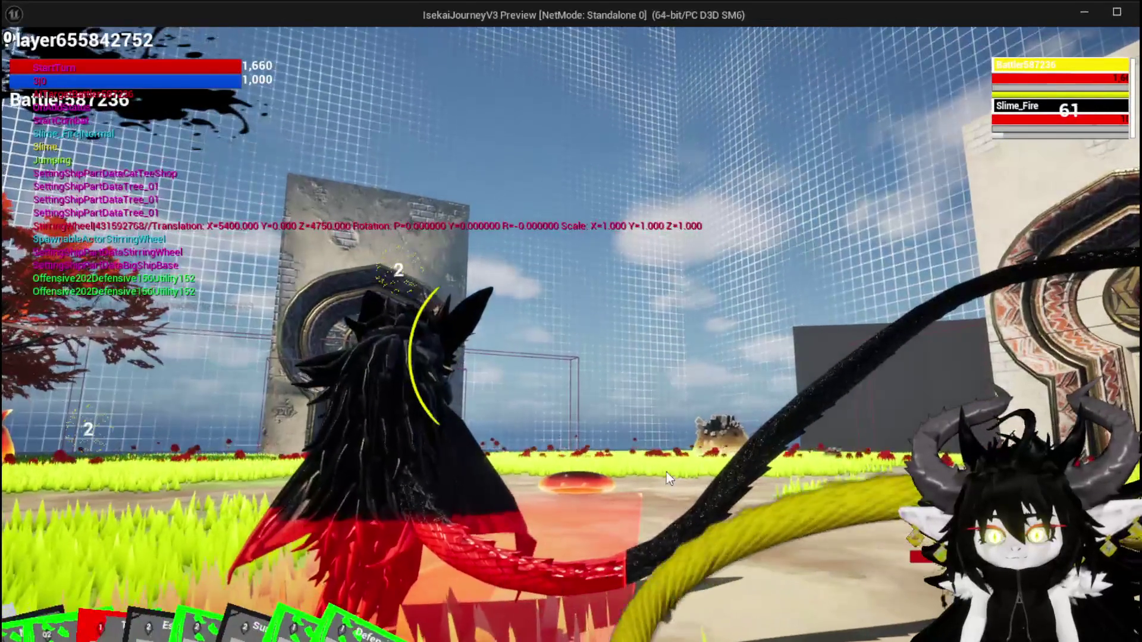
click(54, 606)
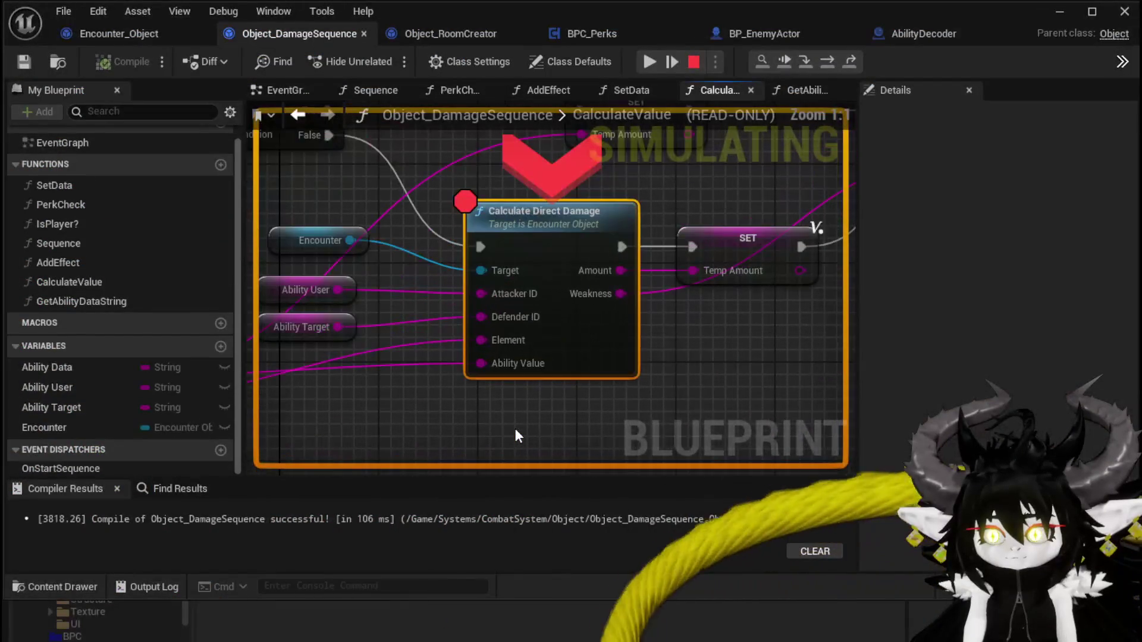
Step: Step into Calculate Direct Damage and through CalculateOffensiveValue's element switch to its return
click(801, 66)
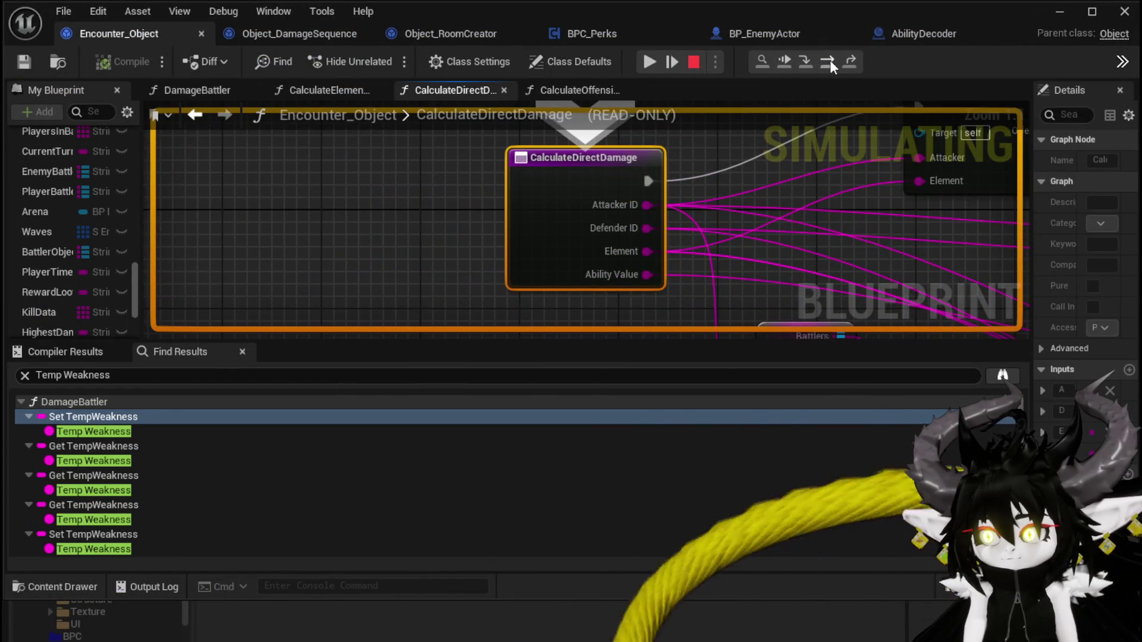
click(829, 59)
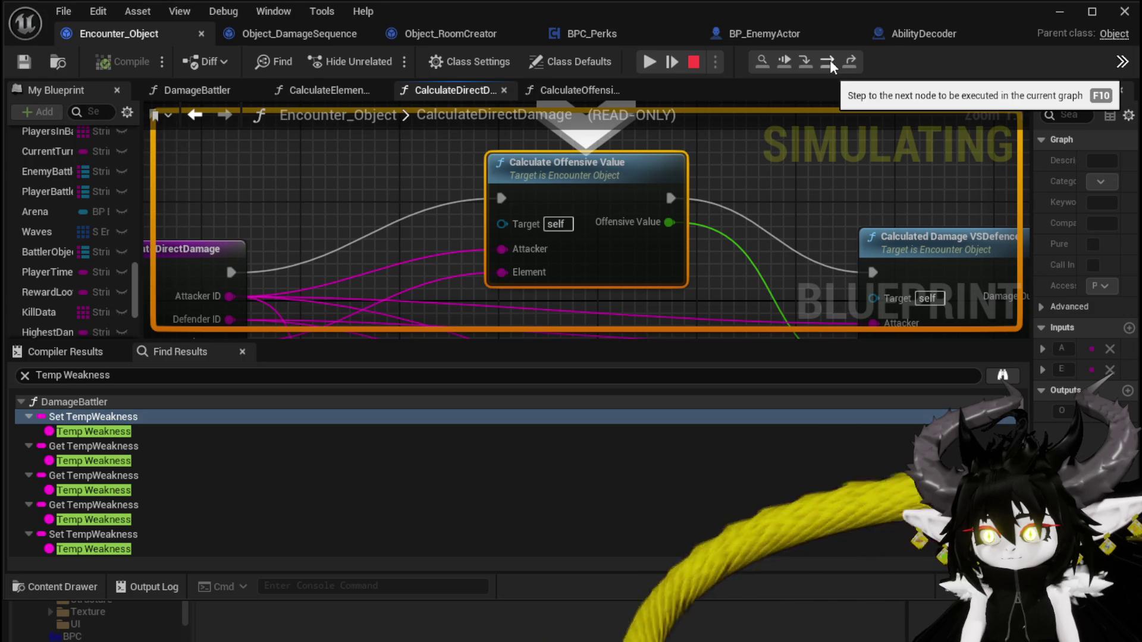
click(815, 59)
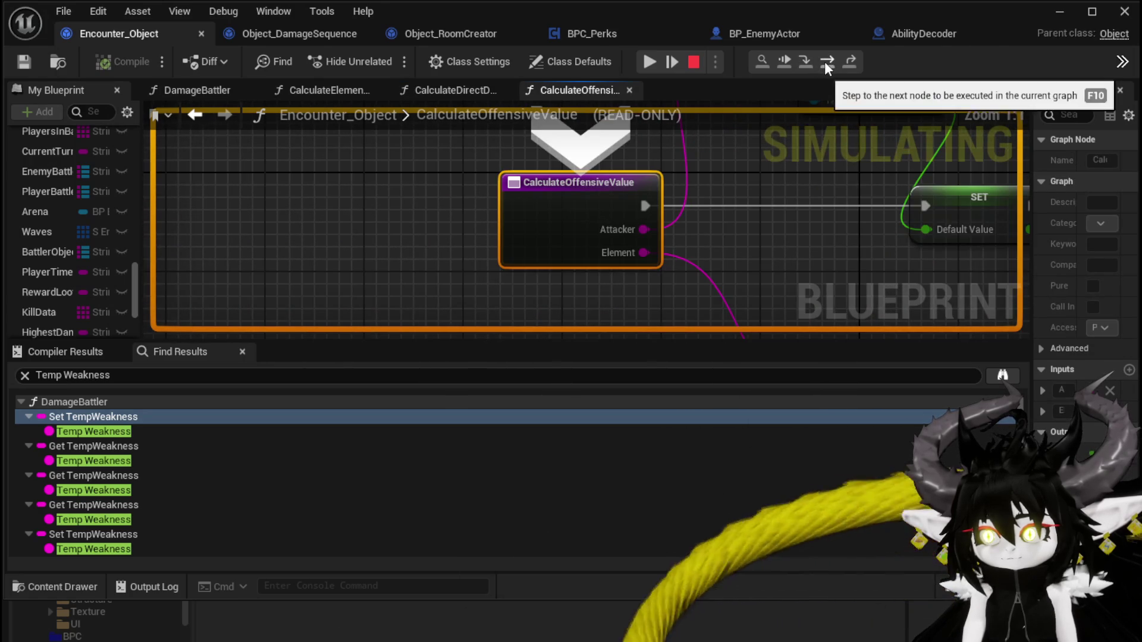
click(825, 62)
click(825, 62)
click(824, 62)
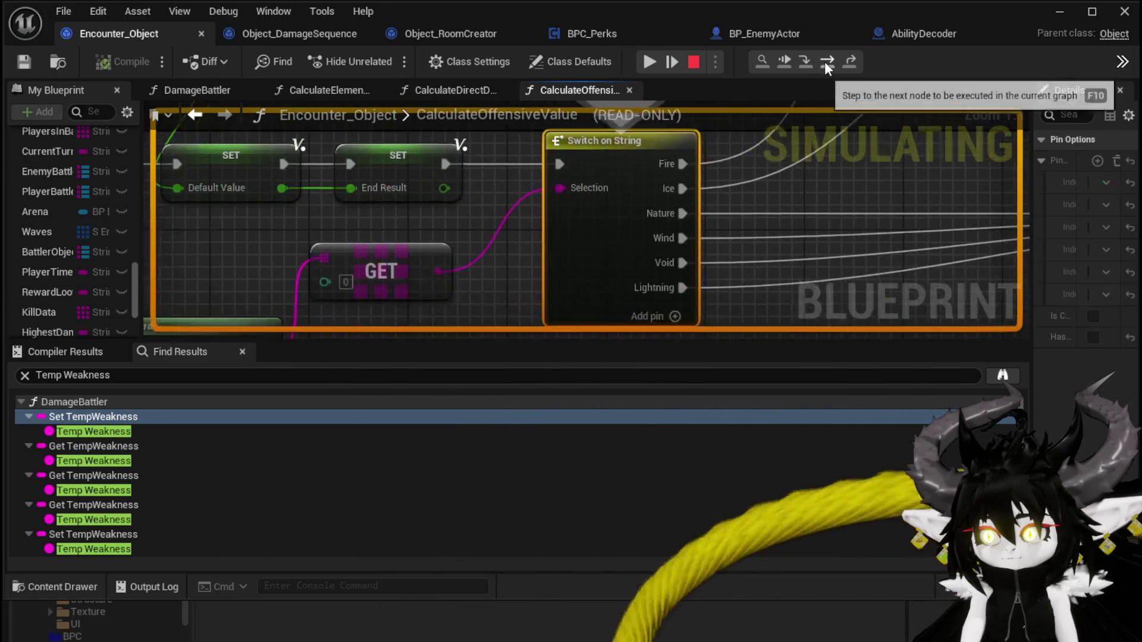
click(824, 62)
click(824, 61)
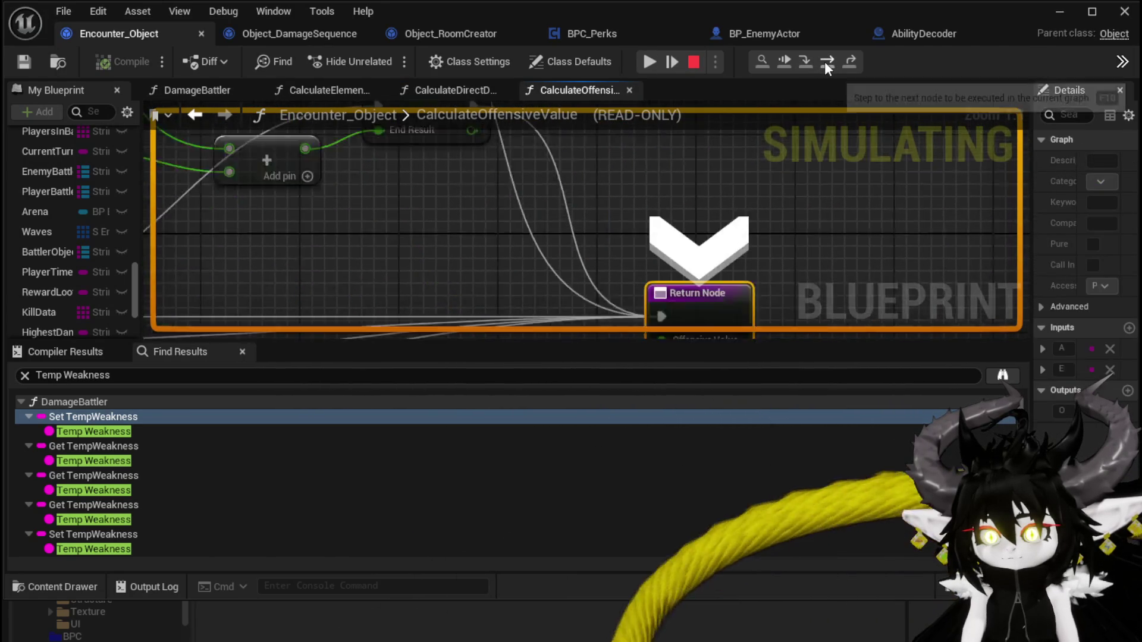
click(824, 62)
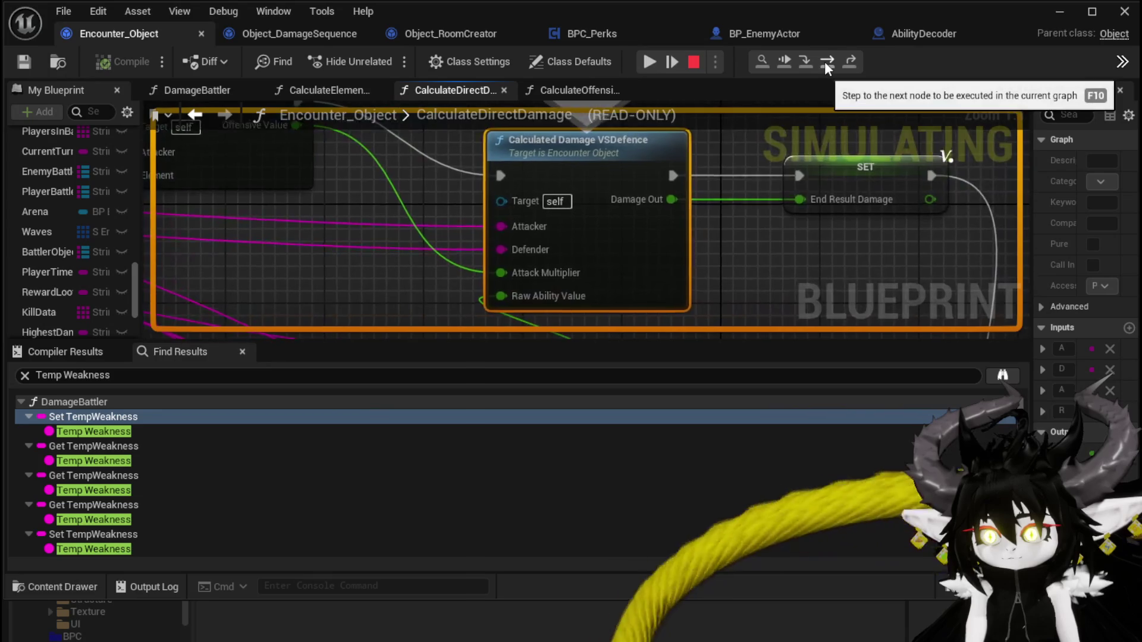
Step: Step into Calculated Damage VSDefence and through Calculate Status on Damage to its return
click(807, 62)
click(820, 62)
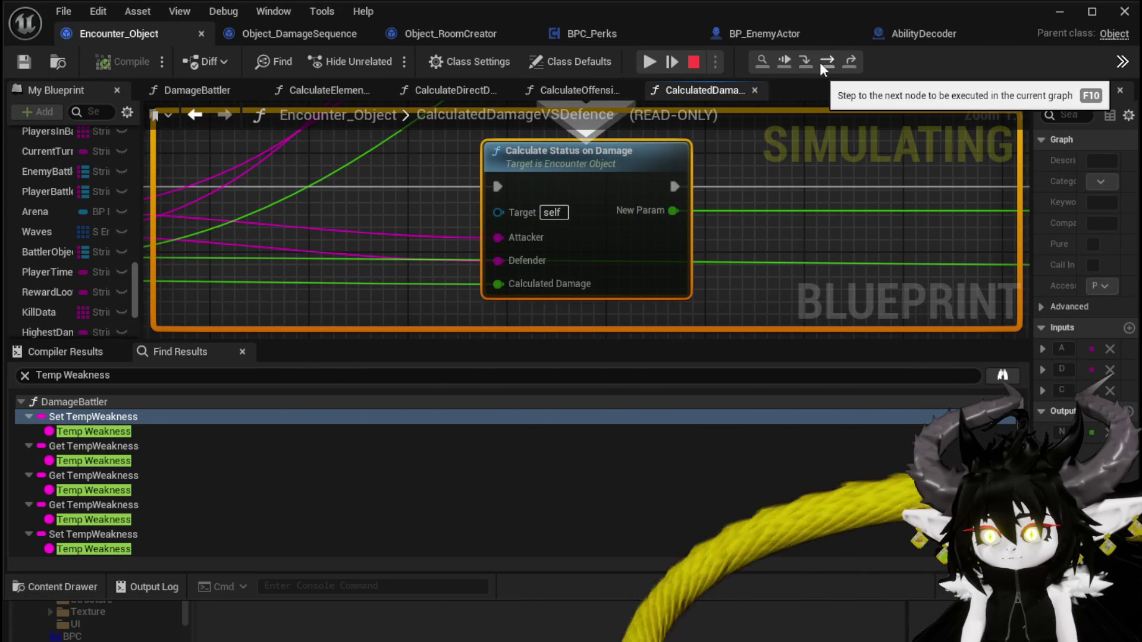
click(804, 60)
click(822, 62)
click(822, 62)
scroll(898, 205, down, 5)
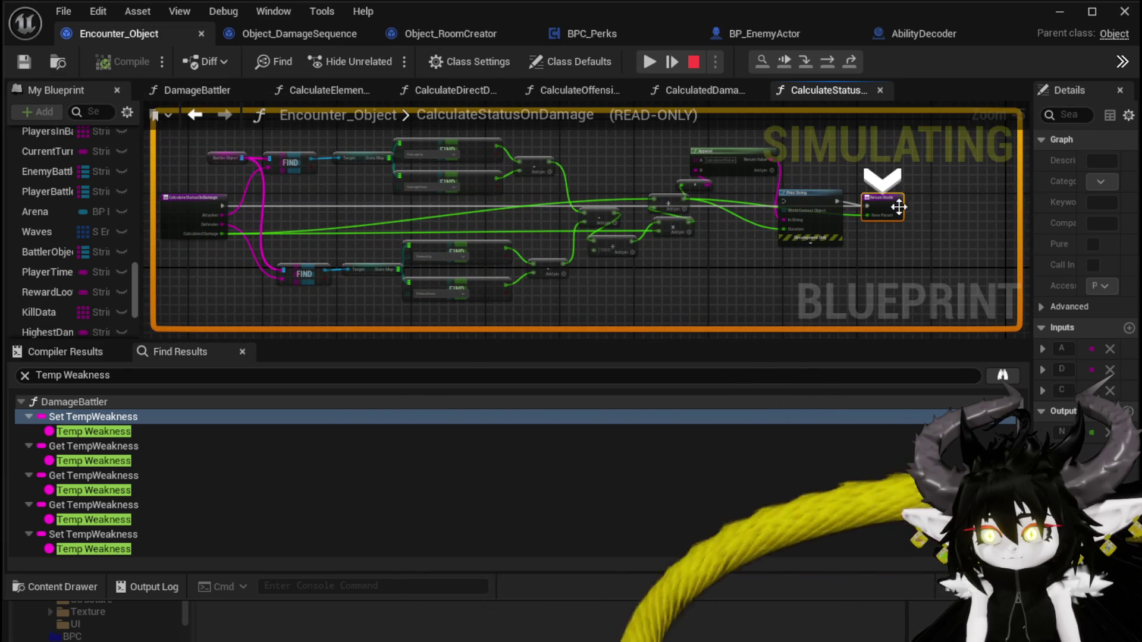
Step: Step past the Ability Value and Clash Amount setters back to Calculate Damage Element
click(824, 66)
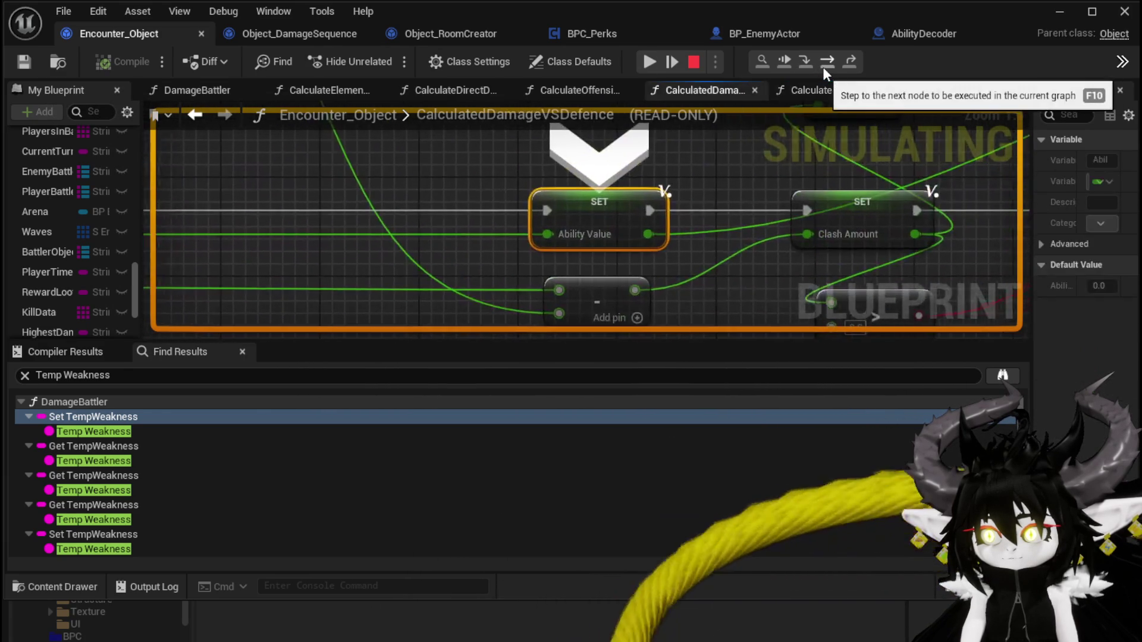
click(823, 67)
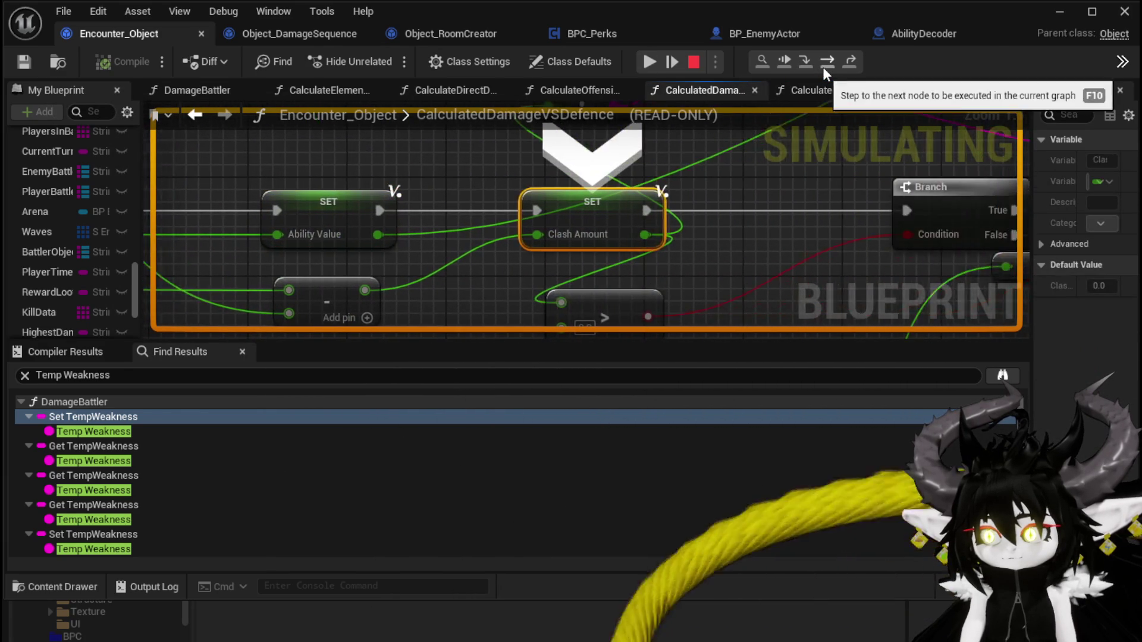
click(823, 66)
click(823, 66)
click(822, 67)
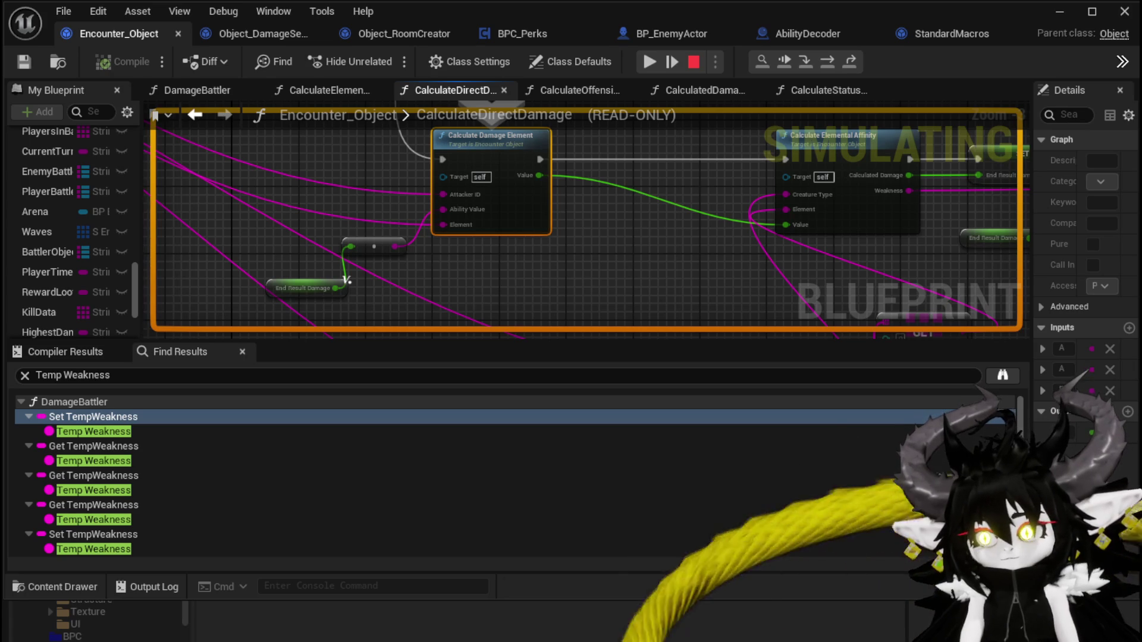
Step: Step through Calculate Damage Element's element switch and back to the Calculate Elemental Affinity call
mouse_move(611, 216)
mouse_down()
mouse_move(611, 263)
mouse_move(609, 247)
mouse_up()
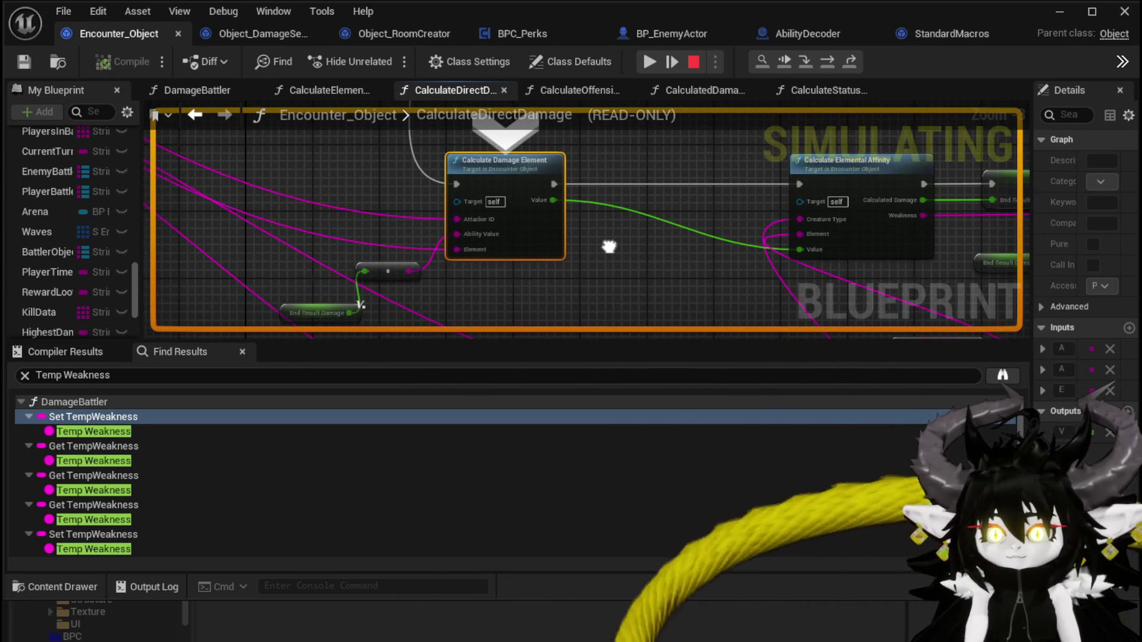
click(803, 60)
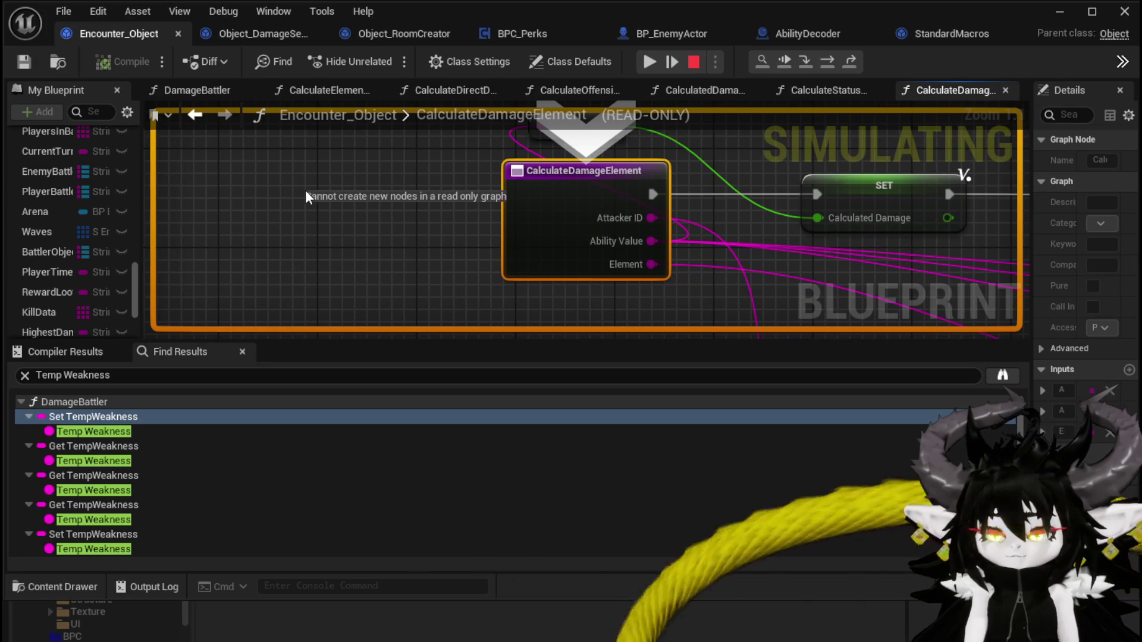
click(581, 306)
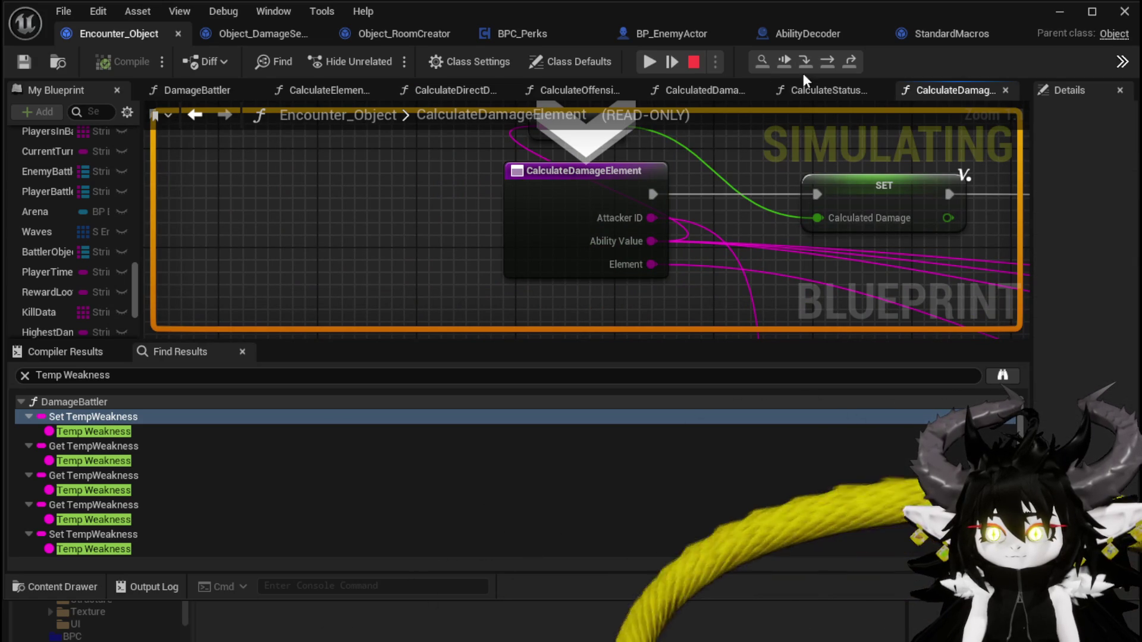
click(825, 61)
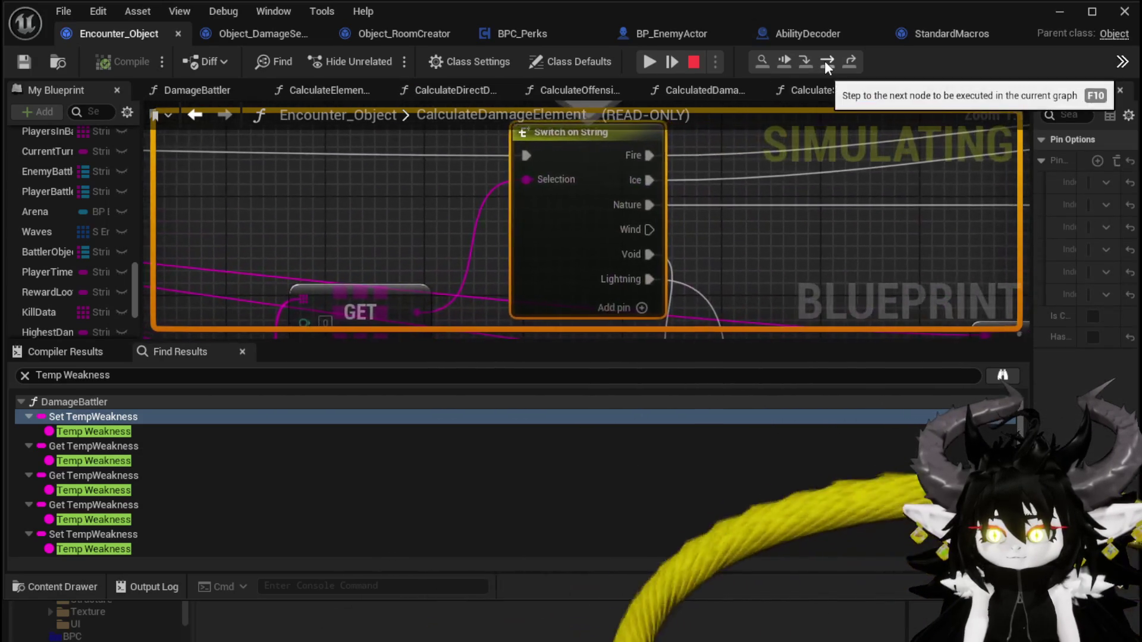
click(824, 61)
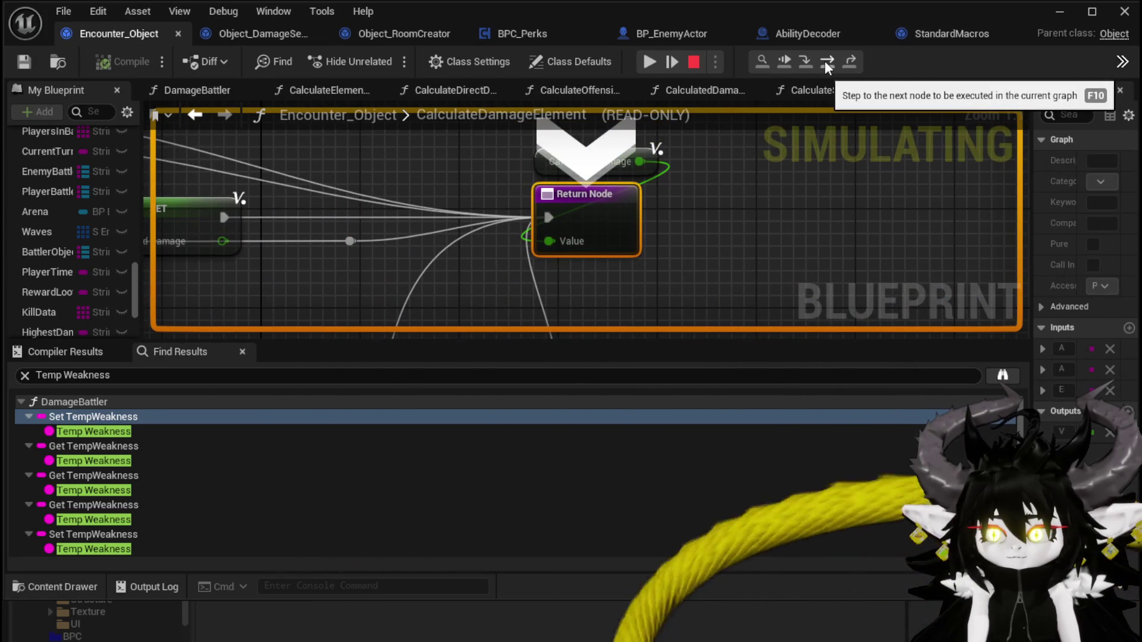
scroll(342, 285, down, 6)
mouse_move(296, 289)
mouse_down()
mouse_move(759, 250)
mouse_move(572, 328)
mouse_up()
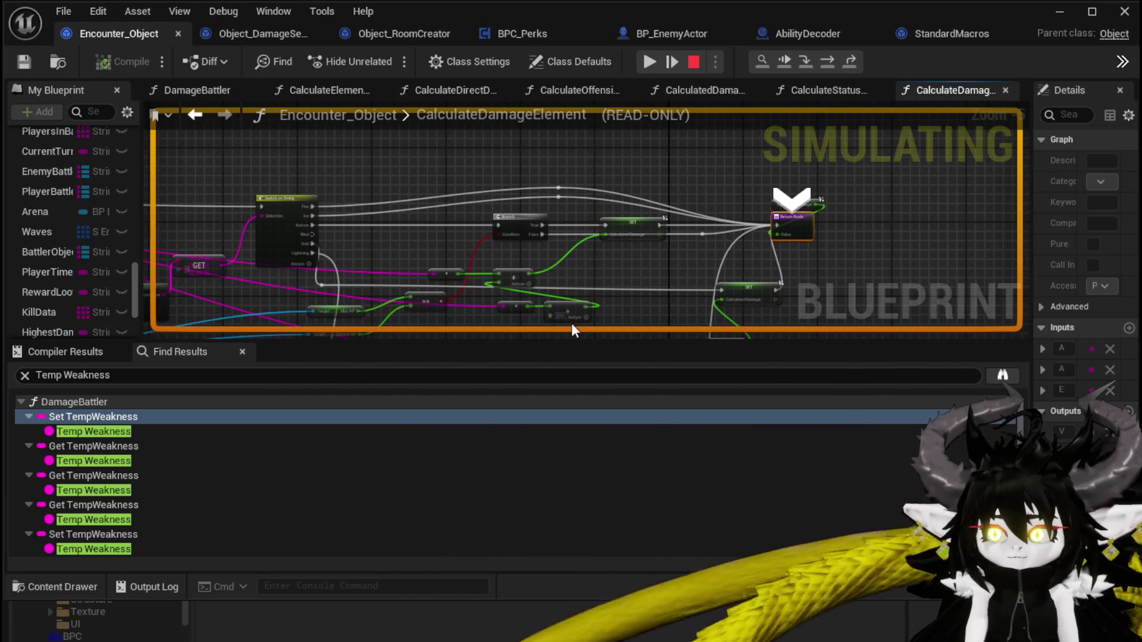
click(834, 68)
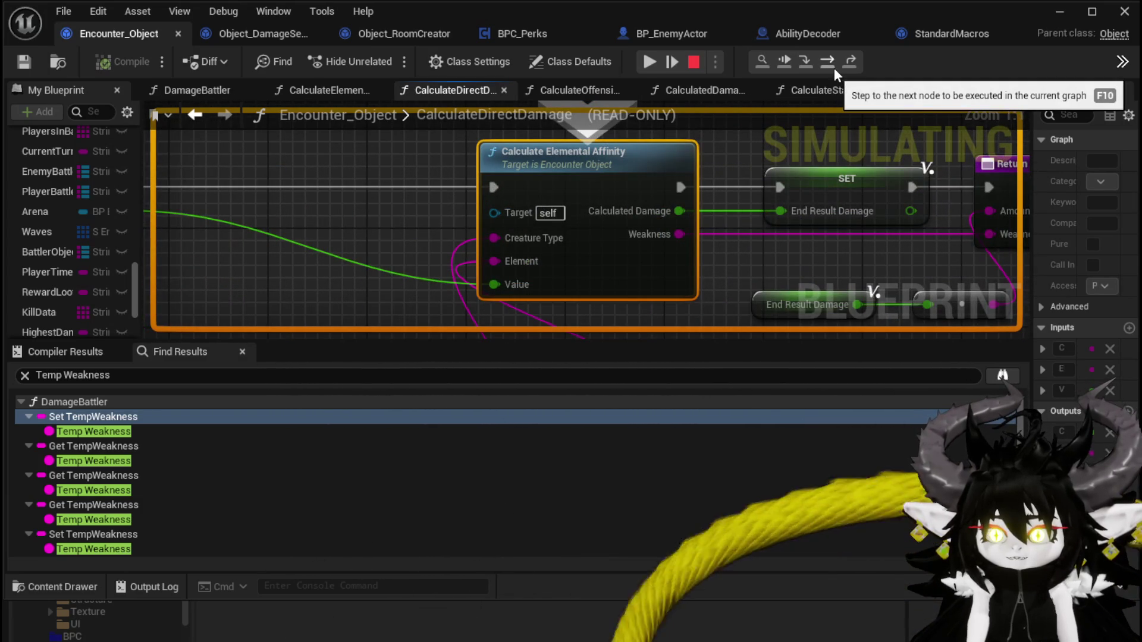
Step: Step through Calculate Elemental Affinity's DT_ElementalWeakness lookup back to CalculateValue's Temp Amount
click(811, 62)
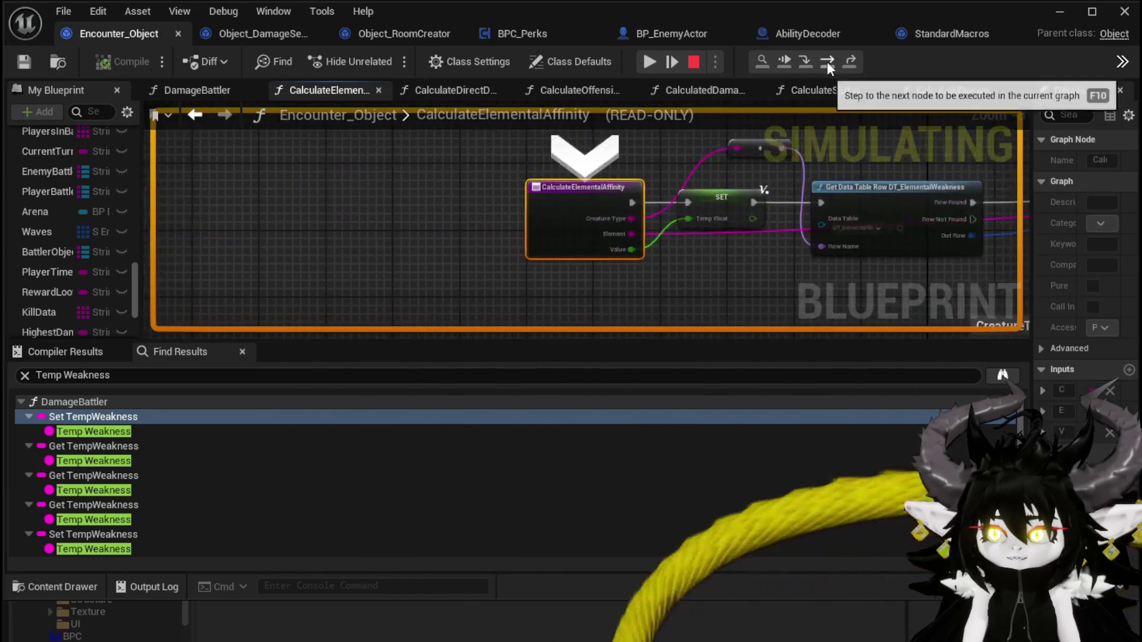
click(826, 62)
click(826, 62)
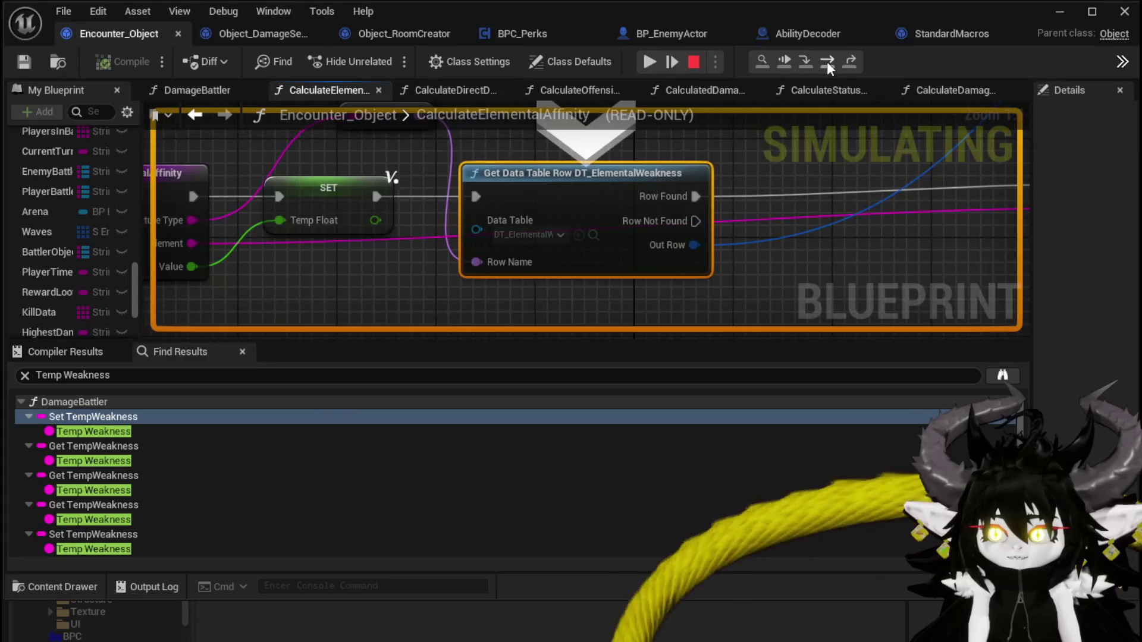
click(826, 61)
click(827, 62)
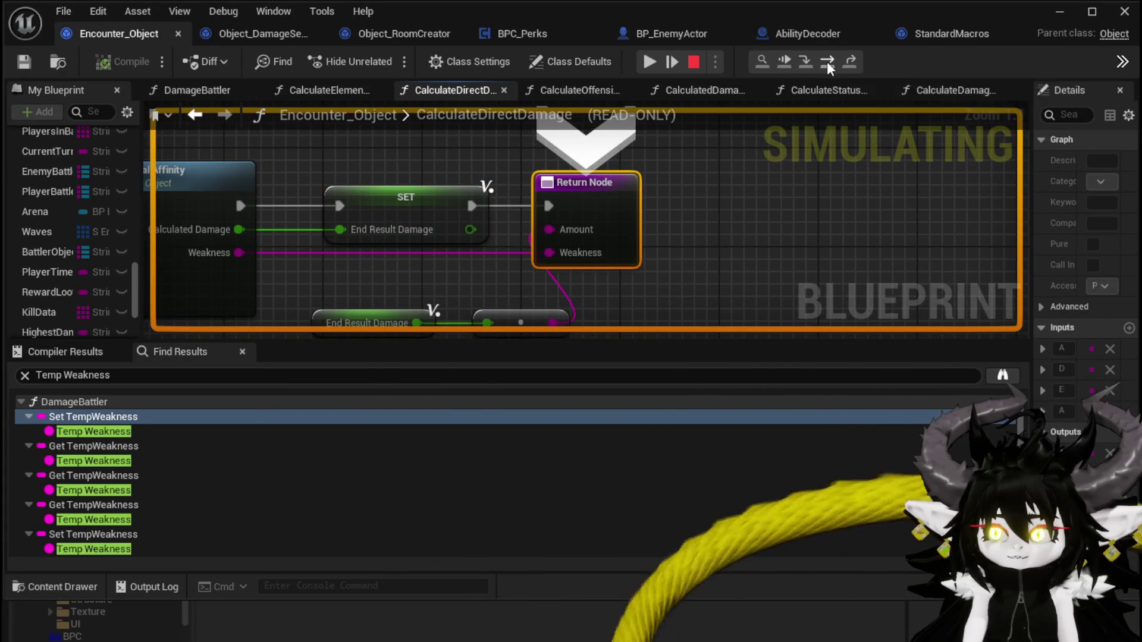
click(827, 62)
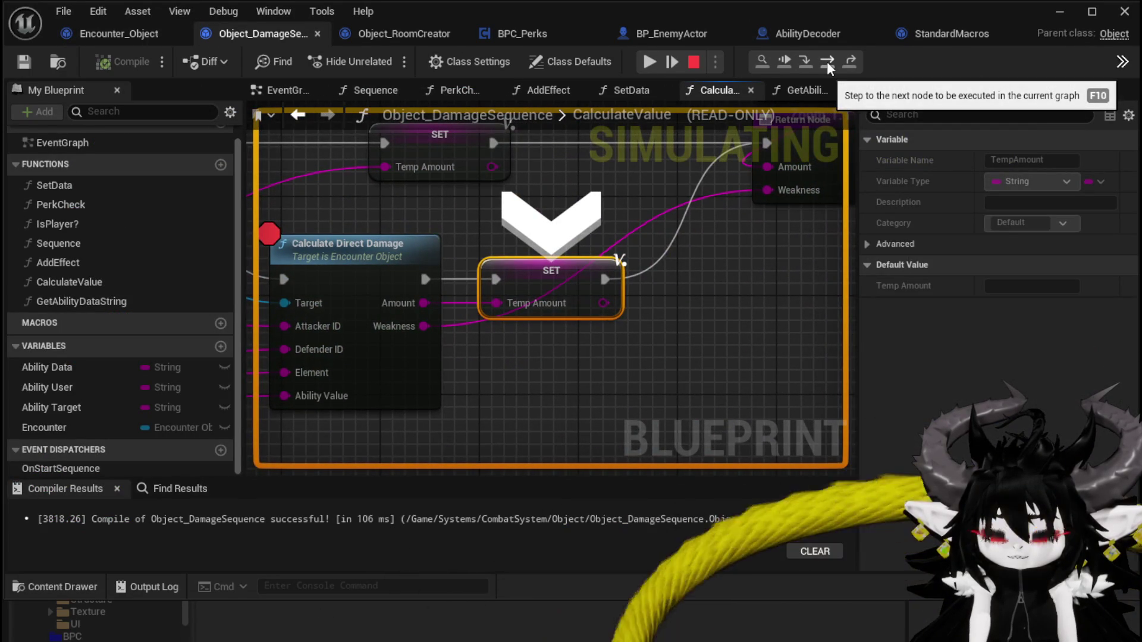
Step: Step through DamageBattler's Temp Calculated Damage, Temp Weakness and bounce lookup to the bounce Branch
click(827, 61)
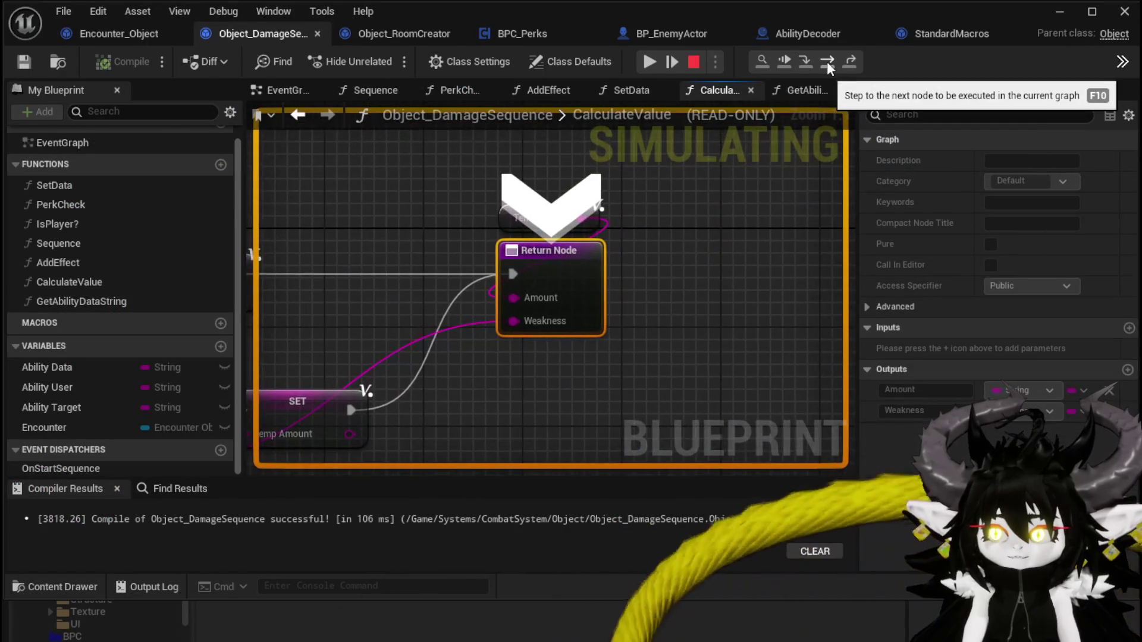
click(827, 62)
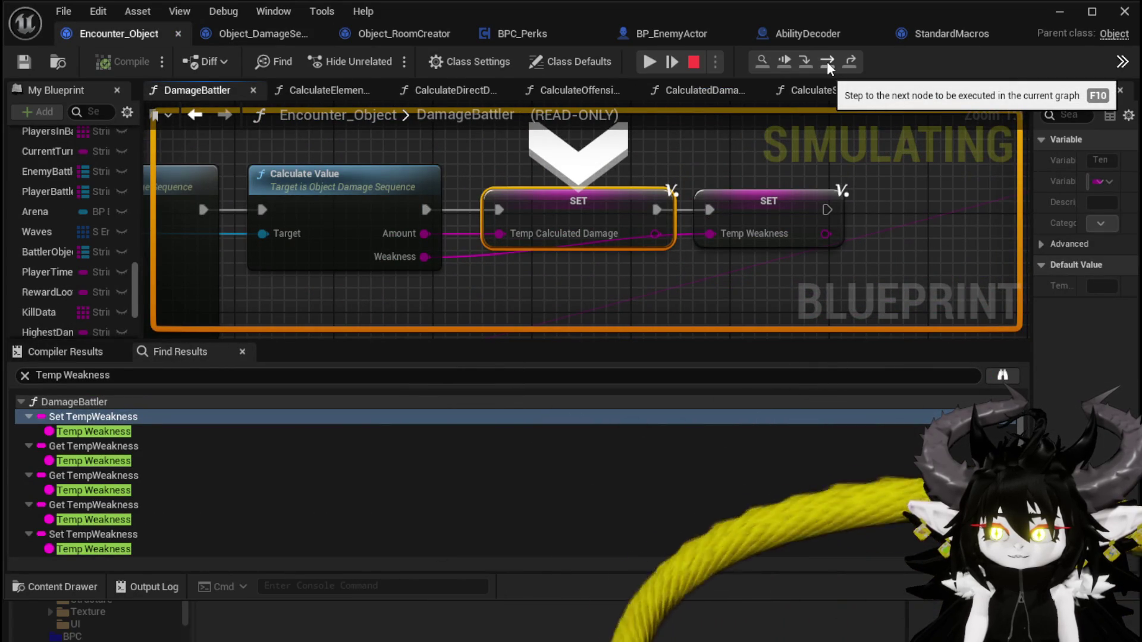
click(827, 62)
click(826, 62)
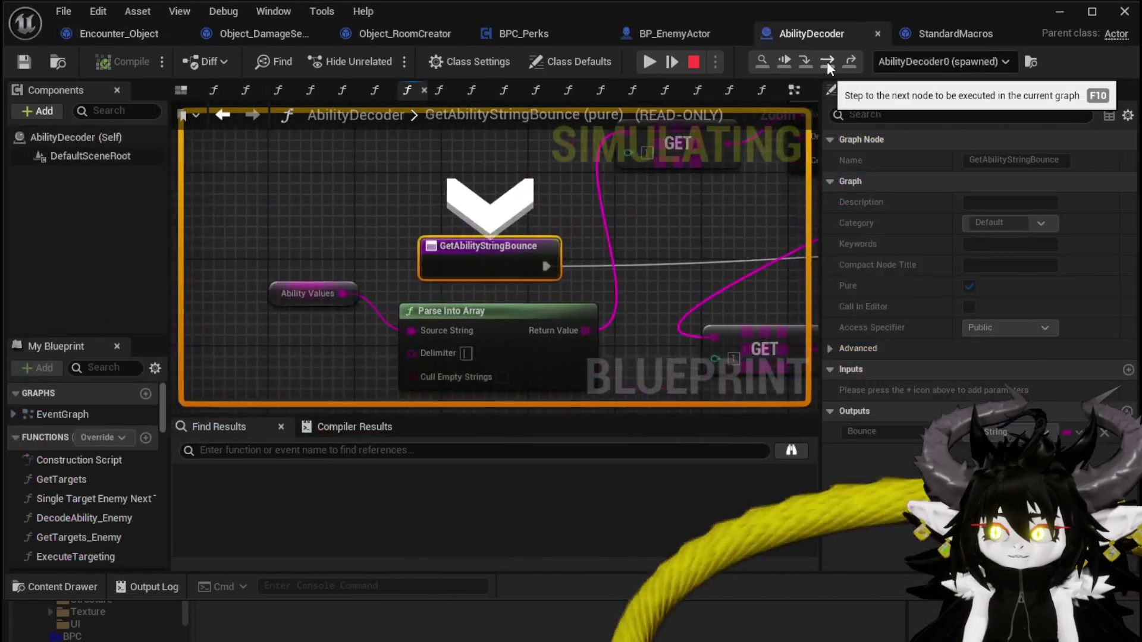
click(827, 62)
click(827, 62)
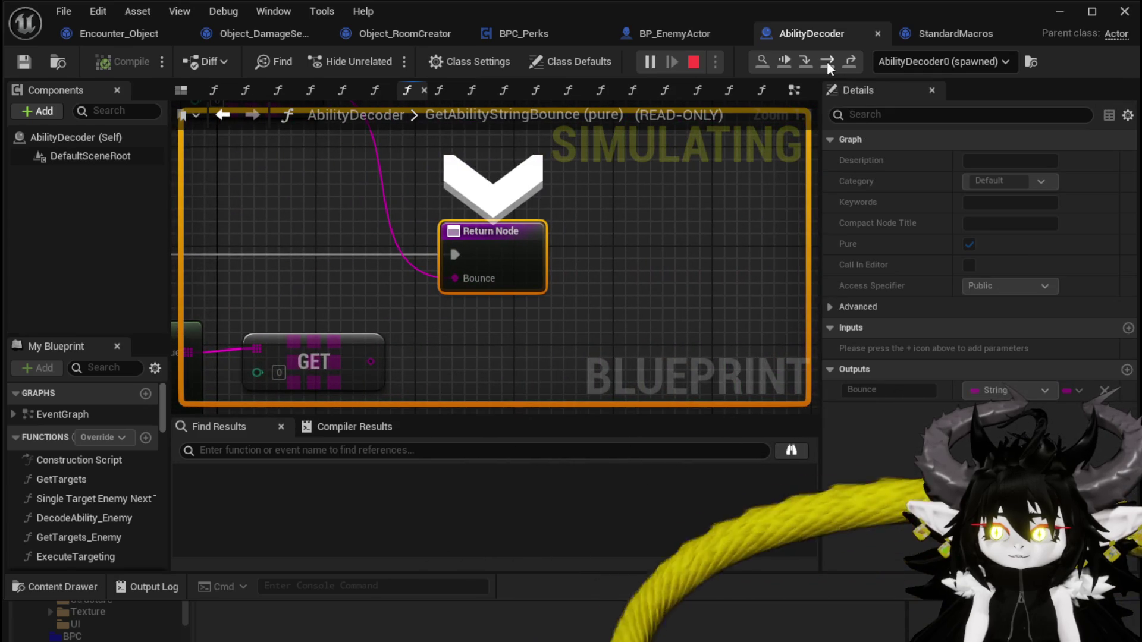
click(826, 62)
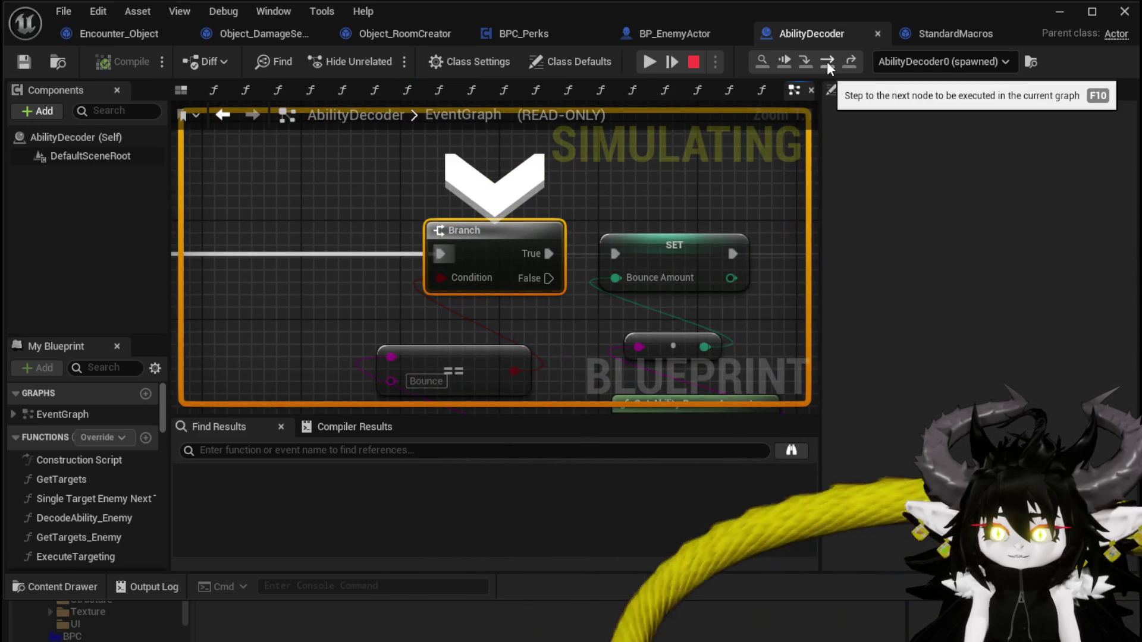
Step: Step into the ForEachLoop macro, then resume and stop the simulation
click(827, 62)
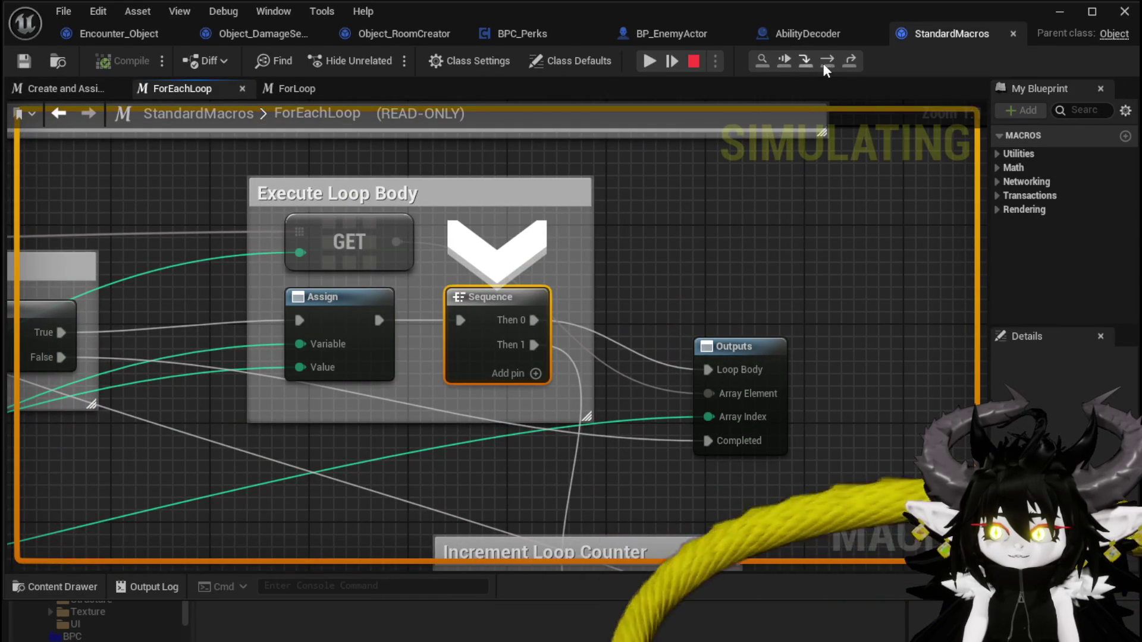
click(811, 63)
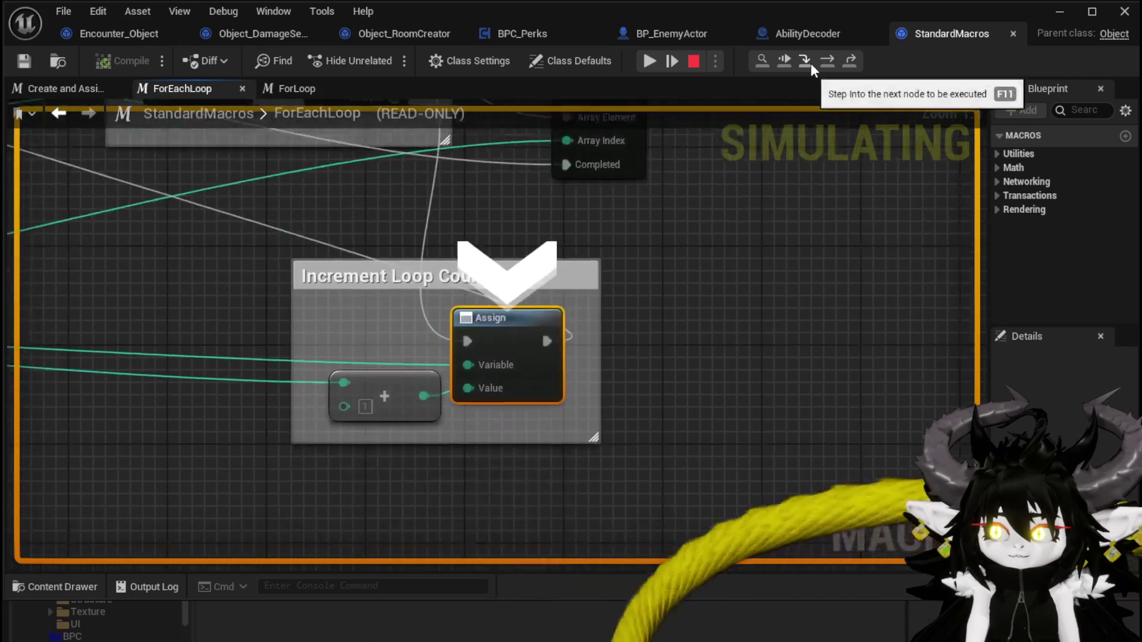
click(811, 63)
click(811, 63)
click(701, 62)
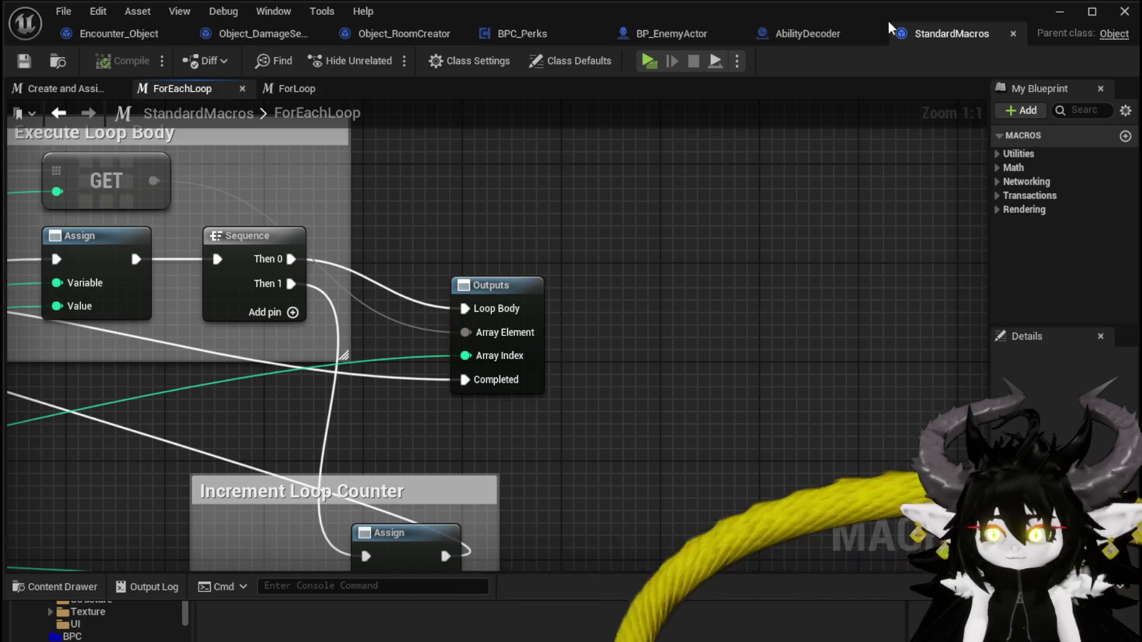
Step: Close the StandardMacros graph and view the AbilityDecoder EventGraph
click(1013, 34)
scroll(561, 156, down, 4)
mouse_move(517, 155)
mouse_down()
mouse_move(596, 167)
mouse_move(461, 160)
mouse_move(513, 144)
mouse_move(539, 167)
mouse_move(657, 176)
mouse_up()
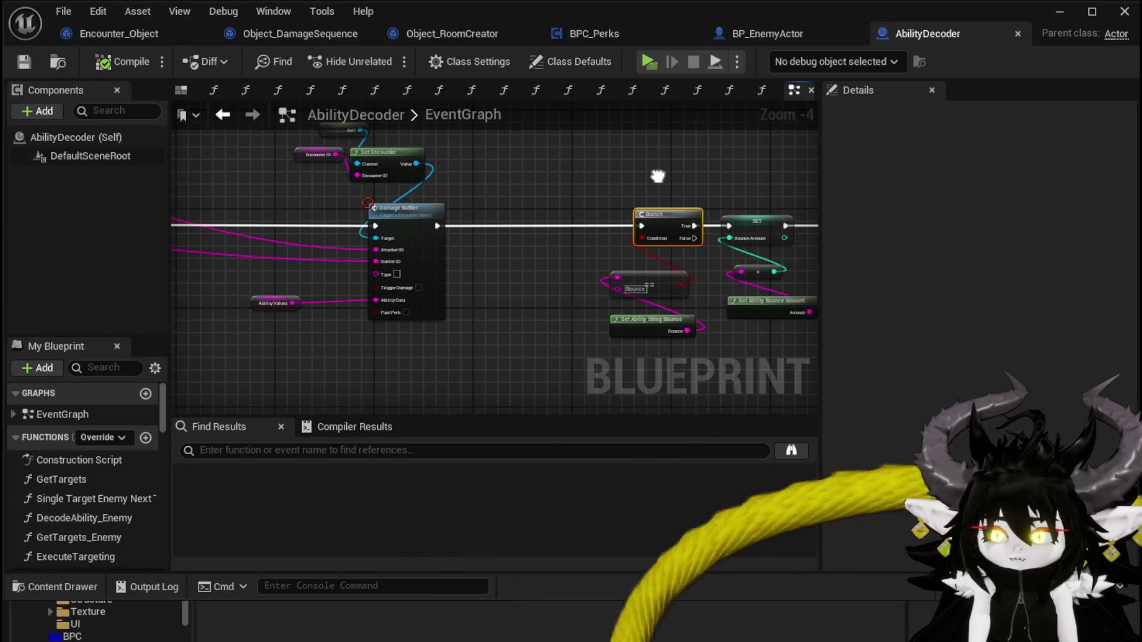
Step: Return to Encounter_Object's DamageBattler graph and try selecting its top row of nodes
drag(535, 171, 654, 183)
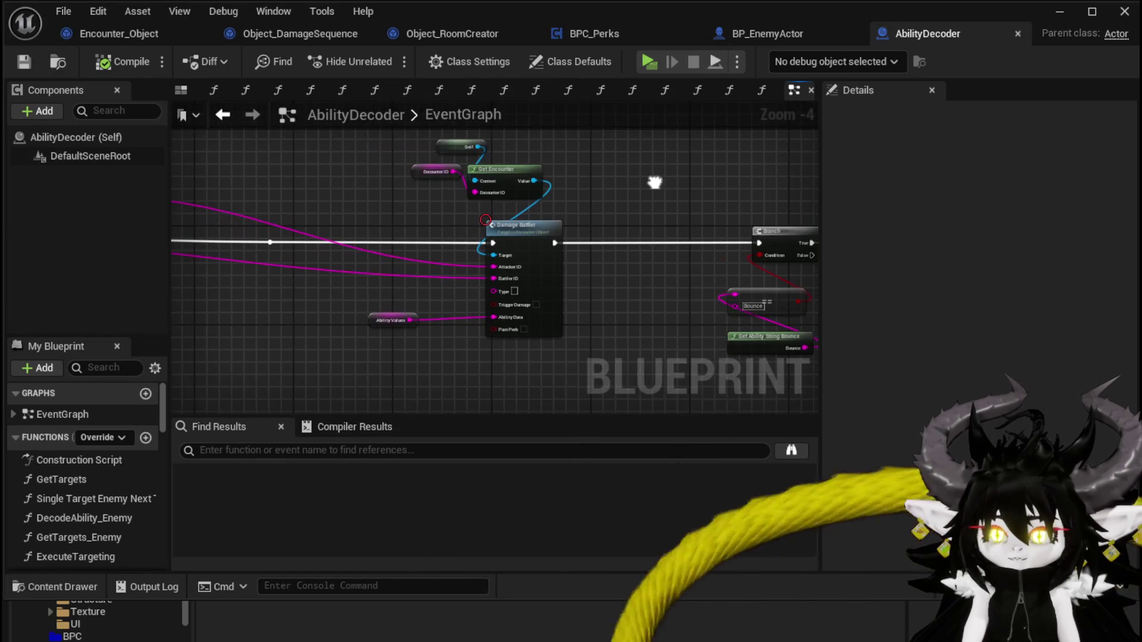
click(103, 34)
scroll(630, 168, down, 5)
mouse_move(617, 178)
mouse_down()
mouse_move(634, 135)
mouse_move(838, 194)
mouse_move(653, 224)
mouse_move(793, 197)
mouse_move(697, 226)
mouse_up()
mouse_move(307, 220)
mouse_down()
mouse_move(560, 138)
mouse_move(769, 123)
mouse_up()
drag(201, 174, 362, 151)
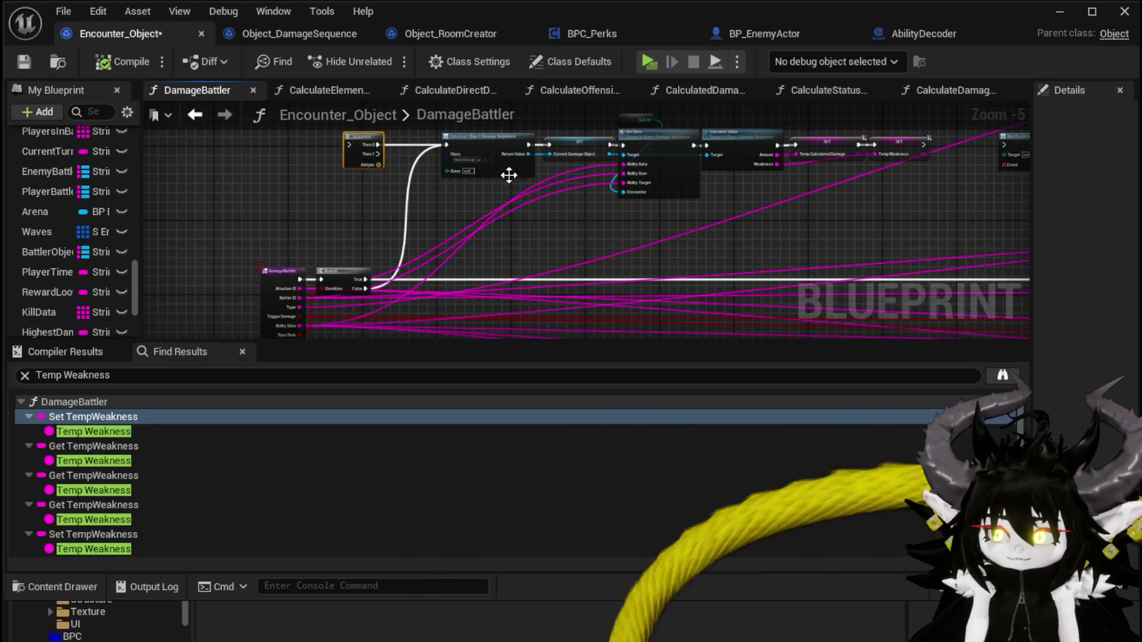
scroll(691, 241, up, 1)
scroll(637, 226, up, 4)
scroll(531, 190, down, 2)
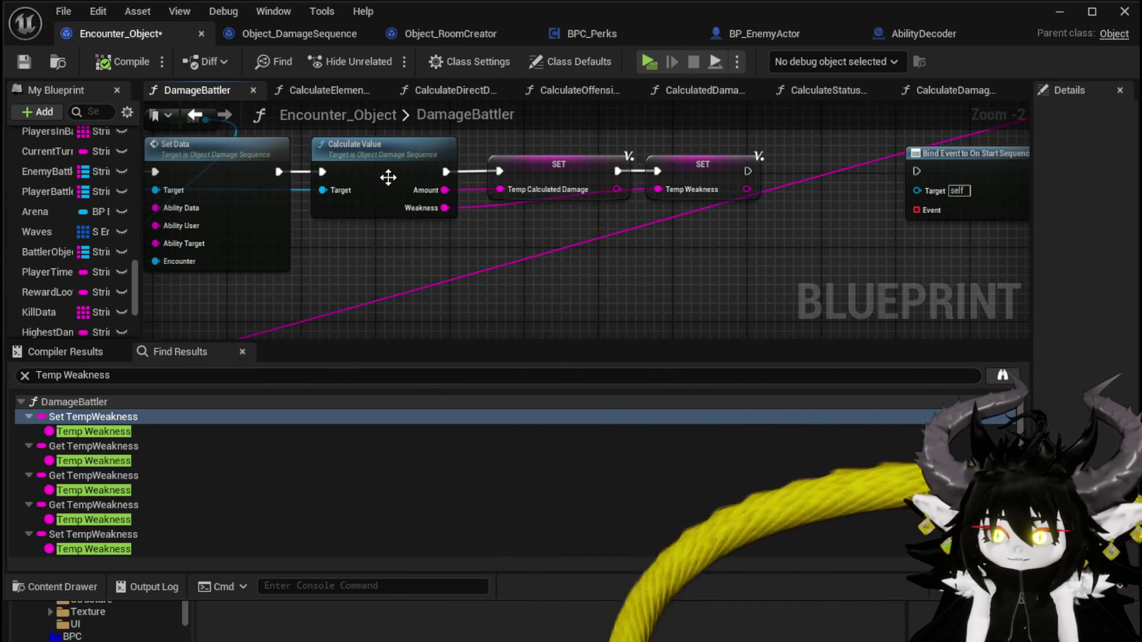
mouse_move(385, 215)
mouse_down()
mouse_move(579, 220)
mouse_move(453, 215)
mouse_up()
Step: Select Calculate Value with both SET nodes and move them up and right
drag(724, 165, 835, 135)
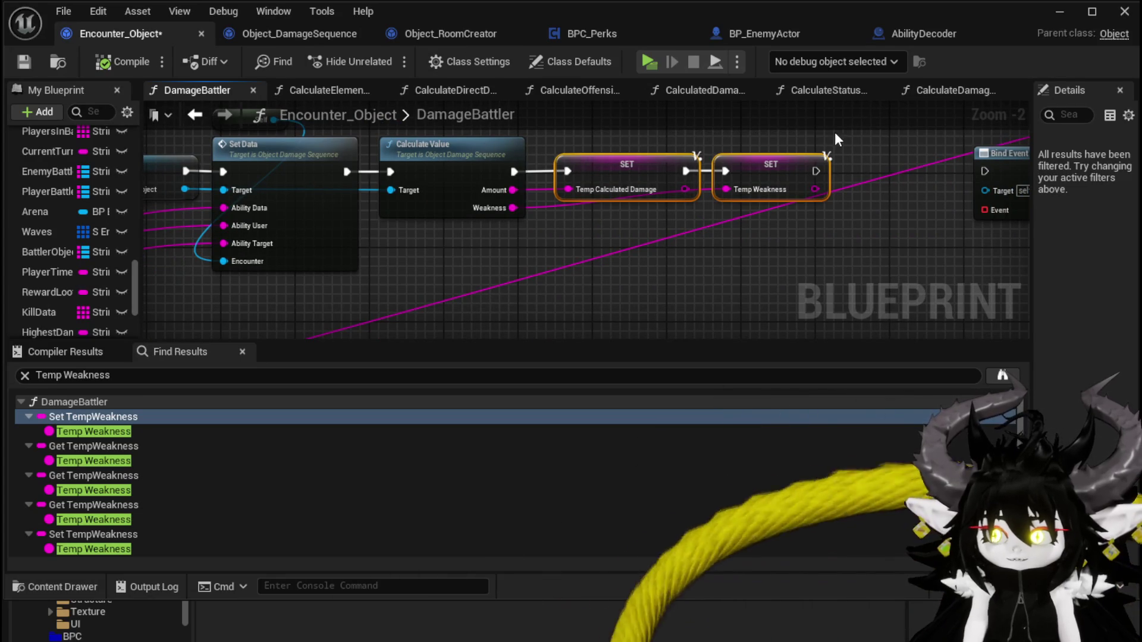
click(452, 190)
drag(440, 251, 841, 140)
scroll(515, 247, down, 4)
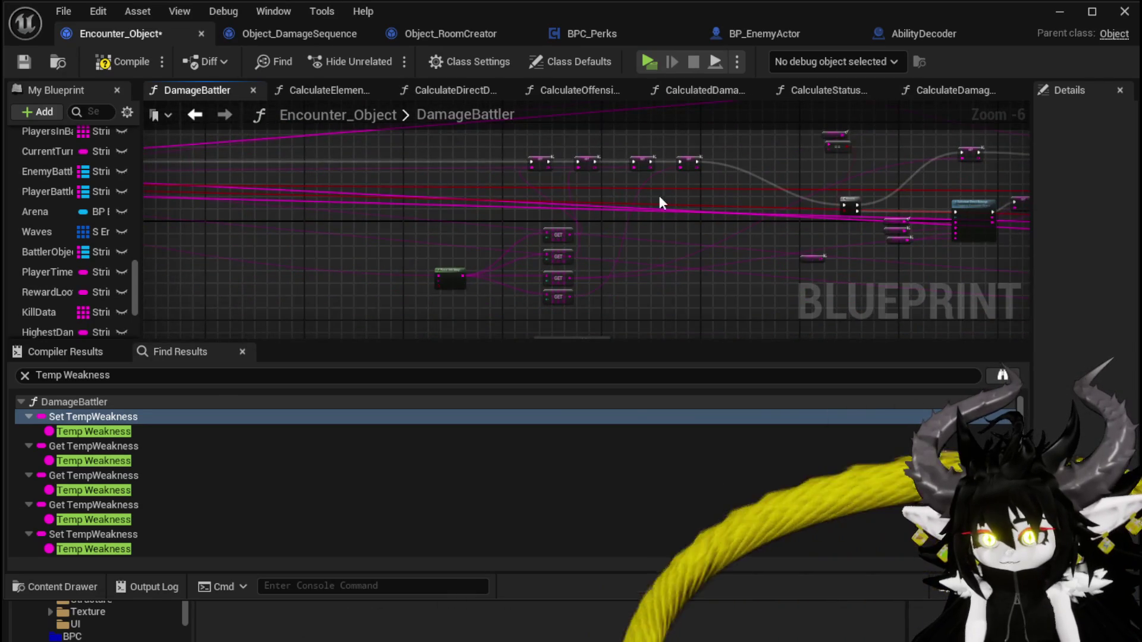
scroll(405, 187, up, 4)
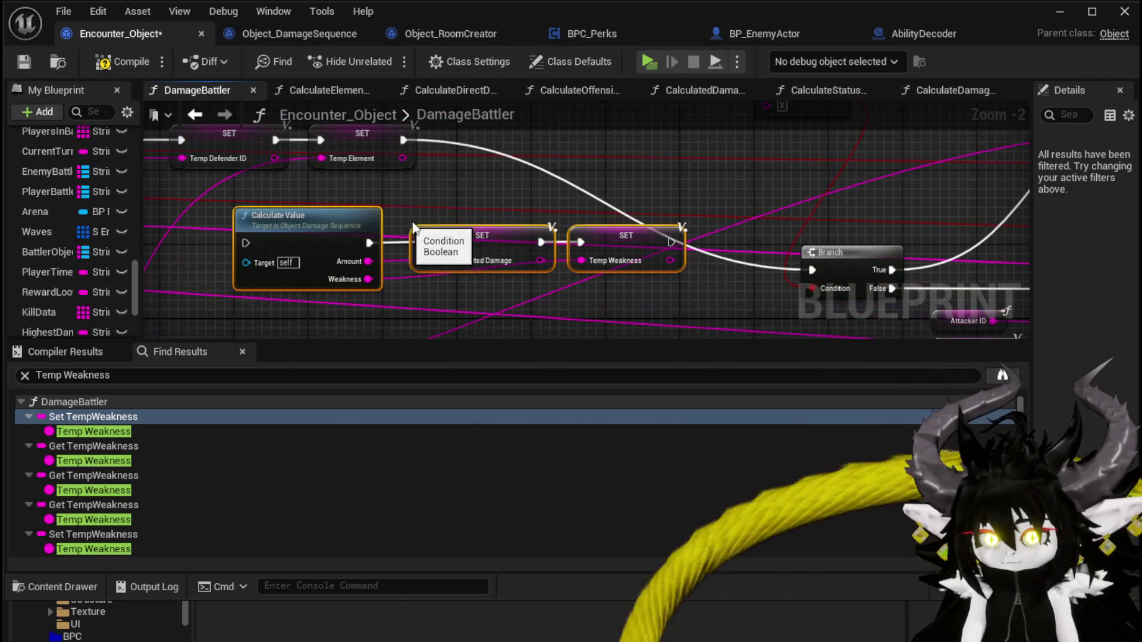
mouse_move(257, 232)
mouse_down()
mouse_move(470, 151)
mouse_move(293, 203)
mouse_up()
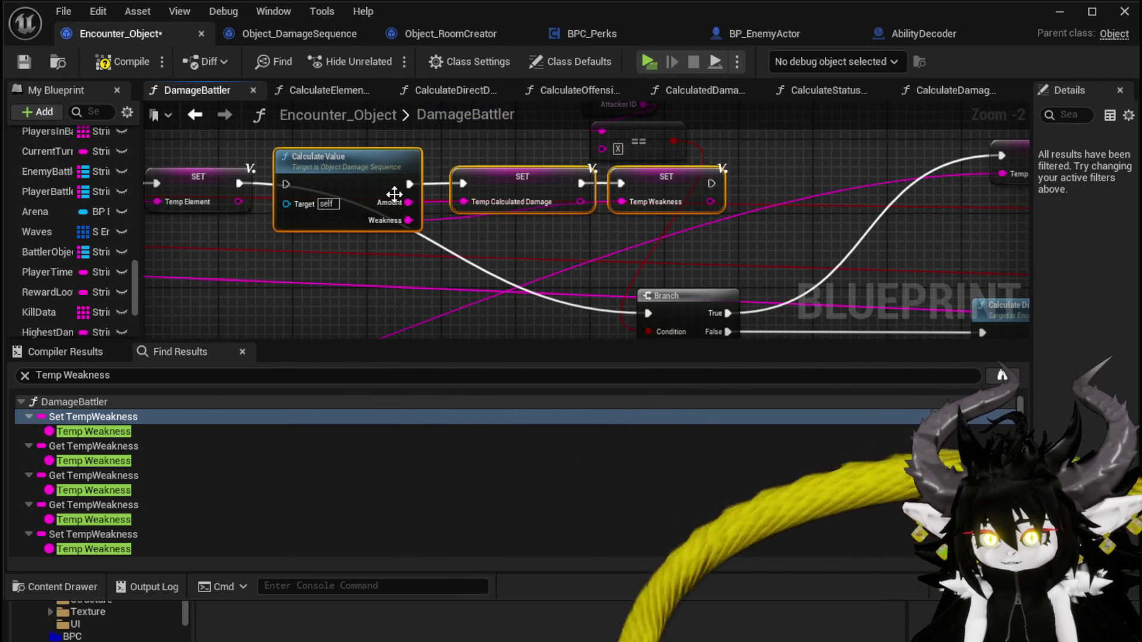
Step: Drag the CurrentDamageObject variable from My Blueprint into the DamageBattler graph
scroll(426, 201, down, 2)
mouse_move(426, 201)
mouse_down()
mouse_move(499, 203)
mouse_move(558, 222)
mouse_up()
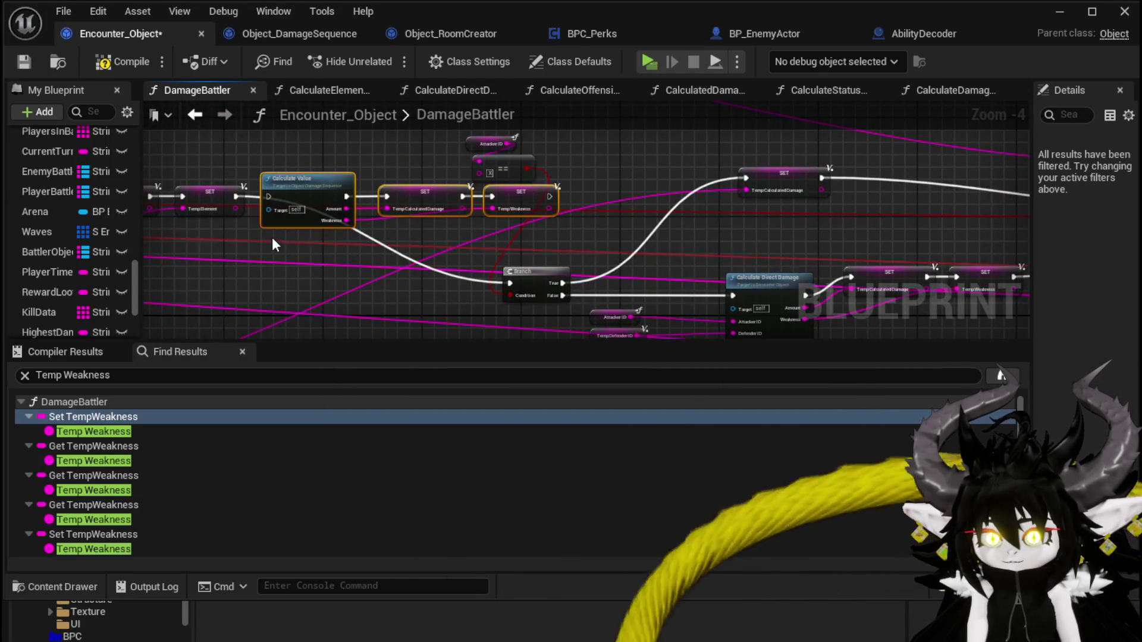
drag(272, 241, 436, 244)
scroll(441, 240, up, 3)
scroll(61, 256, down, 5)
mouse_move(47, 264)
mouse_down()
mouse_move(377, 265)
mouse_move(309, 265)
mouse_up()
Step: Add a Current Damage Object getter and wire it into Calculate Value's Target pin
click(338, 272)
drag(409, 254, 436, 207)
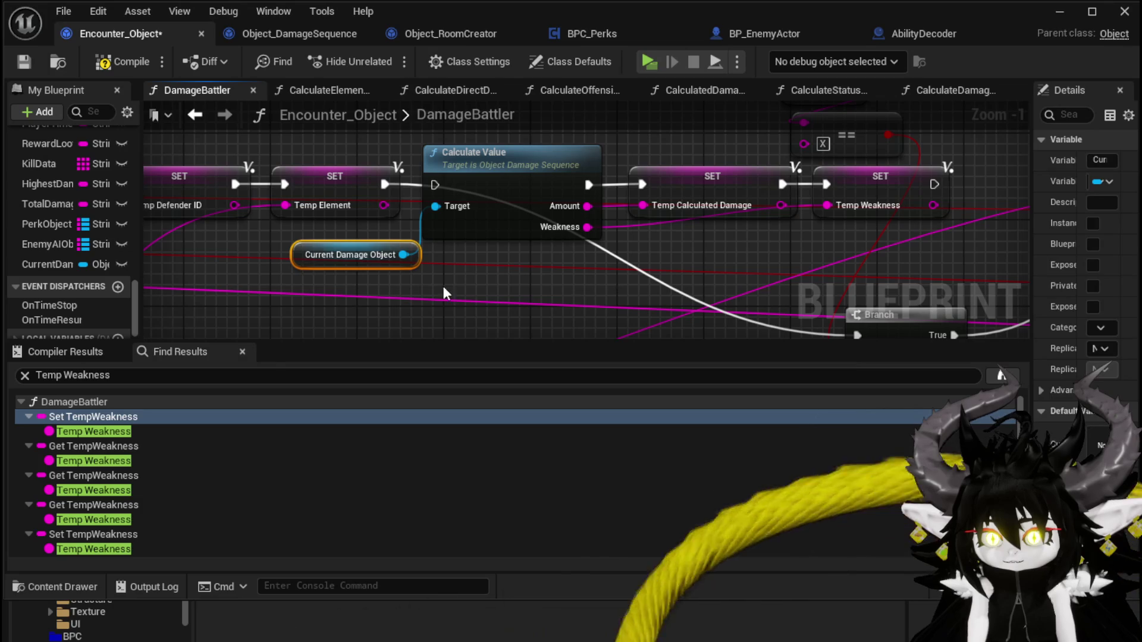
drag(308, 257, 271, 257)
scroll(305, 244, down, 2)
mouse_move(702, 236)
mouse_down()
mouse_move(440, 208)
mouse_move(470, 235)
mouse_move(295, 192)
mouse_move(381, 227)
mouse_move(371, 228)
mouse_up()
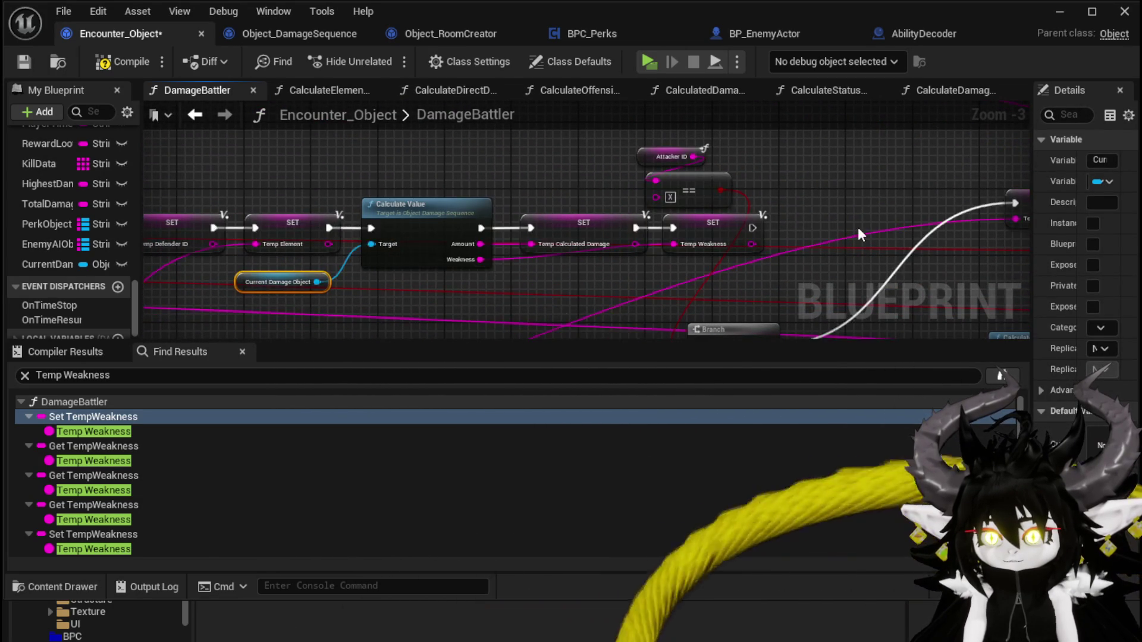
Step: Review the rewired DamageBattler graph and save Encounter_Object
scroll(861, 233, down, 2)
mouse_move(550, 211)
mouse_down()
mouse_move(463, 233)
mouse_move(374, 182)
mouse_move(841, 188)
mouse_up()
drag(599, 167, 675, 169)
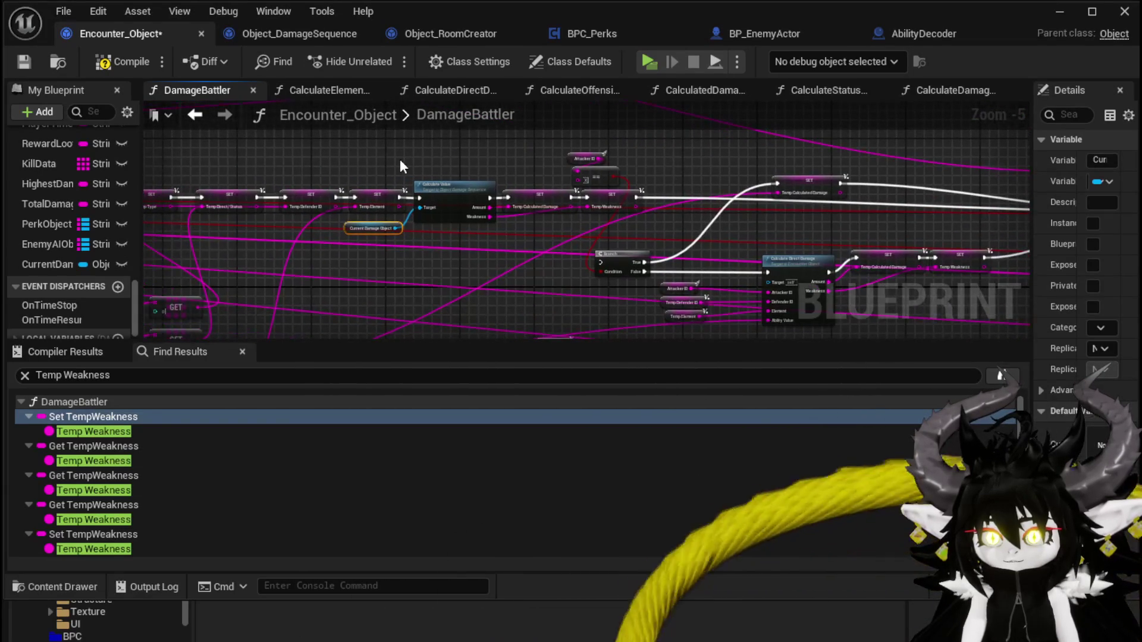
click(23, 61)
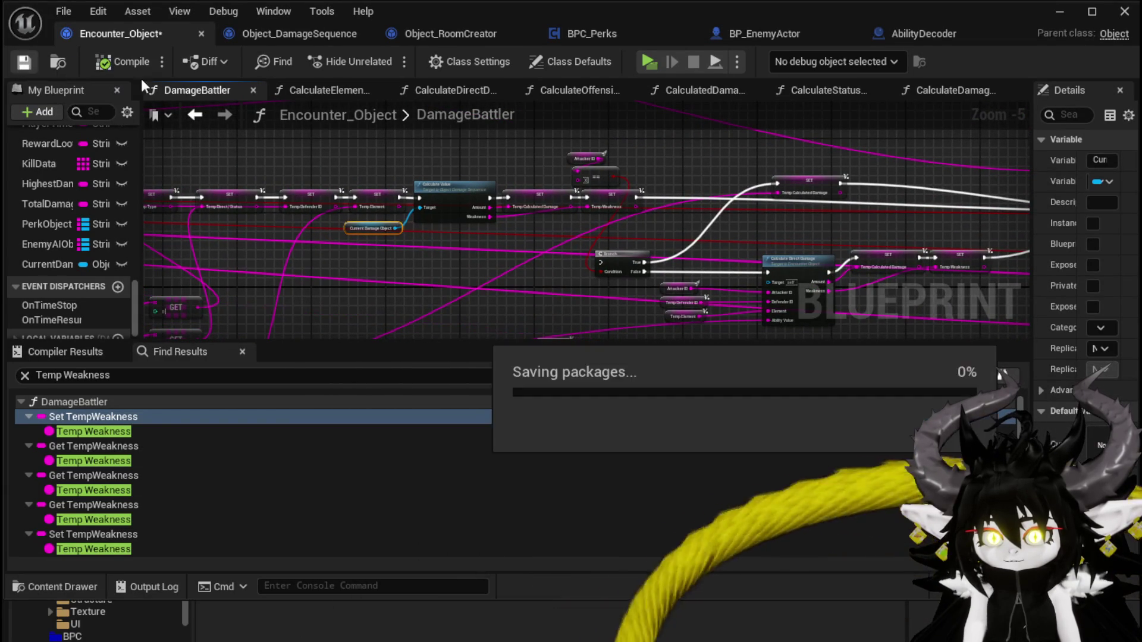
Step: Start a play-test, walk into the Slime_Fire encounter, and play SummonSpawn to hit the breakpoint
click(1060, 13)
click(381, 58)
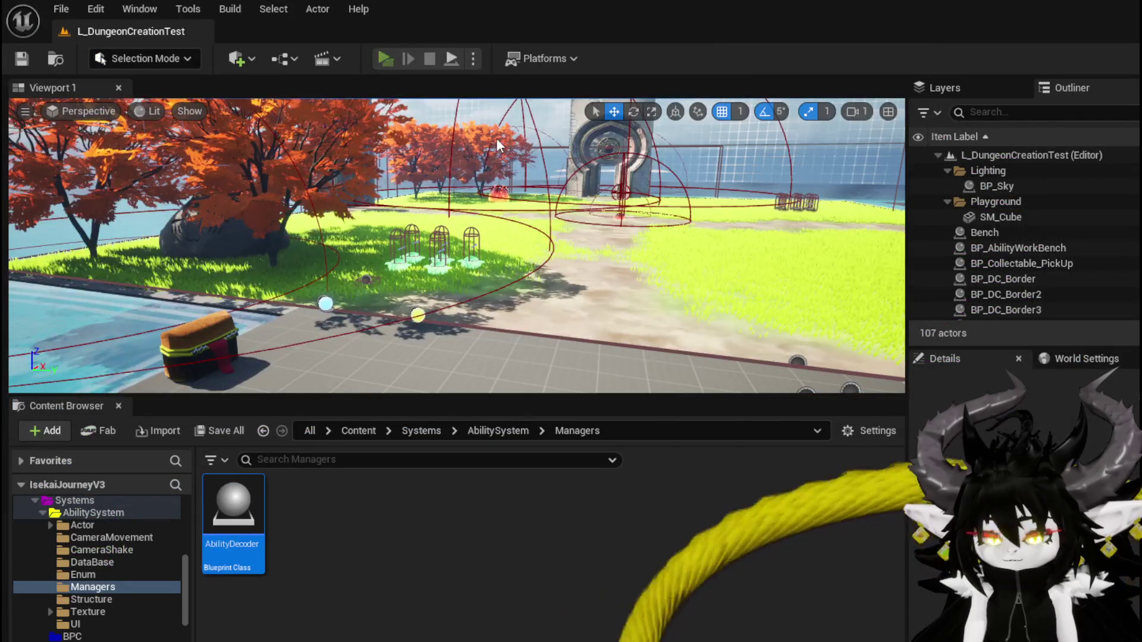
key(w)
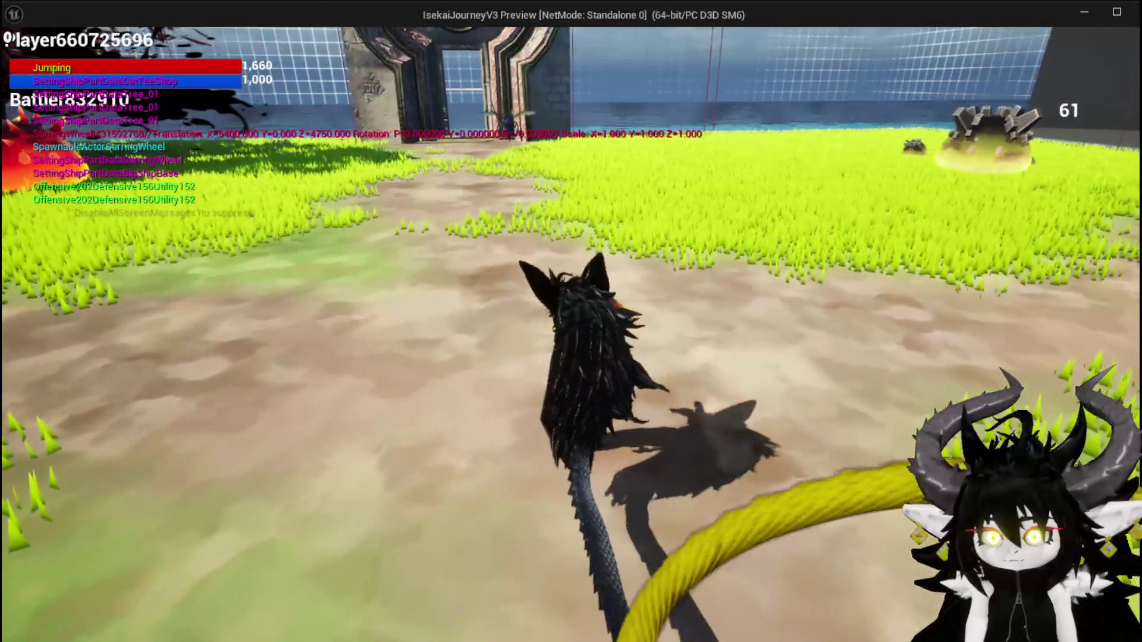
key(e)
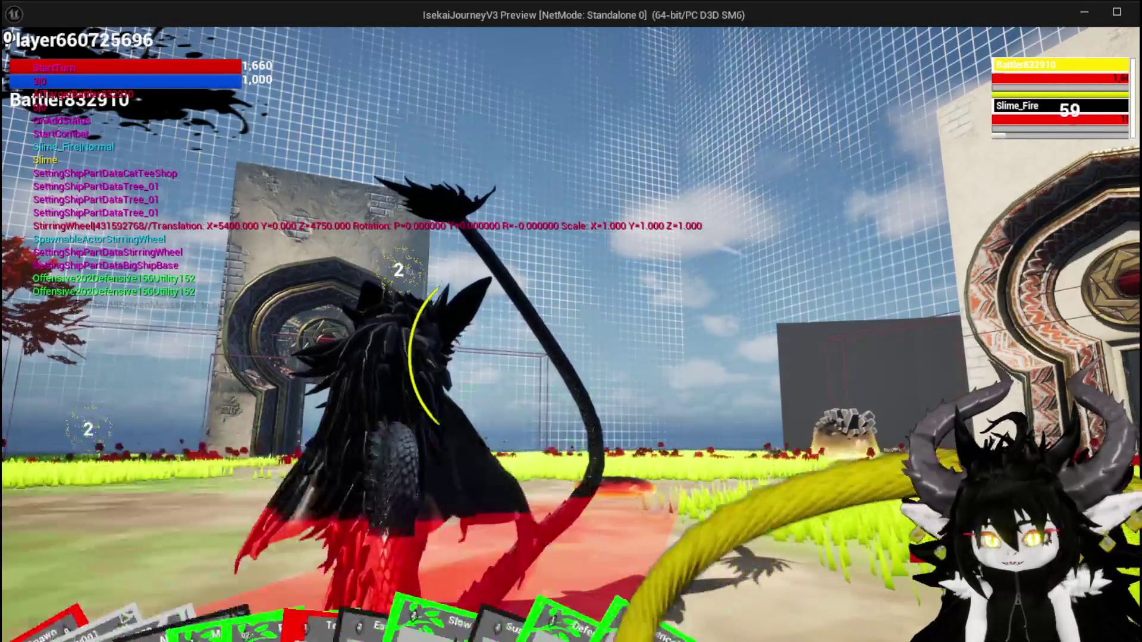
click(60, 587)
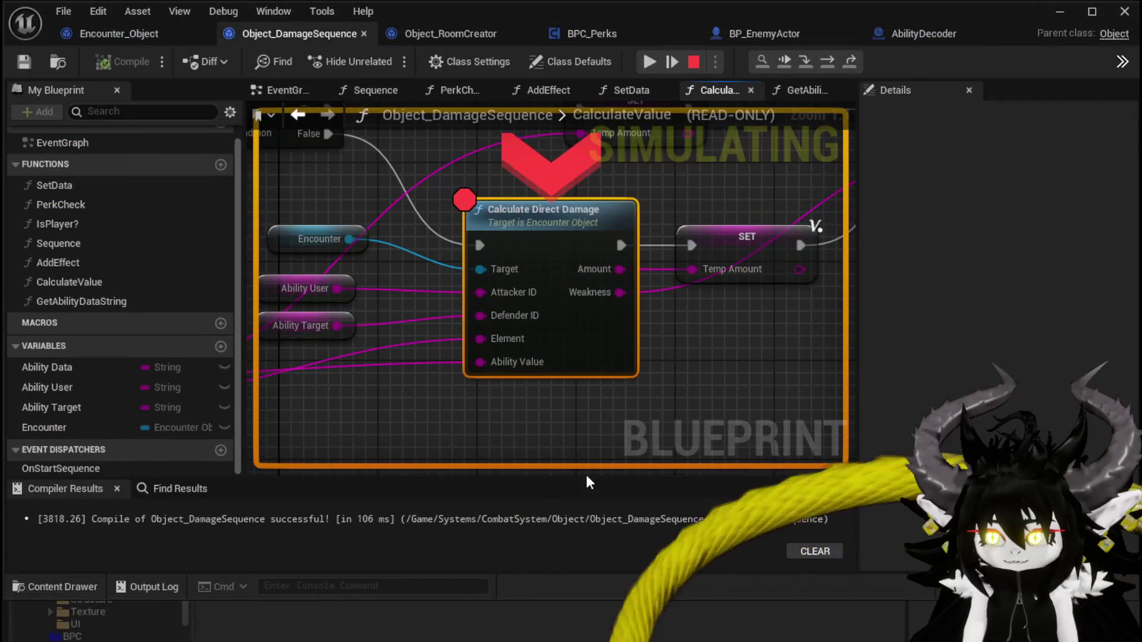
Step: Disable the Calculate Direct Damage breakpoint, resume until Slime_Fire is defeated, then stop the play session
right_click(544, 209)
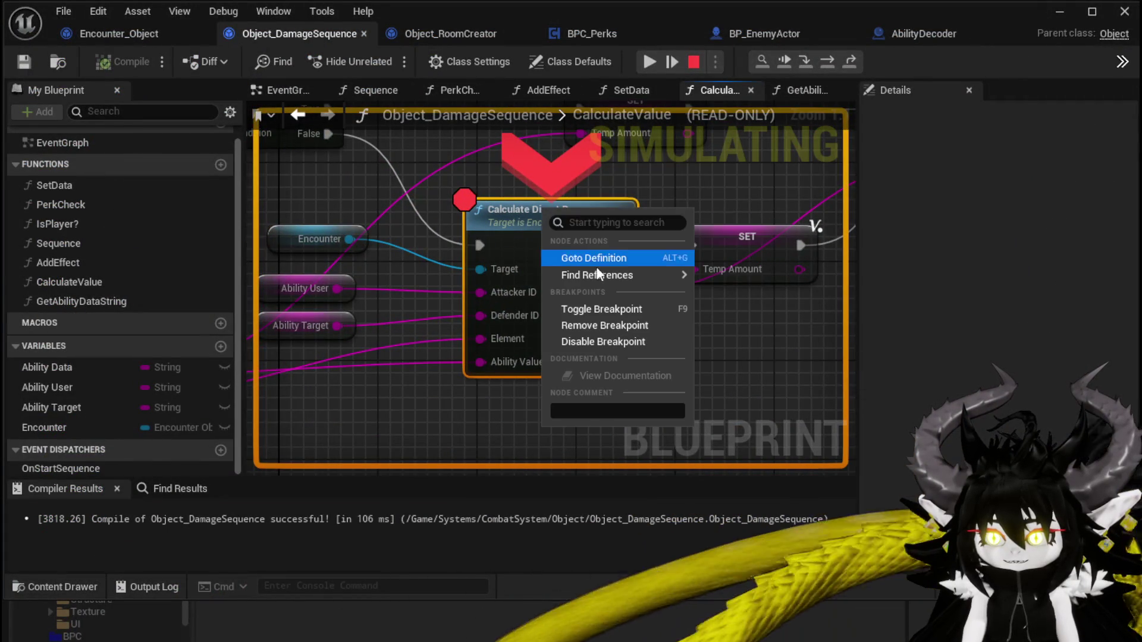
click(591, 341)
click(650, 61)
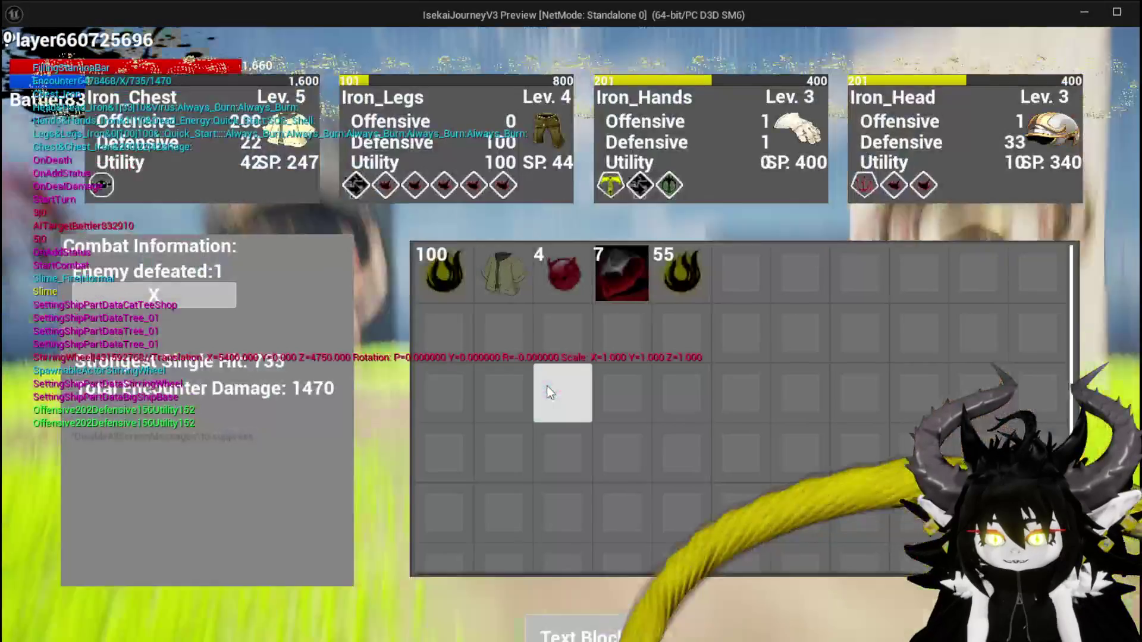
key(Escape)
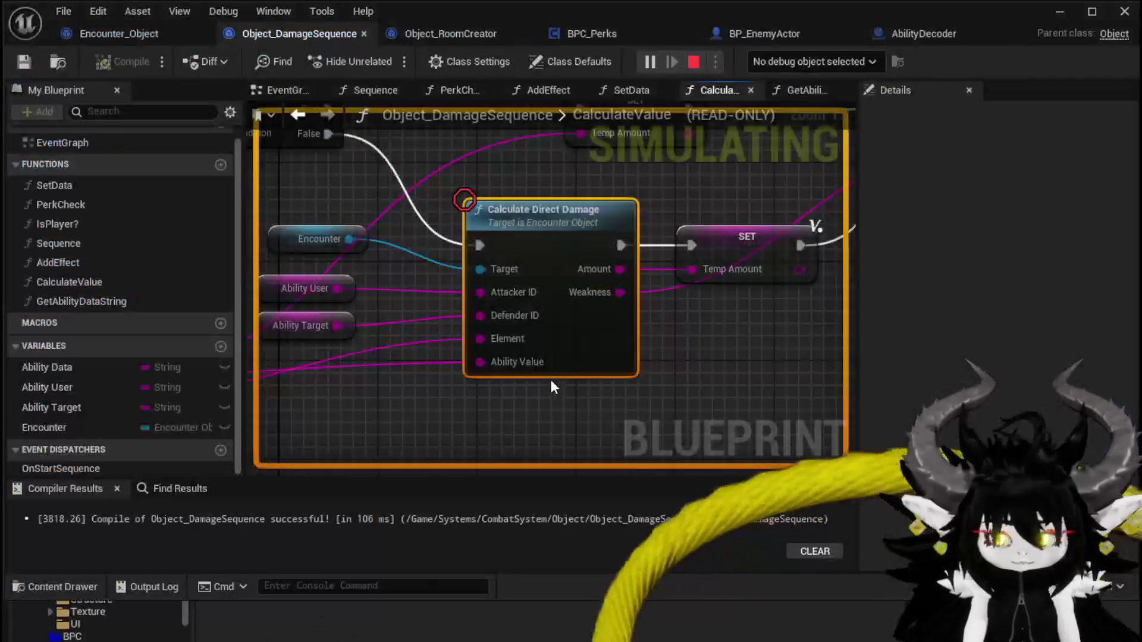
key(ctrl+s)
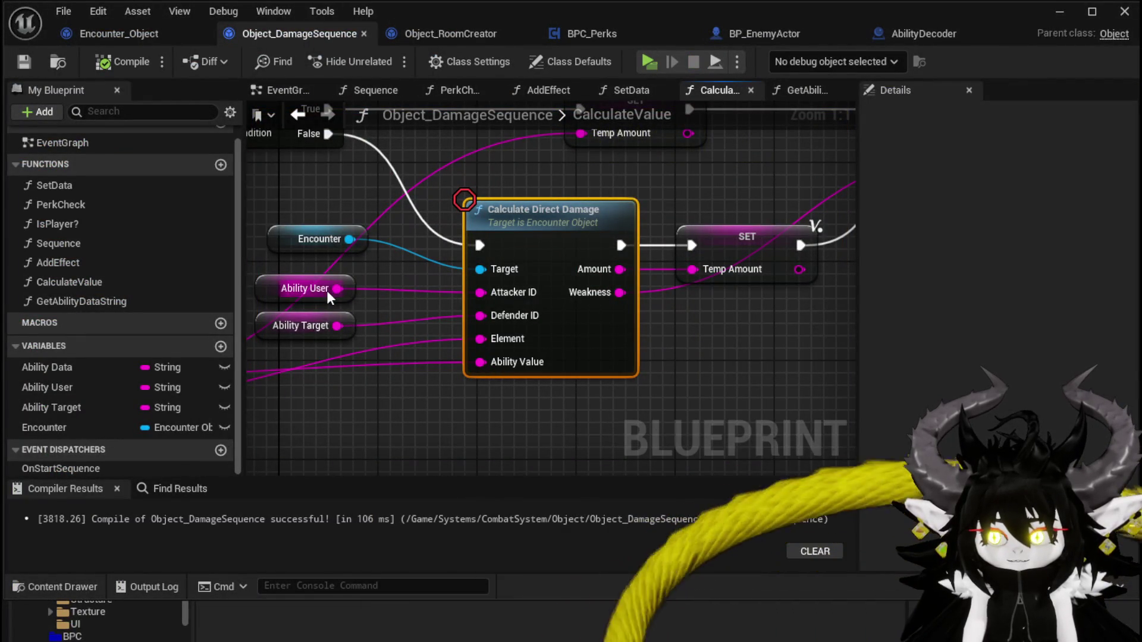
scroll(643, 373, down, 6)
scroll(643, 373, up, 4)
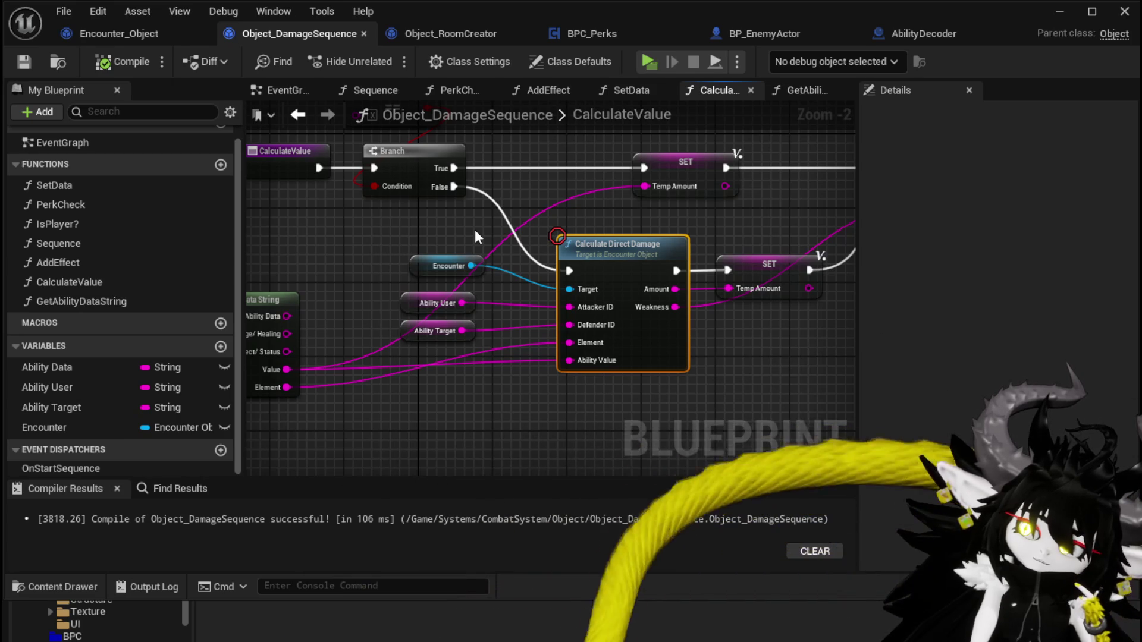
Step: Back in Encounter_Object, place Current Damage Object above Calculate Value and tidy the nearby nodes
click(118, 34)
drag(510, 214, 417, 174)
scroll(416, 181, up, 1)
mouse_move(150, 239)
mouse_down()
mouse_move(279, 239)
mouse_move(375, 132)
mouse_up()
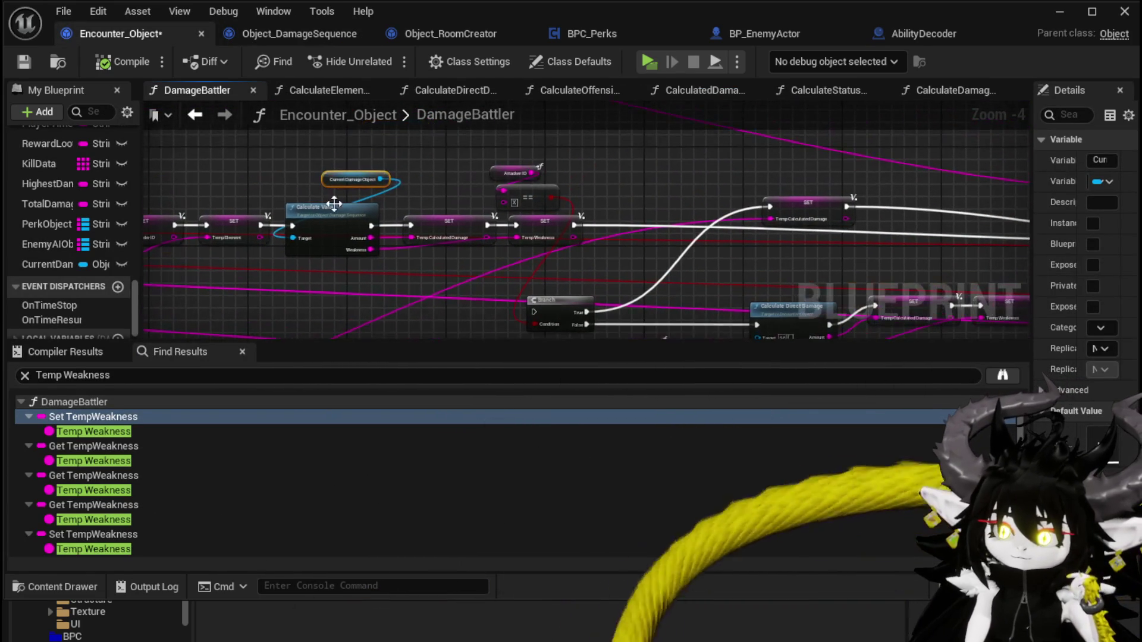
drag(516, 167, 527, 195)
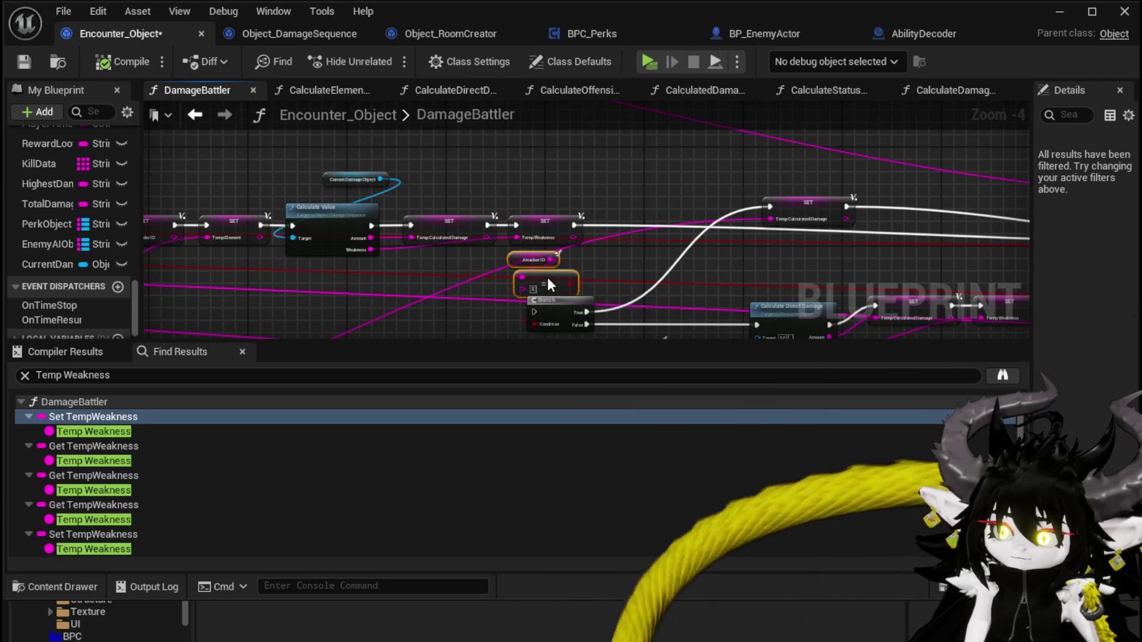
mouse_move(512, 271)
mouse_down()
mouse_move(376, 150)
mouse_move(336, 167)
mouse_up()
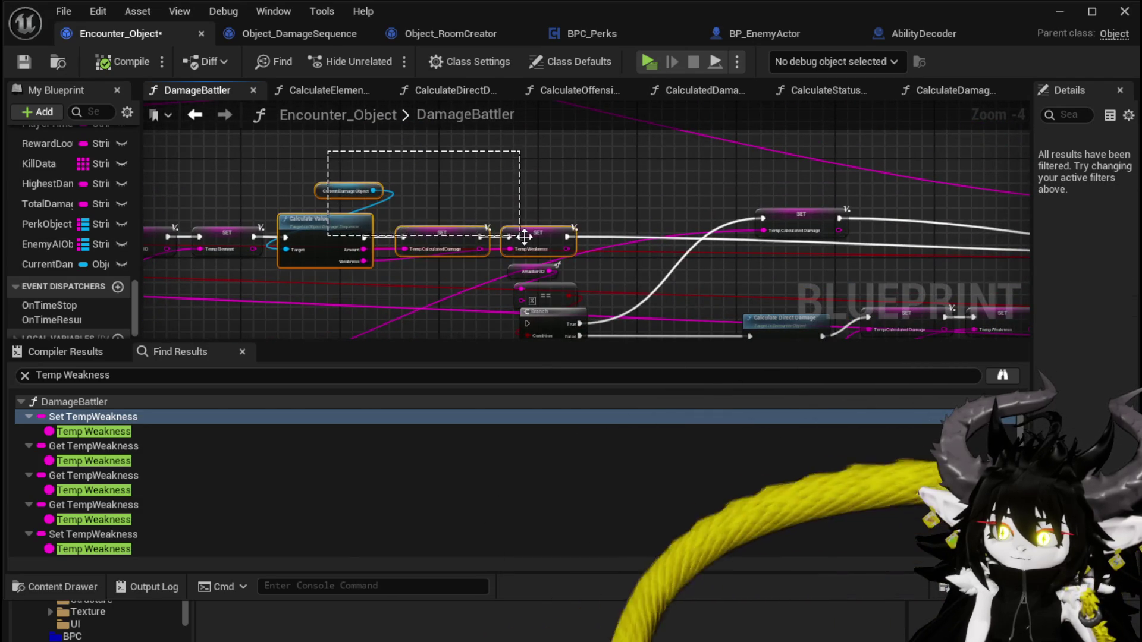
drag(518, 237, 520, 238)
drag(449, 222, 434, 153)
click(273, 186)
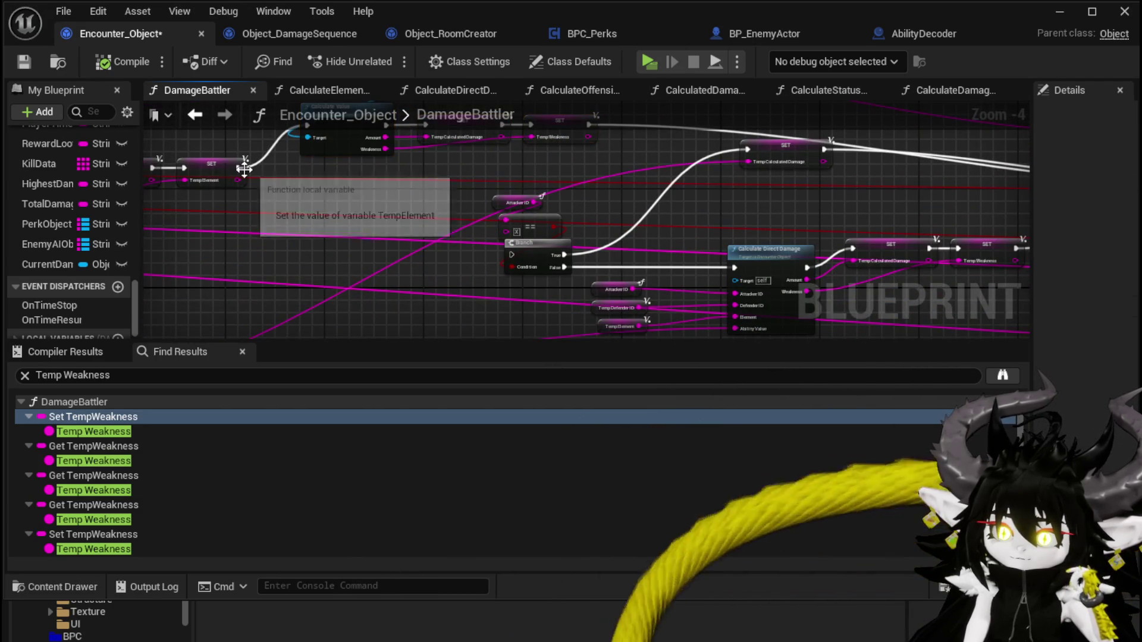
Step: Wire the Temp Element SET straight into the Branch, then compile and save
mouse_move(238, 168)
mouse_down()
mouse_move(465, 247)
mouse_move(512, 253)
mouse_up()
mouse_move(418, 188)
mouse_down()
mouse_move(425, 210)
mouse_move(475, 226)
mouse_up()
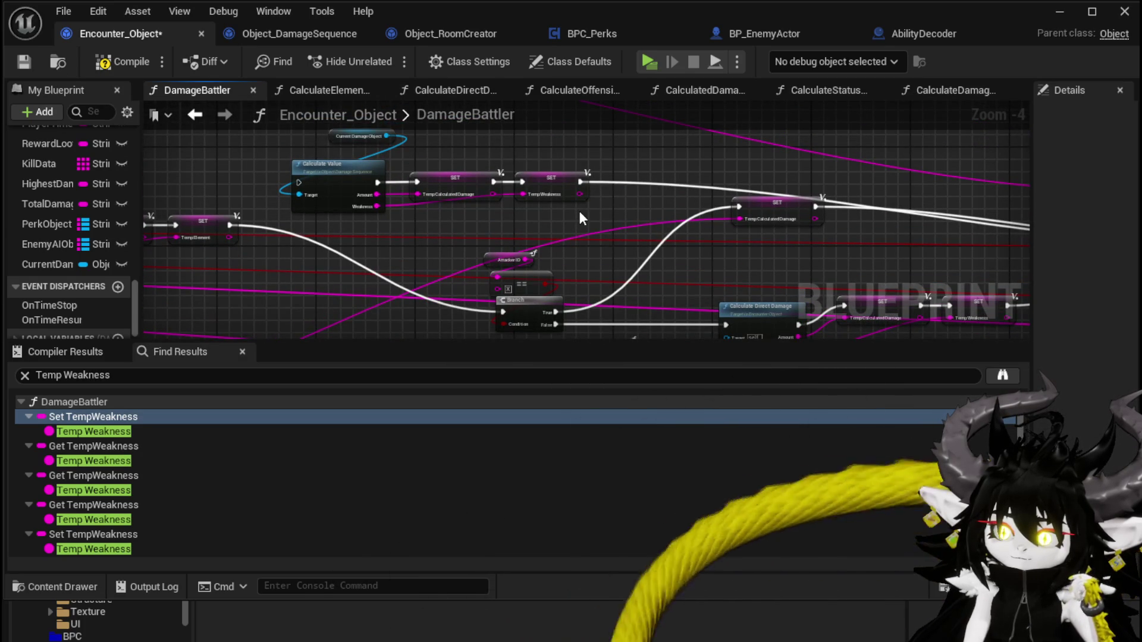
click(100, 66)
click(24, 61)
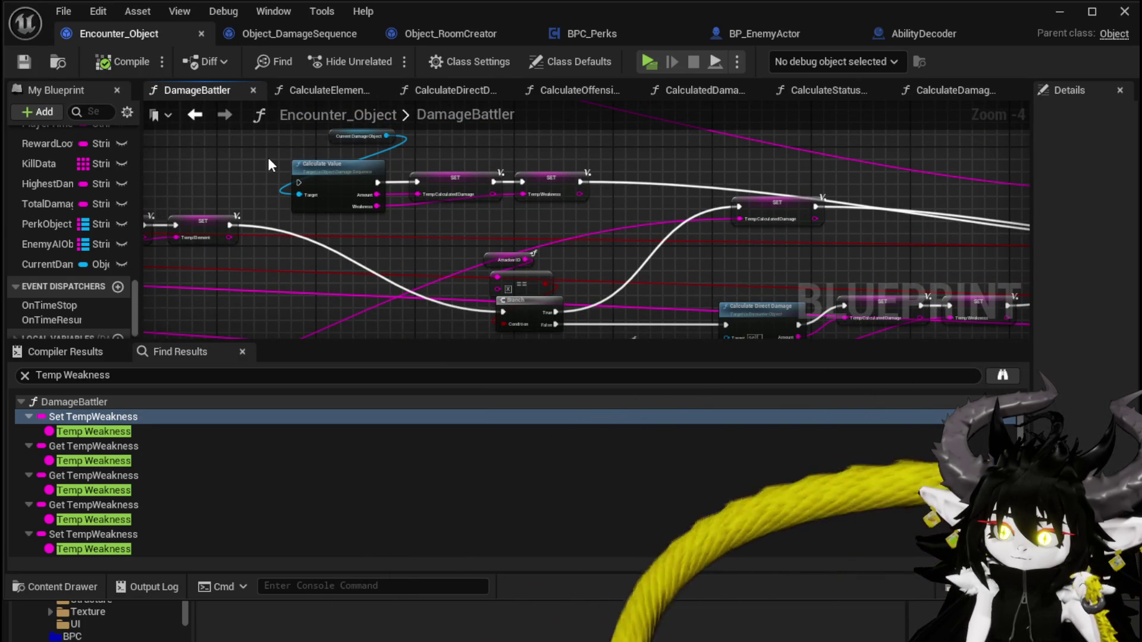
Step: Move the Current Damage Object node left and down, then pan across the graph
scroll(267, 157, up, 1)
drag(346, 149, 302, 163)
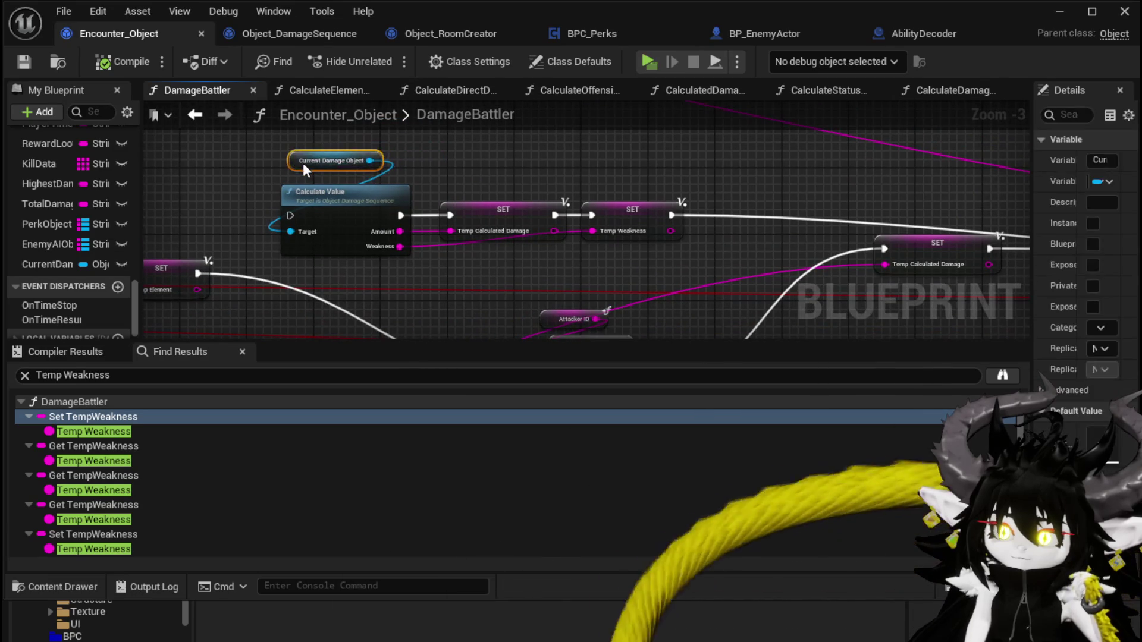
drag(543, 158, 479, 151)
scroll(584, 177, down, 1)
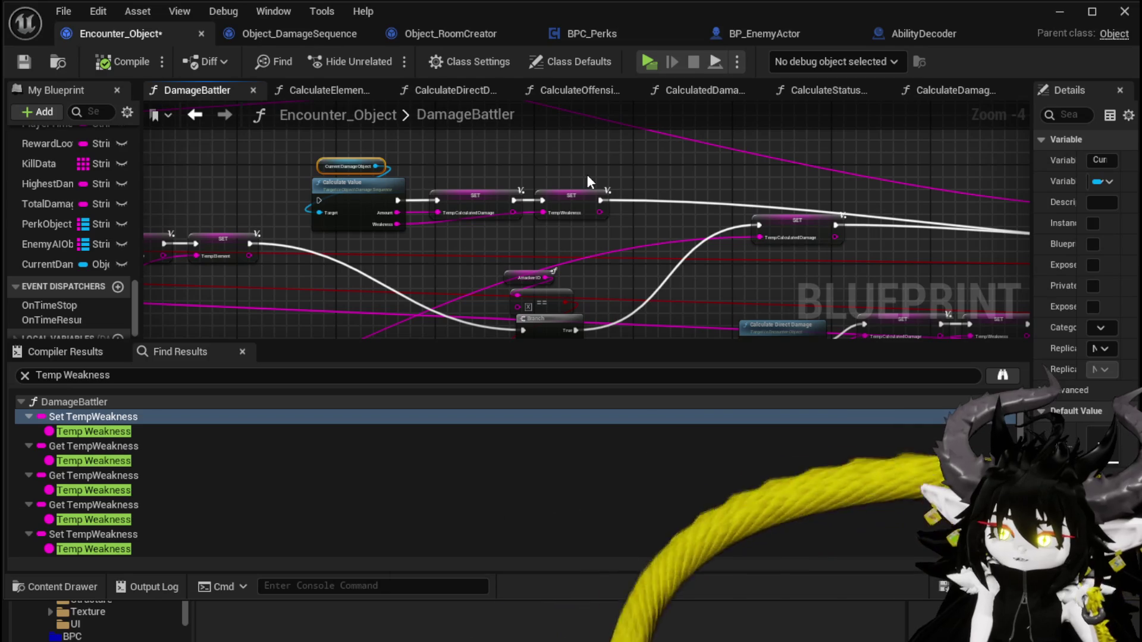
mouse_move(587, 180)
mouse_down()
mouse_move(695, 245)
mouse_move(534, 145)
mouse_up()
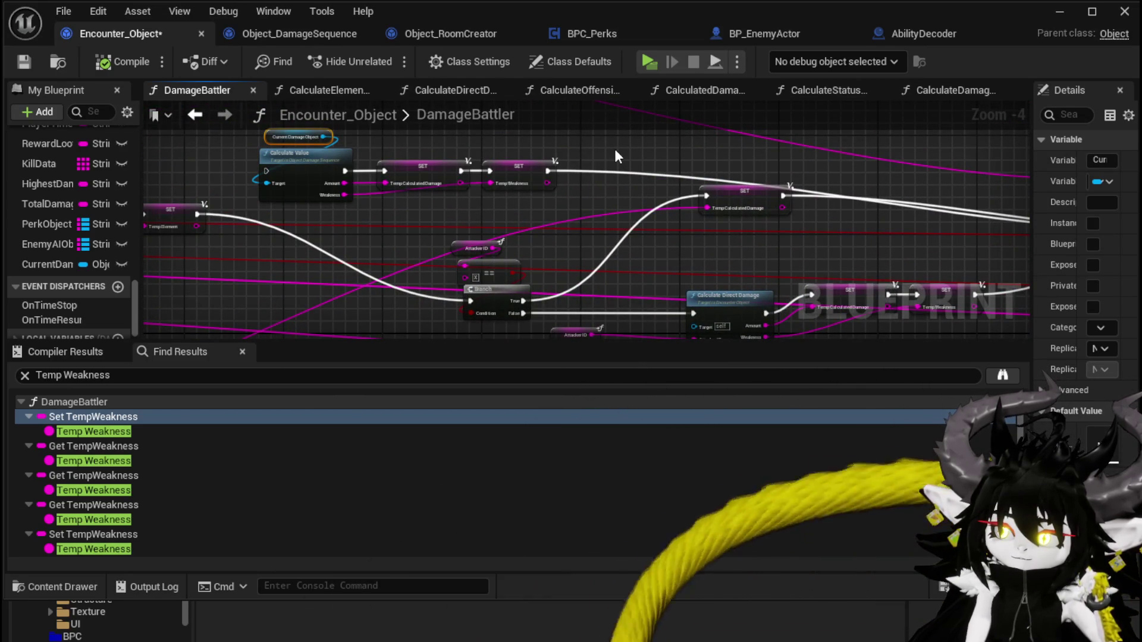
scroll(615, 148, down, 1)
mouse_move(615, 149)
mouse_down()
mouse_move(344, 165)
mouse_move(534, 166)
mouse_move(608, 184)
mouse_move(505, 173)
mouse_move(522, 178)
mouse_move(480, 184)
mouse_up()
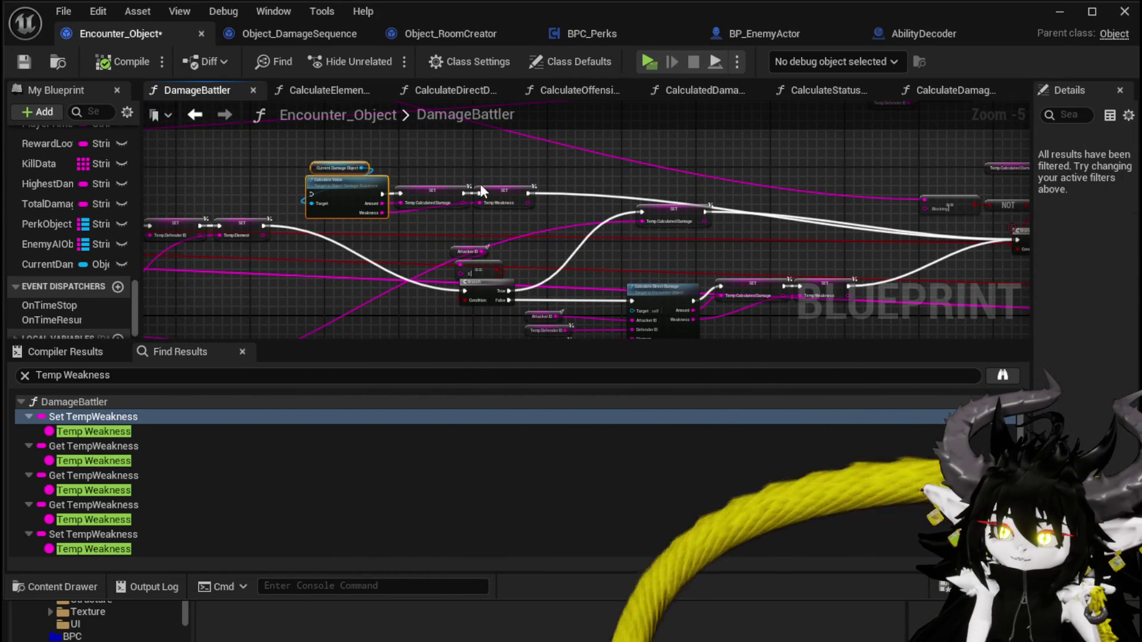
Step: Check the Bind Event area, save Encounter_Object again, and bring the Sequence node into view
click(346, 141)
mouse_move(390, 172)
mouse_down()
mouse_move(627, 208)
mouse_move(464, 230)
mouse_move(393, 291)
mouse_move(625, 201)
mouse_move(696, 155)
mouse_up()
scroll(464, 229, up, 2)
click(625, 198)
scroll(624, 198, down, 4)
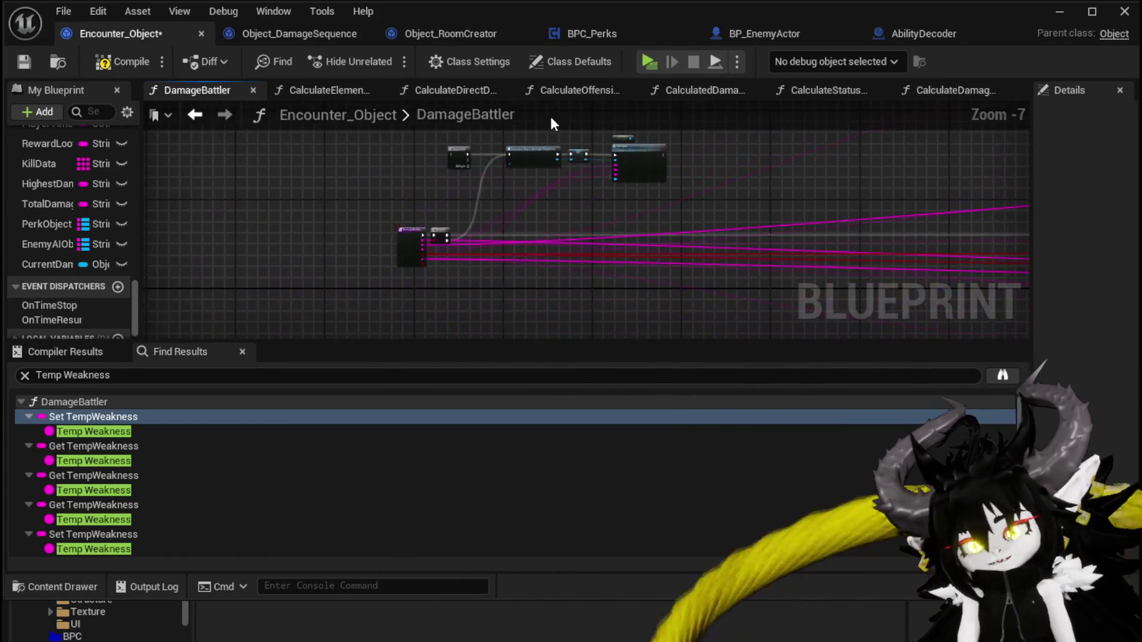
click(26, 62)
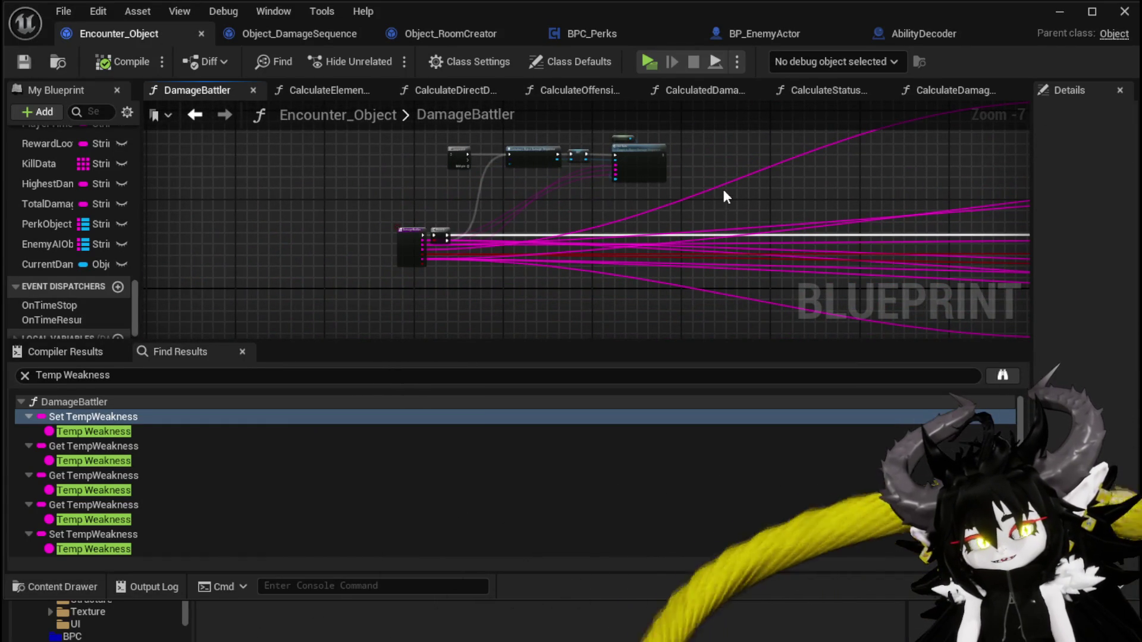
scroll(545, 200, up, 3)
drag(430, 204, 408, 274)
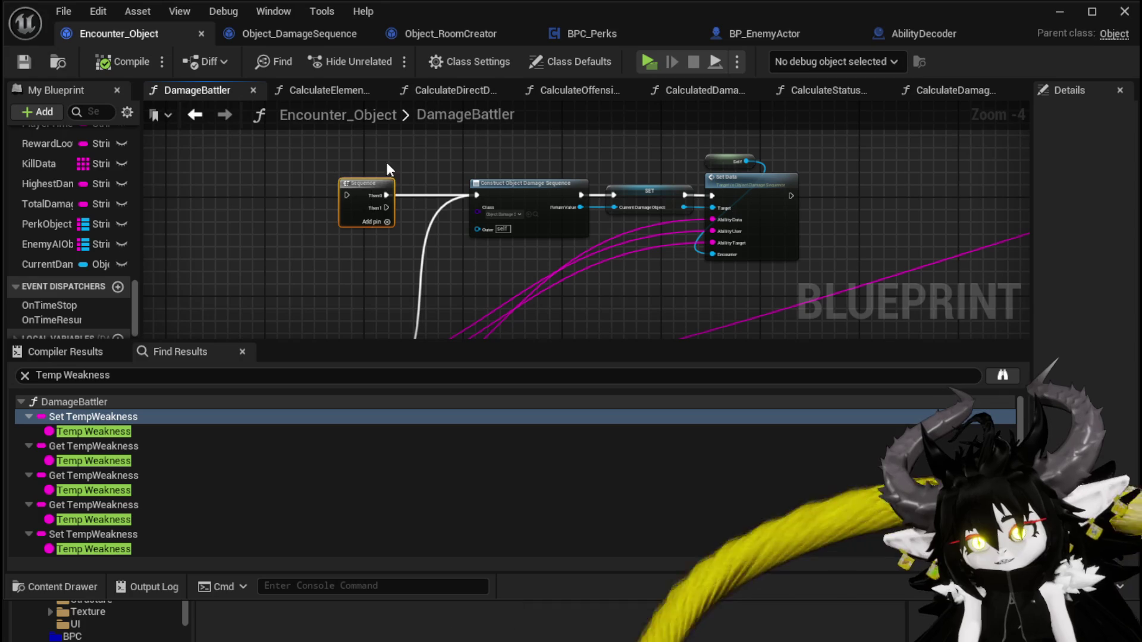
Step: Delete the Sequence node, save, and shift the Branch node to the right
key(Delete)
click(24, 63)
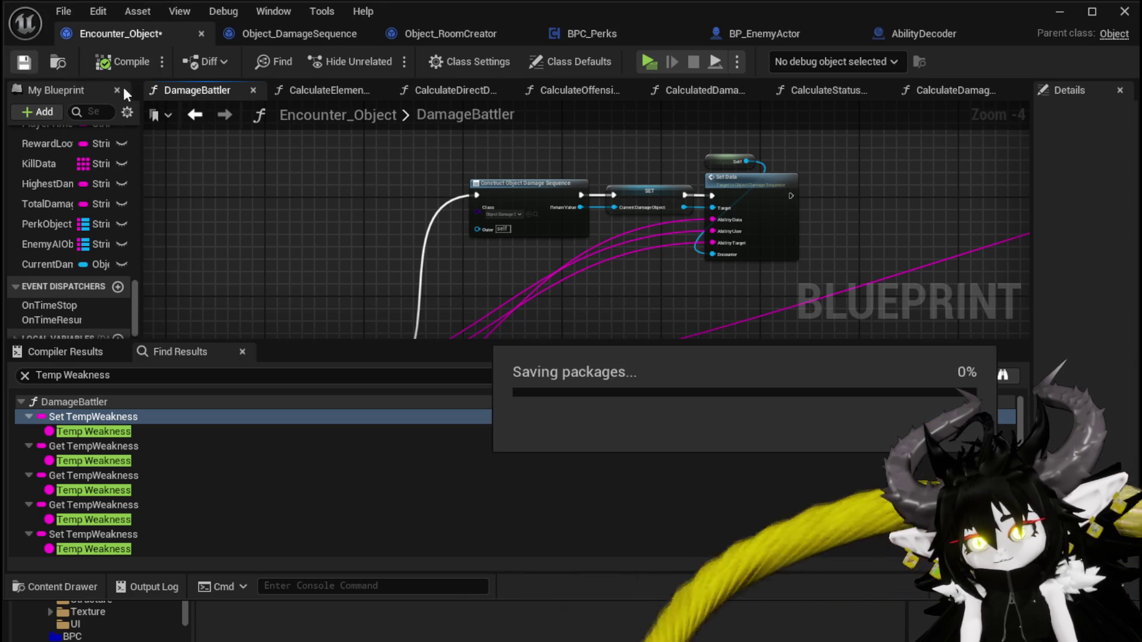
scroll(270, 187, down, 2)
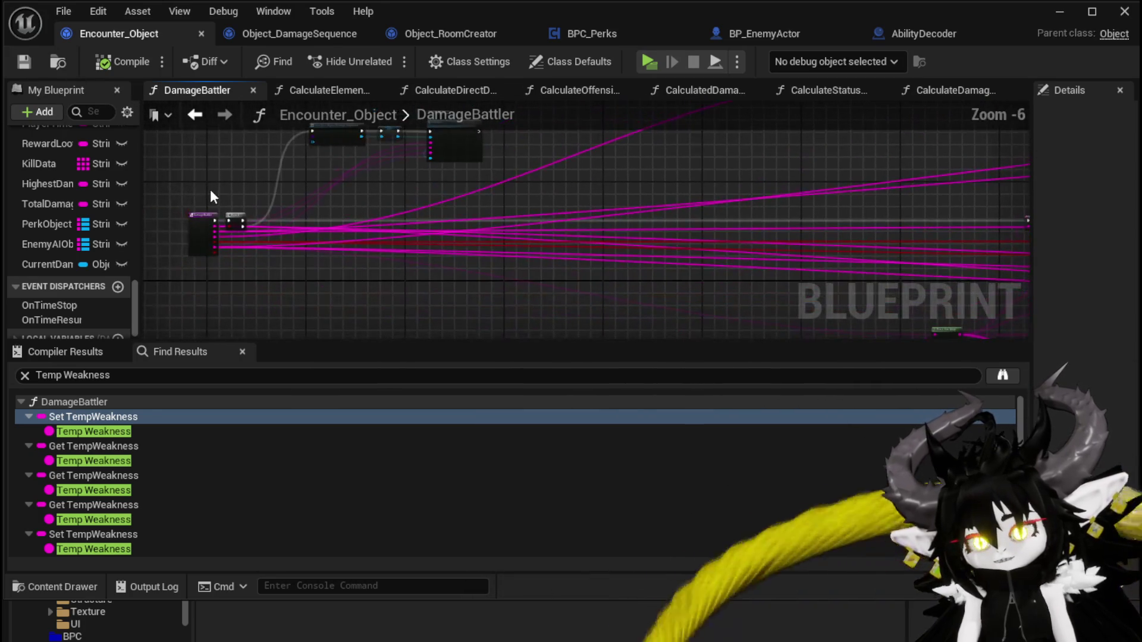
drag(206, 271, 181, 191)
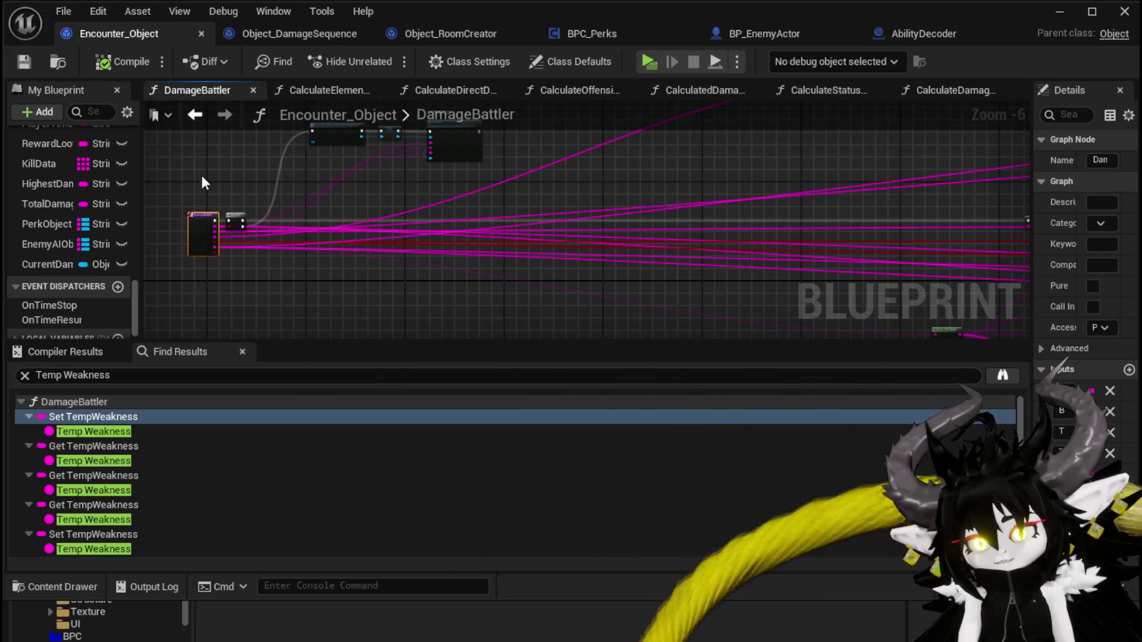
scroll(190, 189, up, 2)
drag(244, 273, 277, 273)
mouse_move(298, 236)
mouse_down()
mouse_move(253, 242)
mouse_move(252, 270)
mouse_move(327, 248)
mouse_move(271, 273)
mouse_move(274, 240)
mouse_up()
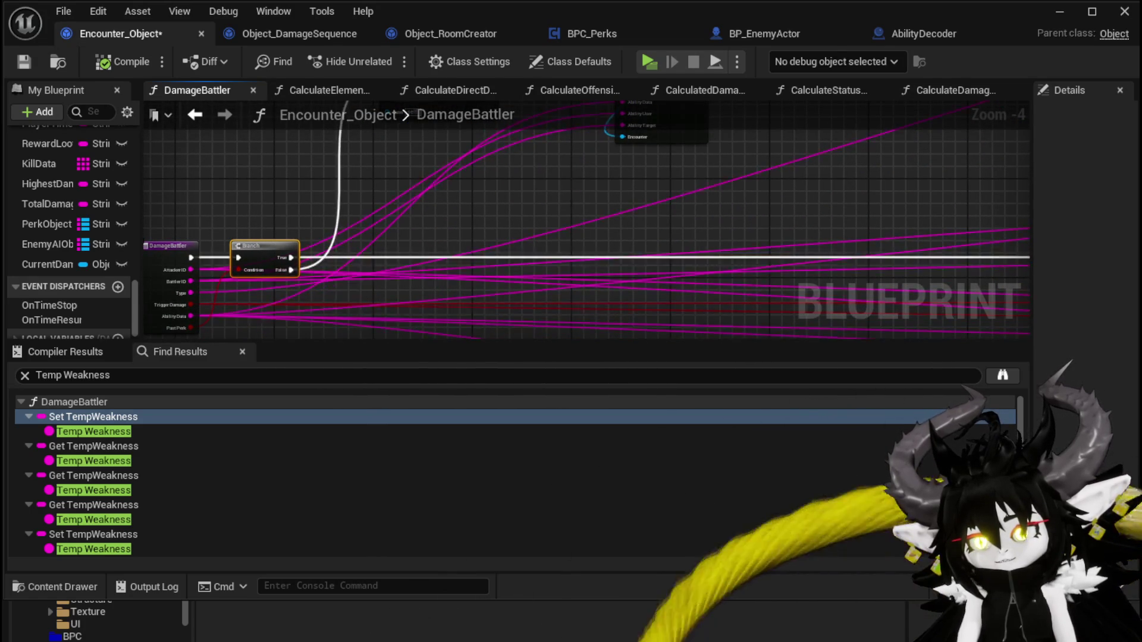
Step: Survey the graph to locate the Construct Object, Set and Set Data nodes
drag(568, 196, 388, 275)
mouse_move(450, 257)
mouse_down()
mouse_move(530, 138)
mouse_move(584, 138)
mouse_move(521, 141)
mouse_move(456, 242)
mouse_move(605, 174)
mouse_up()
scroll(396, 151, down, 2)
mouse_move(396, 151)
mouse_down()
mouse_move(498, 161)
mouse_move(276, 148)
mouse_move(479, 182)
mouse_move(595, 153)
mouse_move(563, 183)
mouse_up()
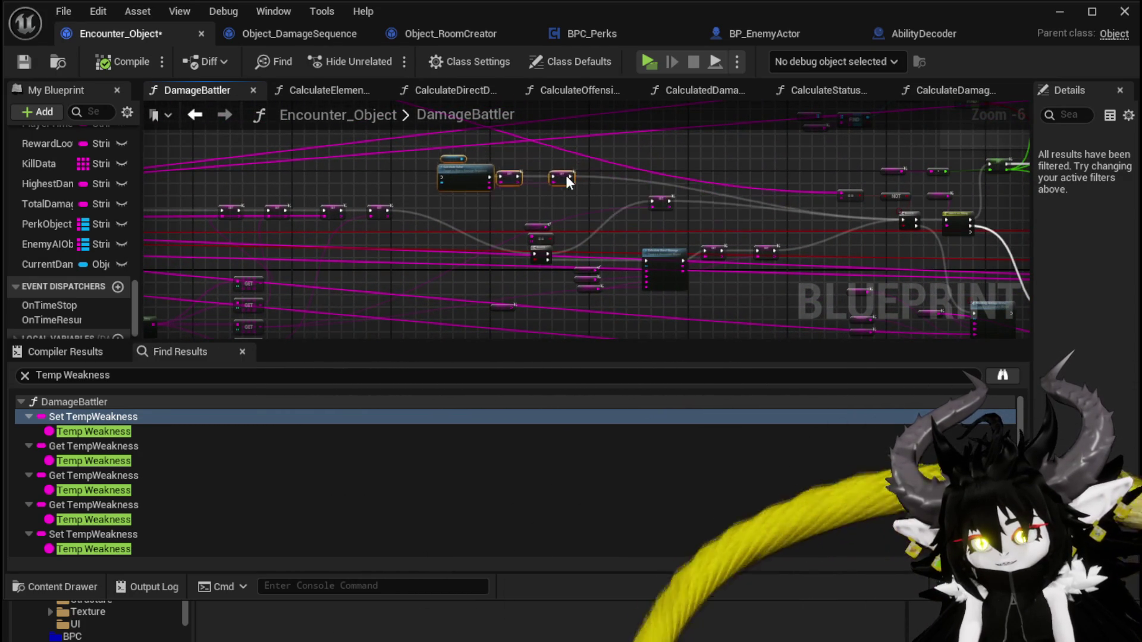
drag(875, 221, 563, 206)
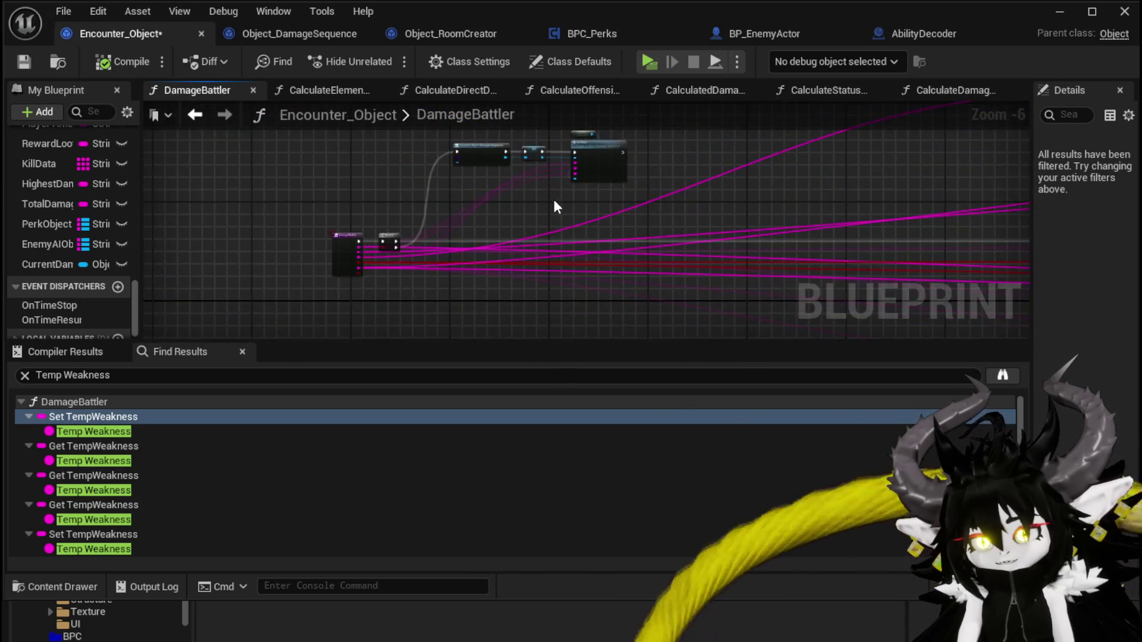
scroll(563, 206, up, 3)
scroll(874, 271, down, 2)
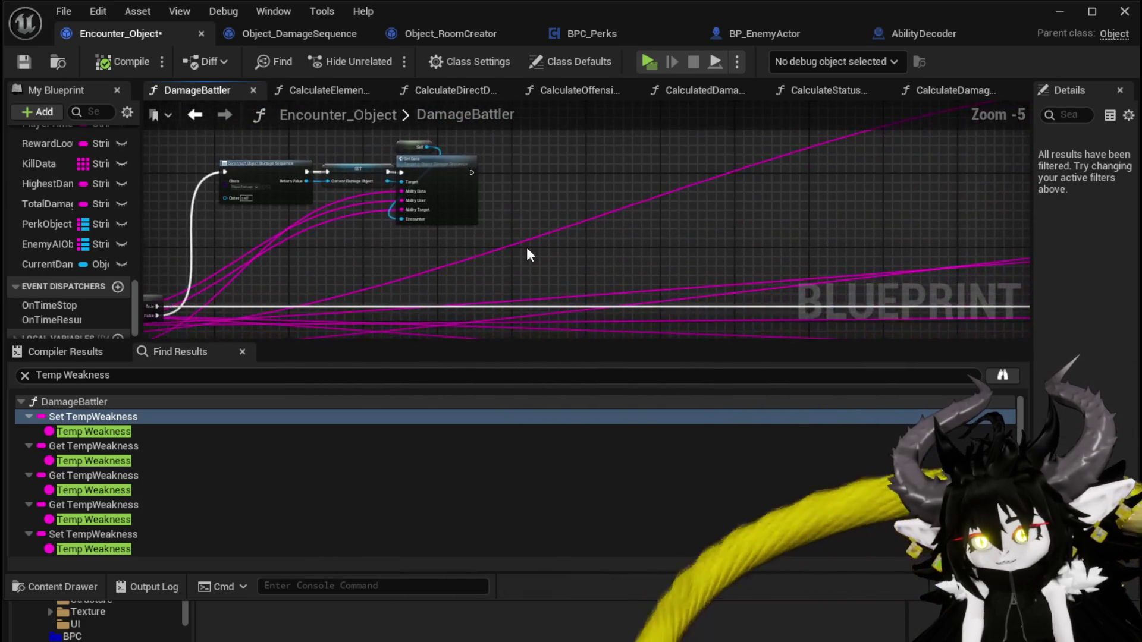
mouse_move(476, 137)
mouse_down()
mouse_move(676, 177)
mouse_move(797, 184)
mouse_move(738, 165)
mouse_up()
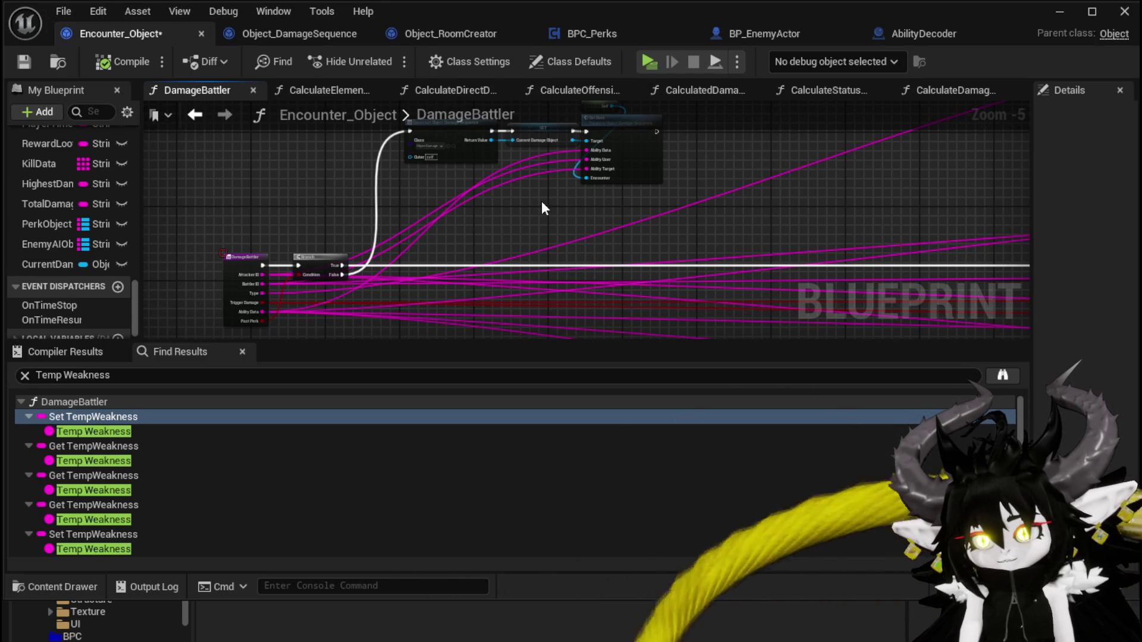
drag(543, 201, 426, 236)
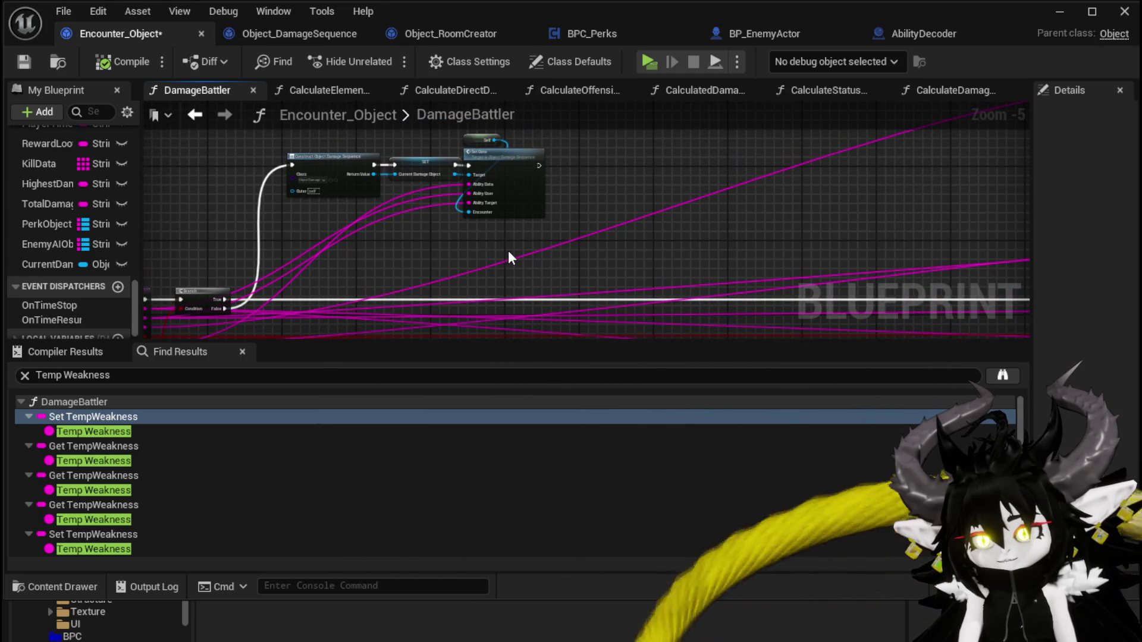
Step: Move Set Data and its Self node down beside the Branch
drag(490, 249, 461, 134)
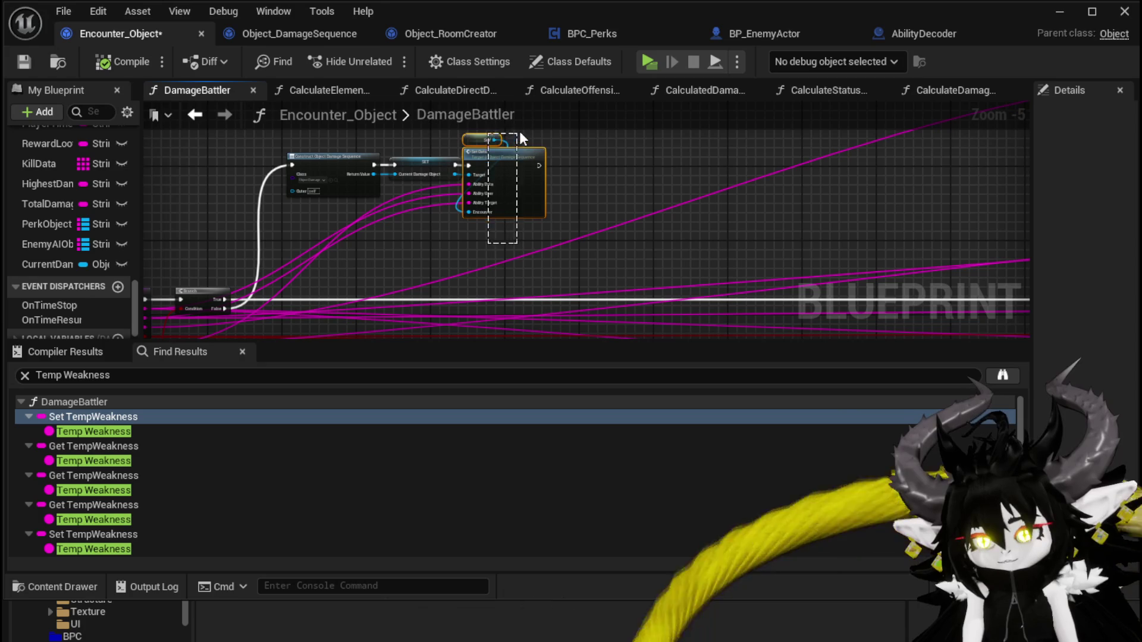
drag(616, 187, 537, 233)
mouse_move(396, 315)
mouse_down()
mouse_move(457, 316)
mouse_move(498, 199)
mouse_move(495, 214)
mouse_up()
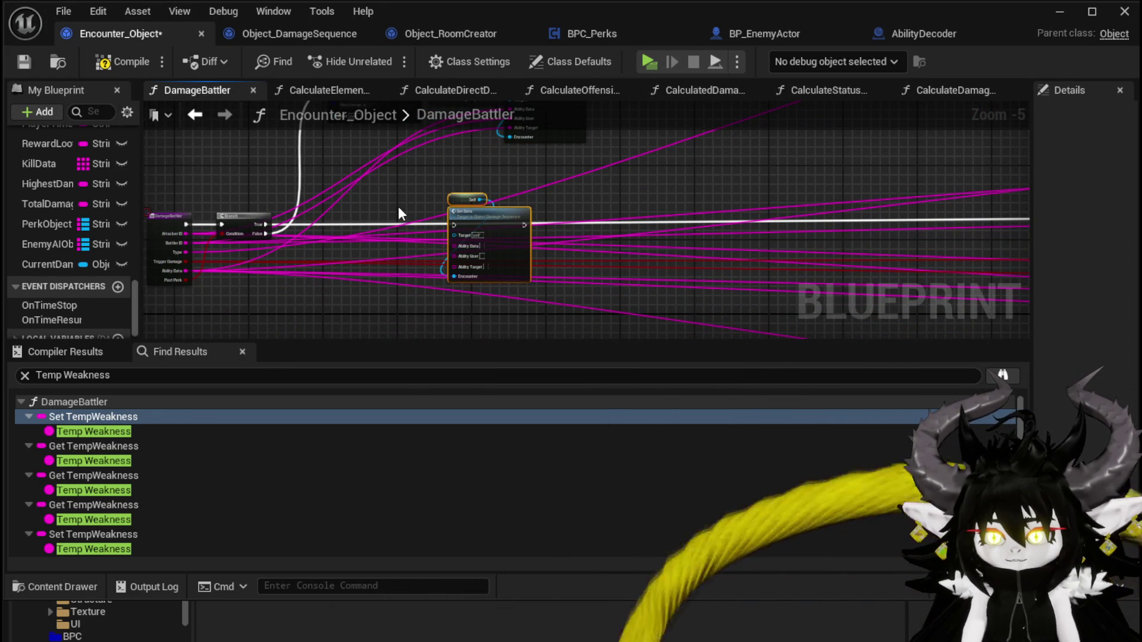
scroll(430, 169, up, 2)
drag(491, 201, 511, 275)
Step: Wire Ability Data, Ability User and the Branch True execution into Set Data
mouse_move(548, 148)
mouse_down()
mouse_move(485, 363)
mouse_move(444, 154)
mouse_move(613, 128)
mouse_move(560, 257)
mouse_up()
mouse_move(530, 186)
mouse_down()
mouse_move(476, 394)
mouse_move(424, 30)
mouse_move(447, 317)
mouse_move(427, 290)
mouse_move(591, 191)
mouse_move(556, 227)
mouse_move(447, 288)
mouse_move(423, 271)
mouse_up()
scroll(289, 162, down, 1)
mouse_move(290, 161)
mouse_down()
mouse_move(461, 199)
mouse_move(379, 302)
mouse_move(382, 203)
mouse_move(501, 199)
mouse_move(481, 201)
mouse_up()
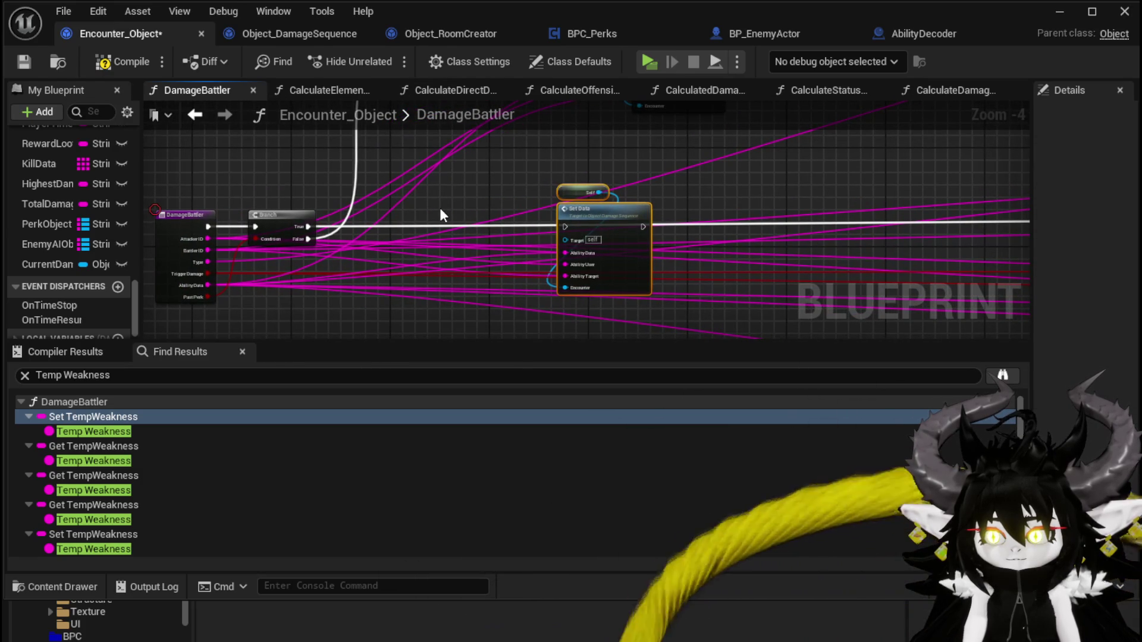
mouse_move(307, 226)
mouse_down()
mouse_move(531, 236)
mouse_move(561, 224)
mouse_move(221, 177)
mouse_move(255, 204)
mouse_move(597, 216)
mouse_up()
scroll(562, 225, down, 2)
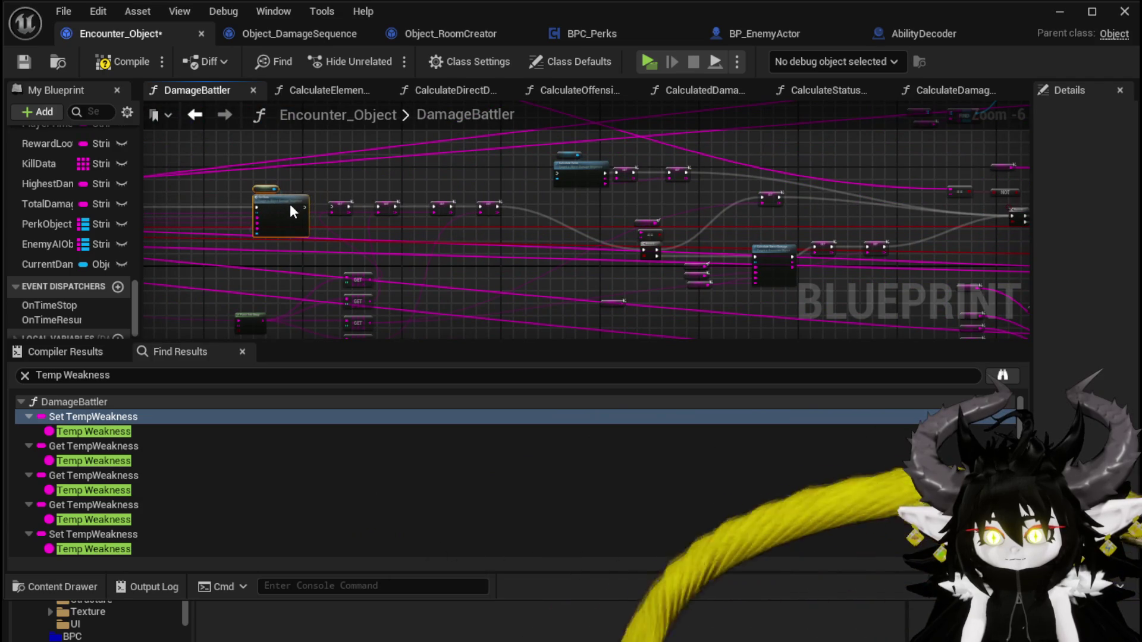
Step: Run Calculate Value right after Set Data, moving Calculate Value and its SET nodes up-right
scroll(321, 197, up, 3)
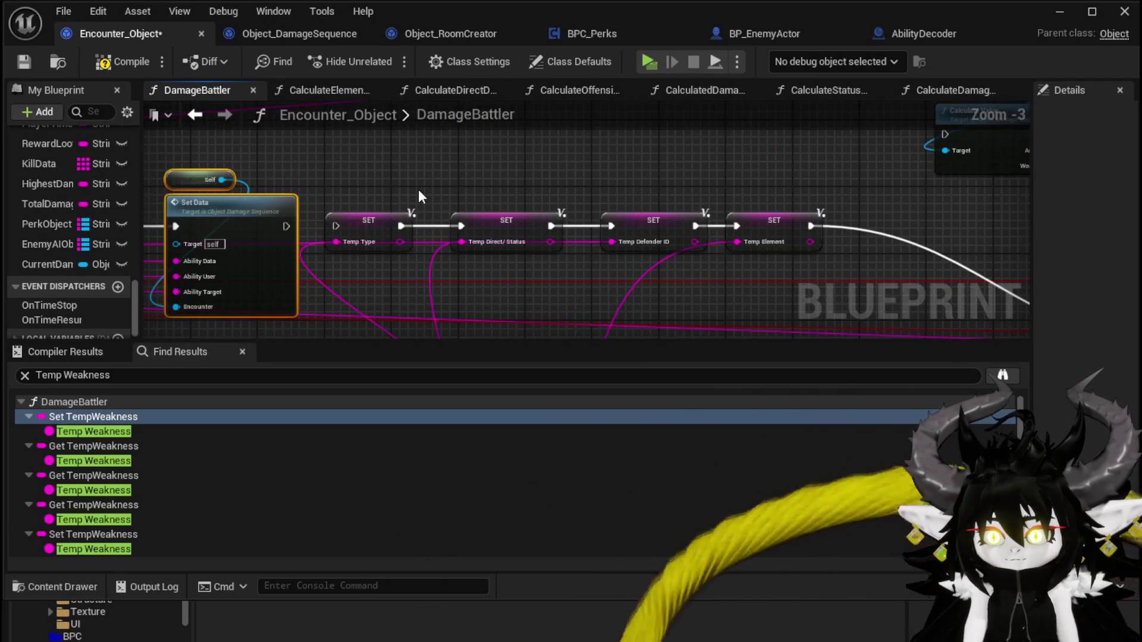
drag(285, 226, 335, 225)
scroll(481, 184, down, 2)
mouse_move(481, 183)
mouse_down()
mouse_move(369, 178)
mouse_move(491, 198)
mouse_up()
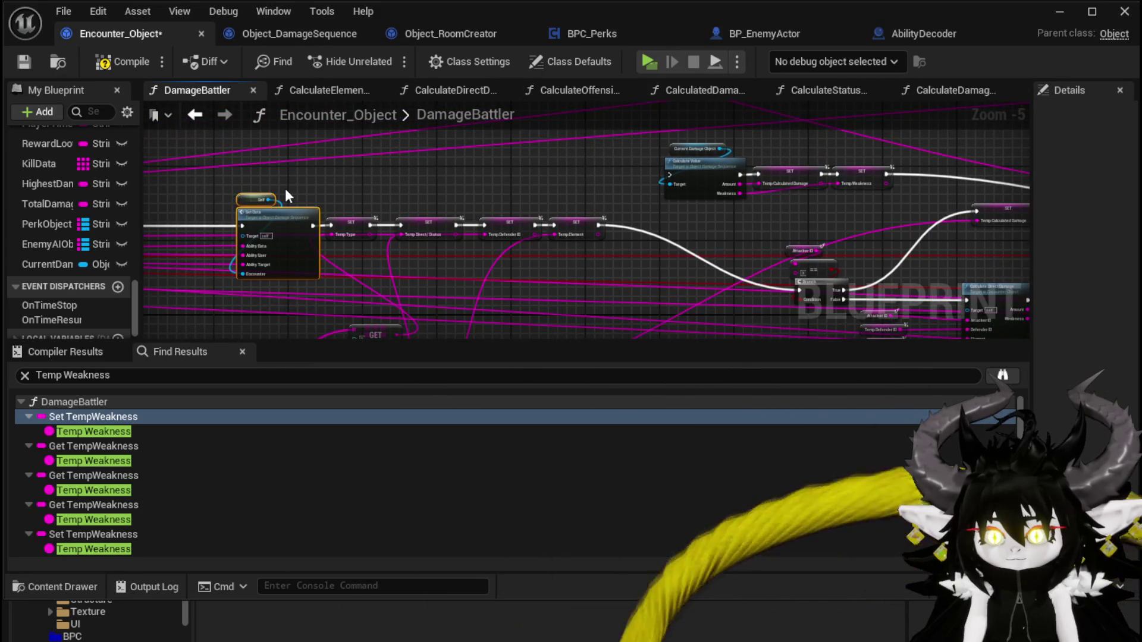
mouse_move(313, 226)
mouse_down()
mouse_move(614, 137)
mouse_move(614, 151)
mouse_move(669, 173)
mouse_up()
drag(521, 264, 716, 199)
drag(695, 226, 756, 199)
Step: Shift Set Data right and make it run after the Temp Element SET
drag(436, 199, 491, 191)
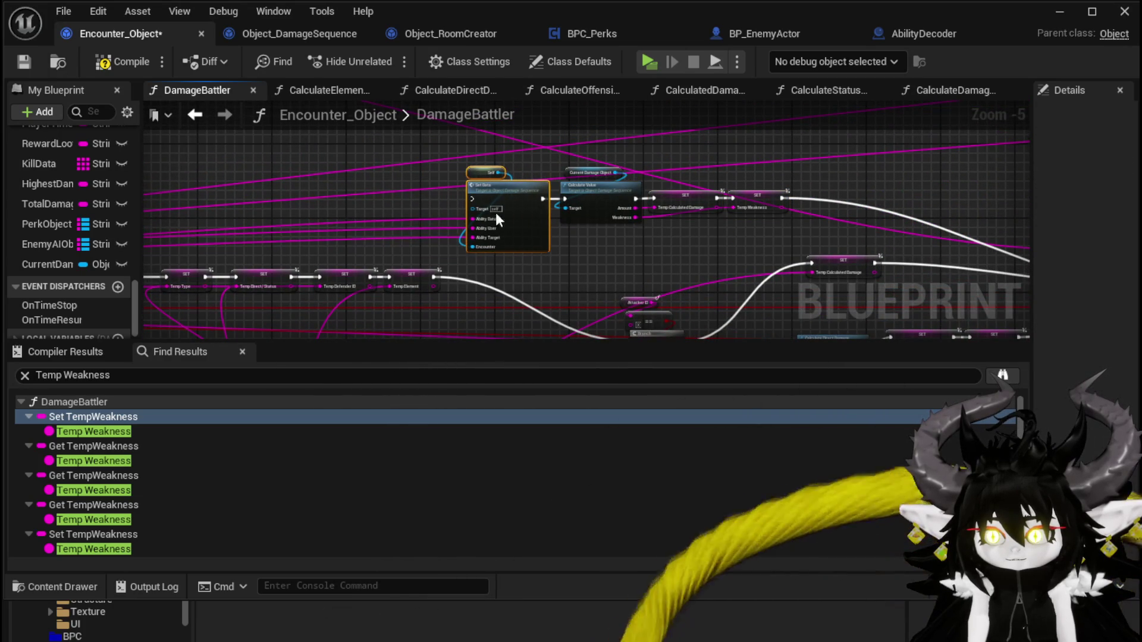
drag(431, 274, 473, 199)
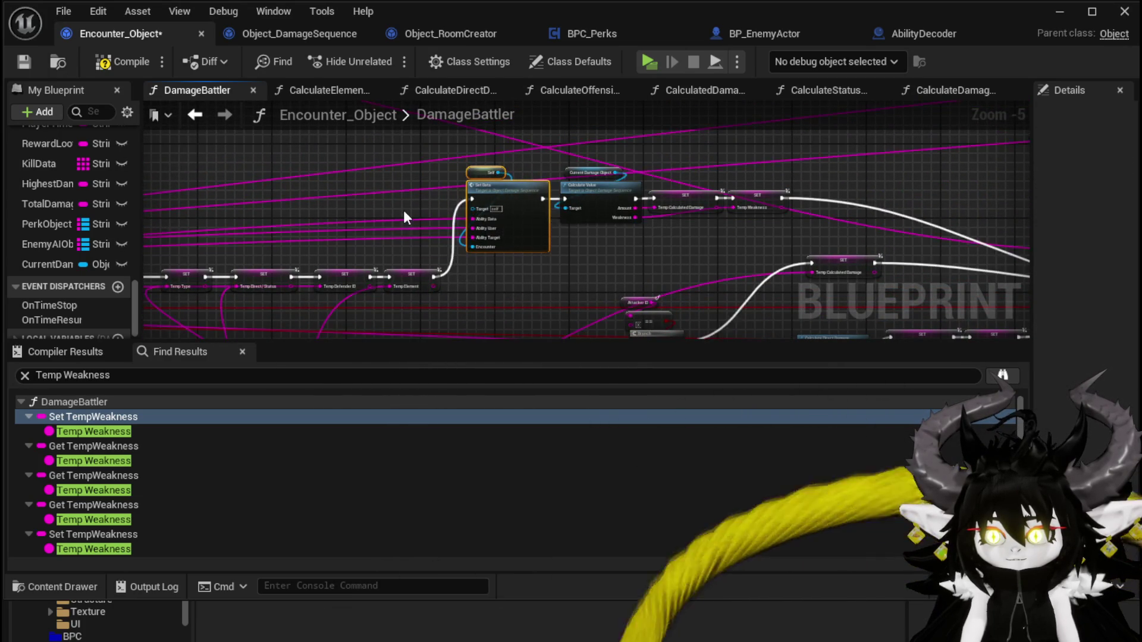
scroll(341, 200, down, 1)
scroll(590, 183, up, 2)
scroll(590, 183, up, 1)
mouse_move(588, 303)
mouse_down()
mouse_move(471, 270)
mouse_move(451, 286)
mouse_move(626, 162)
mouse_move(732, 141)
mouse_up()
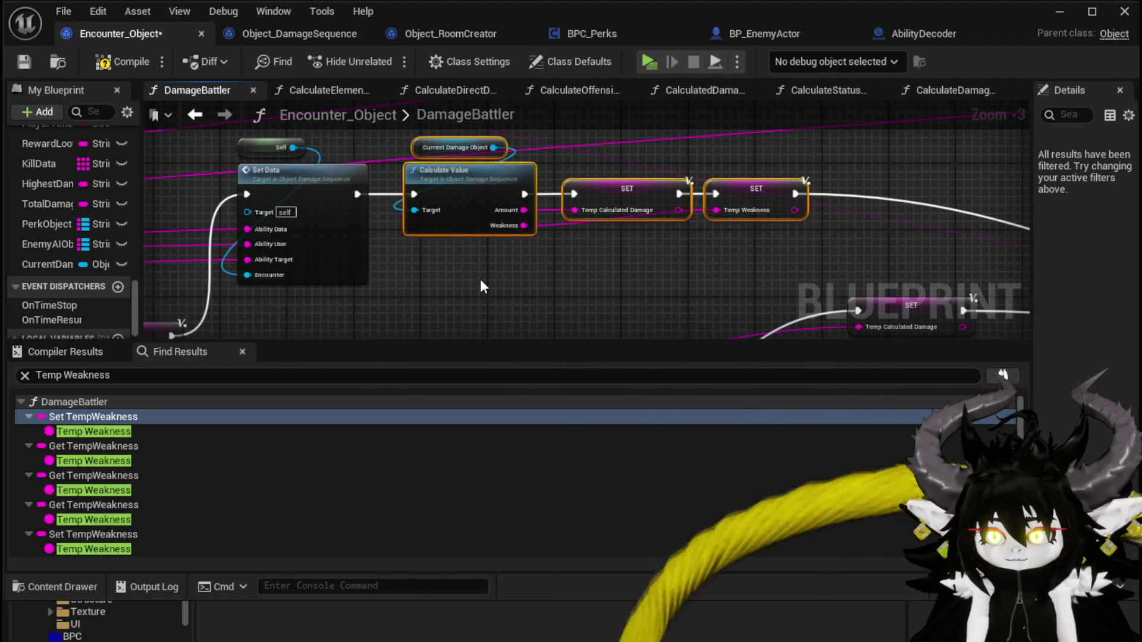
click(480, 280)
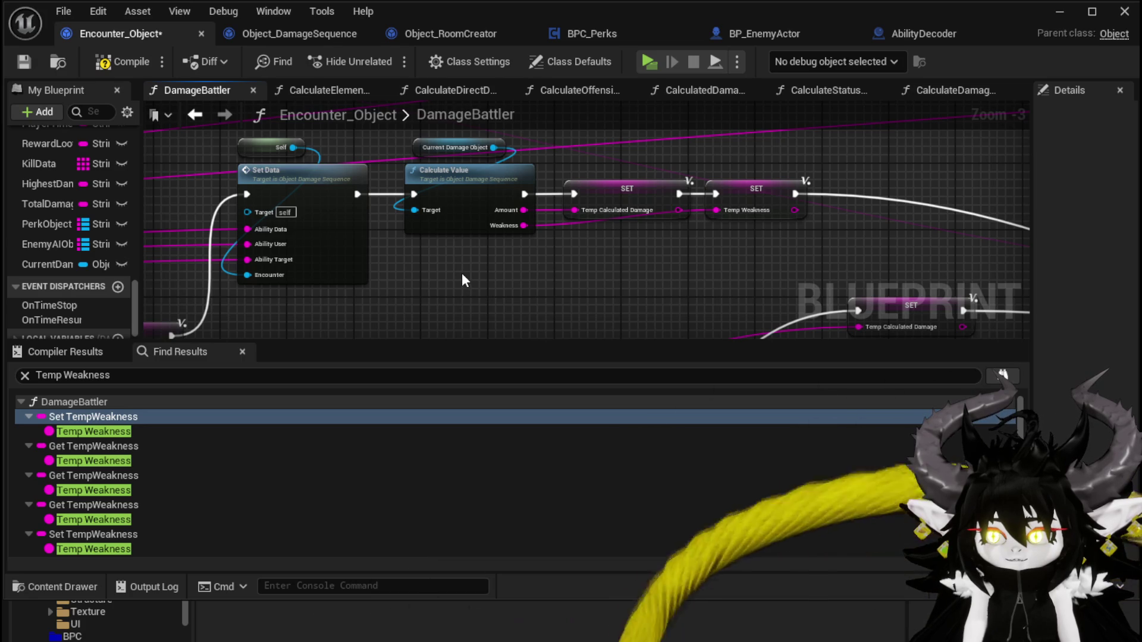
scroll(462, 273, down, 3)
mouse_move(436, 217)
mouse_down()
mouse_move(452, 197)
mouse_move(418, 192)
mouse_move(641, 227)
mouse_up()
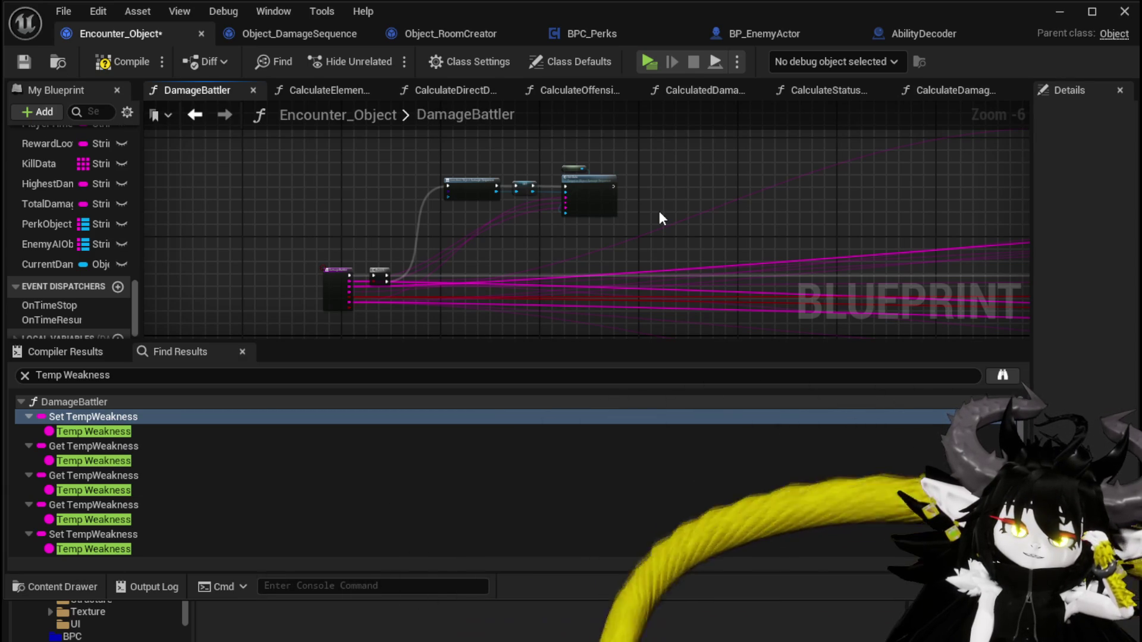
Step: Fix the compile error by wiring Current Damage Object into Set Data's Target, recompile, and save
click(119, 61)
click(25, 62)
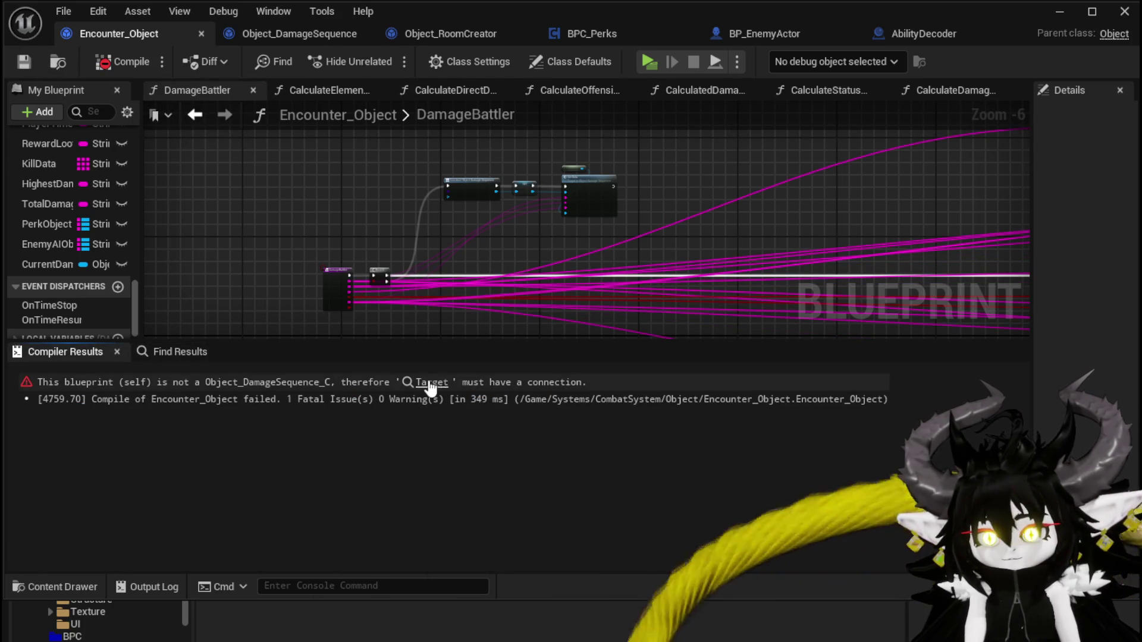
click(432, 382)
drag(322, 219, 369, 258)
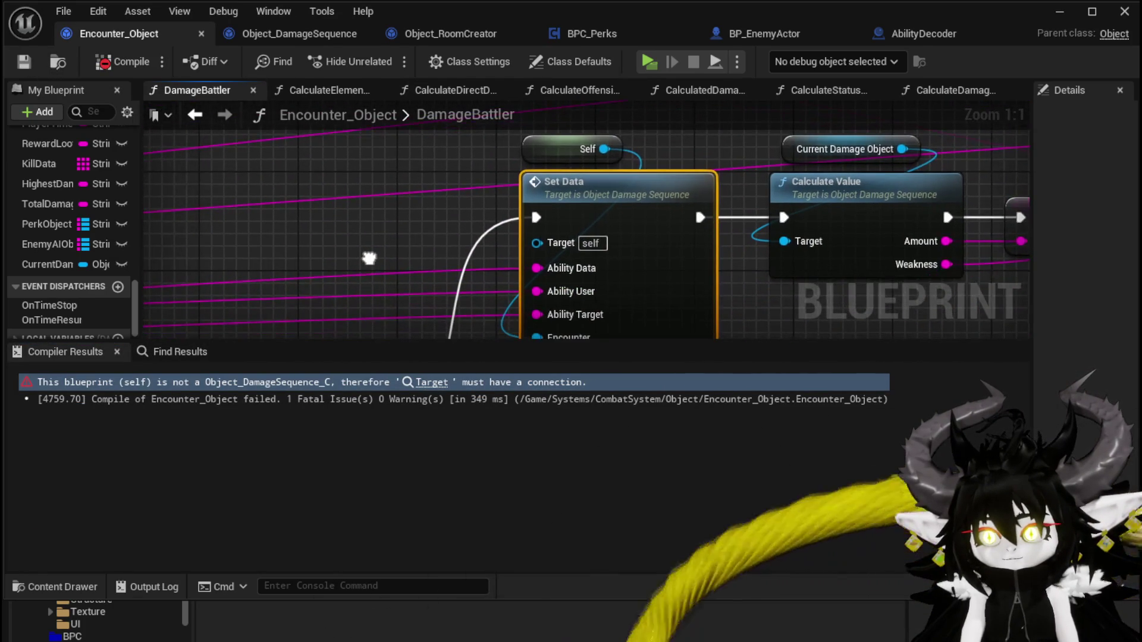
mouse_move(36, 264)
mouse_down()
mouse_move(501, 233)
mouse_move(794, 244)
mouse_up()
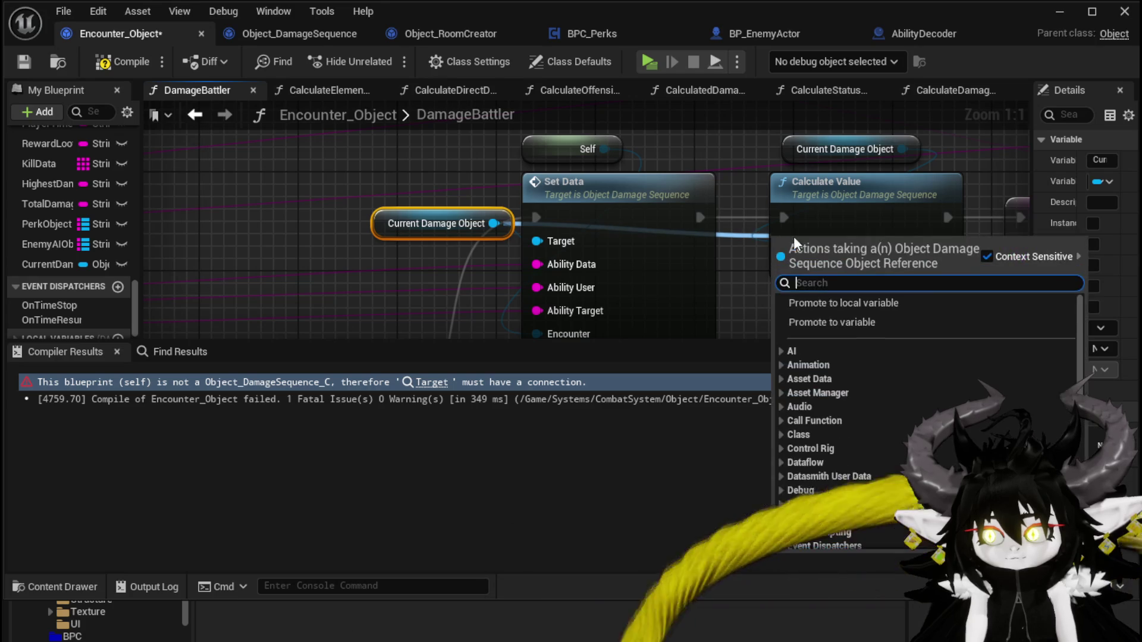
key(Escape)
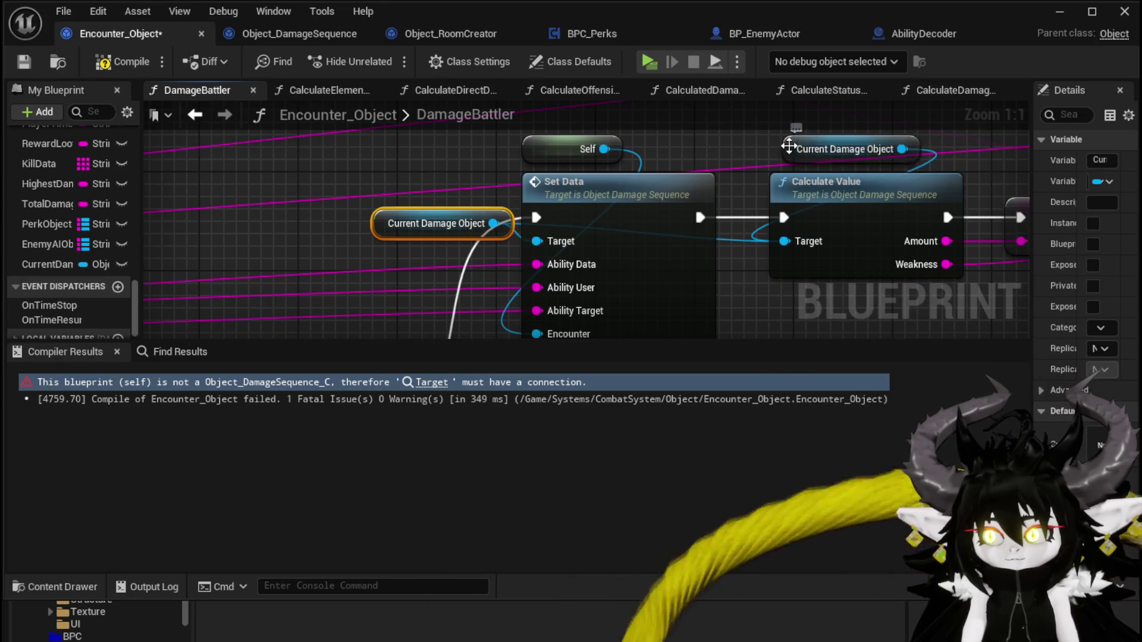
scroll(726, 190, down, 2)
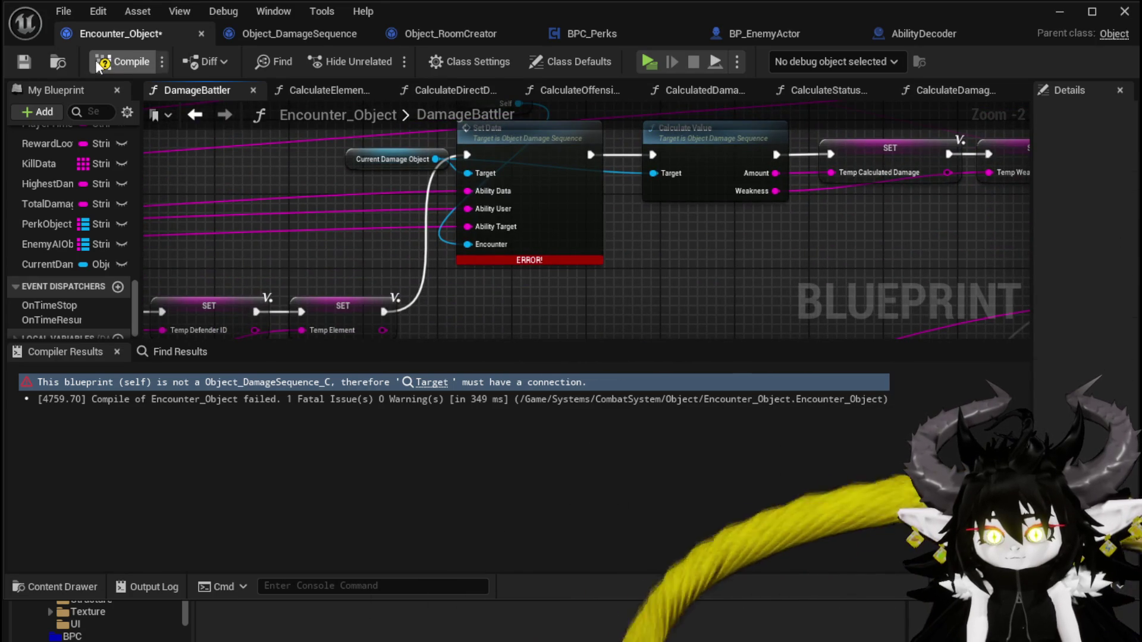
click(104, 64)
key(ctrl+s)
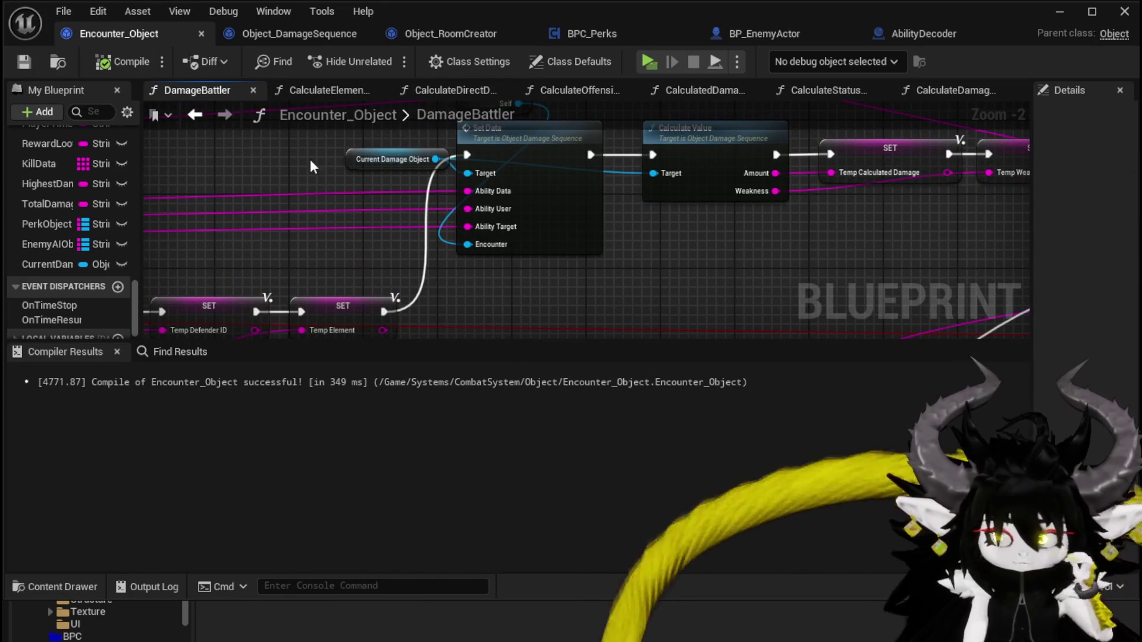
drag(383, 161, 321, 153)
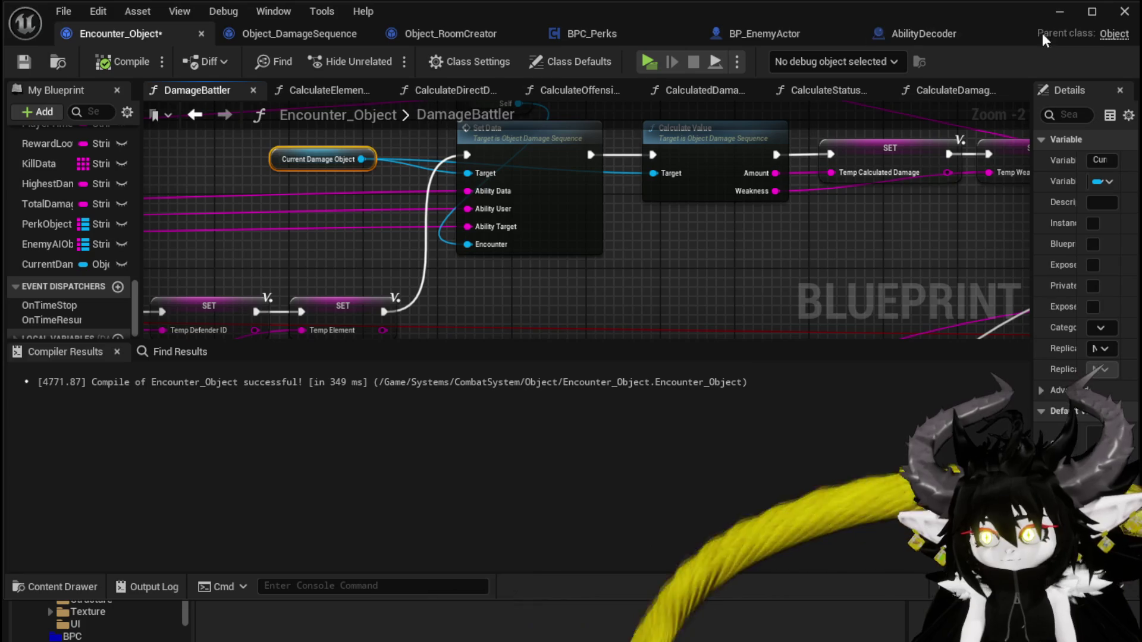
click(1061, 13)
Step: Save all content and run a first play-test, walking toward the gate before stopping
key(ctrl+shift+s)
key(Return)
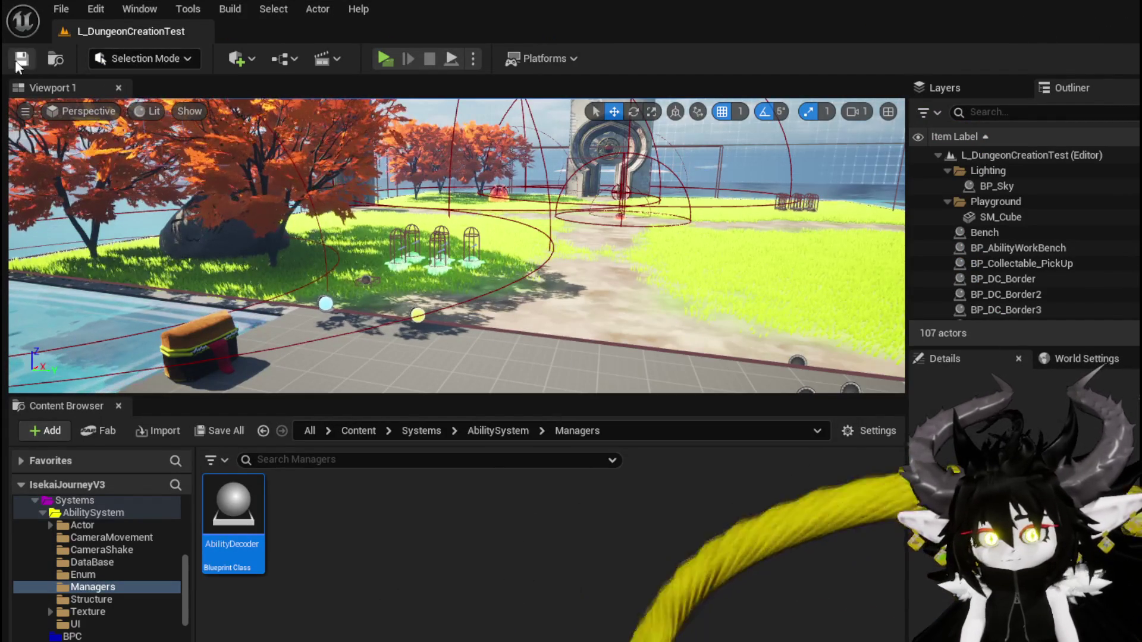
click(376, 58)
key(w)
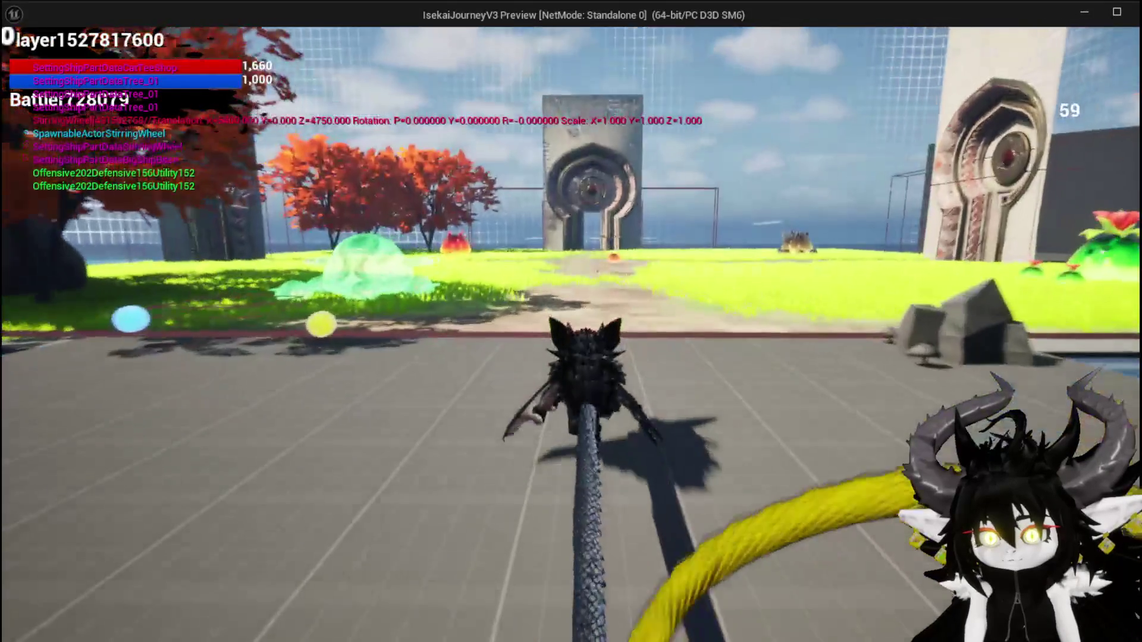
key(space)
key(w)
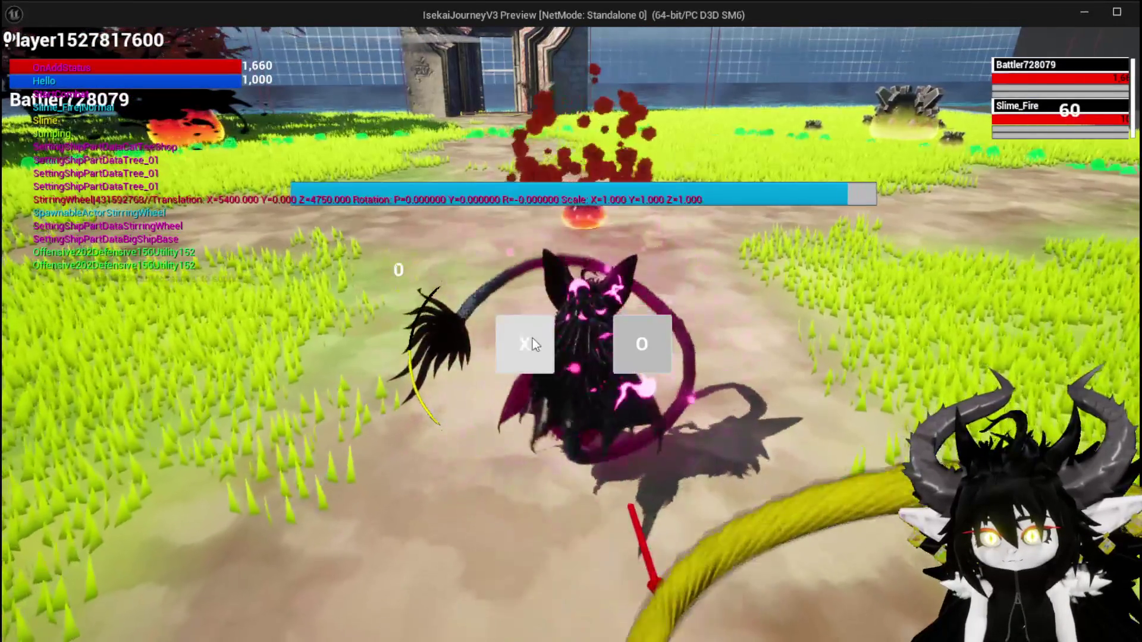
click(535, 332)
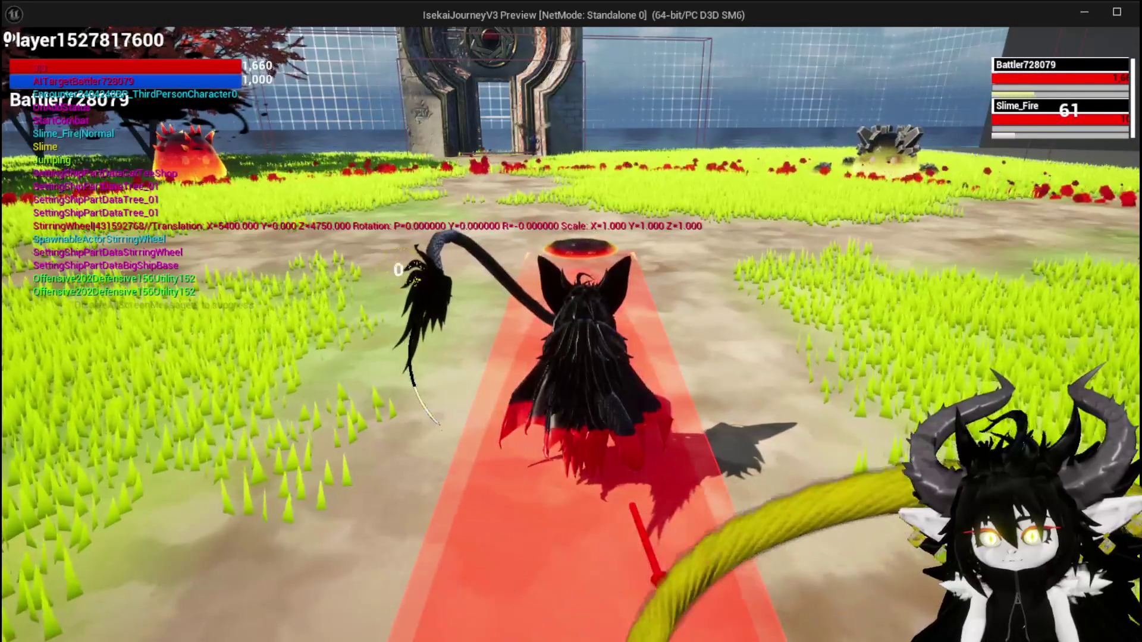
key(Escape)
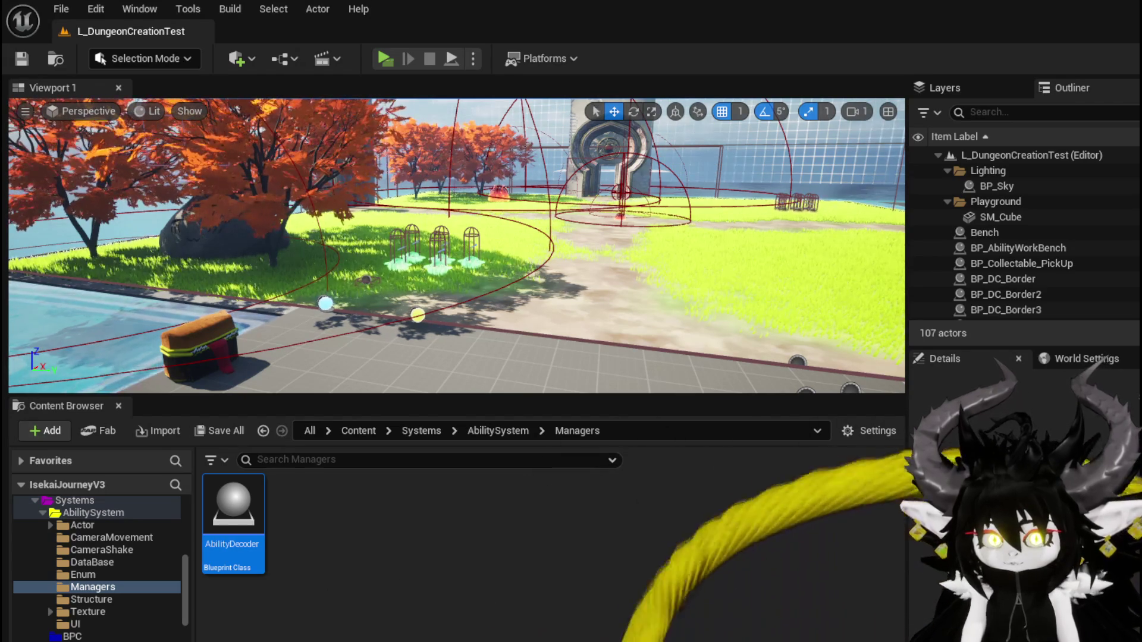
Step: Save again and play-test a fight against the red Slime_Fire, then exit to the editor
key(ctrl+s)
click(383, 59)
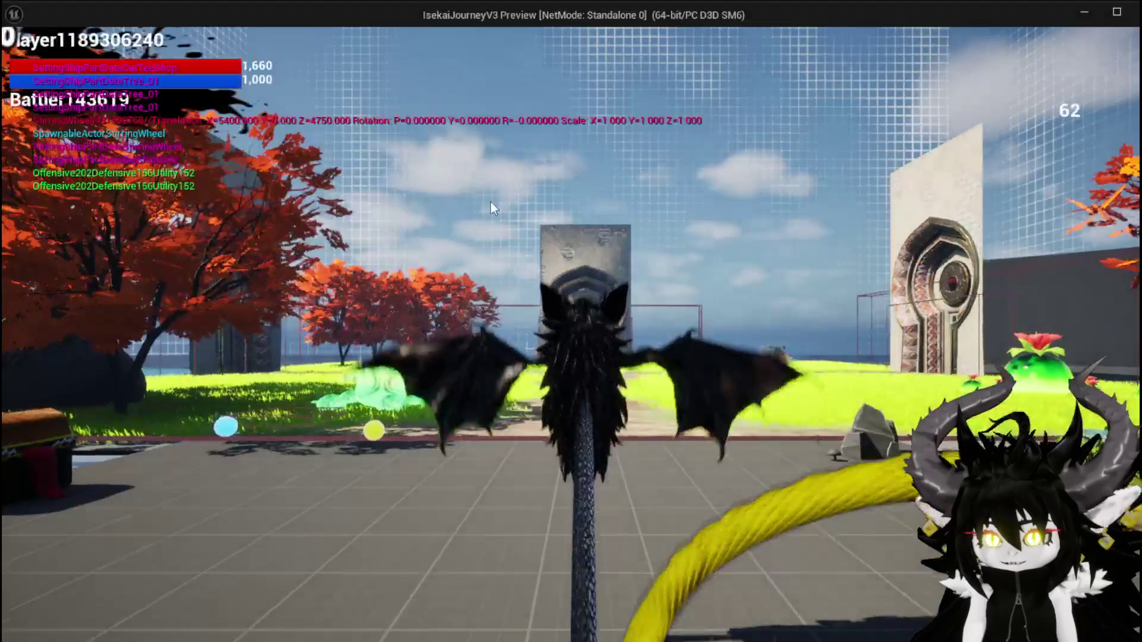
key(w)
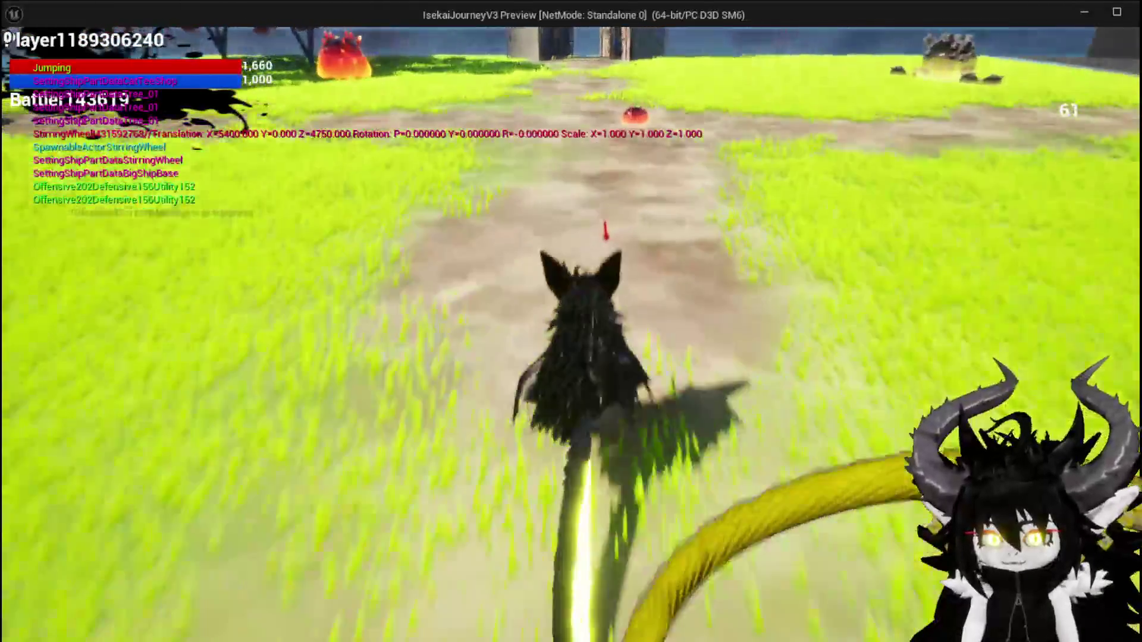
key(w)
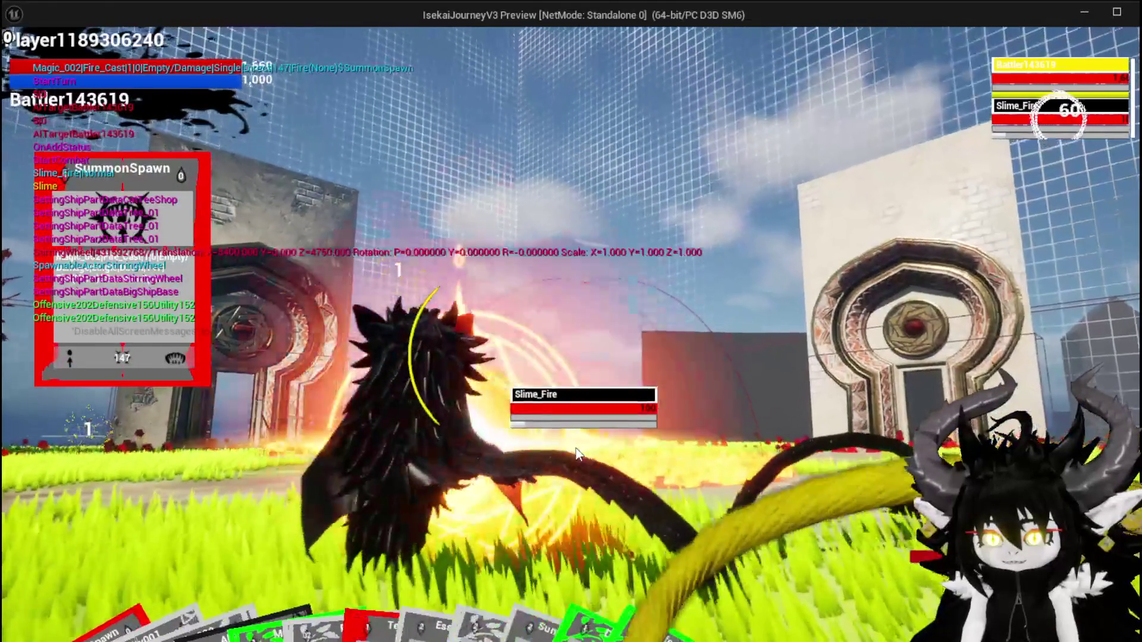
key(Escape)
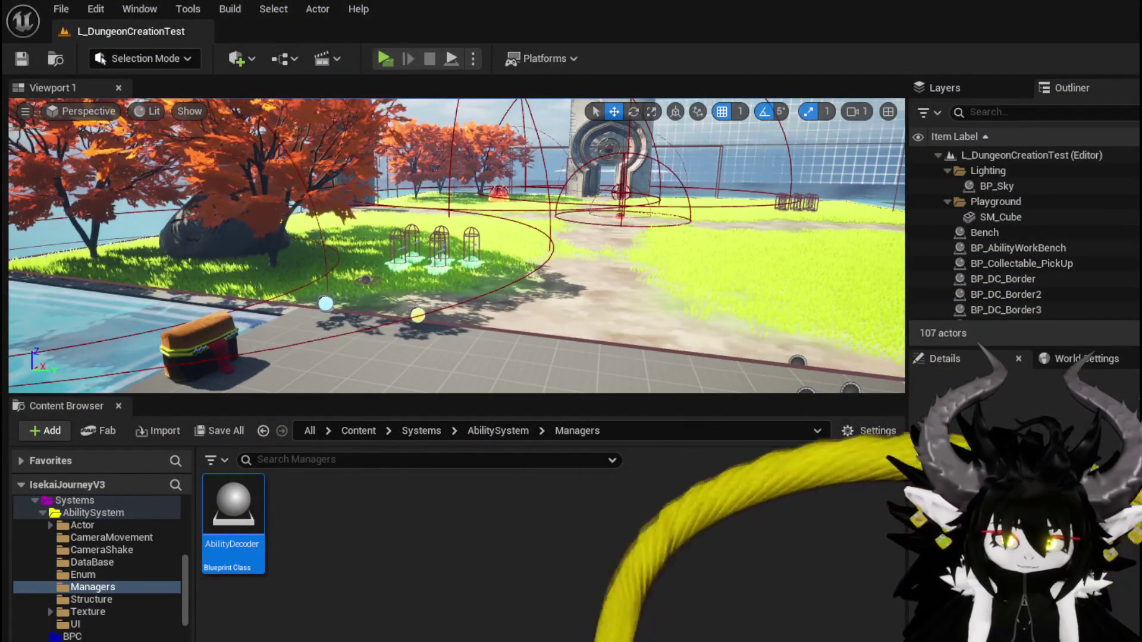
key(alt+Tab)
Step: Move the Current Damage Object node up beside Set Data in DamageBattler
scroll(523, 255, up, 2)
scroll(369, 273, down, 1)
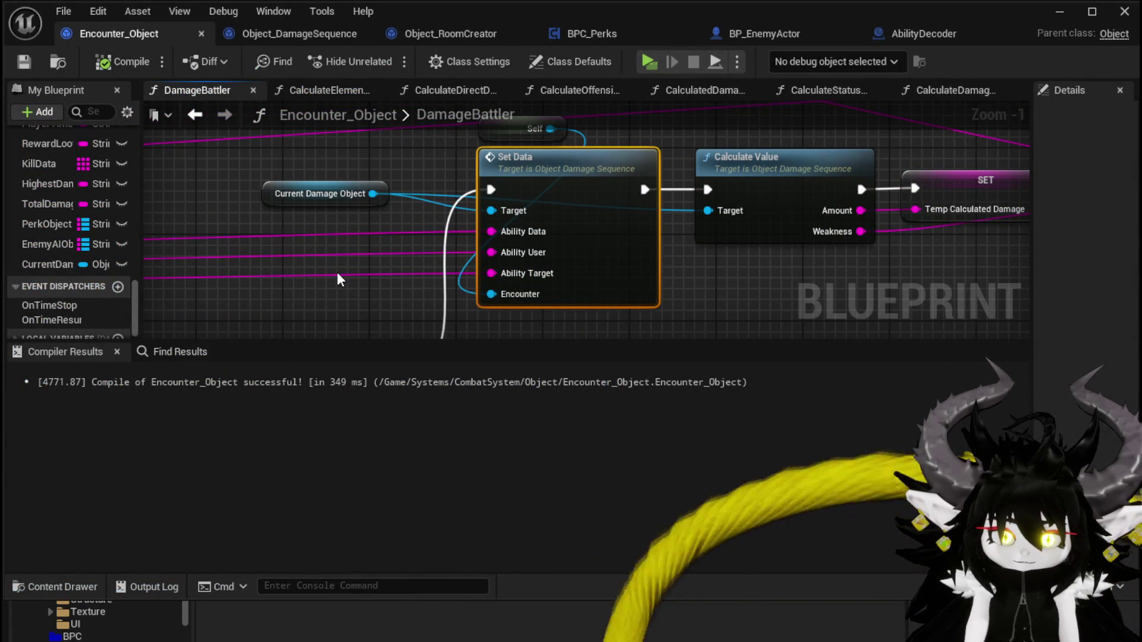
mouse_move(274, 185)
mouse_down()
mouse_move(498, 220)
mouse_move(501, 201)
mouse_up()
scroll(315, 216, down, 2)
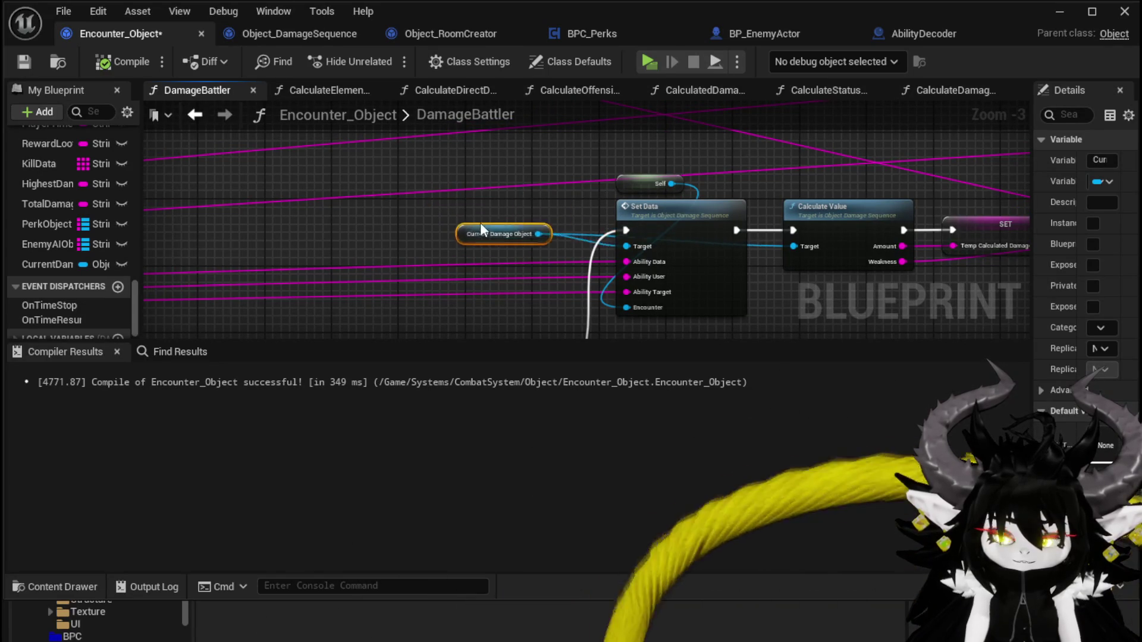
drag(474, 221, 515, 210)
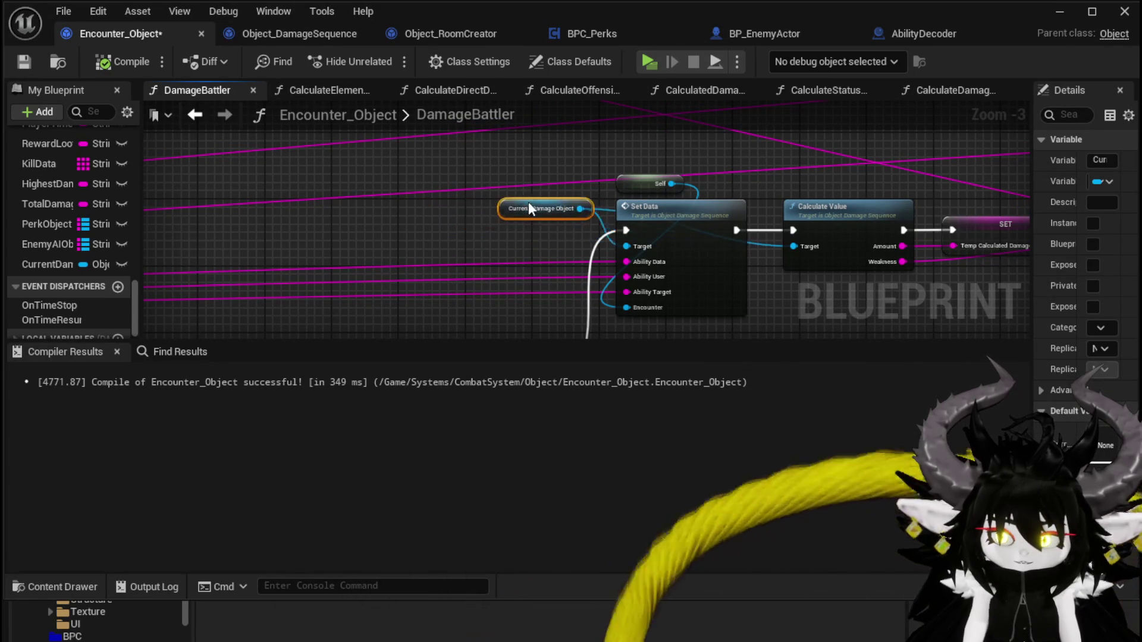
scroll(508, 222, down, 3)
scroll(404, 230, up, 3)
Step: Select the Construct Object Damage Sequence node together with its SET node
mouse_move(385, 203)
mouse_down()
mouse_move(346, 282)
mouse_move(416, 165)
mouse_move(374, 268)
mouse_up()
drag(439, 284, 356, 225)
shift+click(550, 189)
scroll(98, 226, up, 10)
scroll(99, 227, up, 10)
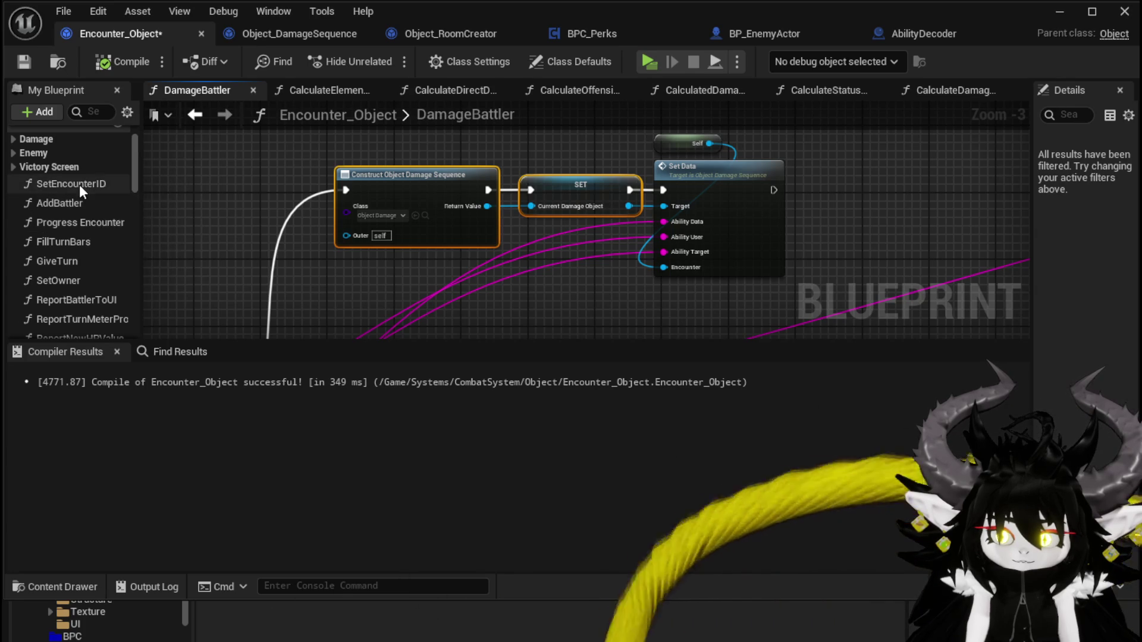
Step: Paste Construct and SET into SetEncounterID after SET Encounter ID, then compile and save
double_click(79, 184)
key(ctrl+v)
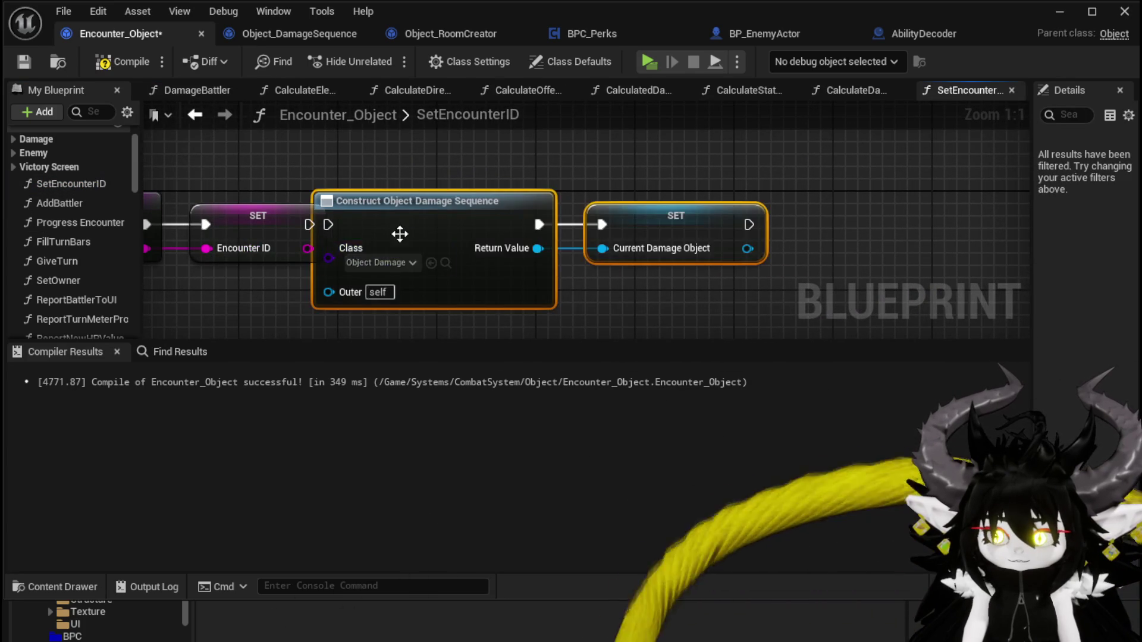
drag(487, 219, 462, 219)
mouse_move(309, 224)
mouse_down()
mouse_move(391, 235)
mouse_move(389, 225)
mouse_up()
click(108, 64)
click(24, 62)
Step: In DamageBattler, feed a CurrentDamageObject getter into Set Data's Target and route execution into Set Data
click(199, 121)
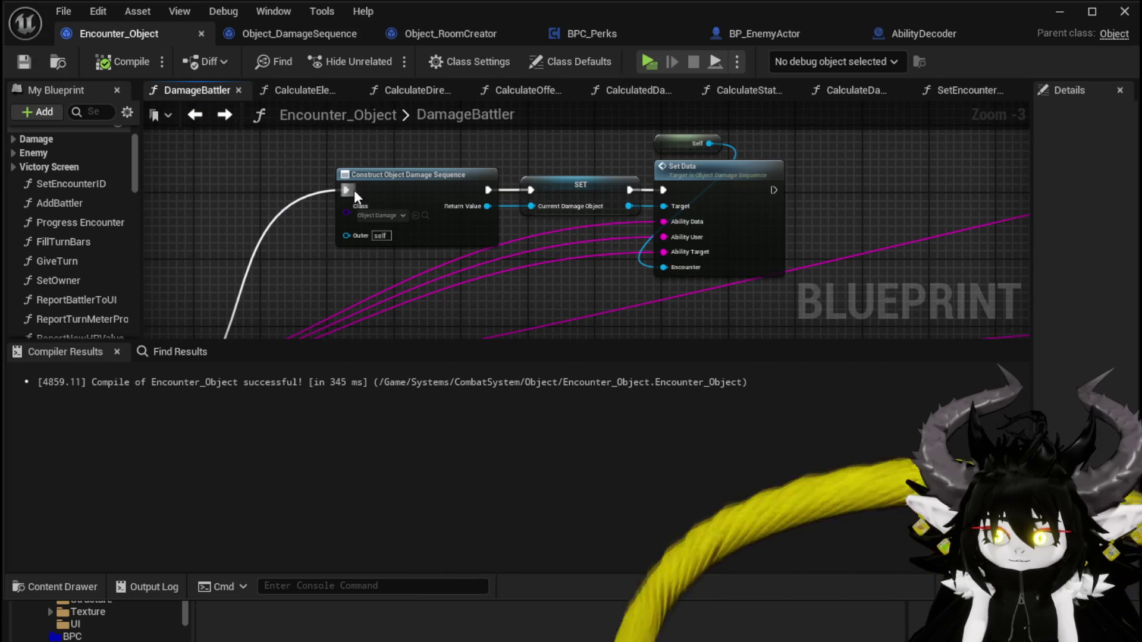
drag(283, 268, 275, 254)
scroll(73, 275, down, 5)
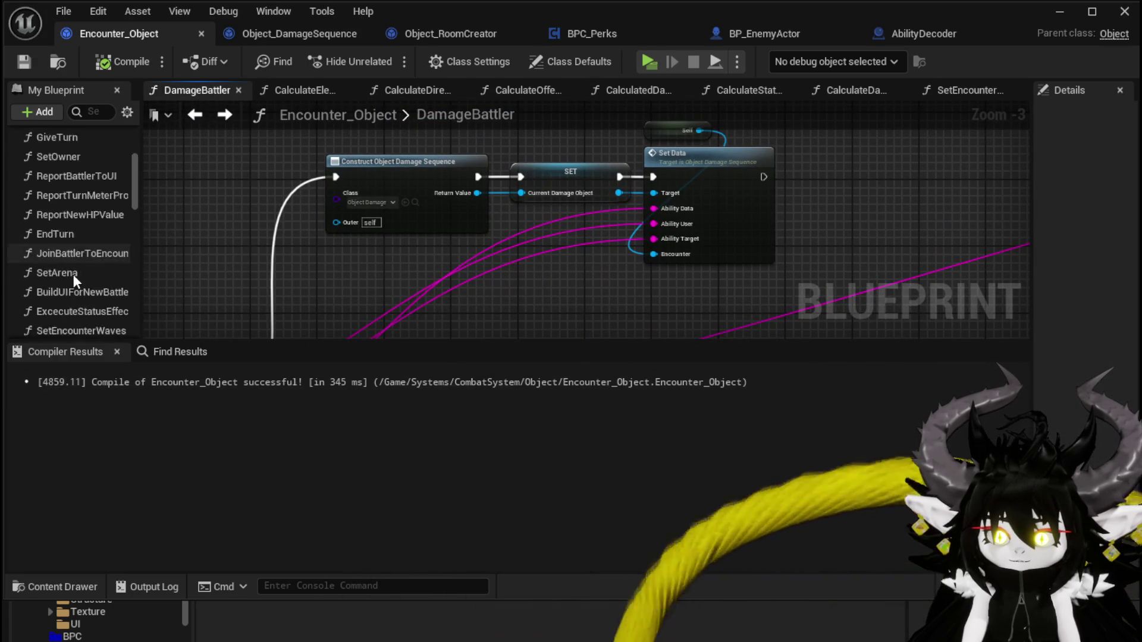
drag(132, 216, 144, 336)
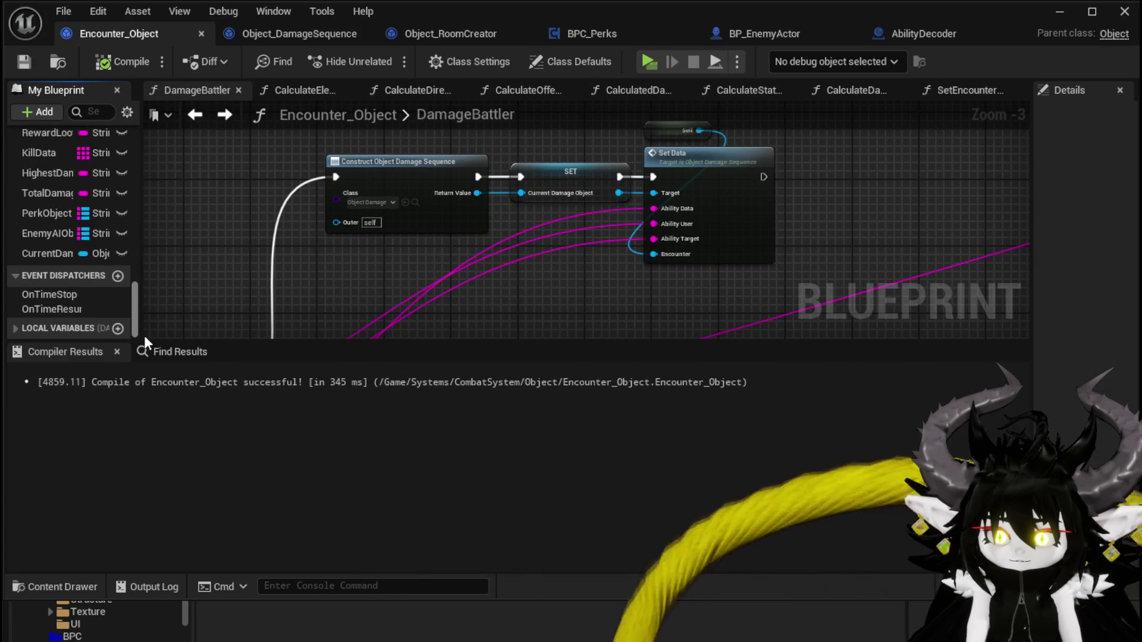
drag(58, 254, 496, 135)
click(539, 156)
mouse_move(575, 139)
mouse_down()
mouse_move(666, 154)
mouse_move(654, 192)
mouse_up()
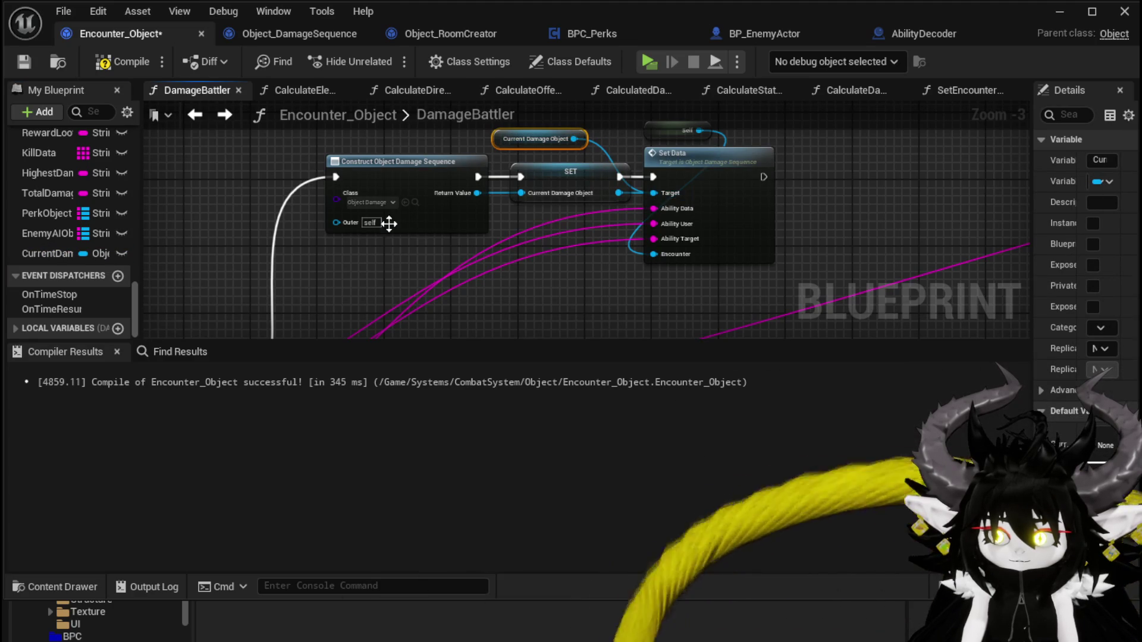
drag(345, 179, 654, 177)
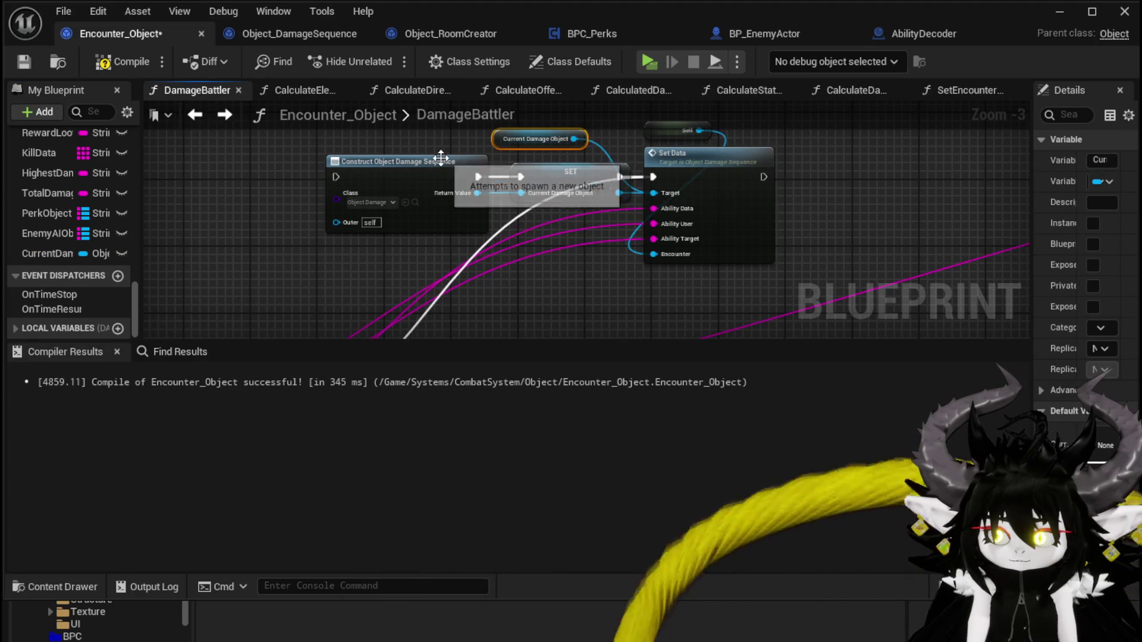
Step: Move Construct and SET aside, unlink SET from Set Data's Target, and recompile
drag(280, 261, 532, 160)
mouse_move(598, 187)
mouse_down()
mouse_move(328, 185)
mouse_move(421, 169)
mouse_up()
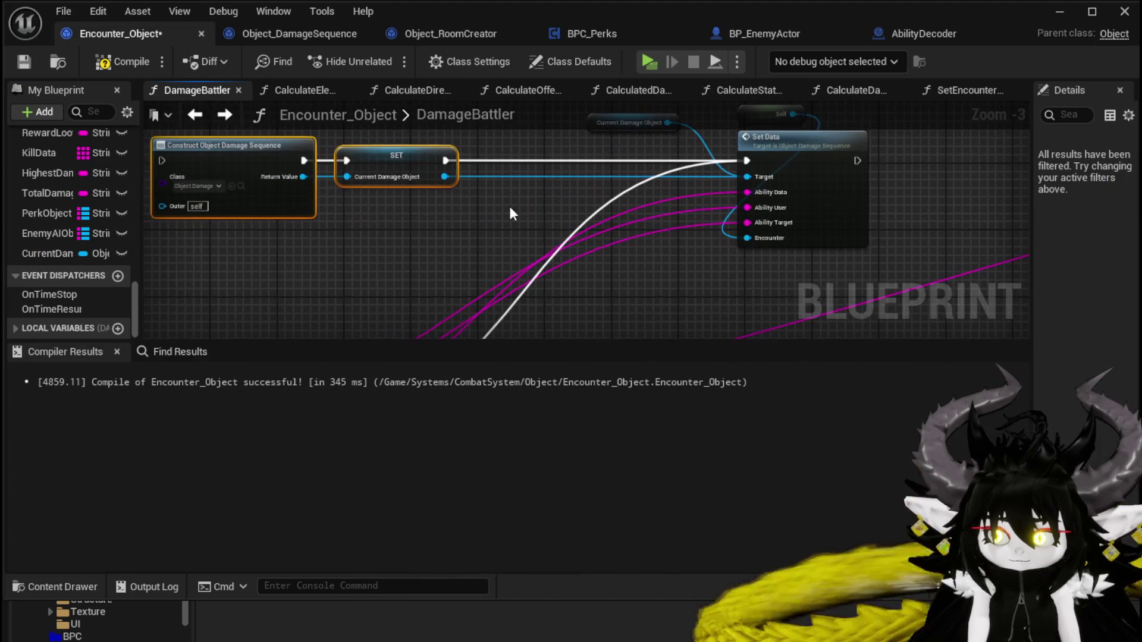
click(26, 62)
alt+click(444, 176)
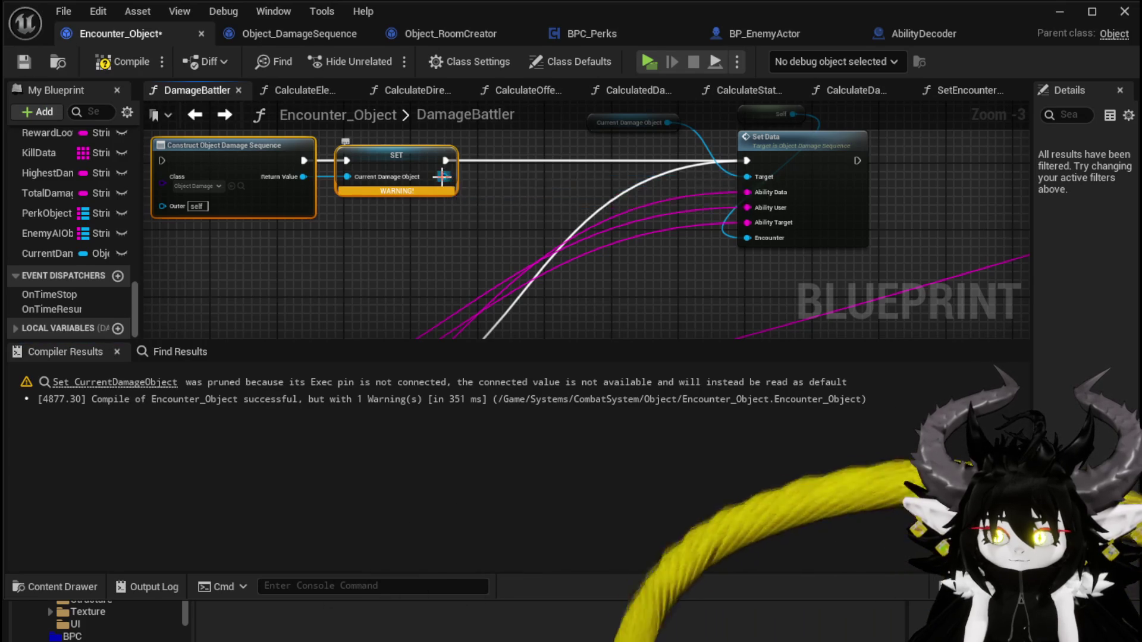
click(518, 188)
click(142, 67)
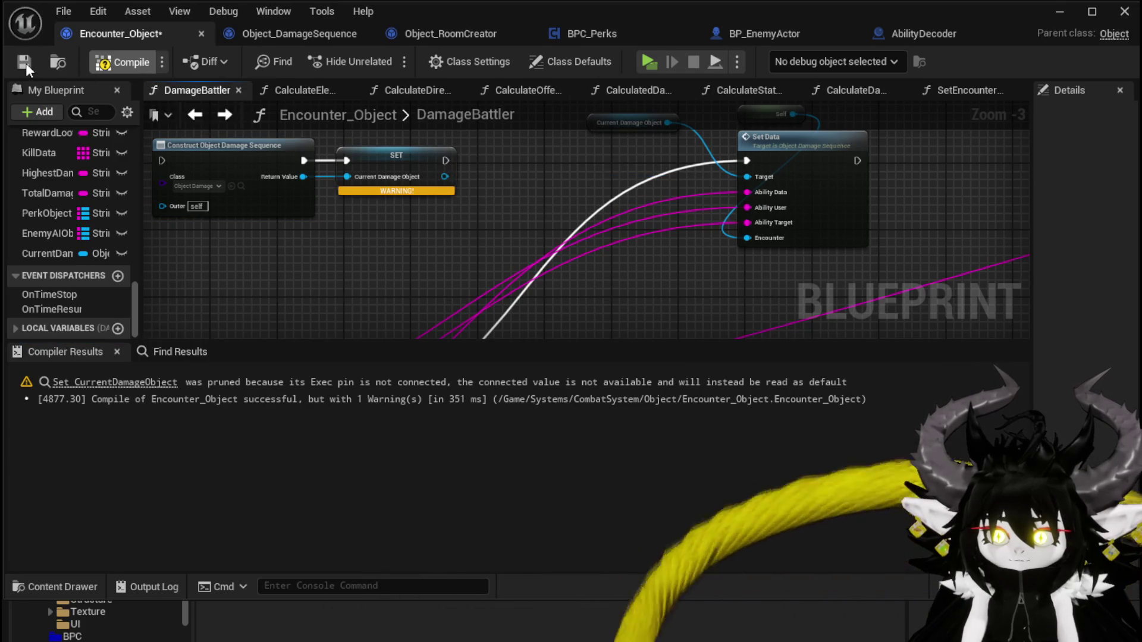
click(1059, 12)
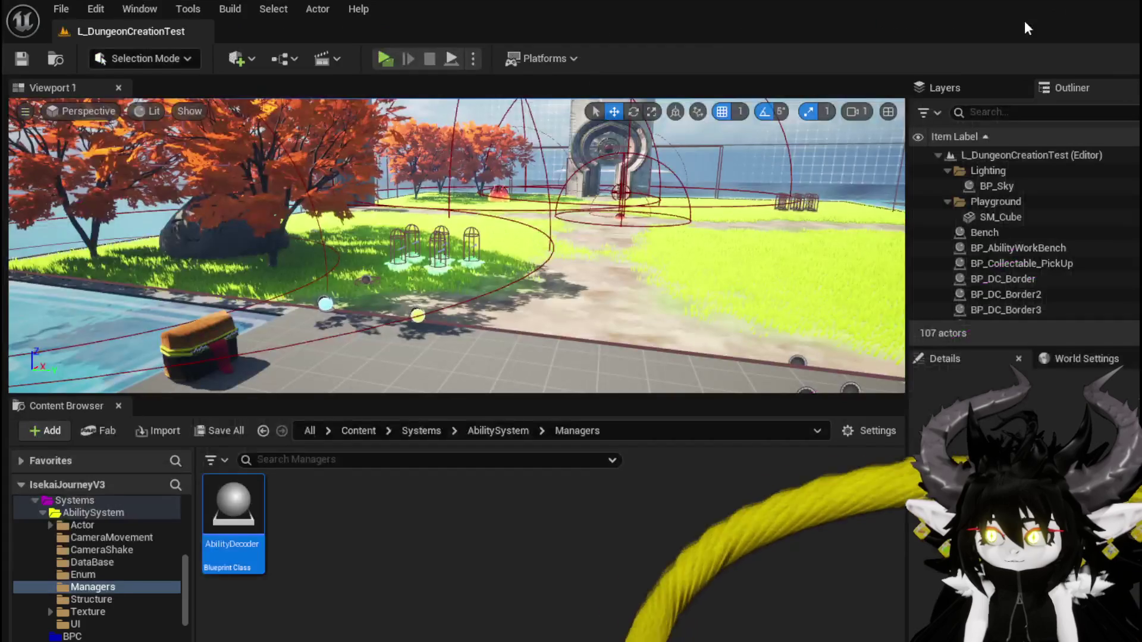
key(alt+p)
key(w)
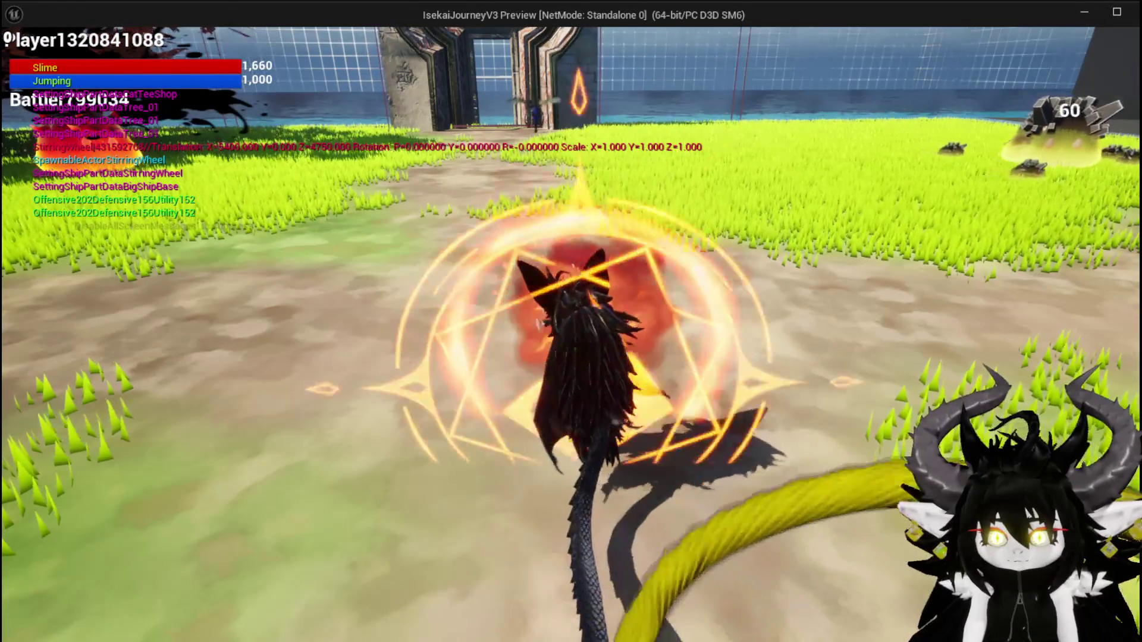
key(Escape)
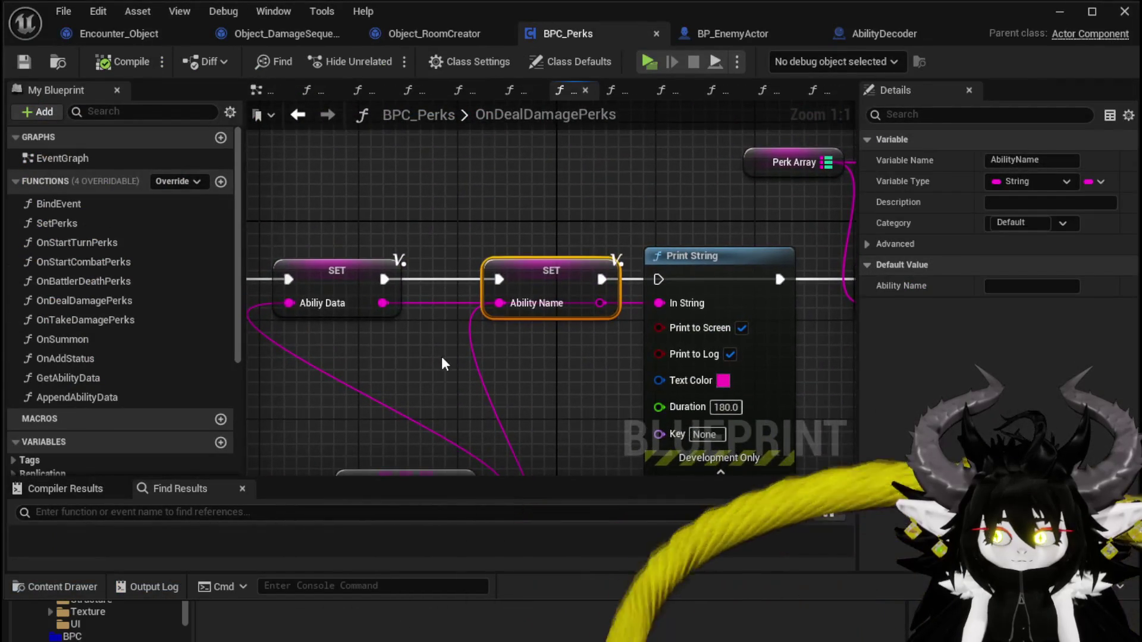
Step: Browse BPC_Perks' OnDealDamagePerks graph, jump back to its entry node, then return to Encounter_Object
scroll(441, 355, down, 4)
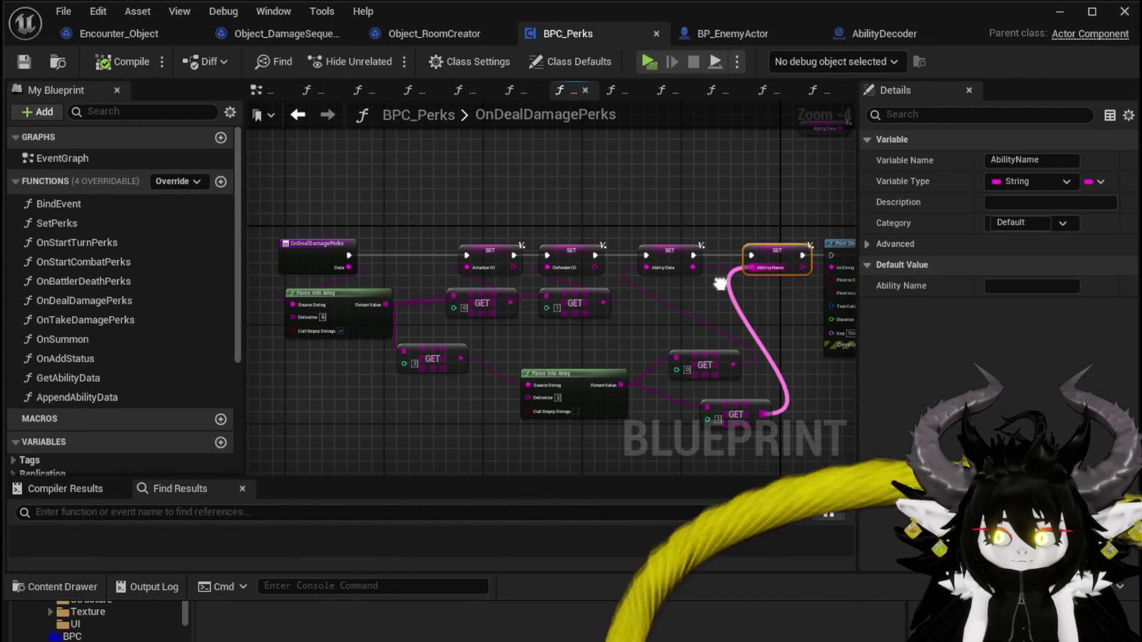
drag(721, 284, 627, 284)
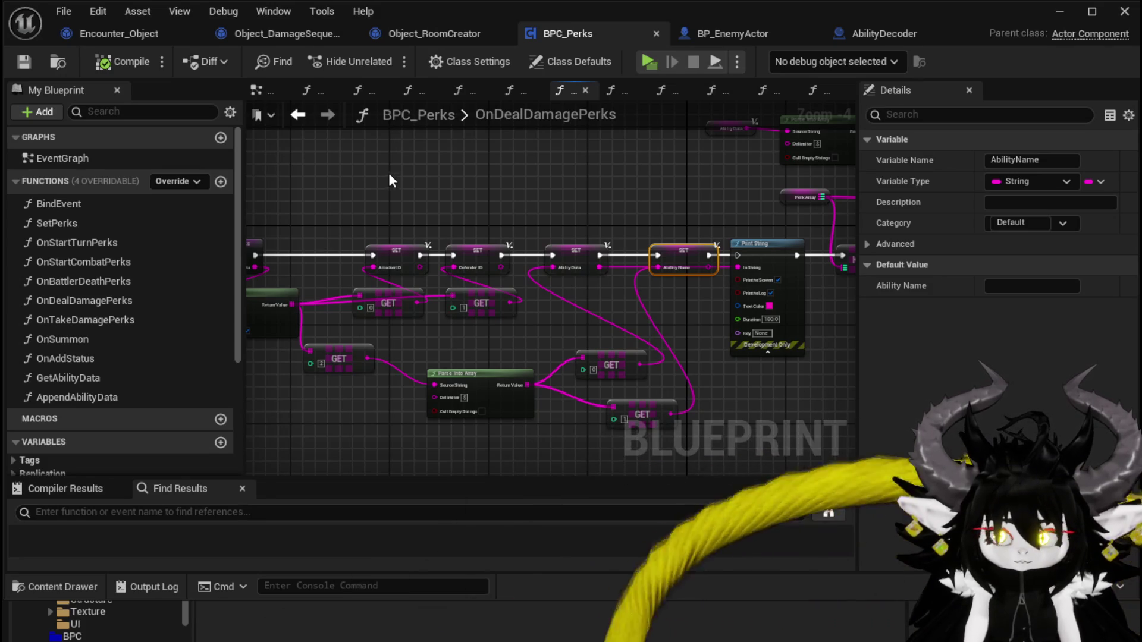
click(321, 108)
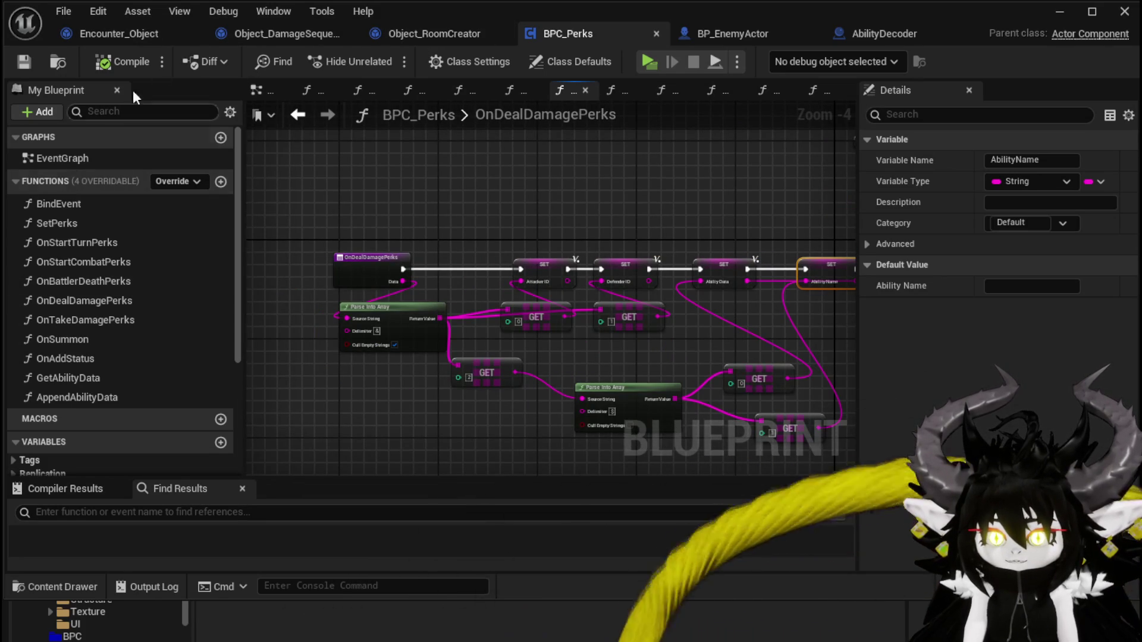
click(240, 35)
Step: Open the damage sequence's Sequence function graph via its SetData function
click(74, 29)
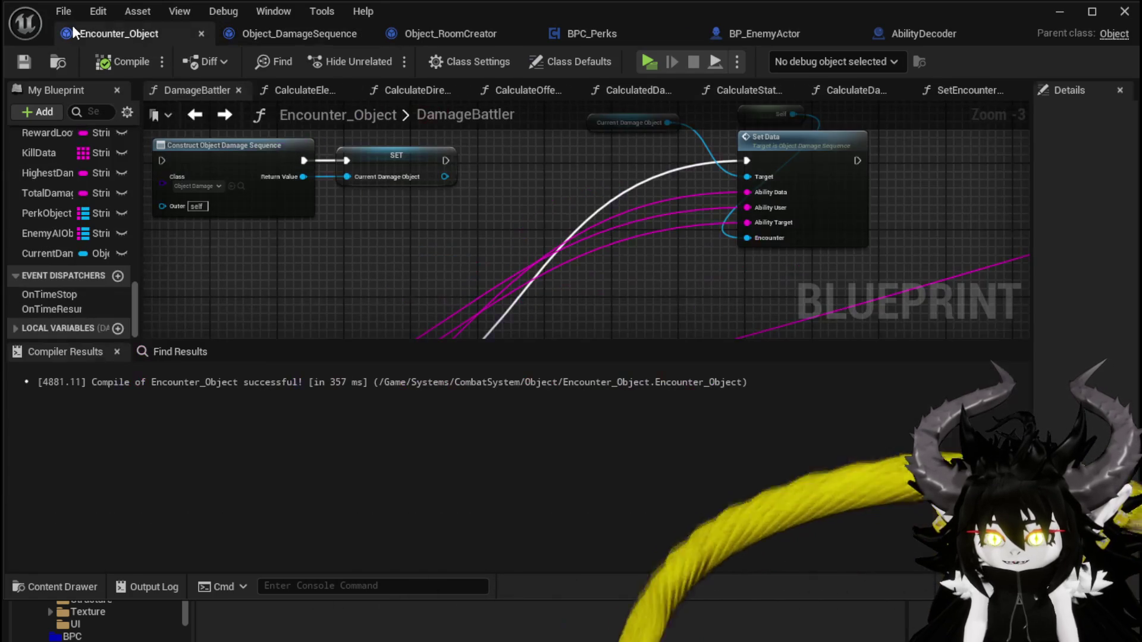
scroll(376, 179, down, 5)
scroll(573, 182, up, 7)
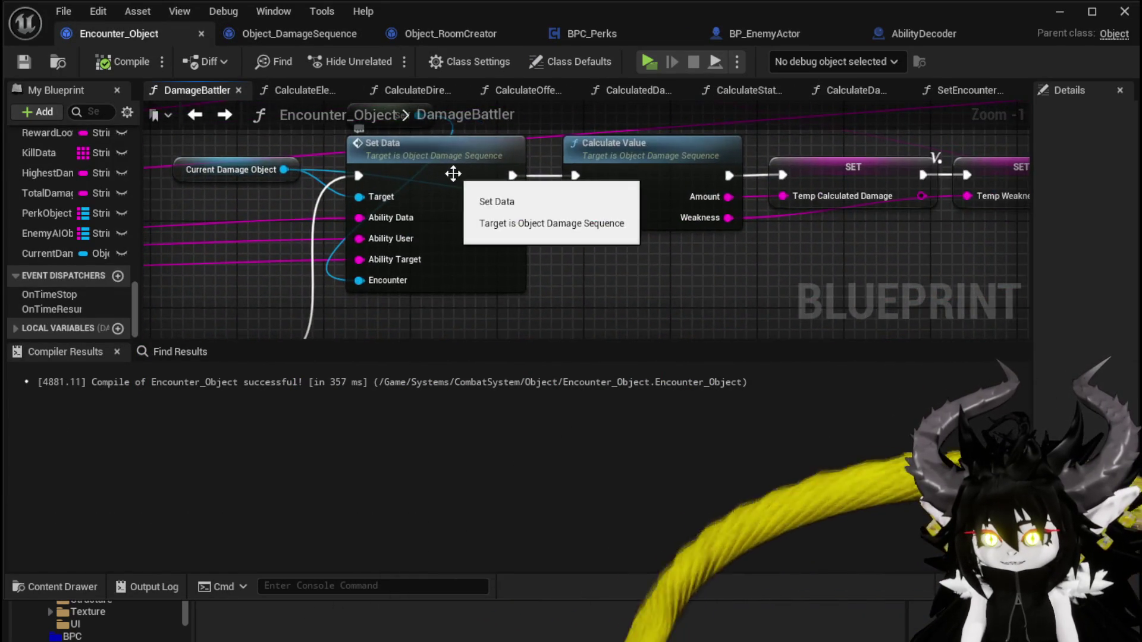
double_click(454, 170)
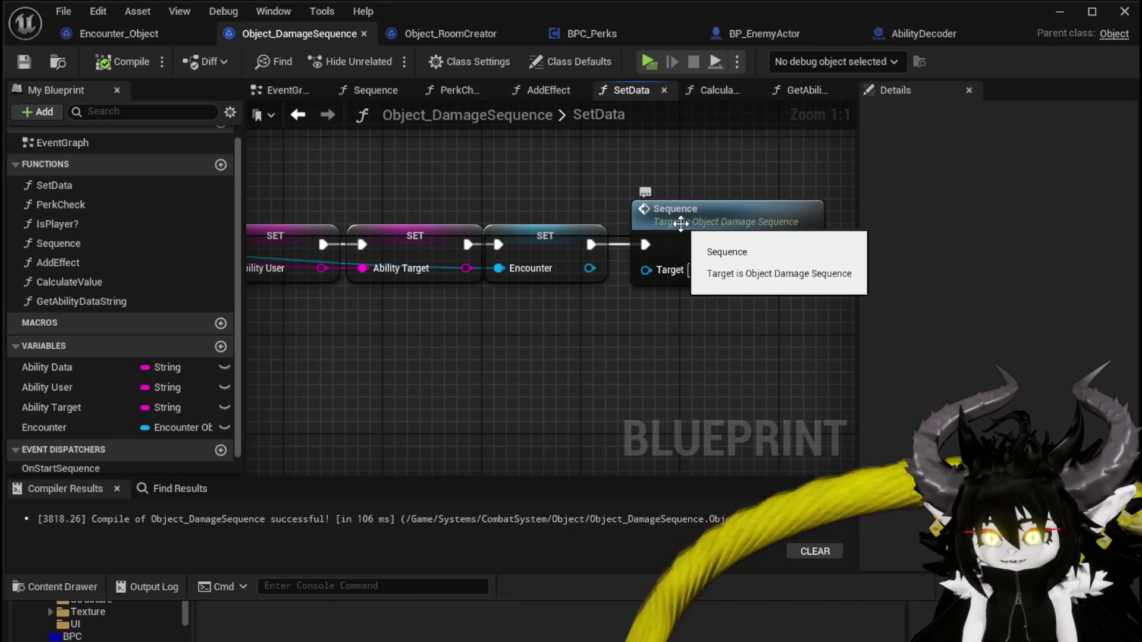
double_click(681, 223)
Step: Delete the Branch node in front of Perk Check and compile Object_DamageSequence
mouse_move(473, 231)
mouse_down()
mouse_move(569, 226)
mouse_move(490, 246)
mouse_move(630, 234)
mouse_up()
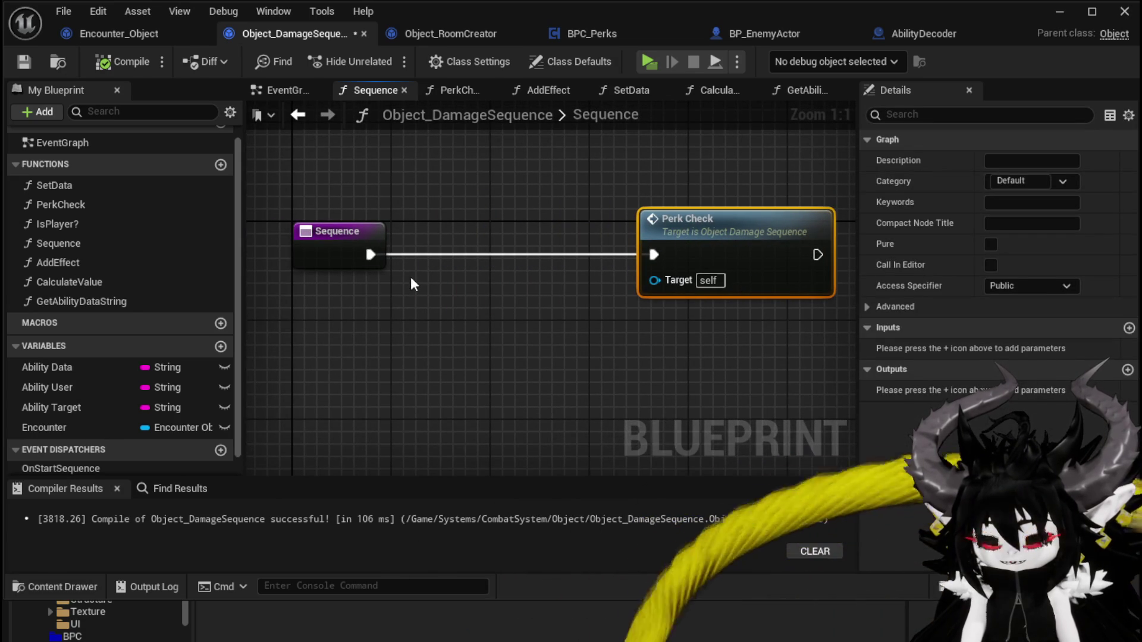
click(523, 278)
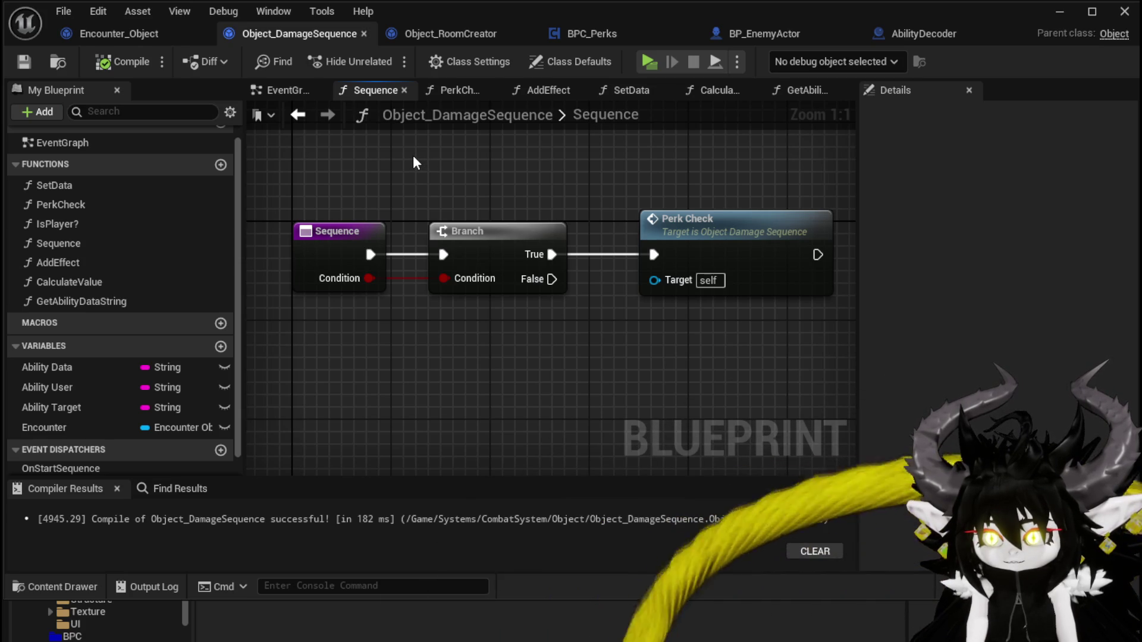
alt+click(370, 255)
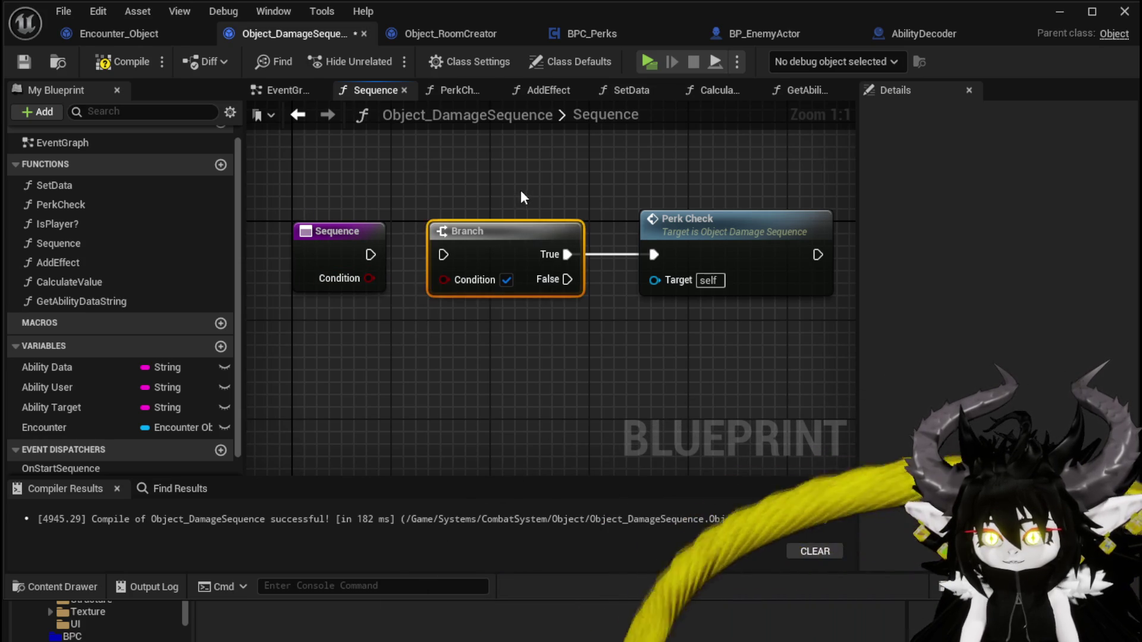
key(Delete)
click(356, 285)
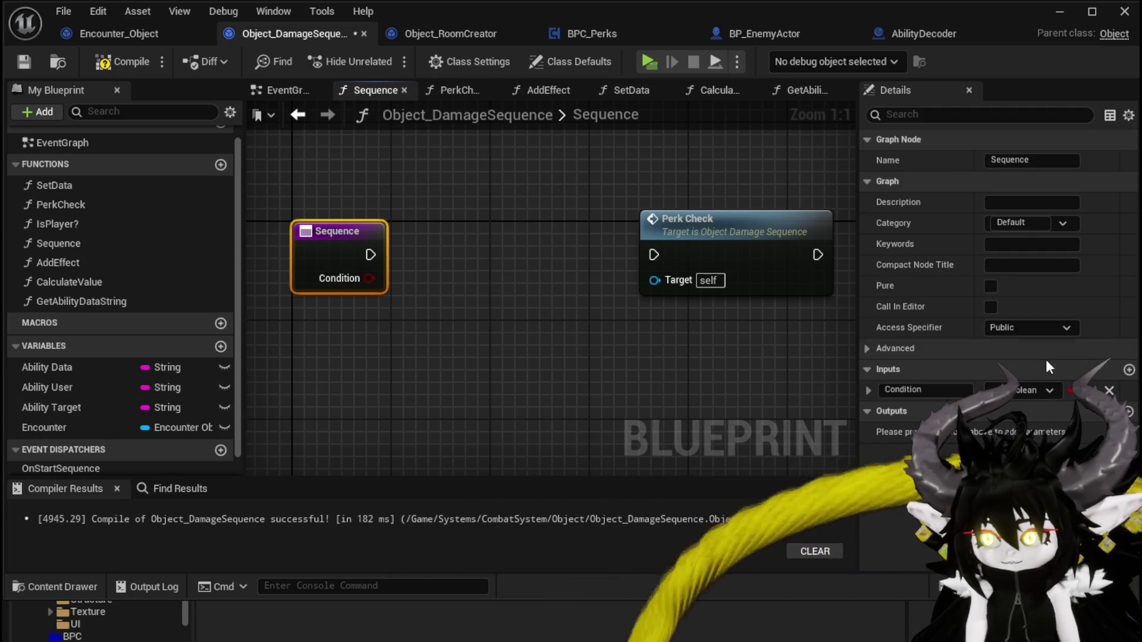
click(122, 69)
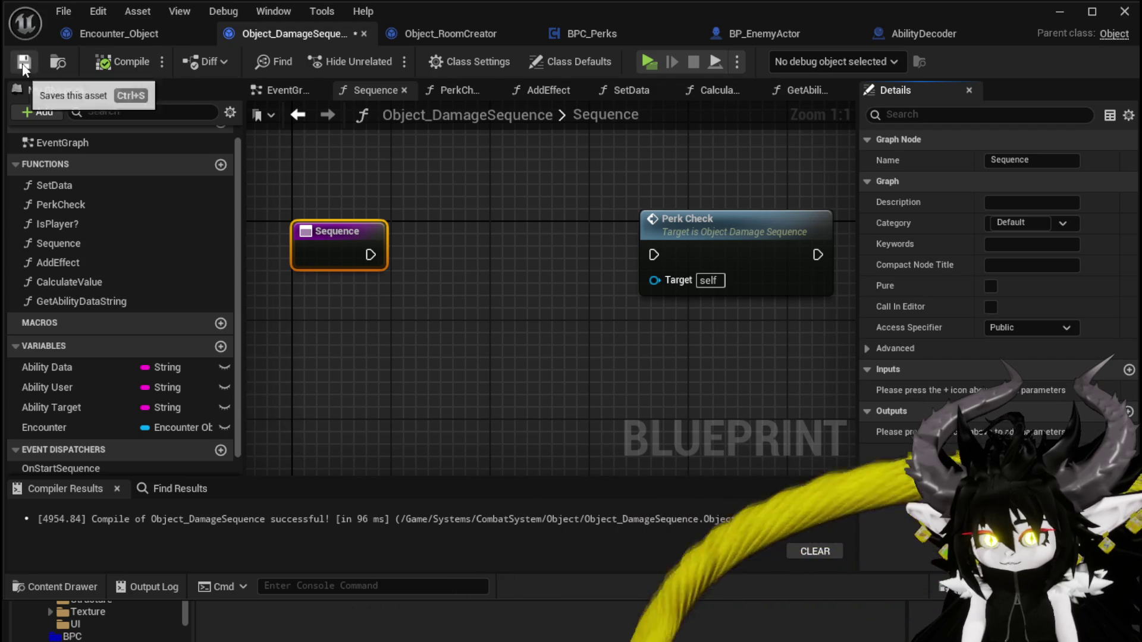
Step: Wire the Sequence execution output straight into Perk Check and reopen the SetData graph
drag(687, 258, 676, 257)
mouse_move(676, 257)
mouse_down()
mouse_move(551, 248)
mouse_move(465, 257)
mouse_up()
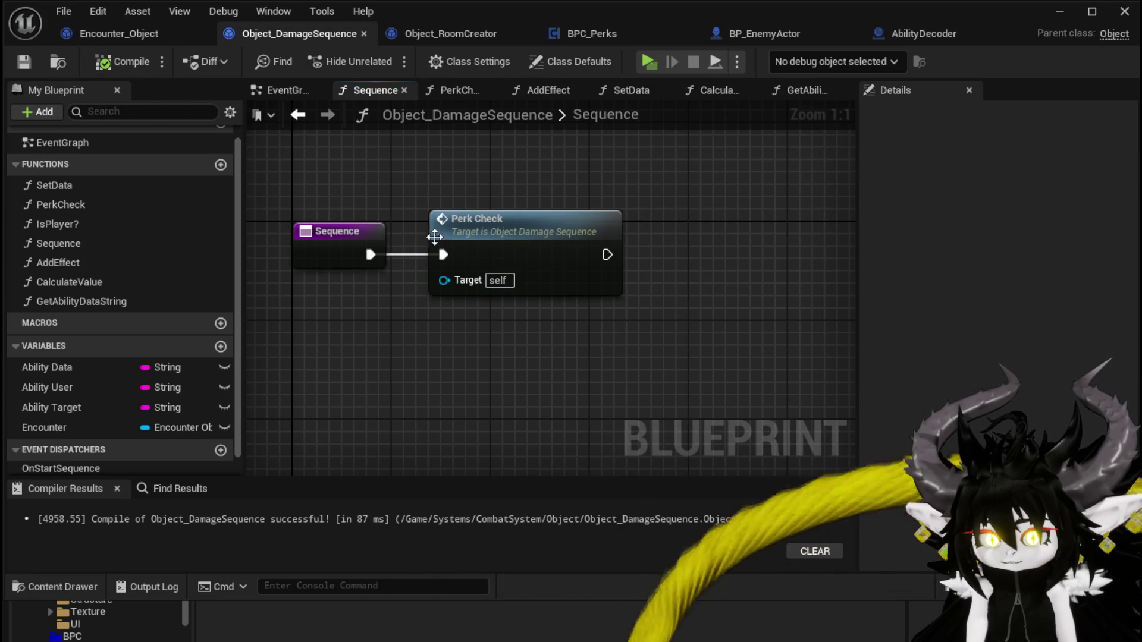
click(131, 190)
double_click(130, 191)
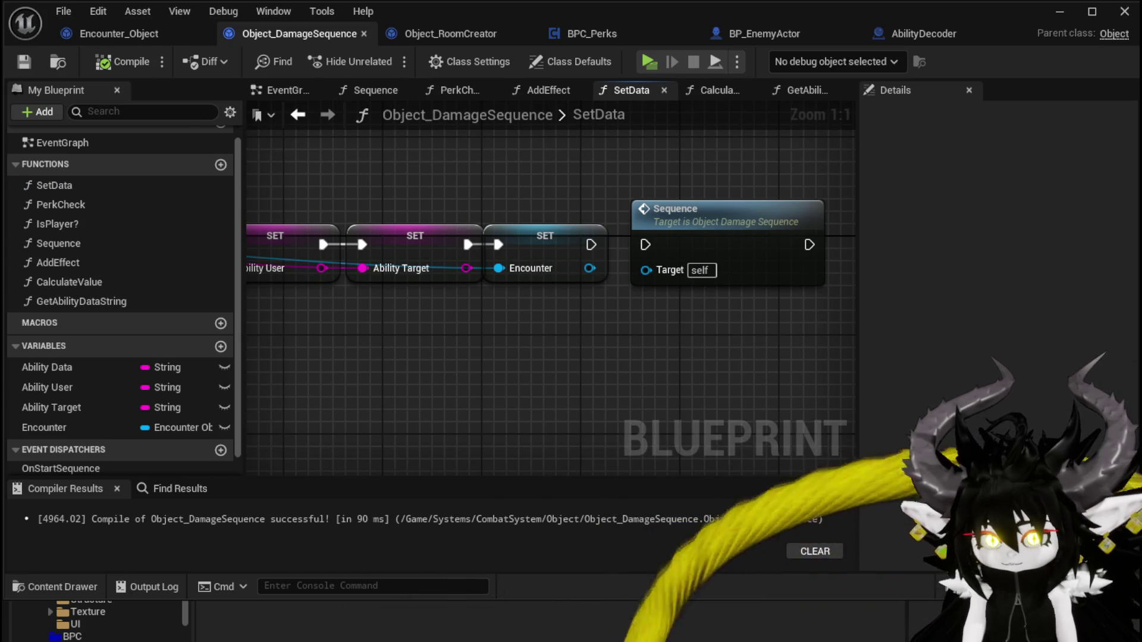
click(84, 36)
Step: Add a Perk Check call on Current Damage Object and place it right after Set Data
scroll(538, 232, down, 4)
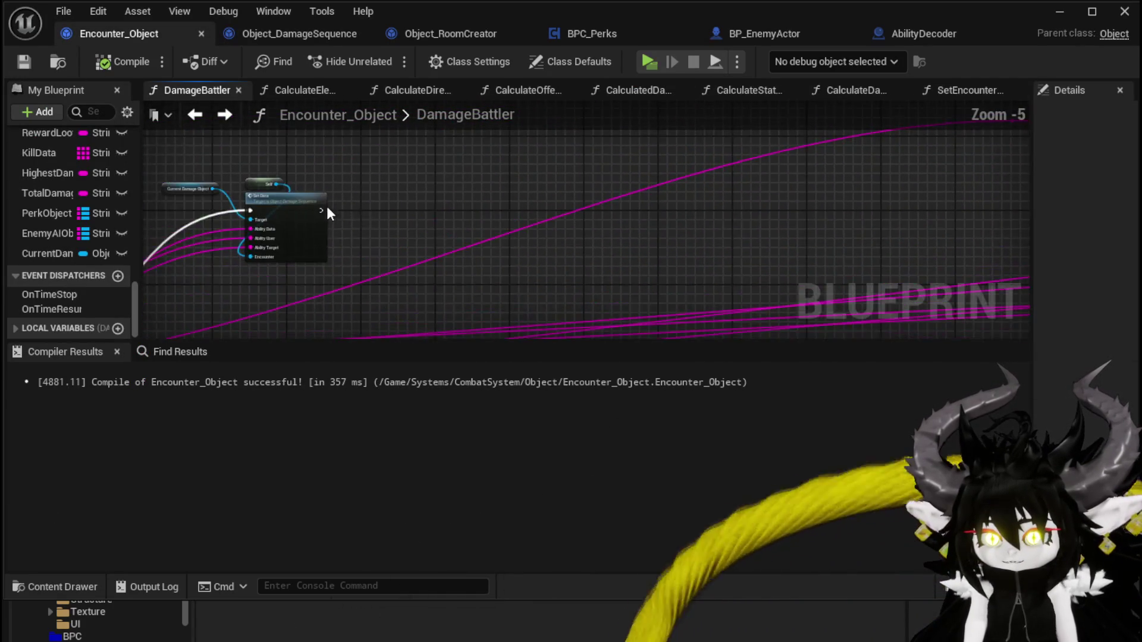
scroll(331, 211, up, 4)
scroll(220, 163, down, 1)
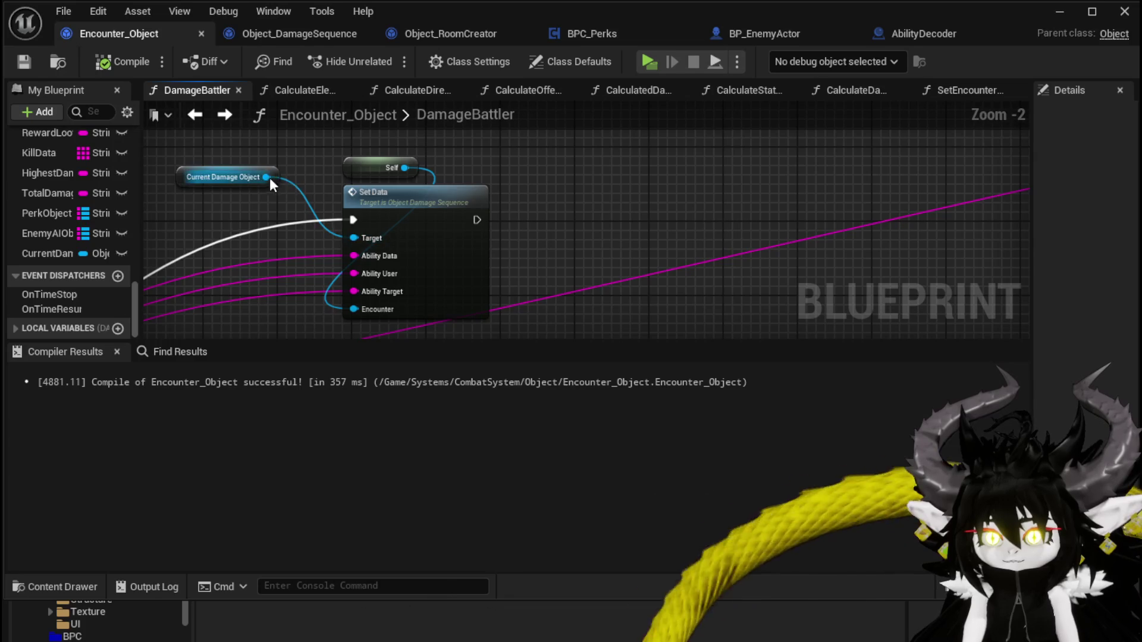
drag(645, 209, 641, 206)
text(Perk)
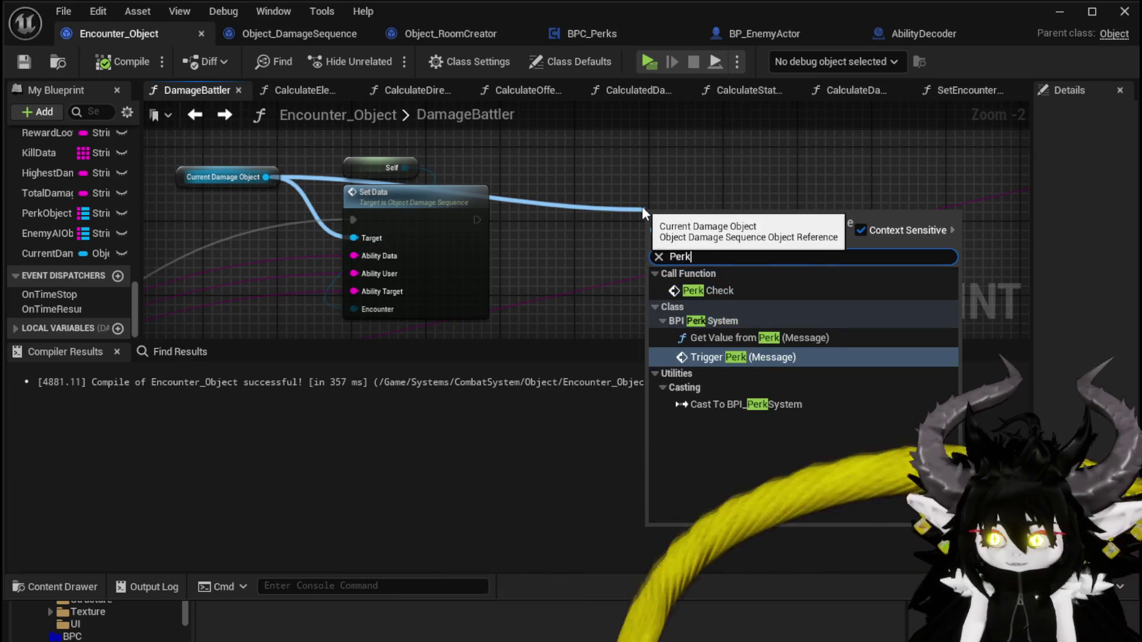
click(699, 288)
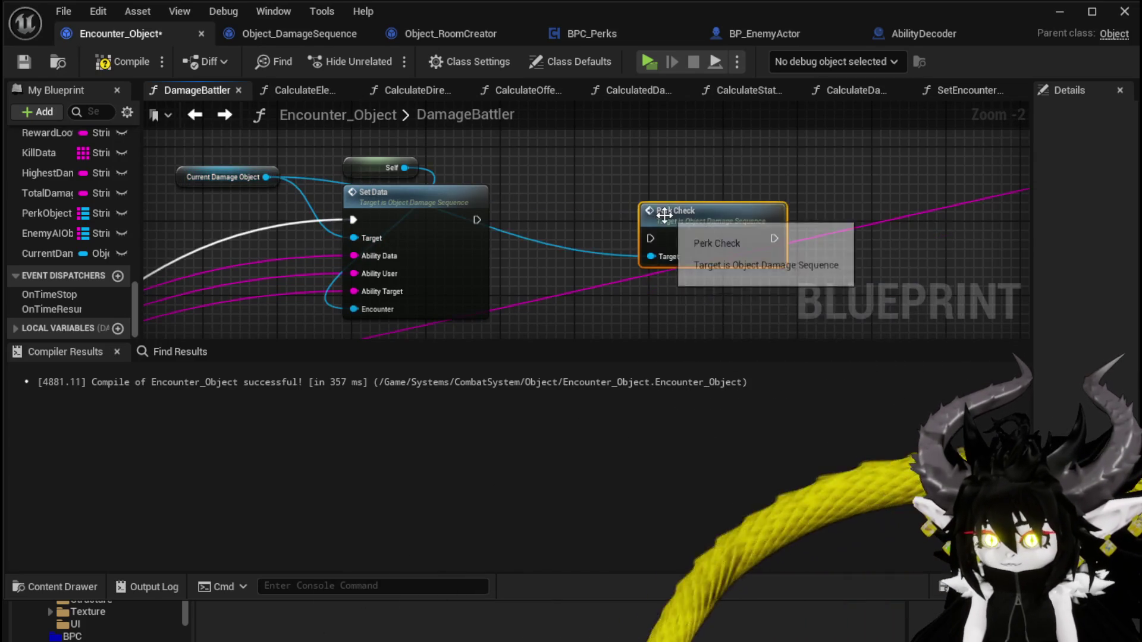
drag(681, 232, 577, 195)
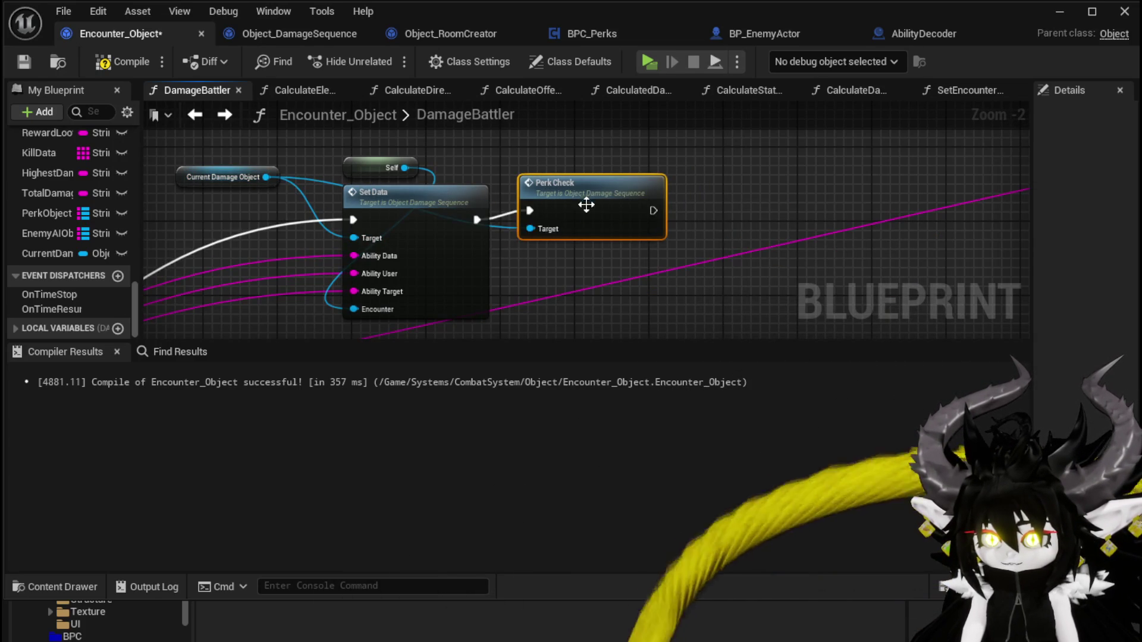
Step: Save and compile Encounter_Object, check the SET node chain, and return to the level
scroll(590, 209, down, 4)
mouse_move(566, 209)
mouse_down()
mouse_move(456, 212)
mouse_move(483, 192)
mouse_move(372, 185)
mouse_up()
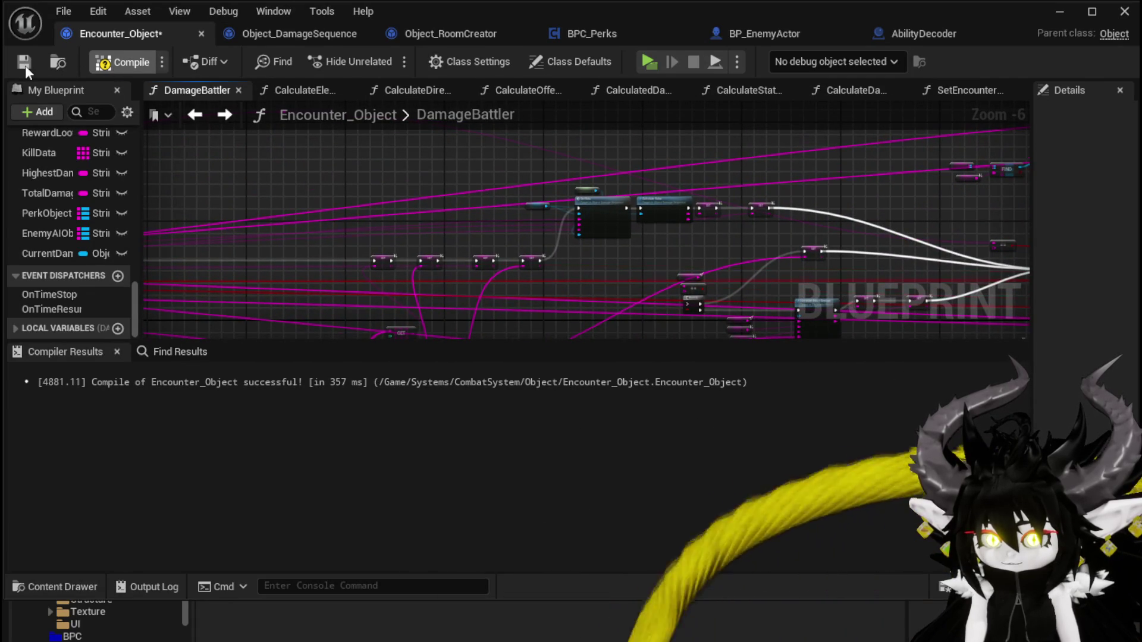
click(24, 61)
scroll(555, 216, up, 3)
drag(370, 194, 489, 105)
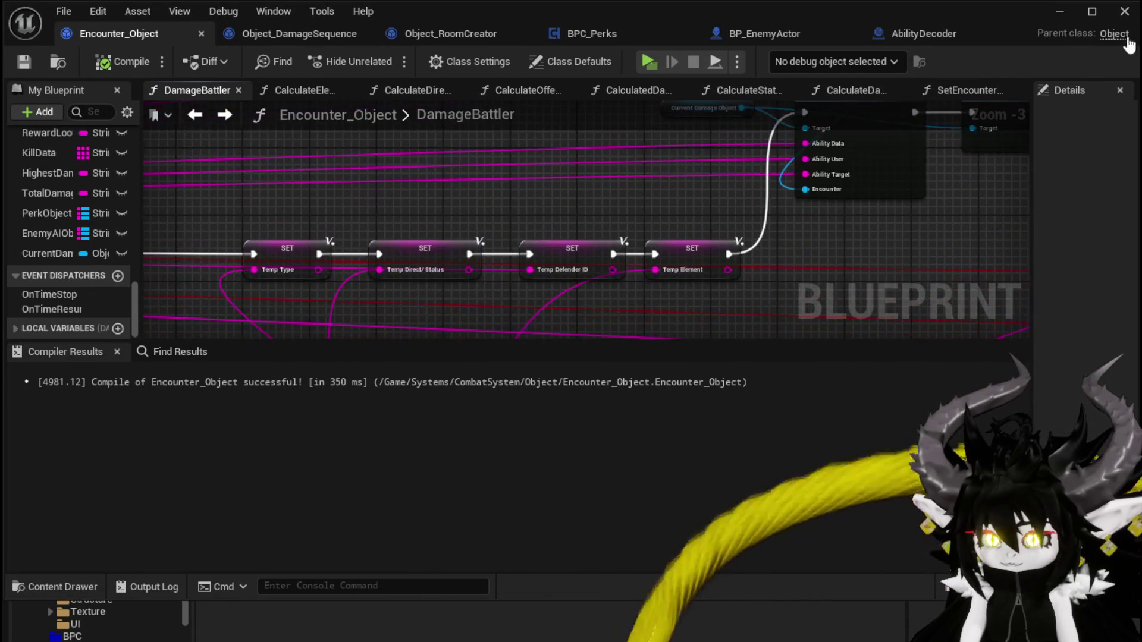
click(1060, 11)
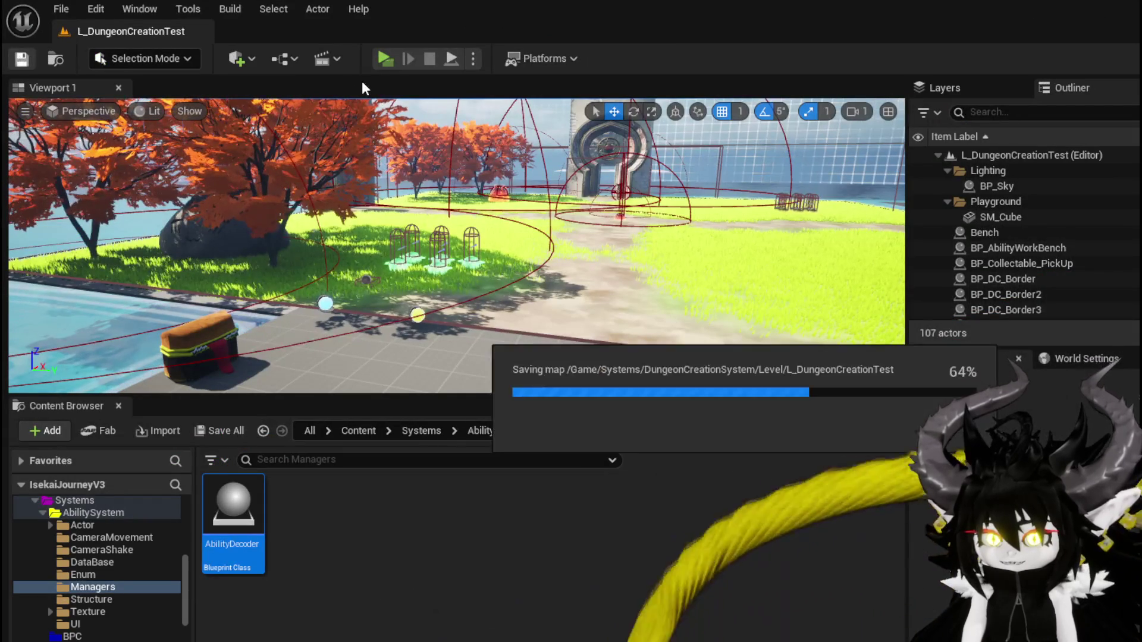
Step: Start a play session and run the character forward along the dirt path
click(383, 59)
key(w)
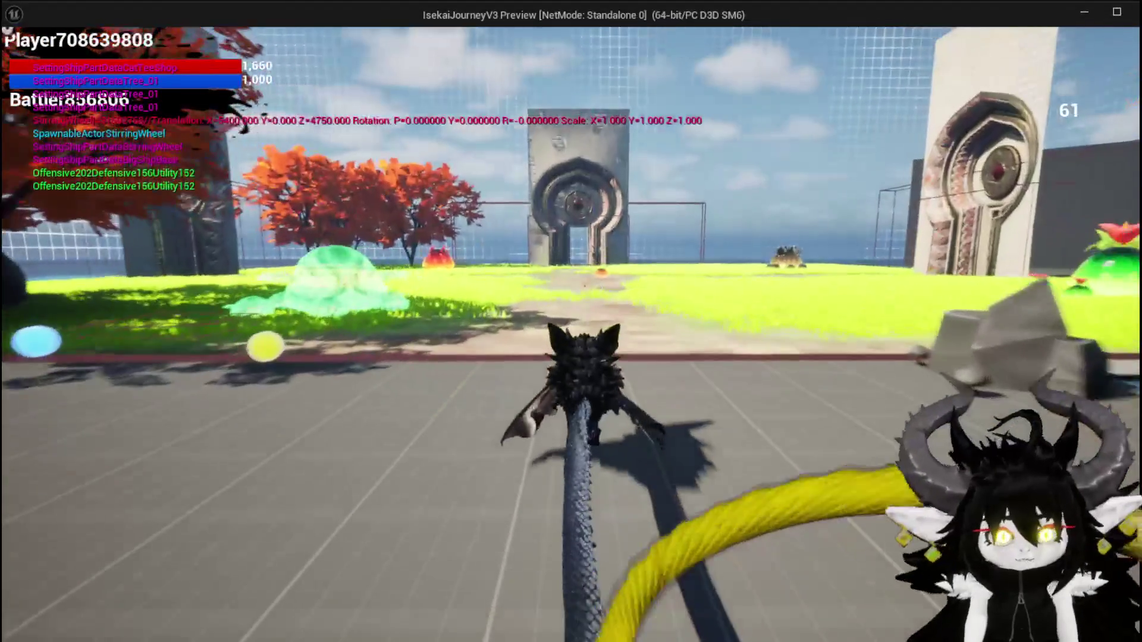
key(space)
key(w)
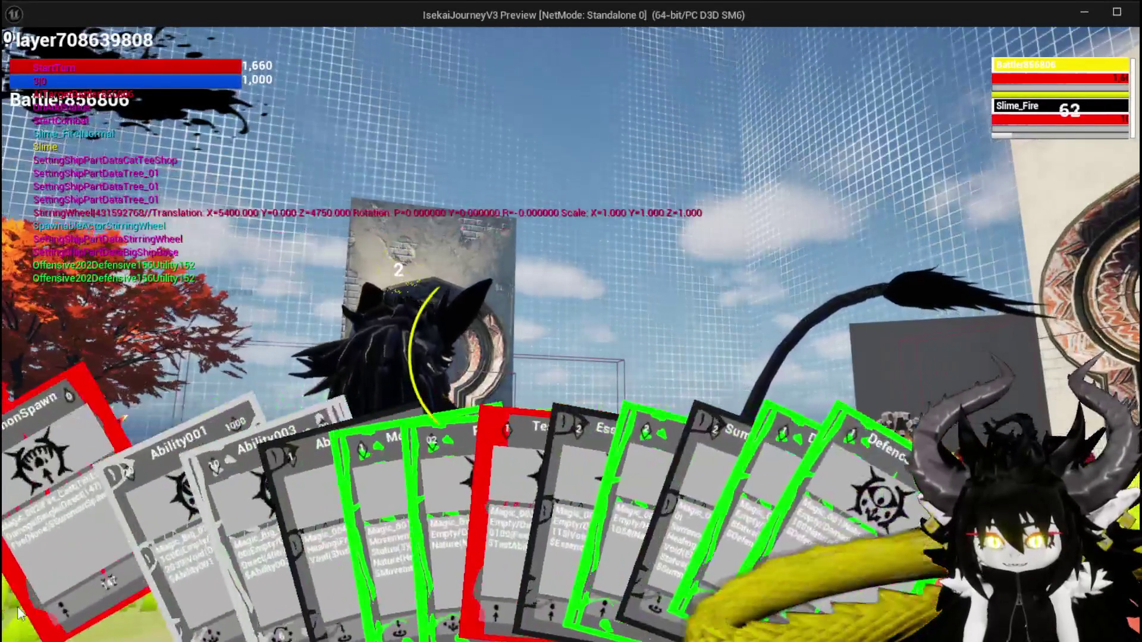
Step: Play the SummonSpawn card on the slime to defeat it, then stop the session
mouse_move(136, 562)
drag(137, 562, 498, 422)
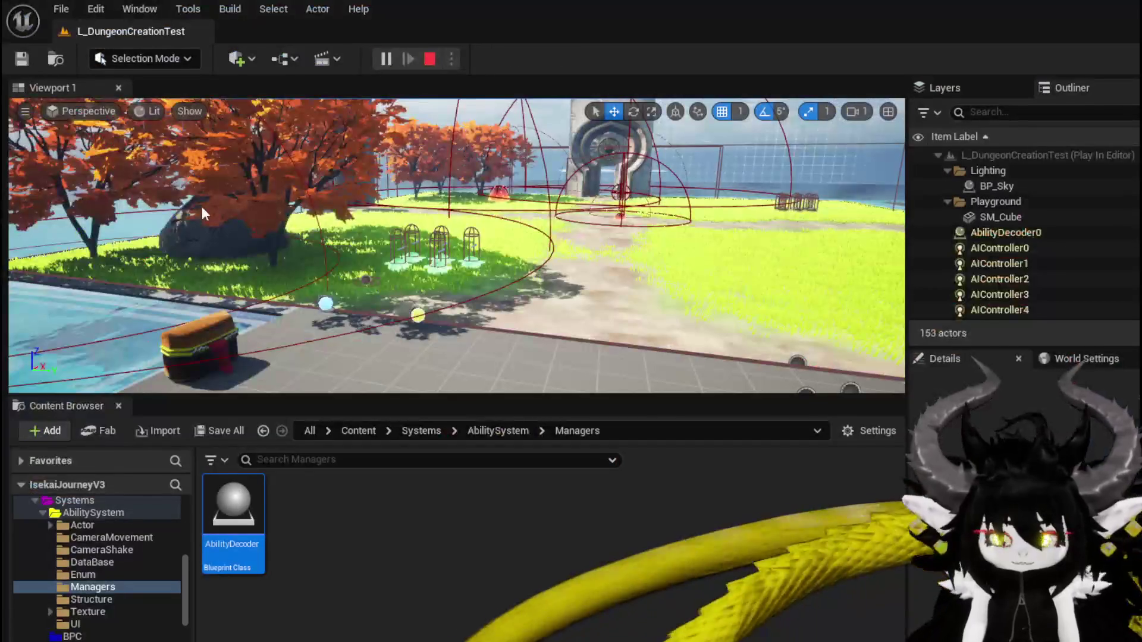
key(Escape)
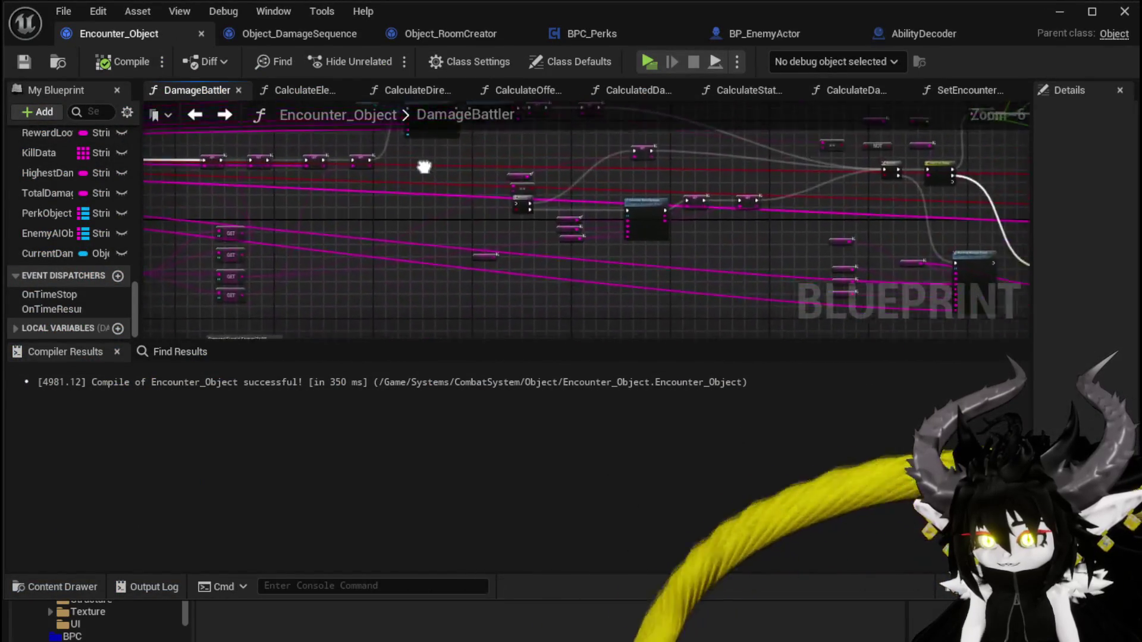
Step: Inspect the DamageBattler damage calculation nodes, save Encounter_Object, and close the blueprint editor
drag(372, 315, 581, 144)
scroll(544, 222, up, 5)
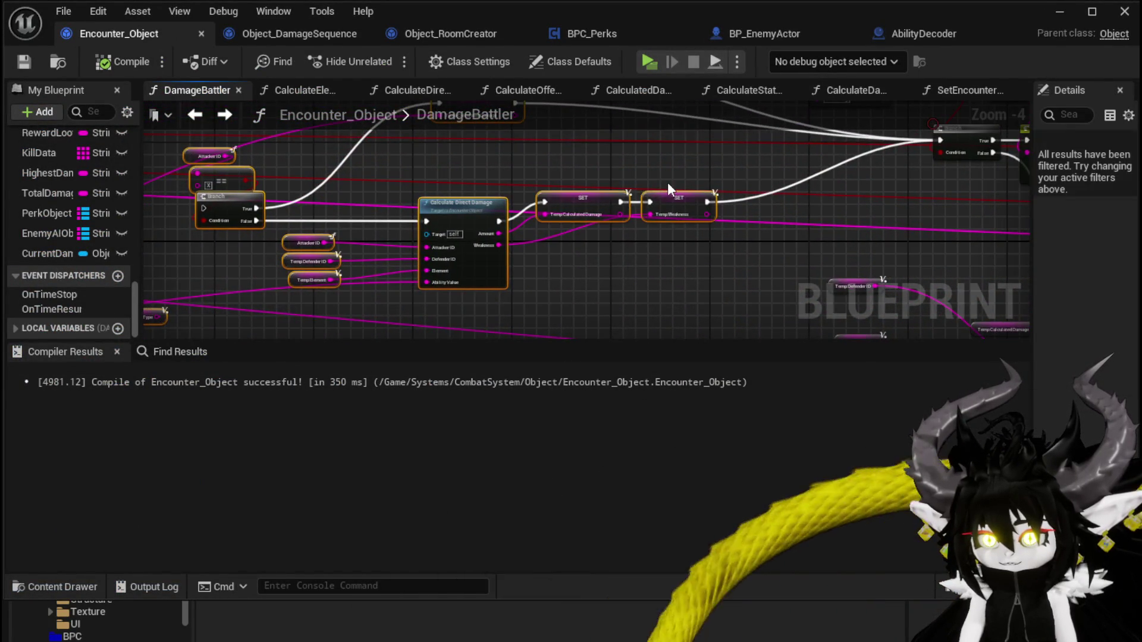
scroll(667, 190, down, 1)
mouse_move(667, 190)
mouse_down()
mouse_move(737, 225)
mouse_move(663, 235)
mouse_move(460, 73)
mouse_move(662, 221)
mouse_up()
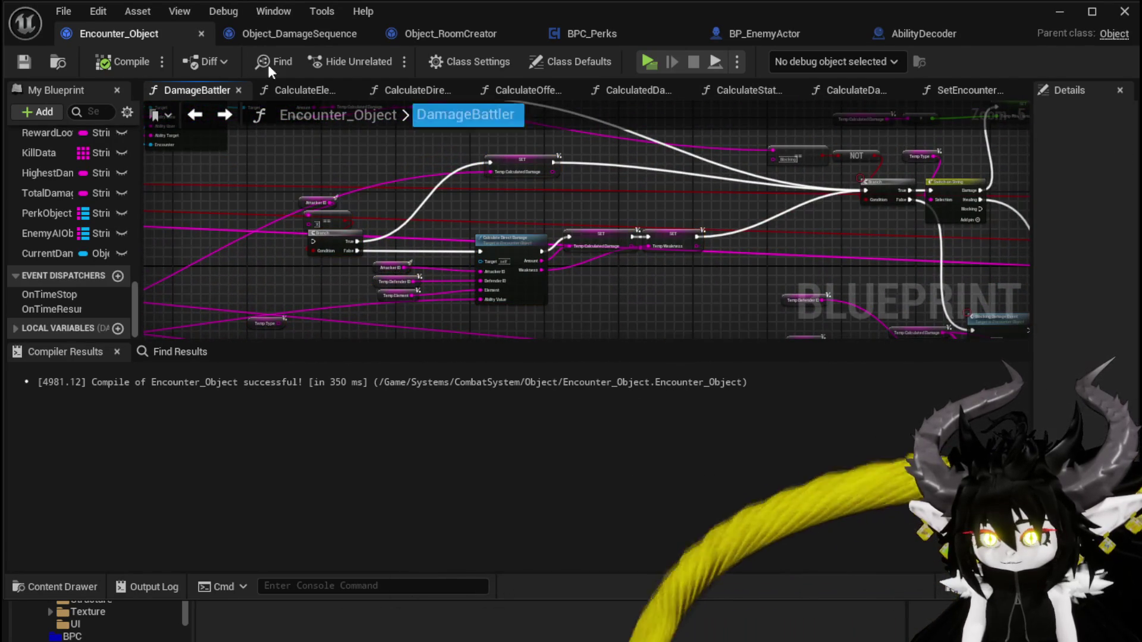
click(22, 61)
click(1060, 12)
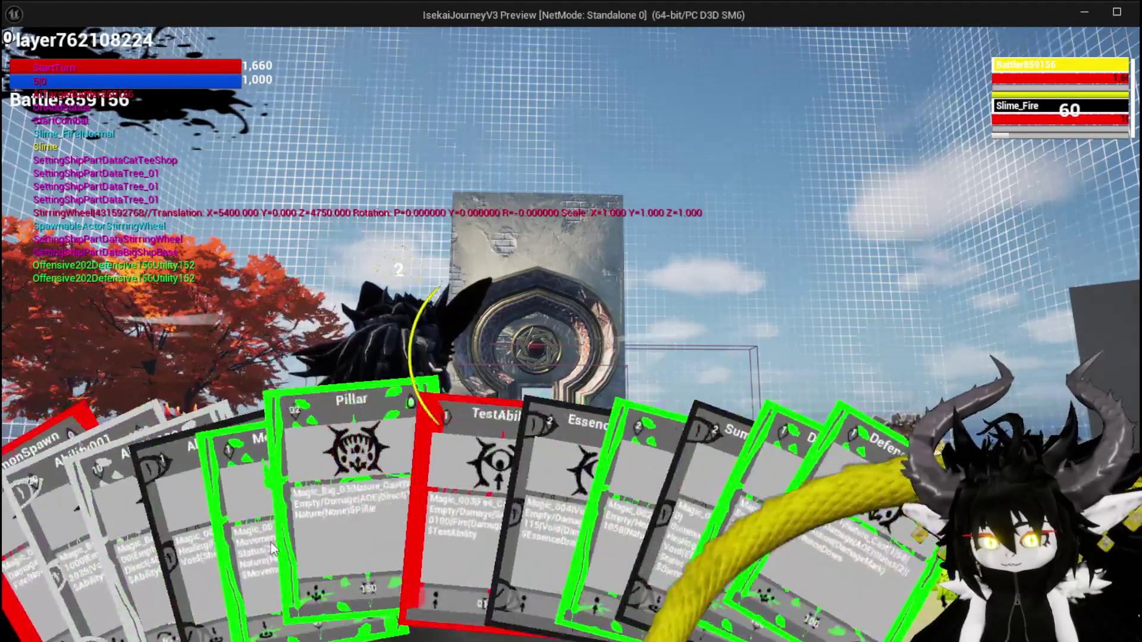
click(339, 535)
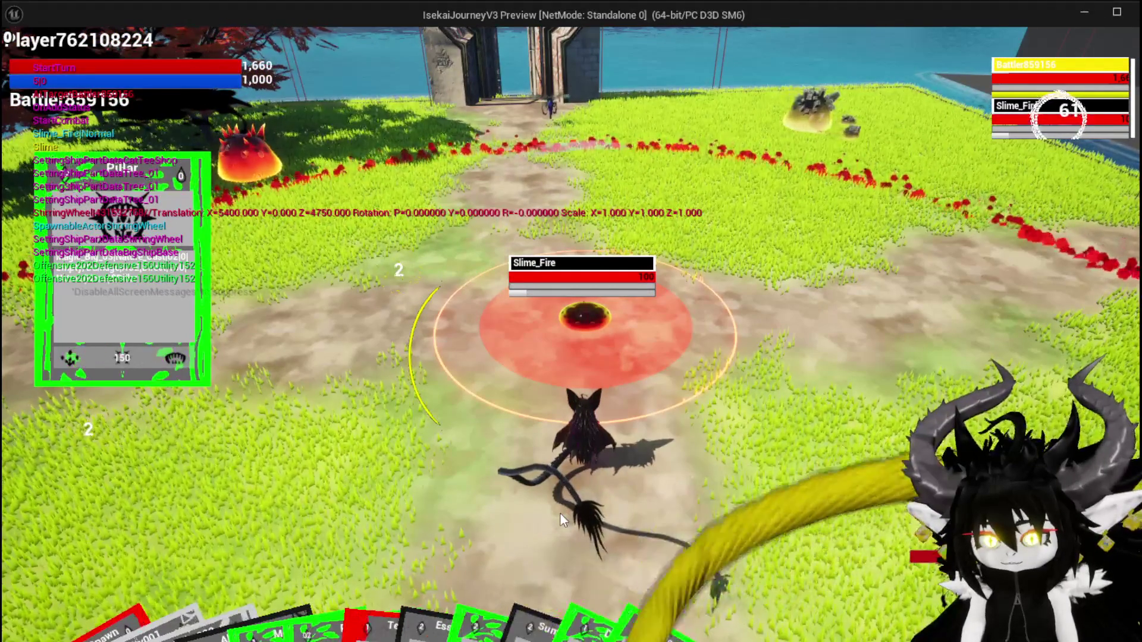
mouse_move(576, 619)
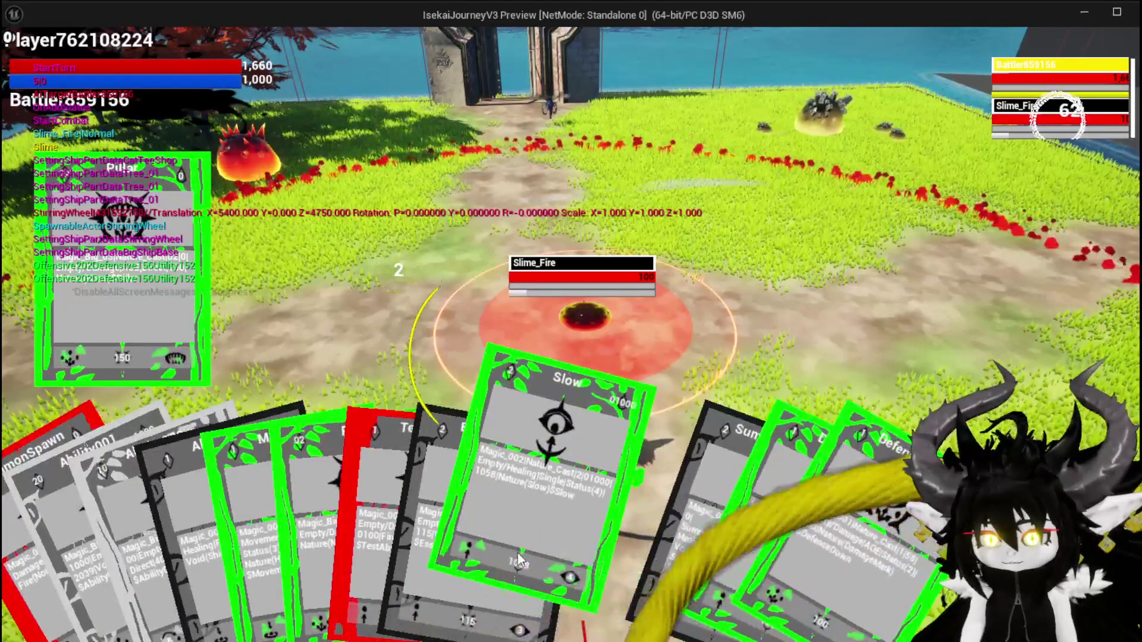
drag(735, 546, 653, 537)
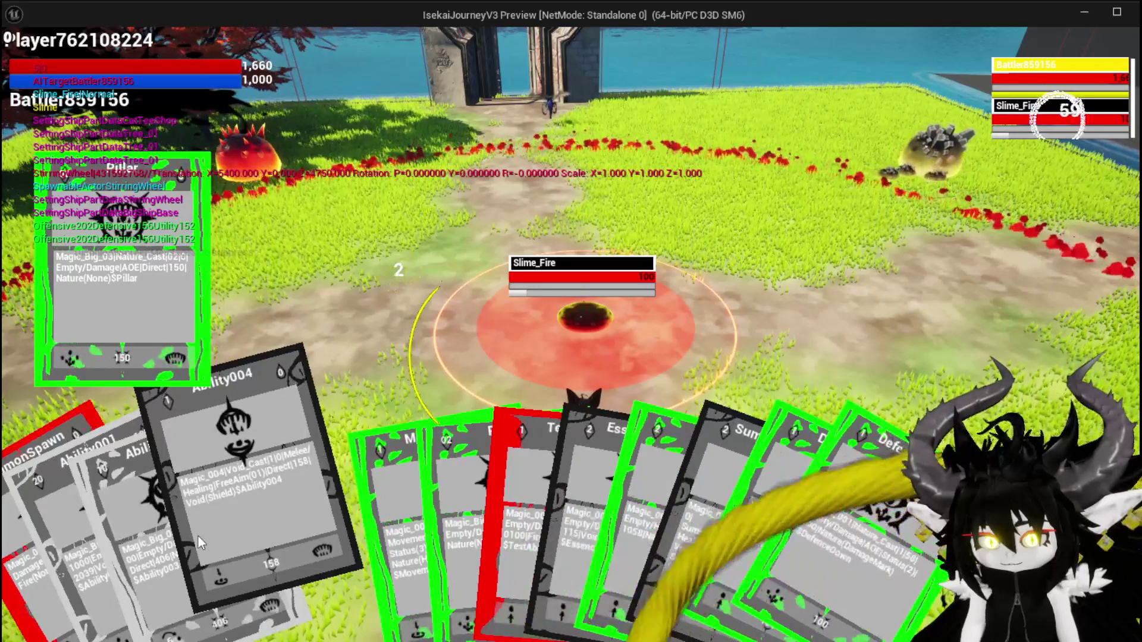
click(199, 534)
click(611, 501)
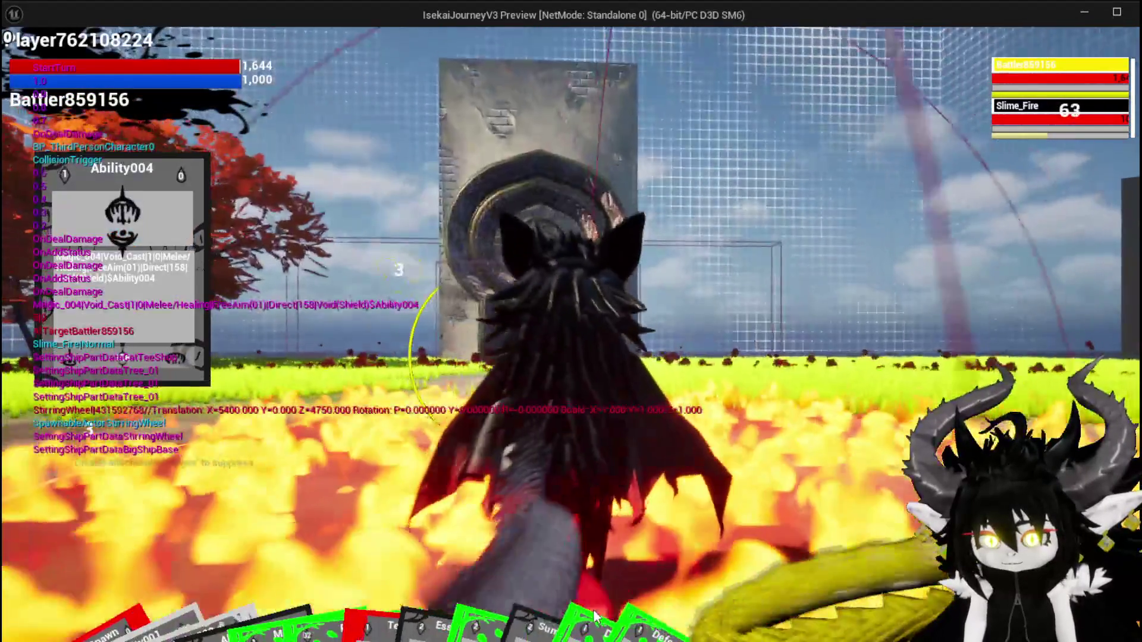
click(595, 616)
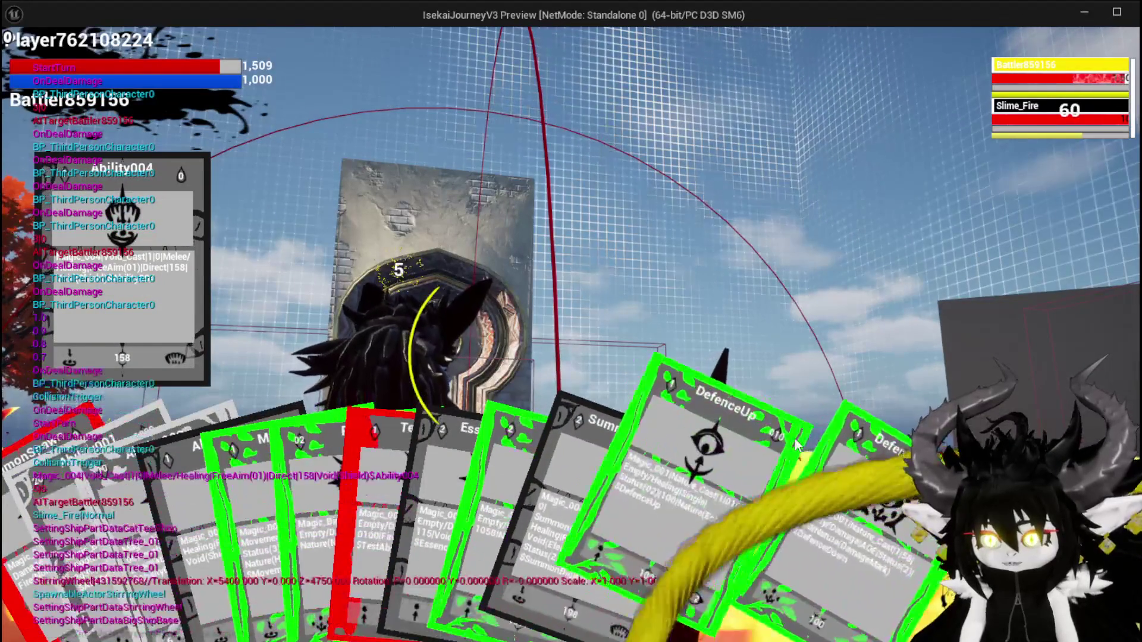
click(730, 459)
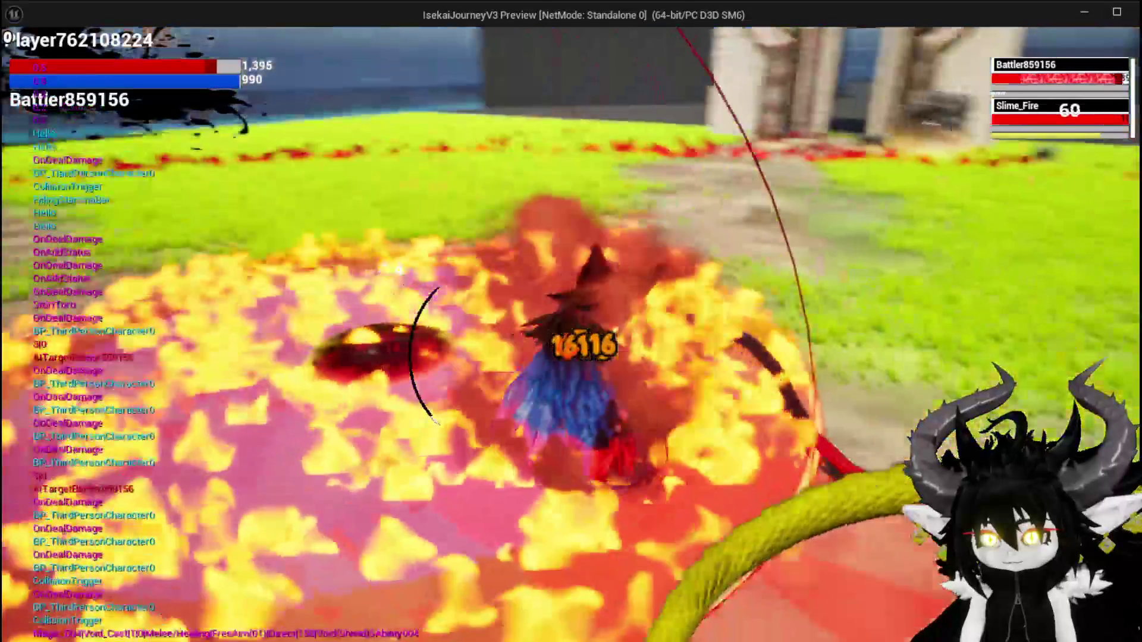
key(Escape)
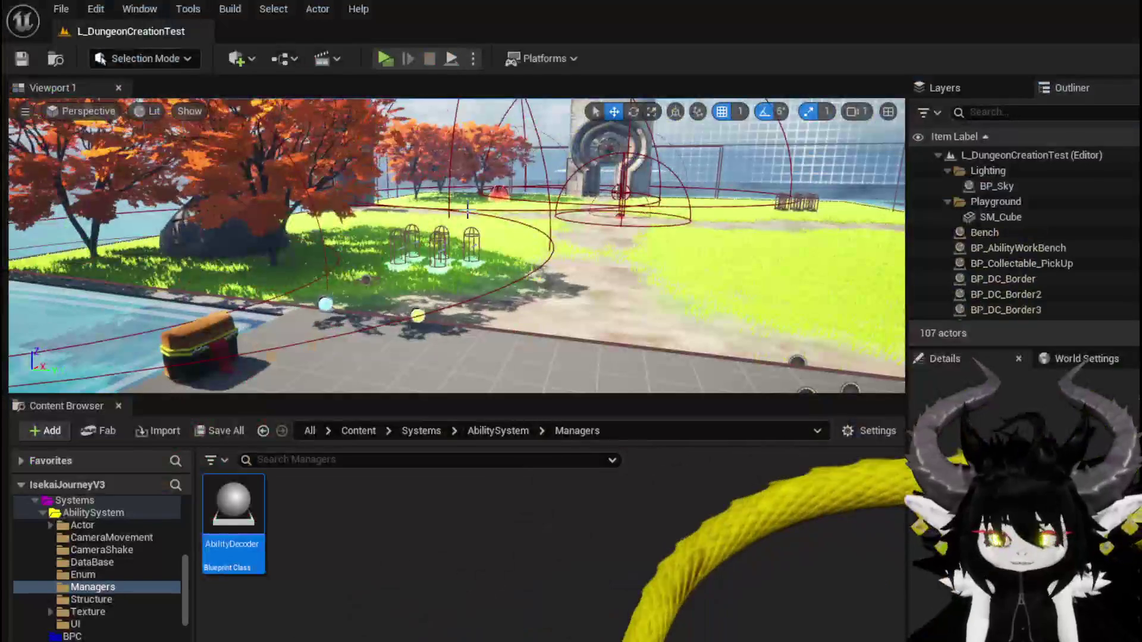
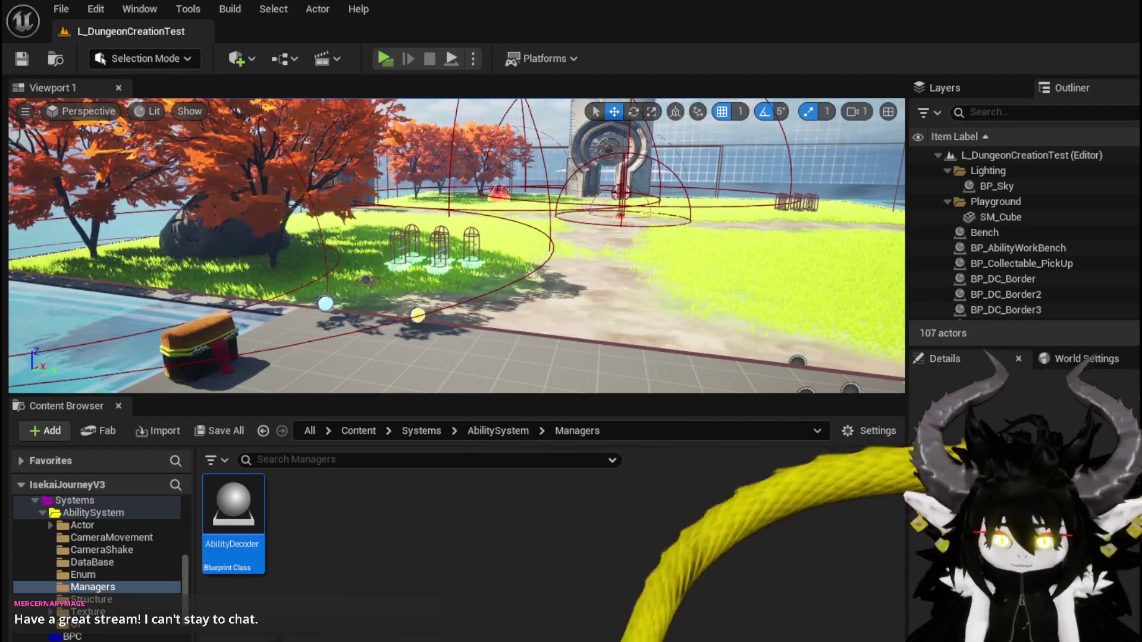
Step: Save the level, playtest it in a standalone game preview, and stop it
key(ctrl+s)
click(389, 60)
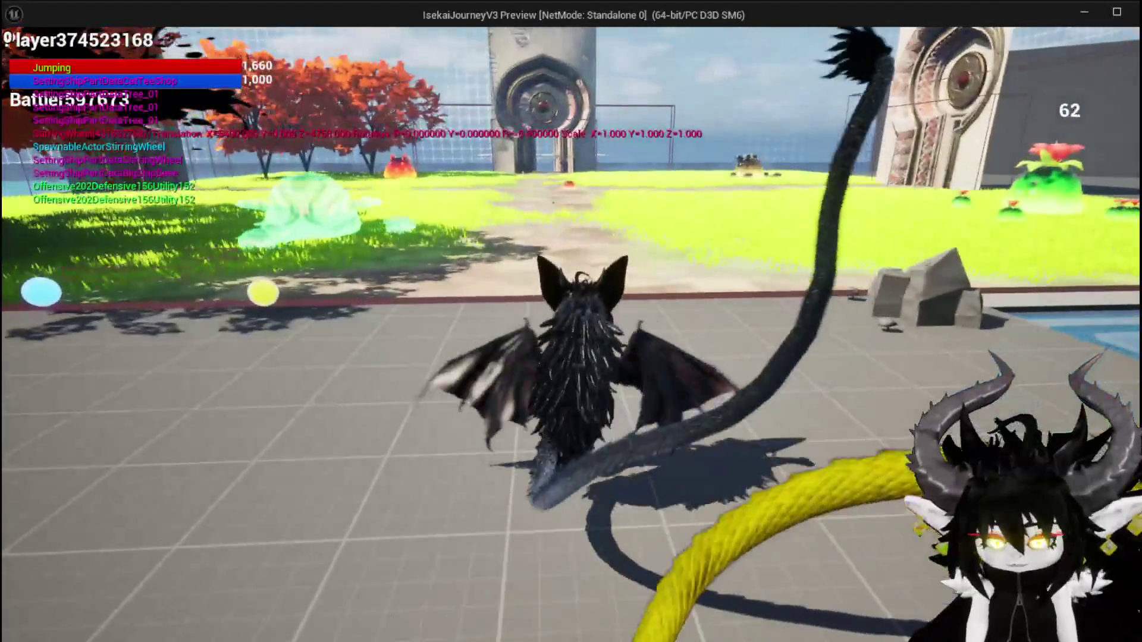
key(Escape)
Step: Save all modified packages and return to the Encounter_Object blueprint
key(ctrl+shift+s)
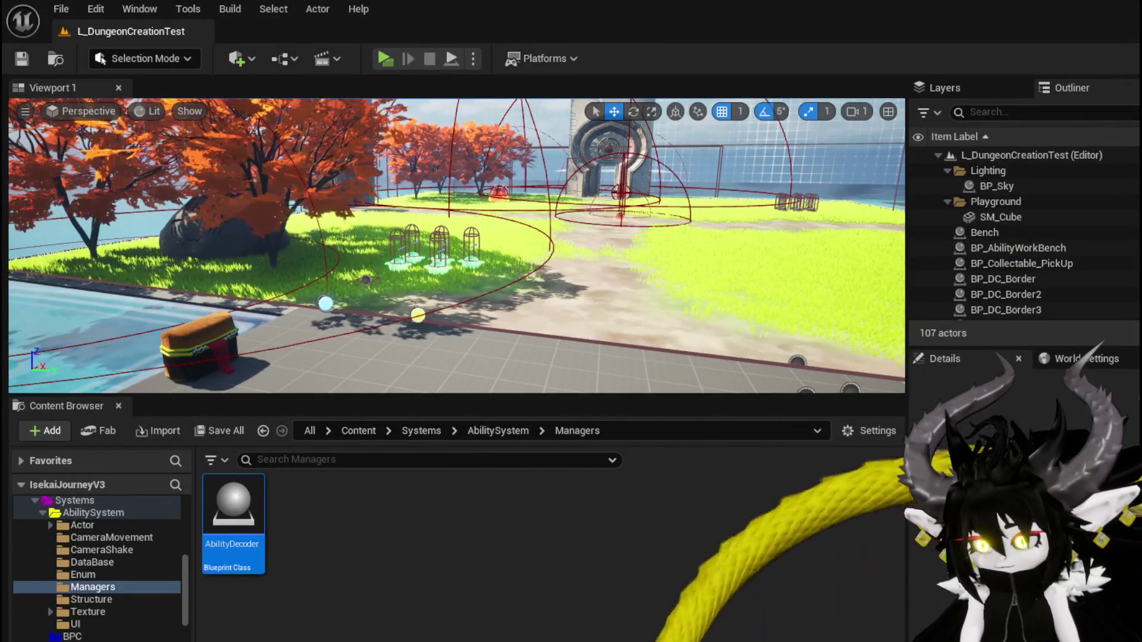
key(alt+Tab)
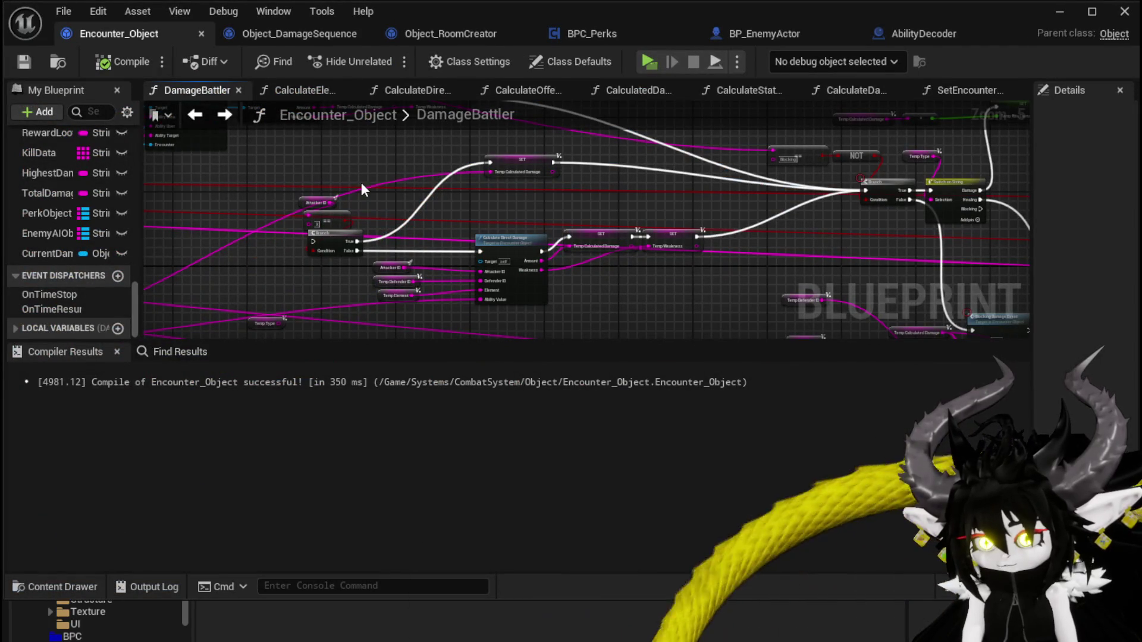
Step: Delete the extra nodes from DamageBattler and pan to the Branch/Switch area
mouse_move(277, 168)
mouse_down()
mouse_move(524, 290)
mouse_move(609, 317)
mouse_up()
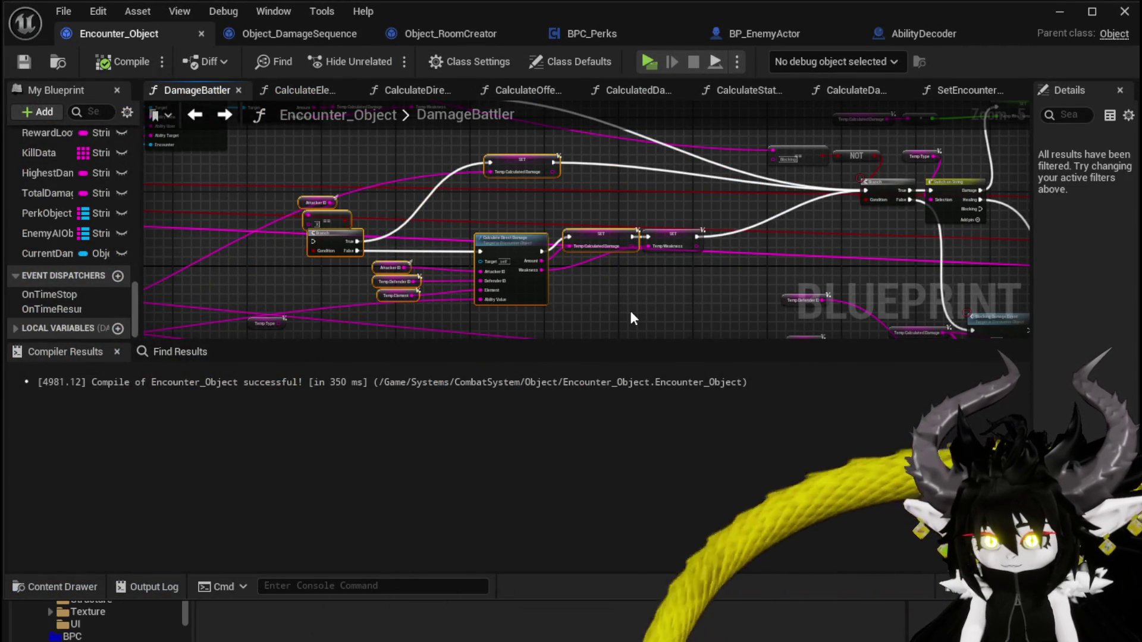
key(Delete)
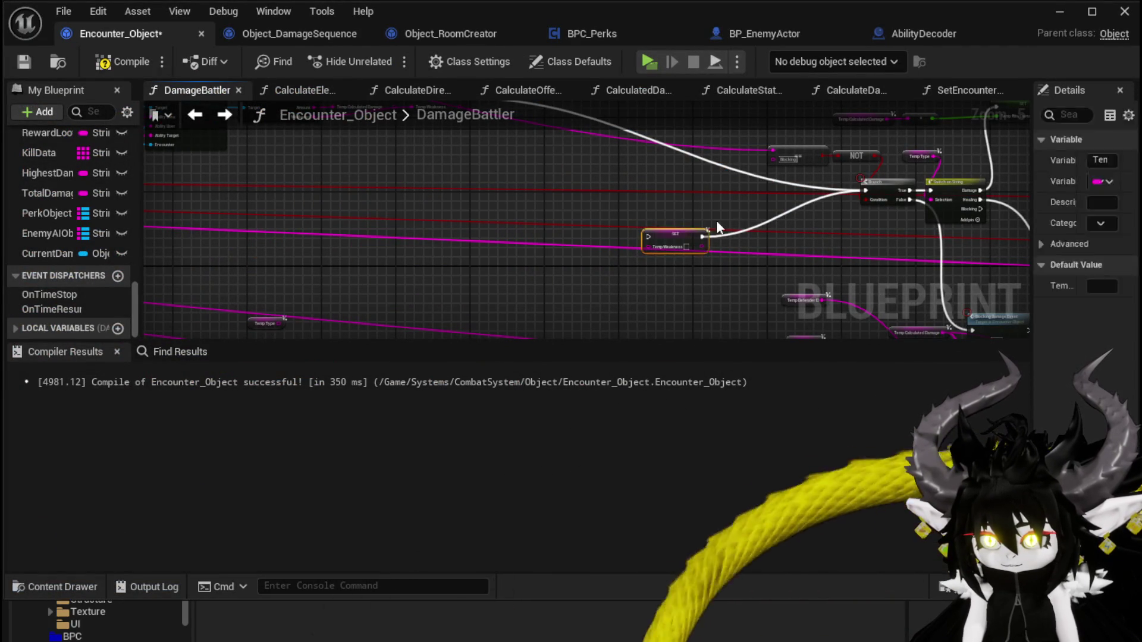
mouse_move(751, 233)
mouse_down()
mouse_move(479, 275)
mouse_move(641, 127)
mouse_up()
scroll(479, 275, down, 2)
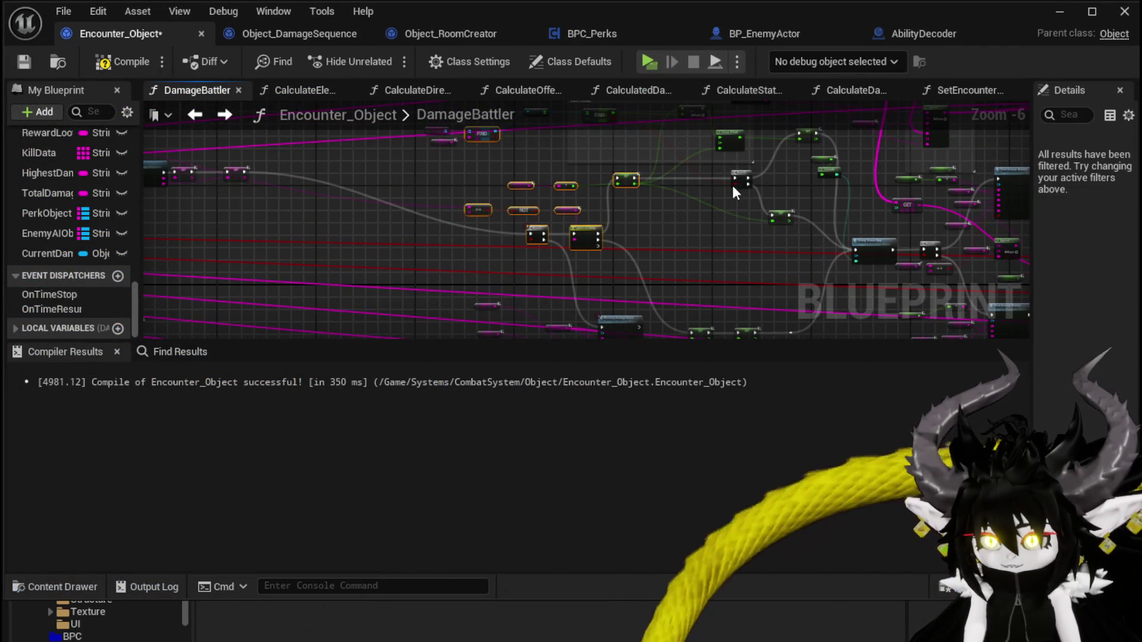
mouse_move(516, 186)
mouse_down()
mouse_move(260, 299)
mouse_move(333, 203)
mouse_move(355, 148)
mouse_up()
Step: Compile Encounter_Object and review the Branch and Switch on String nodes
click(125, 60)
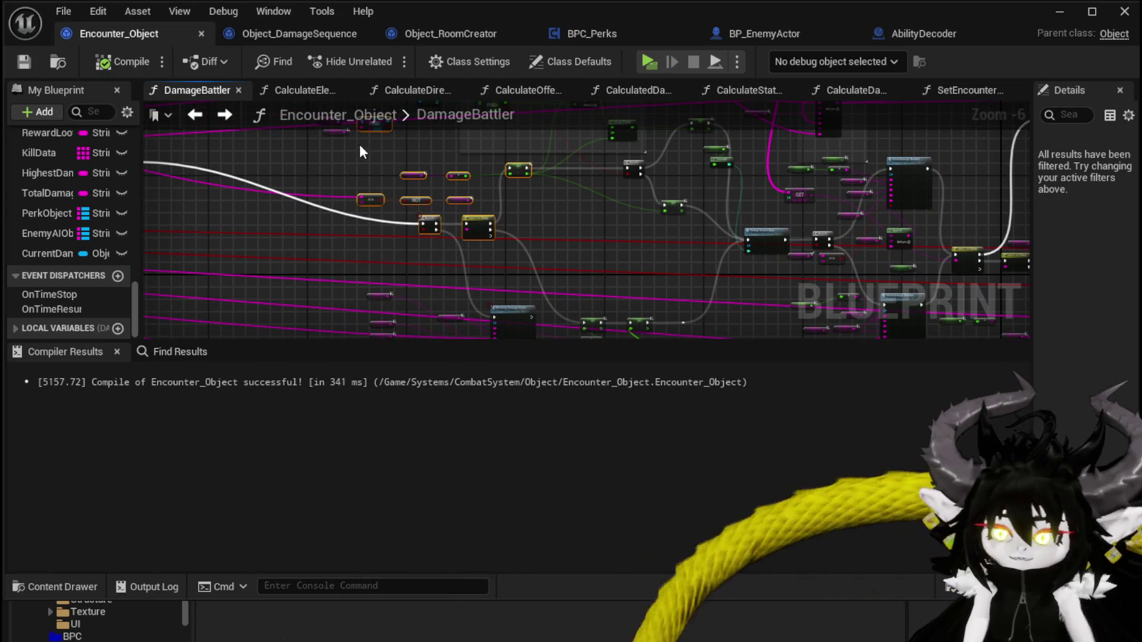
scroll(357, 214, up, 4)
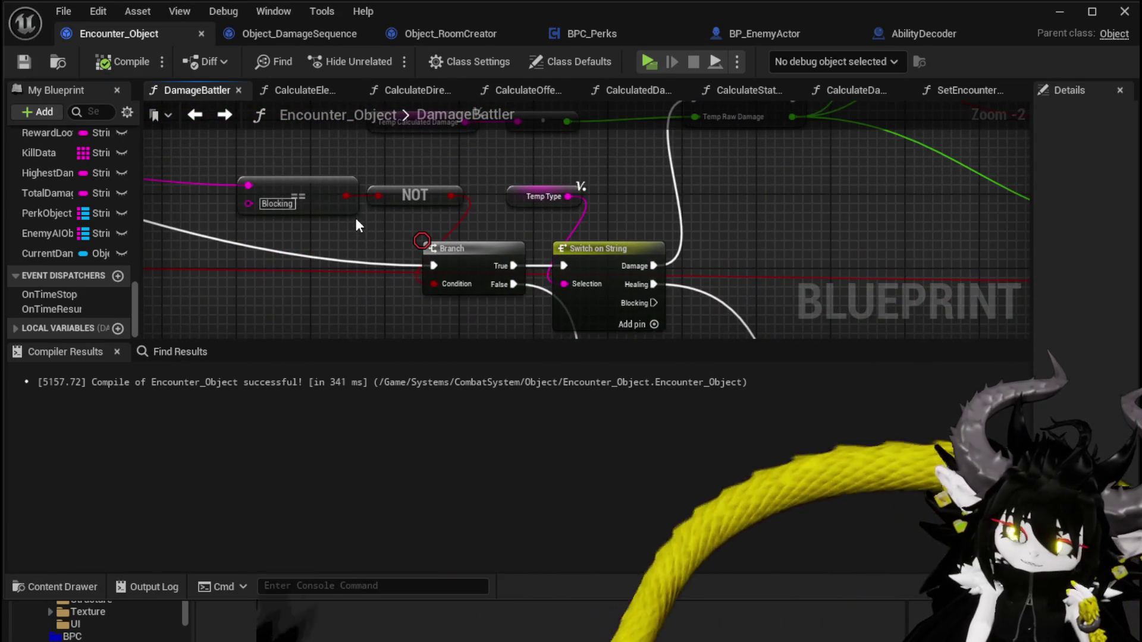
scroll(357, 225, down, 1)
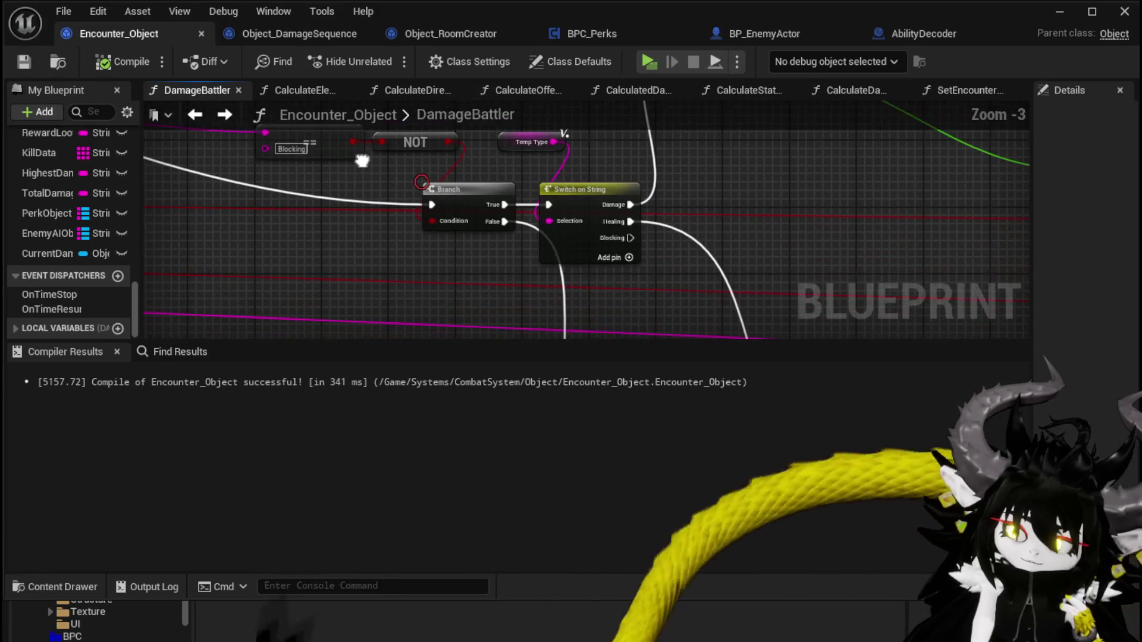
drag(357, 224, 450, 218)
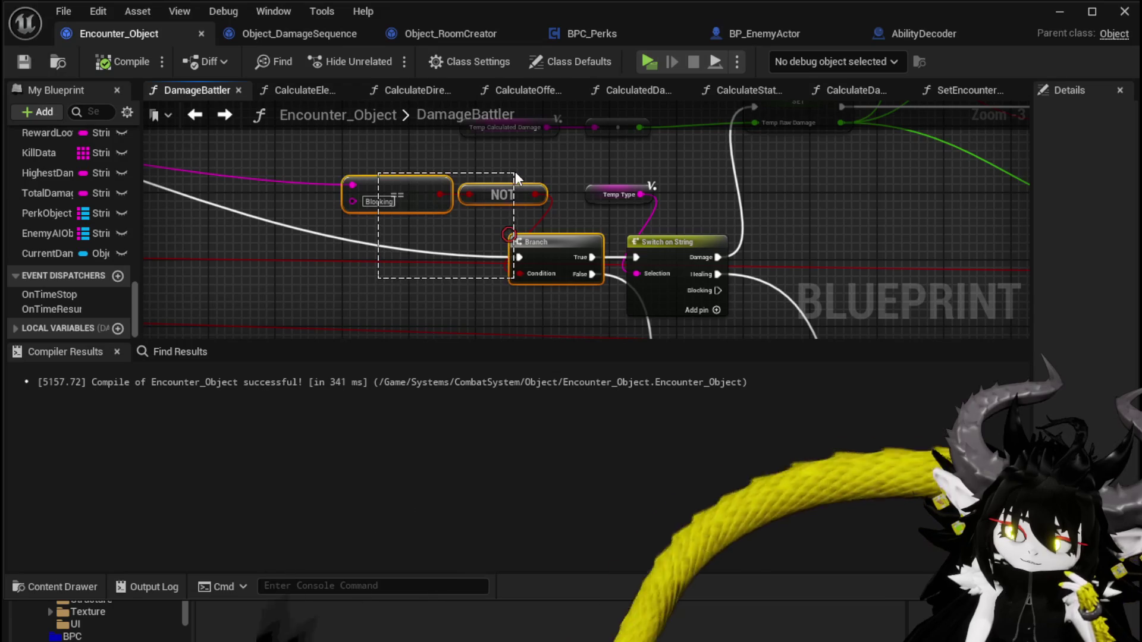
drag(515, 171, 395, 164)
Step: Move the Blocking Damage Event and its variable nodes up and left
scroll(395, 165, down, 3)
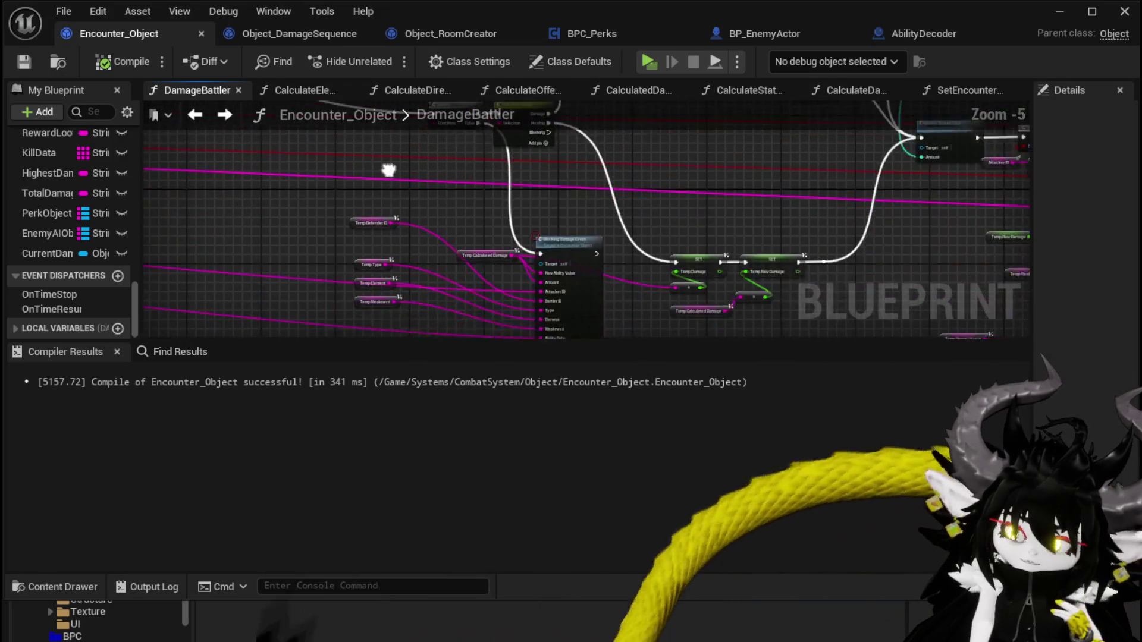
scroll(408, 208, up, 2)
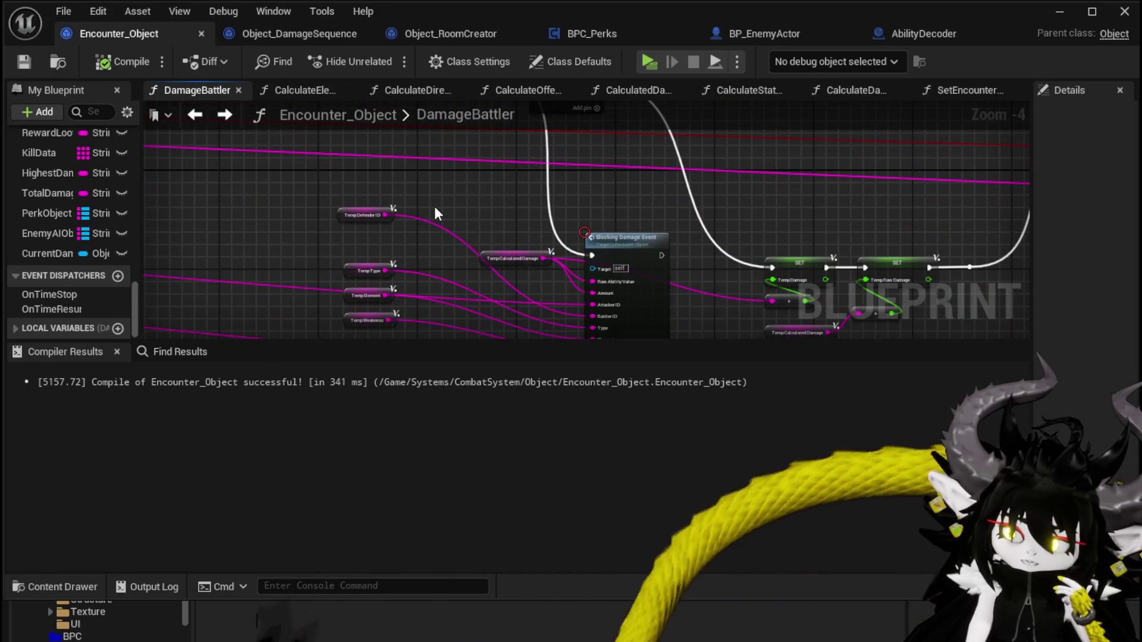
scroll(434, 205, down, 3)
scroll(376, 297, up, 2)
drag(555, 163, 573, 145)
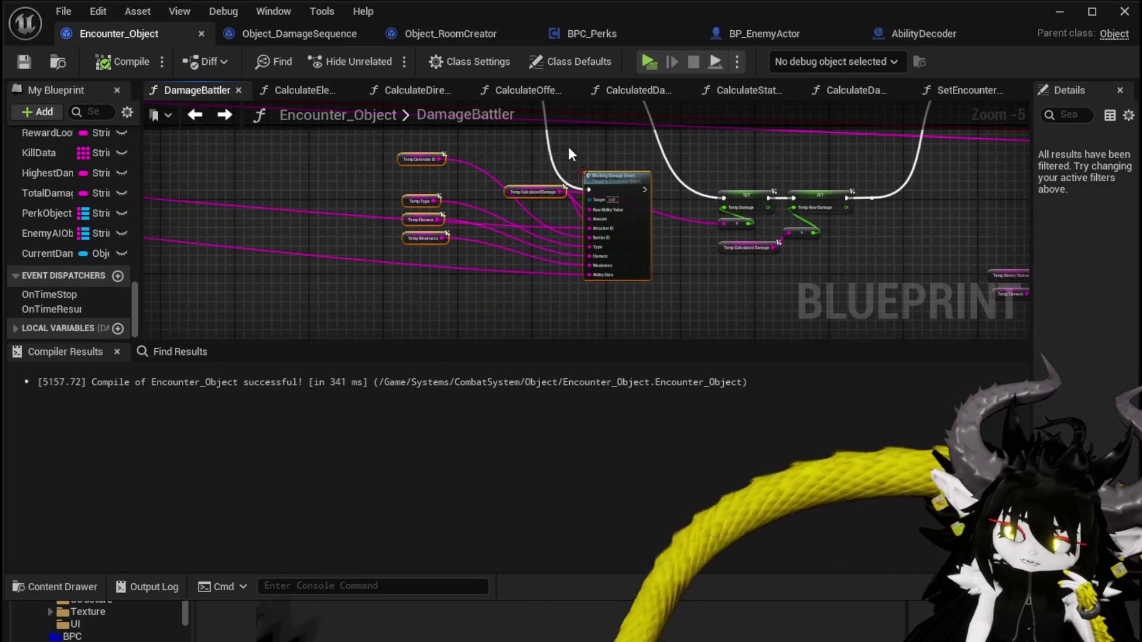
mouse_move(510, 249)
mouse_down()
mouse_move(439, 193)
mouse_move(411, 187)
mouse_up()
Step: Shift the Branch node and its chain of damage SET nodes further left
scroll(464, 168, up, 3)
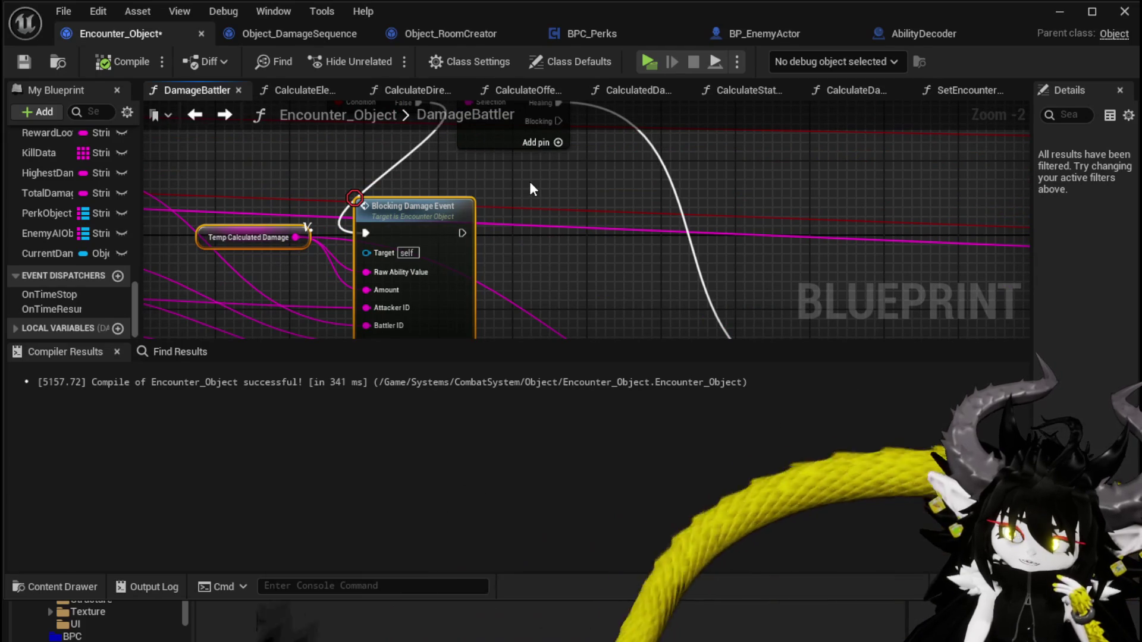
scroll(530, 181, down, 1)
drag(293, 193, 398, 244)
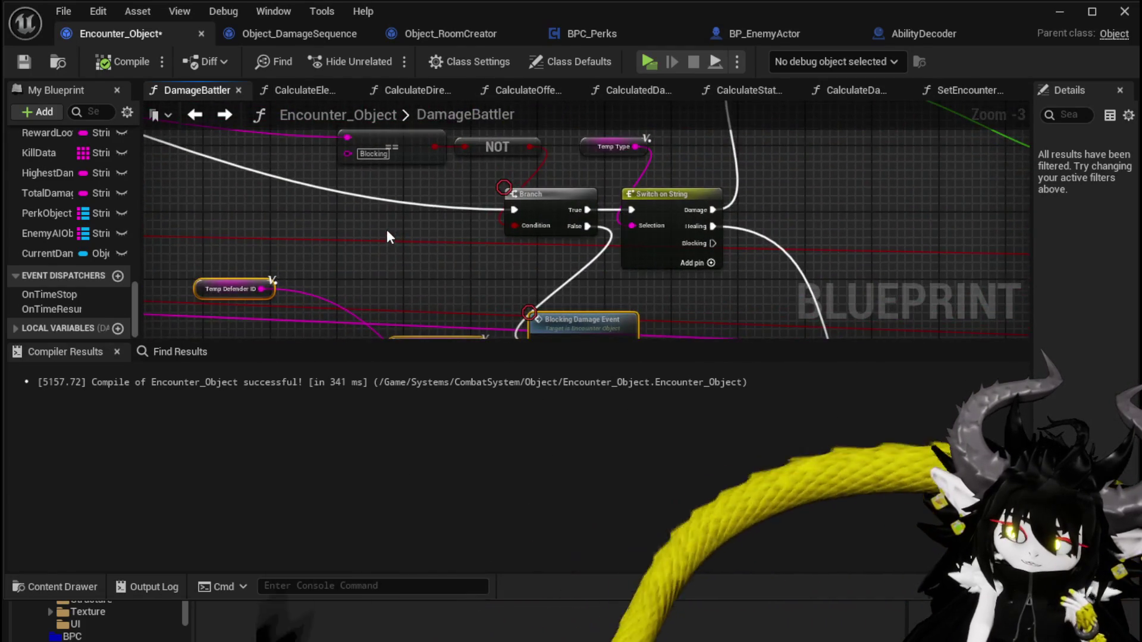
scroll(383, 226, down, 2)
mouse_move(476, 174)
mouse_down()
mouse_move(727, 227)
mouse_move(1011, 232)
mouse_up()
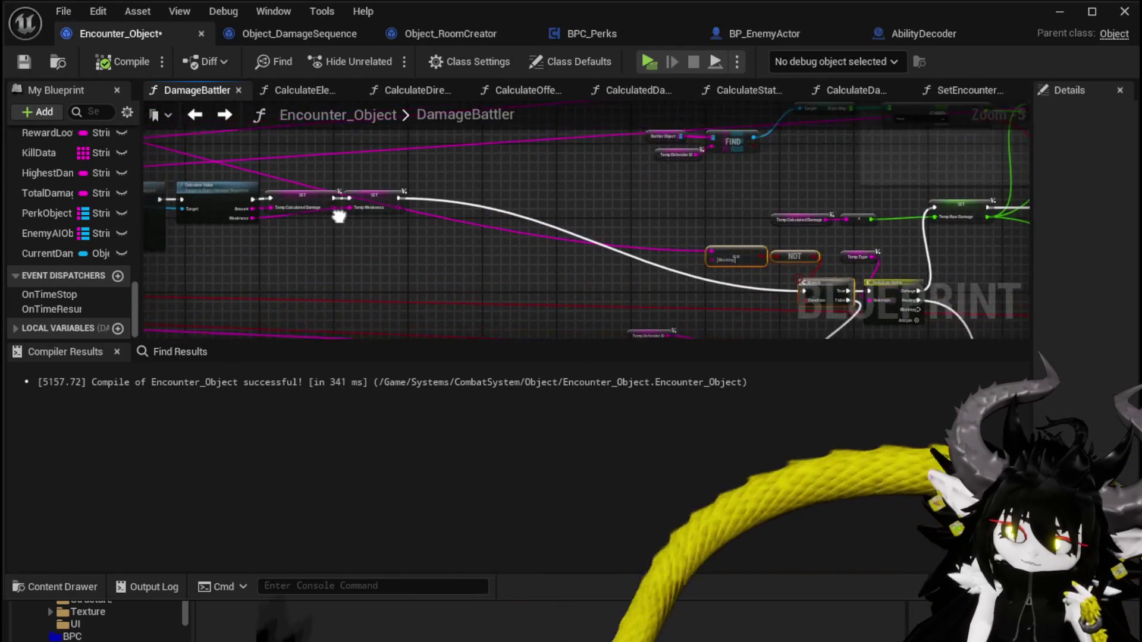
drag(485, 223, 326, 217)
mouse_move(198, 145)
mouse_down()
mouse_move(183, 169)
mouse_move(413, 223)
mouse_up()
mouse_move(492, 190)
mouse_down()
mouse_move(640, 283)
mouse_move(313, 180)
mouse_move(411, 261)
mouse_up()
scroll(623, 295, up, 2)
mouse_move(657, 255)
mouse_down()
mouse_move(565, 191)
mouse_move(334, 176)
mouse_up()
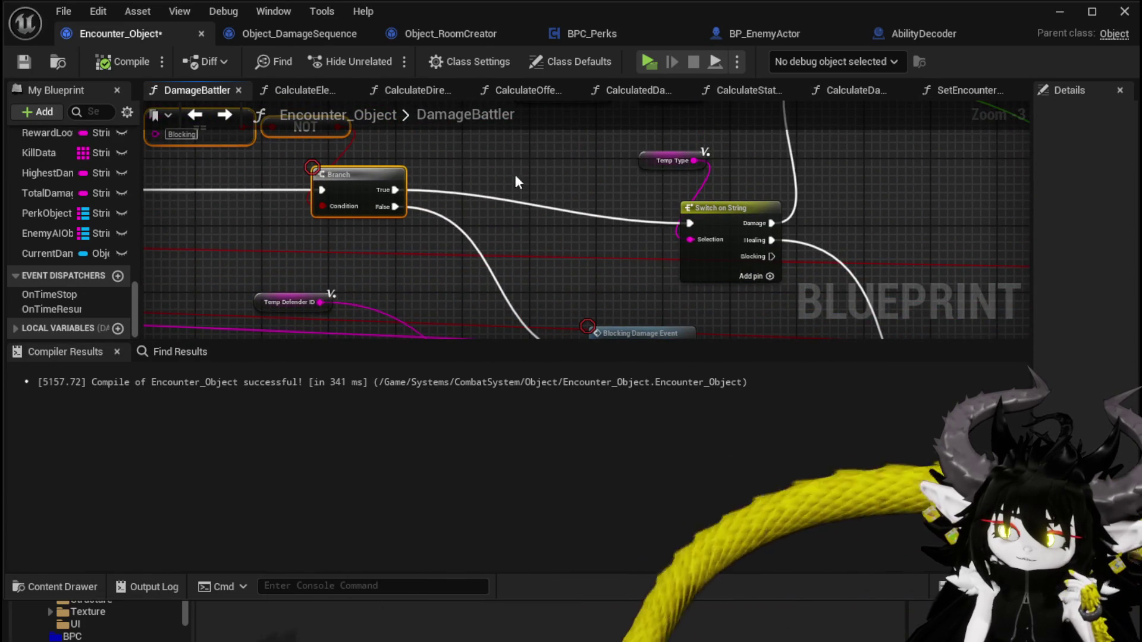
scroll(524, 173, down, 1)
click(523, 173)
mouse_move(523, 173)
mouse_down()
mouse_move(494, 187)
mouse_move(642, 298)
mouse_up()
Step: Move the Temp Type and Switch on String nodes up and left
drag(598, 243, 537, 218)
drag(553, 305, 637, 251)
mouse_move(501, 194)
mouse_down()
mouse_move(535, 184)
mouse_move(383, 153)
mouse_move(337, 192)
mouse_move(375, 237)
mouse_move(549, 221)
mouse_up()
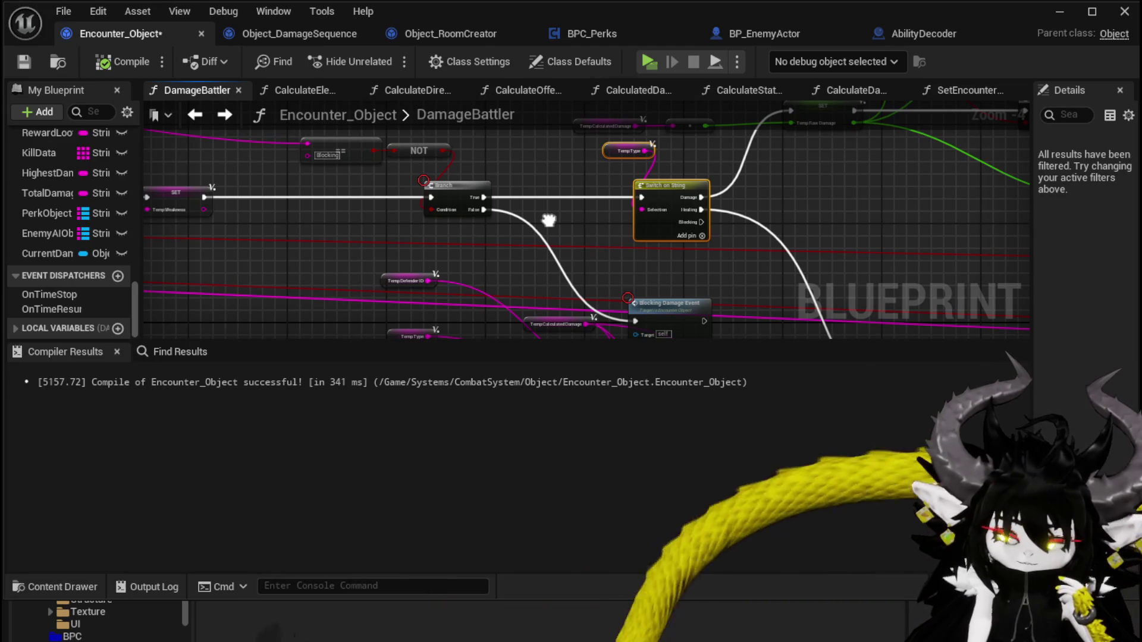
drag(549, 221, 485, 224)
scroll(482, 226, up, 1)
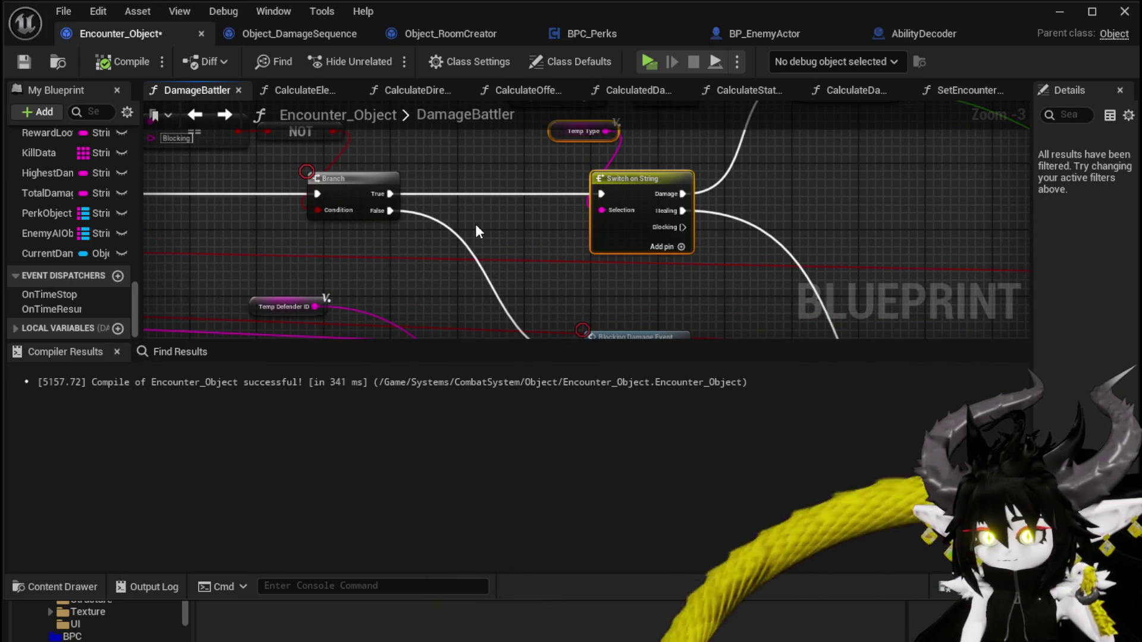
Step: Save Encounter_Object, select the Blocking equality check, and return to the level editor
click(16, 62)
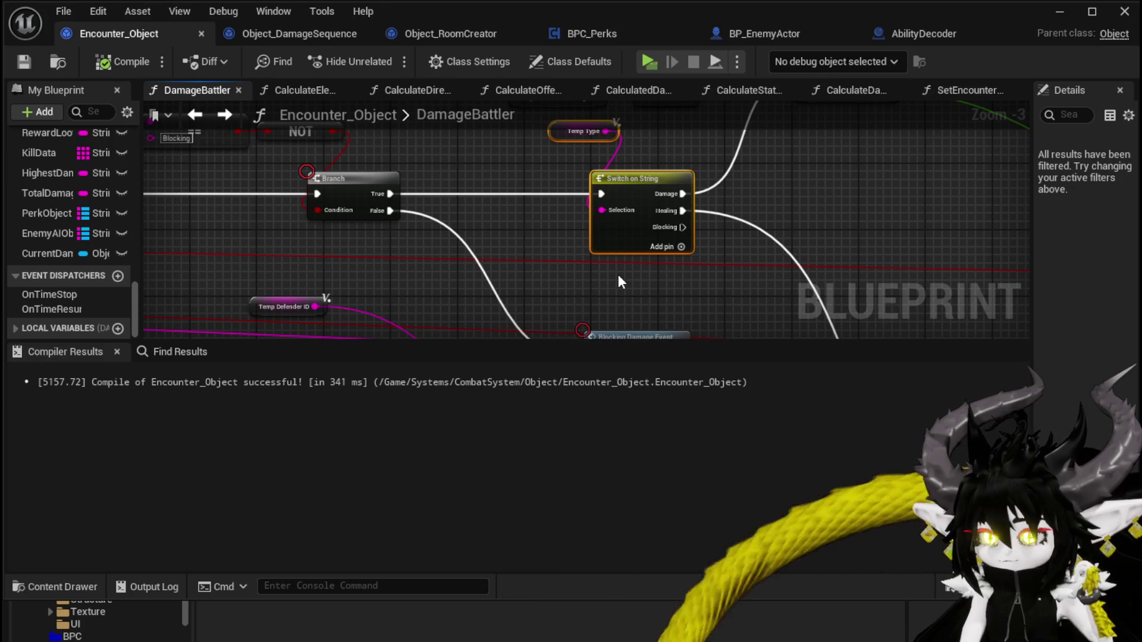
scroll(365, 187, down, 1)
click(451, 169)
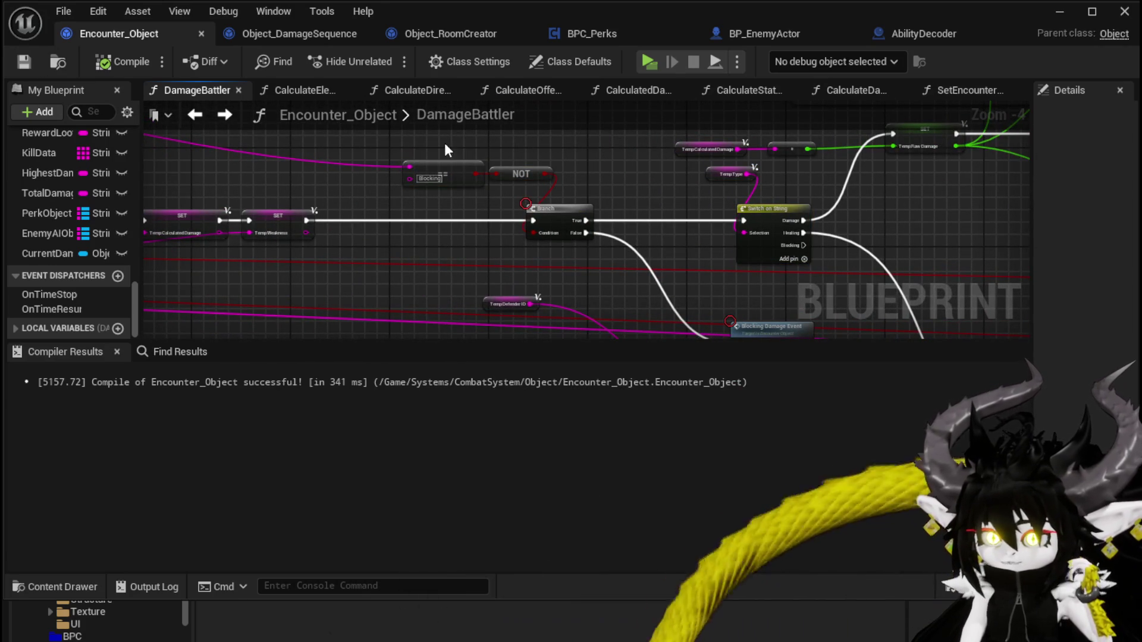
click(1064, 12)
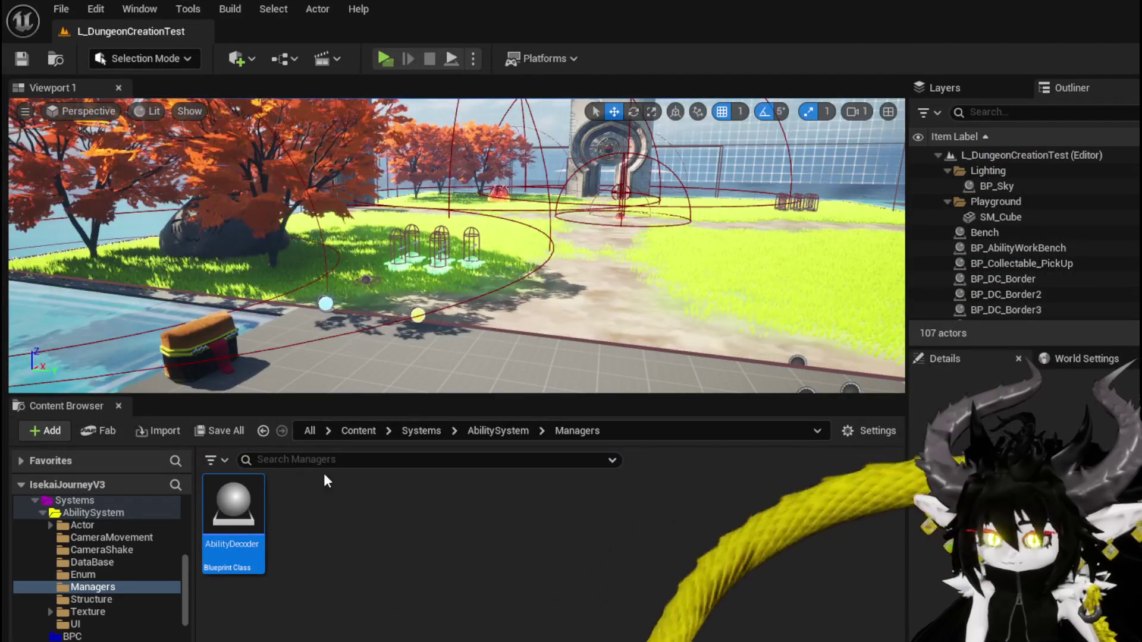
Step: Browse to the ThirdPerson folder and open BP_ThirdPersonCharacter
scroll(109, 584, down, 10)
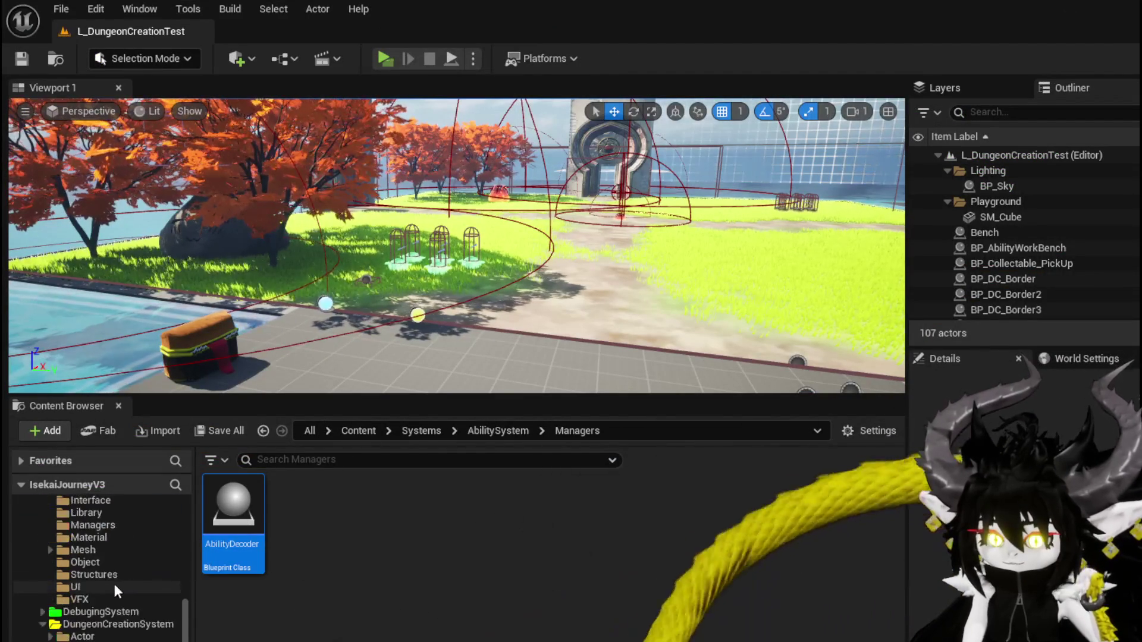
scroll(134, 580, down, 4)
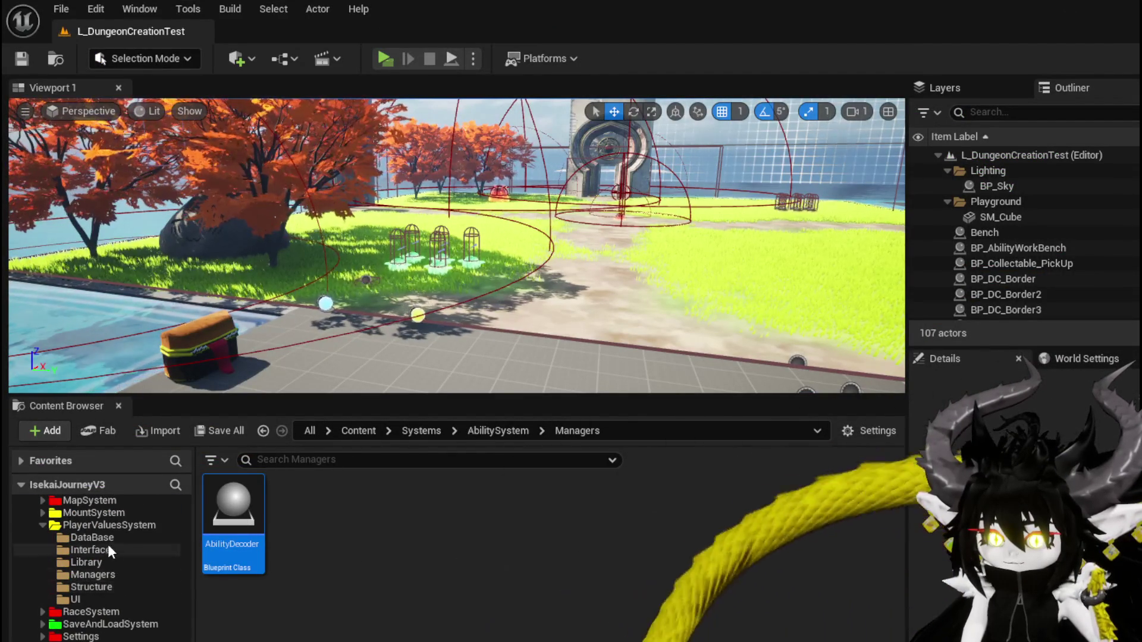
scroll(124, 589, up, 3)
scroll(124, 588, down, 5)
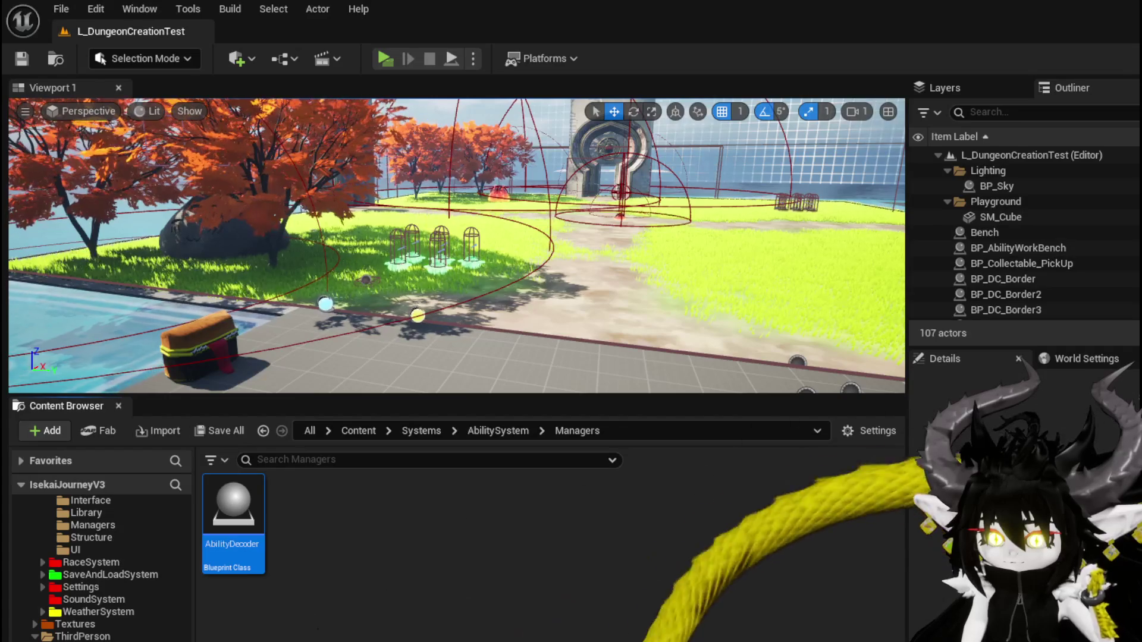
click(44, 636)
double_click(443, 518)
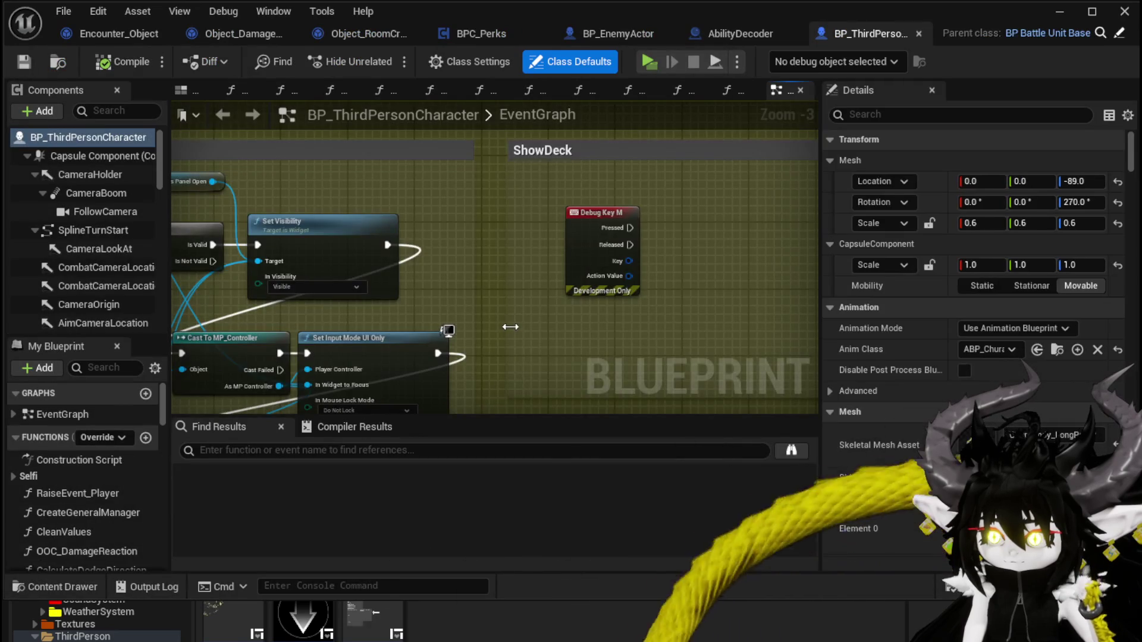
Step: Find the OOC Damage Reaction call in the red comment group and open its function graph
scroll(509, 322, down, 10)
mouse_move(506, 372)
mouse_down()
mouse_move(540, 288)
mouse_move(290, 179)
mouse_up()
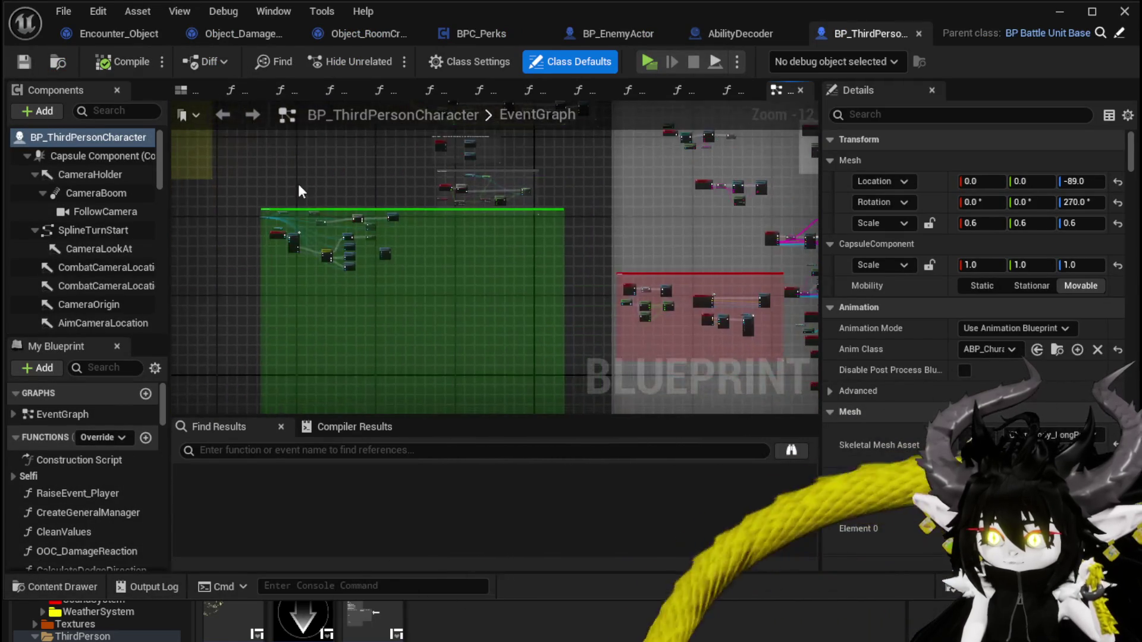
mouse_move(345, 203)
mouse_down()
mouse_move(345, 369)
mouse_move(326, 313)
mouse_move(377, 240)
mouse_move(436, 270)
mouse_up()
scroll(437, 270, up, 8)
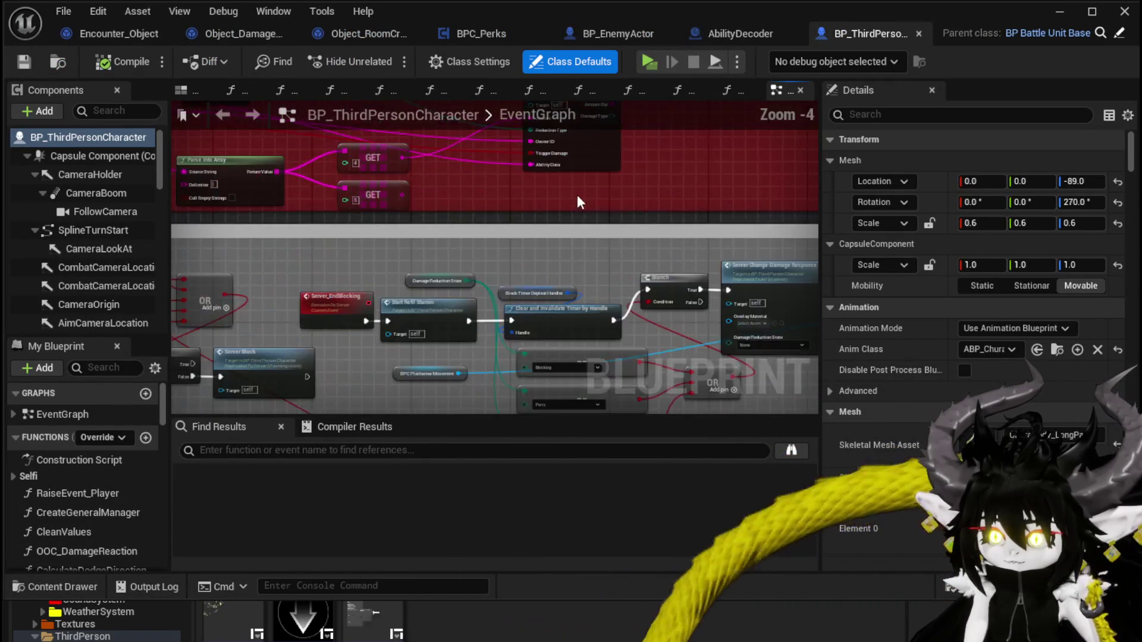
scroll(596, 309, up, 3)
drag(643, 314, 585, 351)
click(662, 319)
double_click(577, 322)
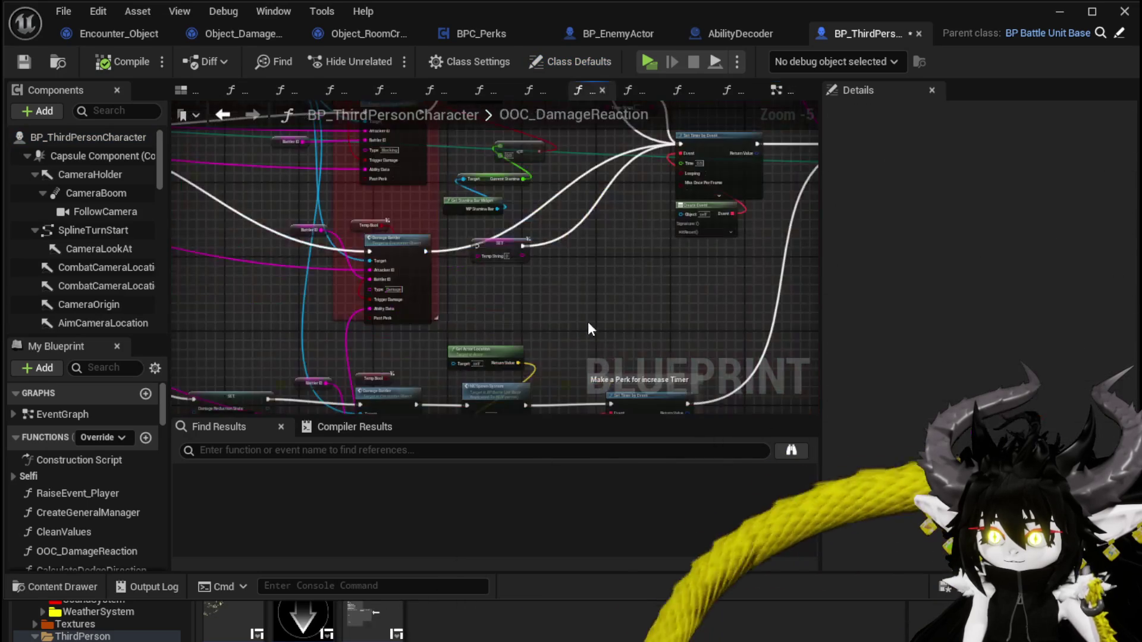
Step: Inspect the Blocking type value on the Damage Battler call in OOC_DamageReaction
mouse_move(558, 308)
mouse_down()
mouse_move(615, 352)
mouse_move(772, 362)
mouse_up()
drag(518, 307, 583, 314)
scroll(583, 314, up, 2)
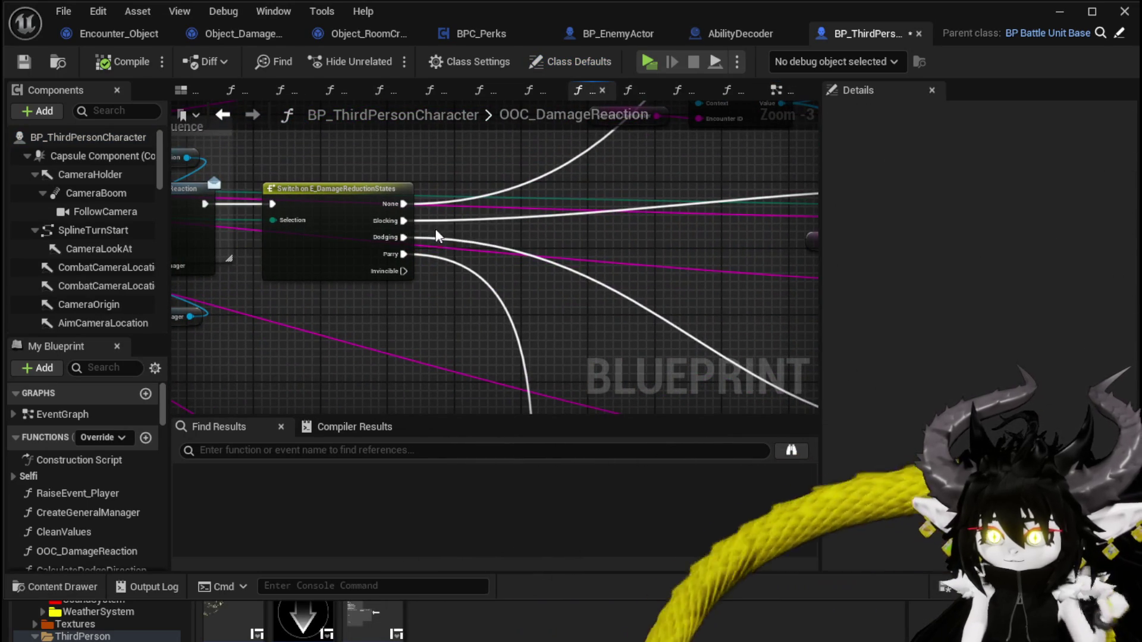
drag(533, 201, 868, 226)
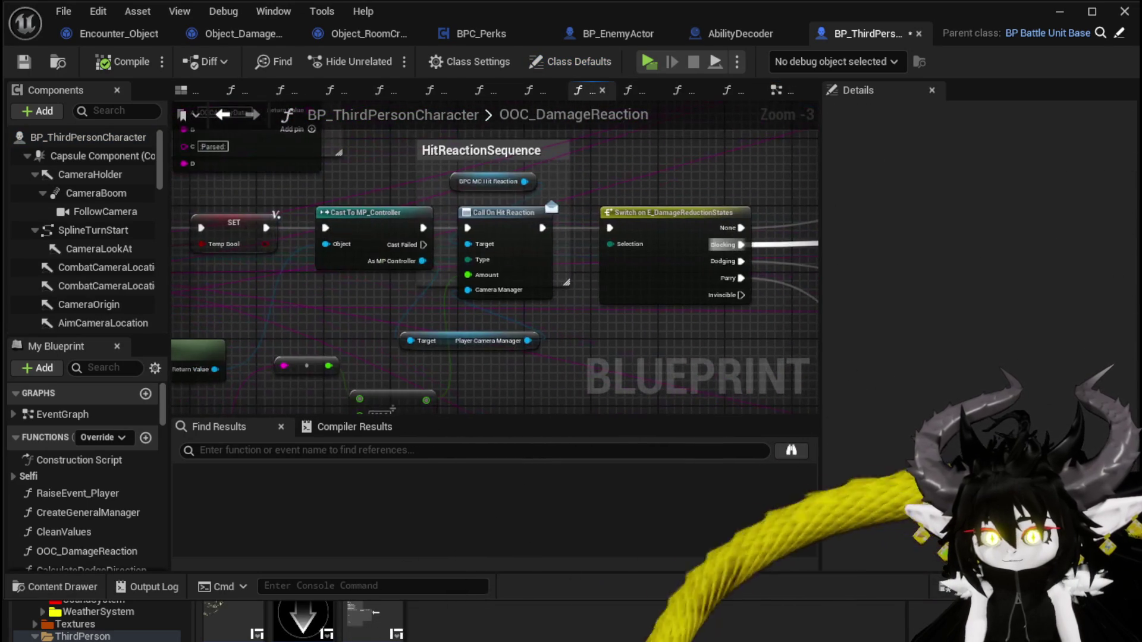
scroll(757, 285, down, 1)
drag(757, 286, 591, 247)
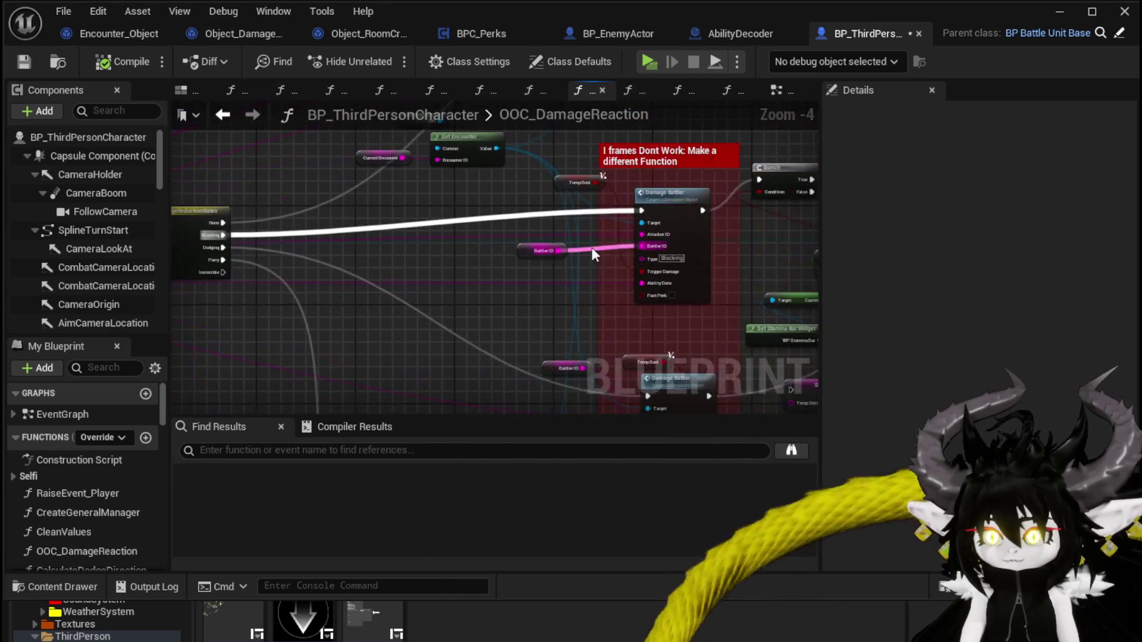
scroll(591, 247, up, 2)
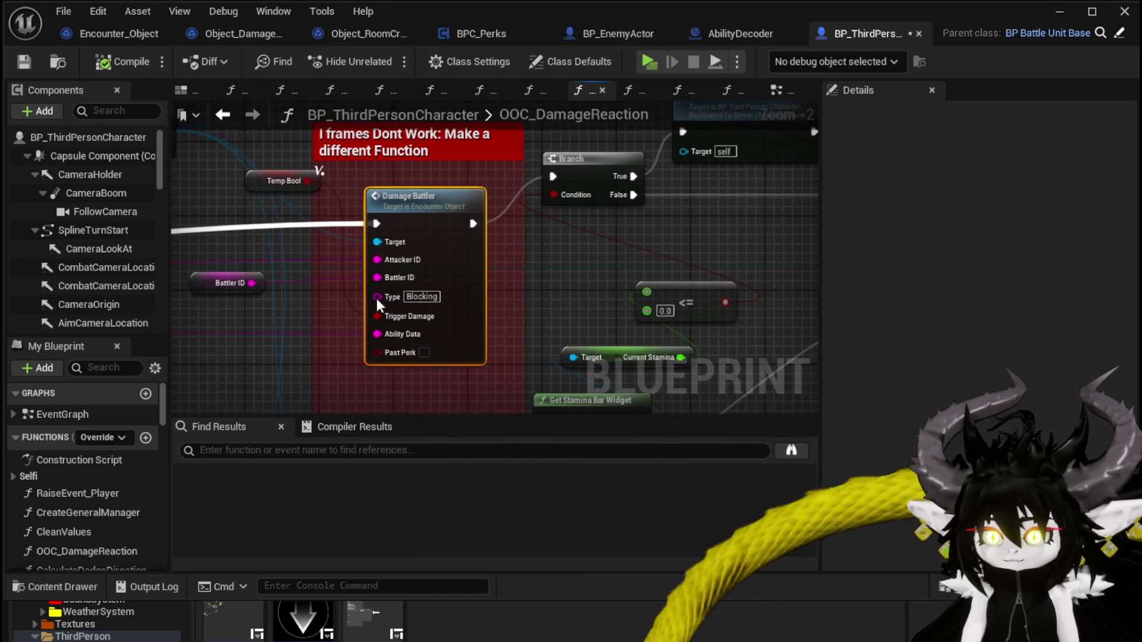
click(410, 298)
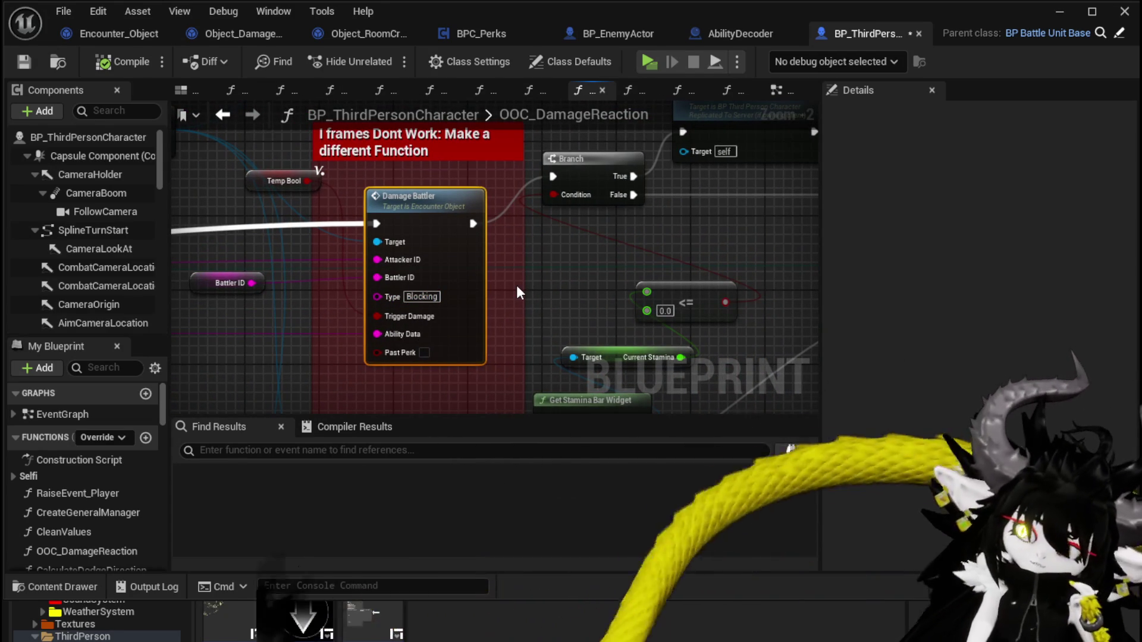
click(531, 286)
Step: Review the Server End Blocking nodes and surrounding damage reaction graph
mouse_move(530, 292)
mouse_down()
mouse_move(399, 369)
mouse_move(369, 339)
mouse_move(351, 338)
mouse_move(479, 313)
mouse_up()
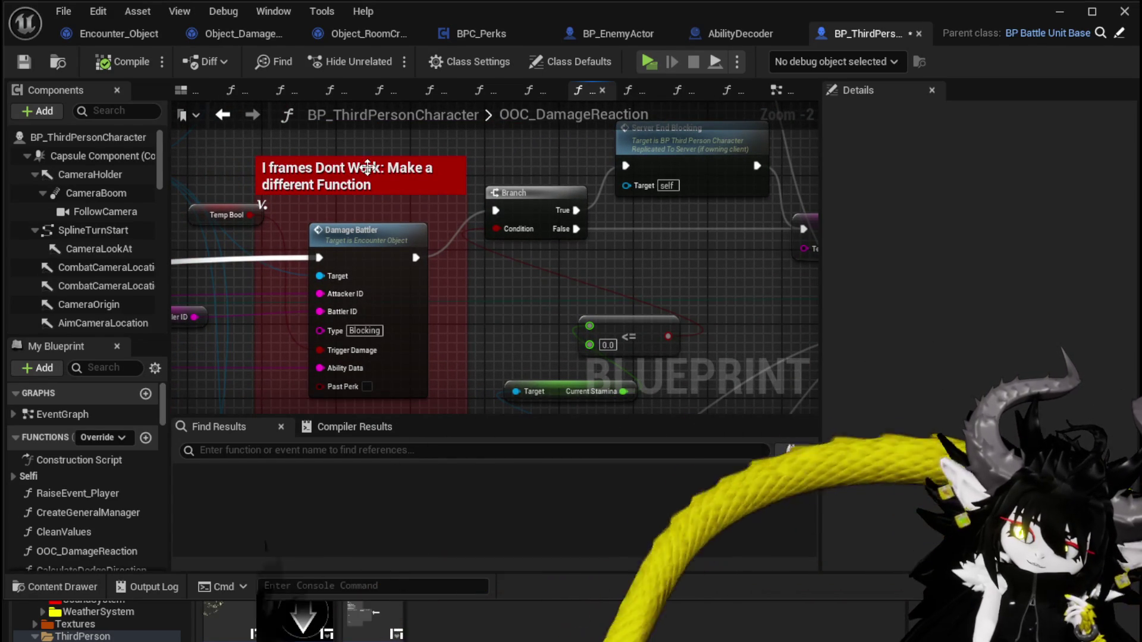
scroll(326, 288, down, 3)
drag(326, 288, 439, 268)
scroll(439, 268, down, 1)
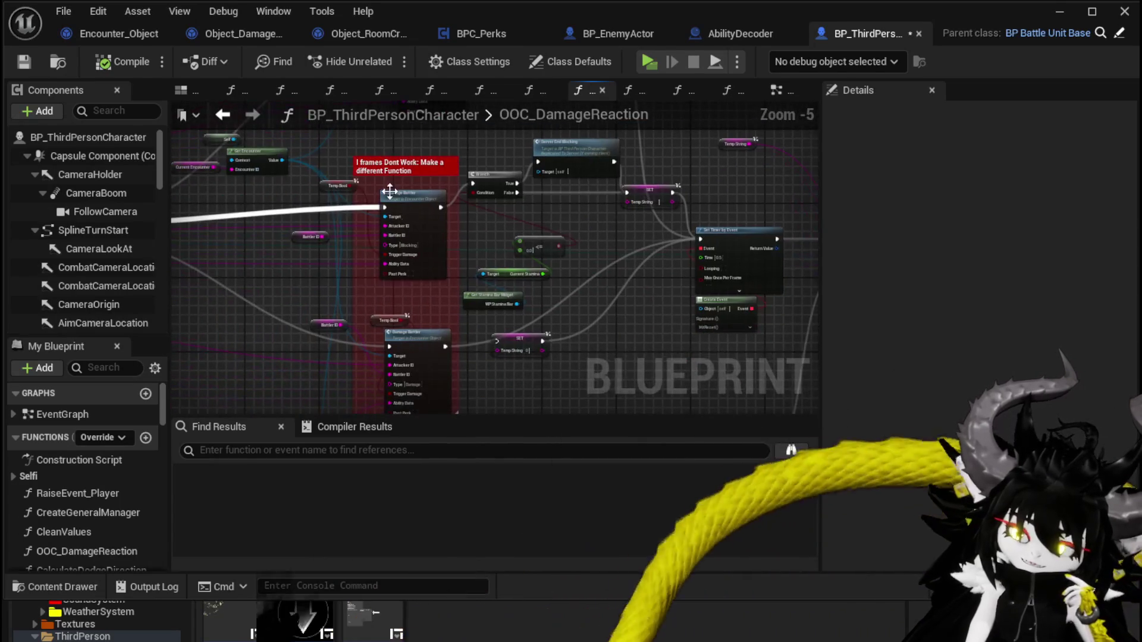
scroll(485, 282, up, 2)
scroll(485, 282, up, 2)
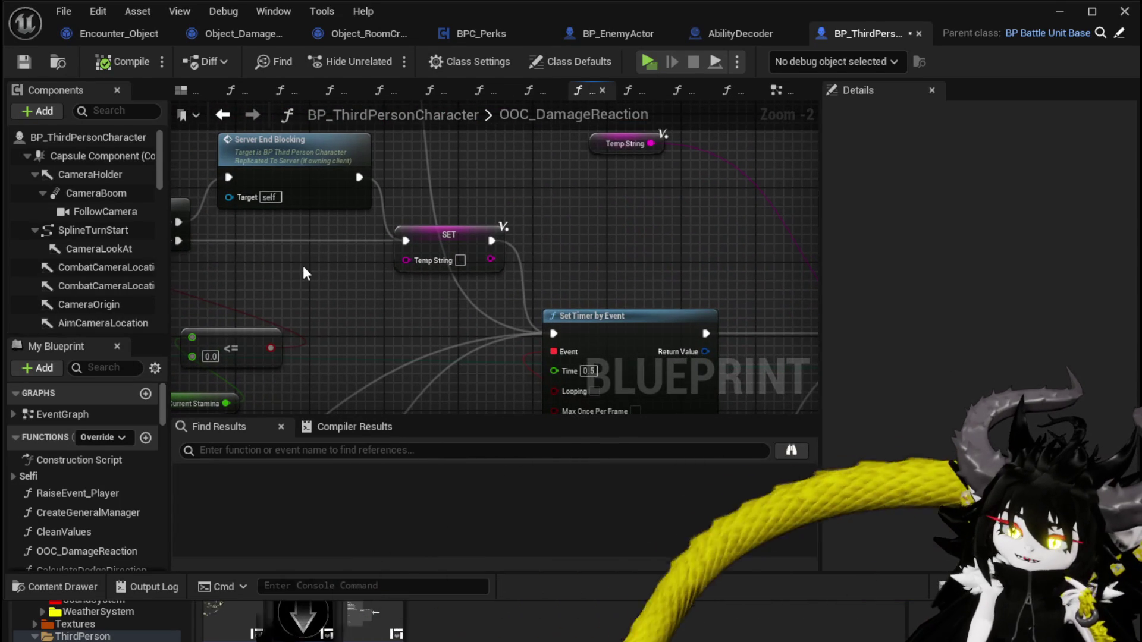
scroll(303, 273, down, 1)
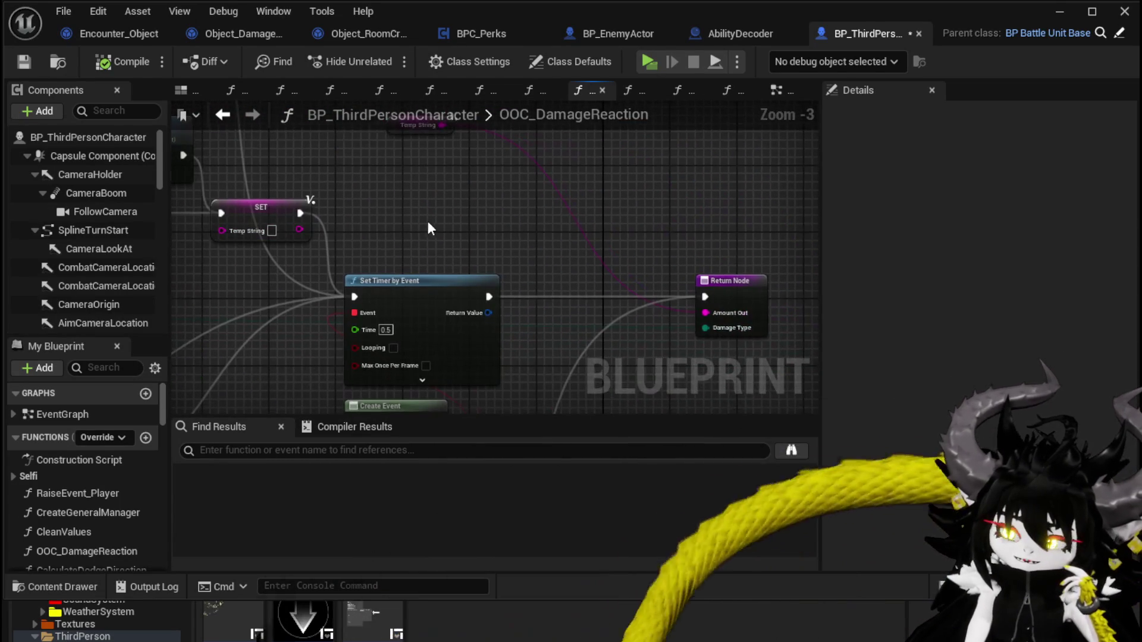
mouse_move(590, 229)
mouse_down()
mouse_move(655, 179)
mouse_move(714, 196)
mouse_move(232, 221)
mouse_move(472, 245)
mouse_move(326, 213)
mouse_up()
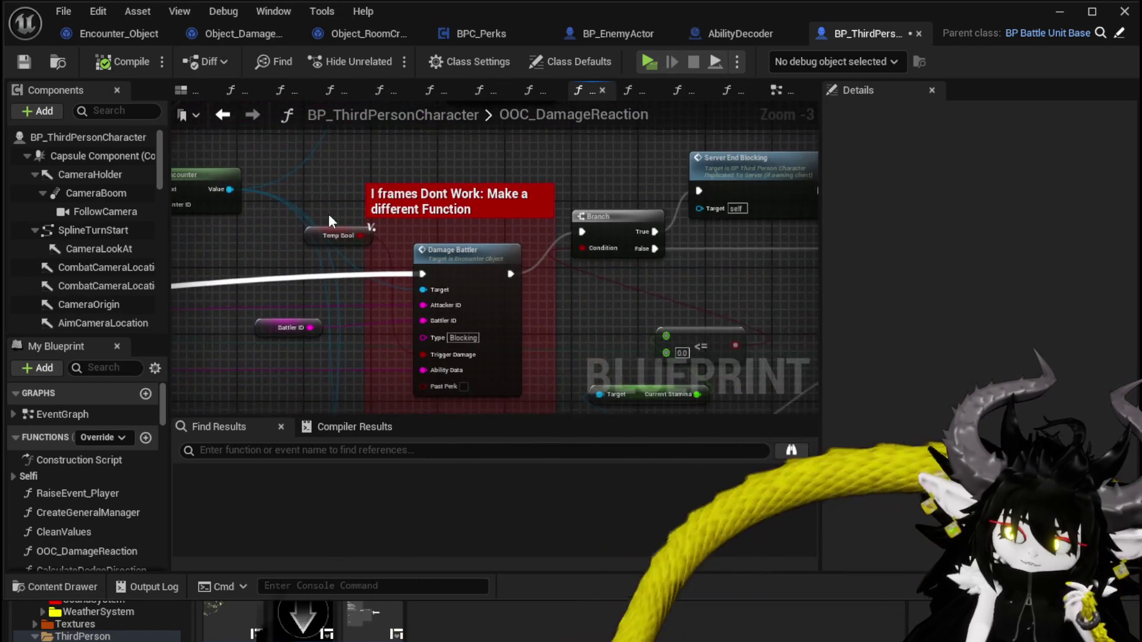
scroll(326, 213, down, 2)
click(385, 231)
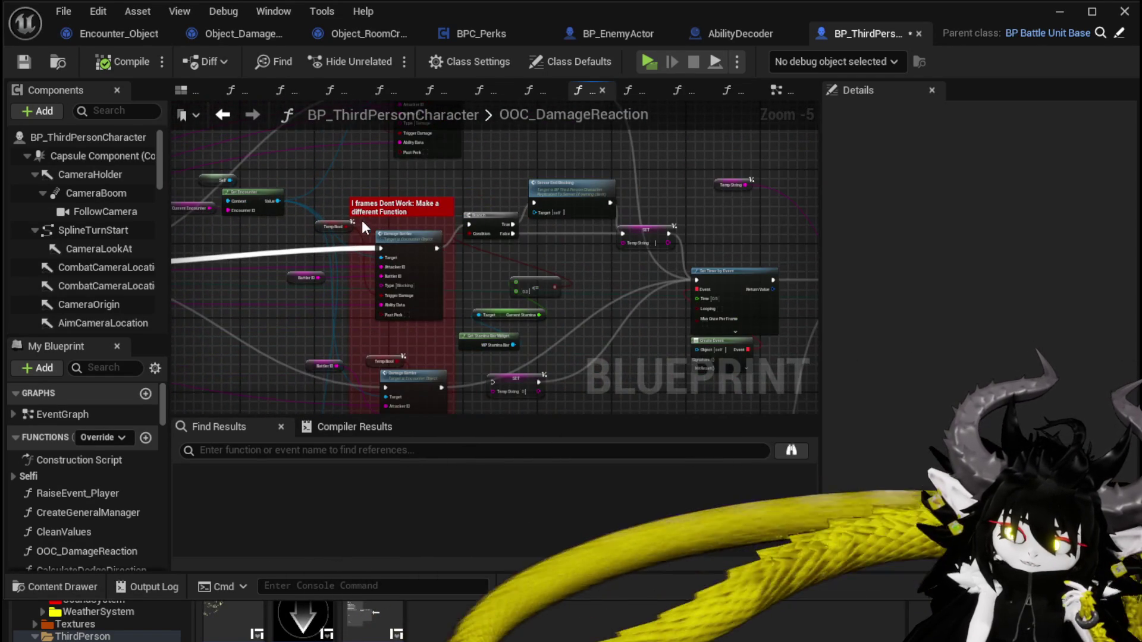
click(428, 331)
scroll(419, 321, up, 2)
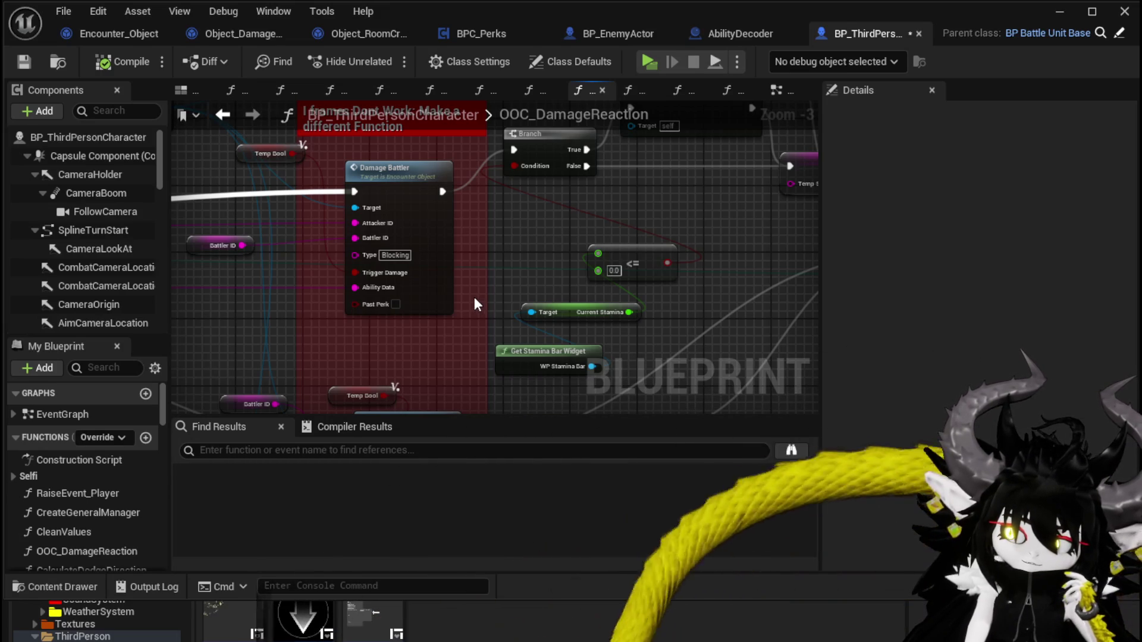
Step: Save the character blueprint and look over Object_DamageSequence's SetData graph
key(ctrl+s)
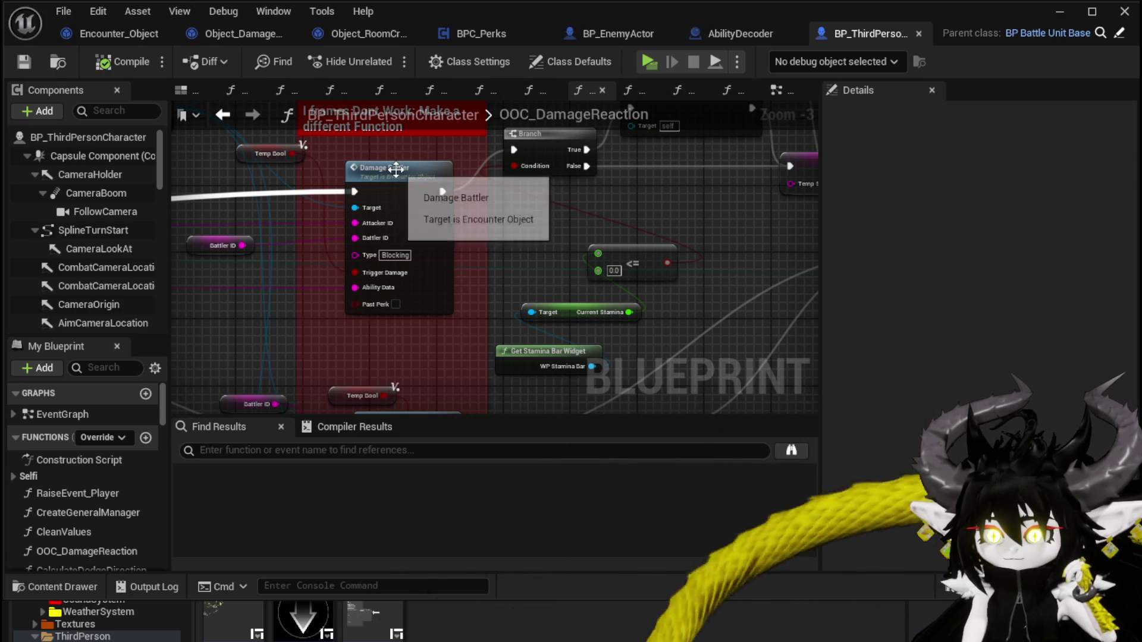
click(212, 41)
scroll(508, 156, down, 2)
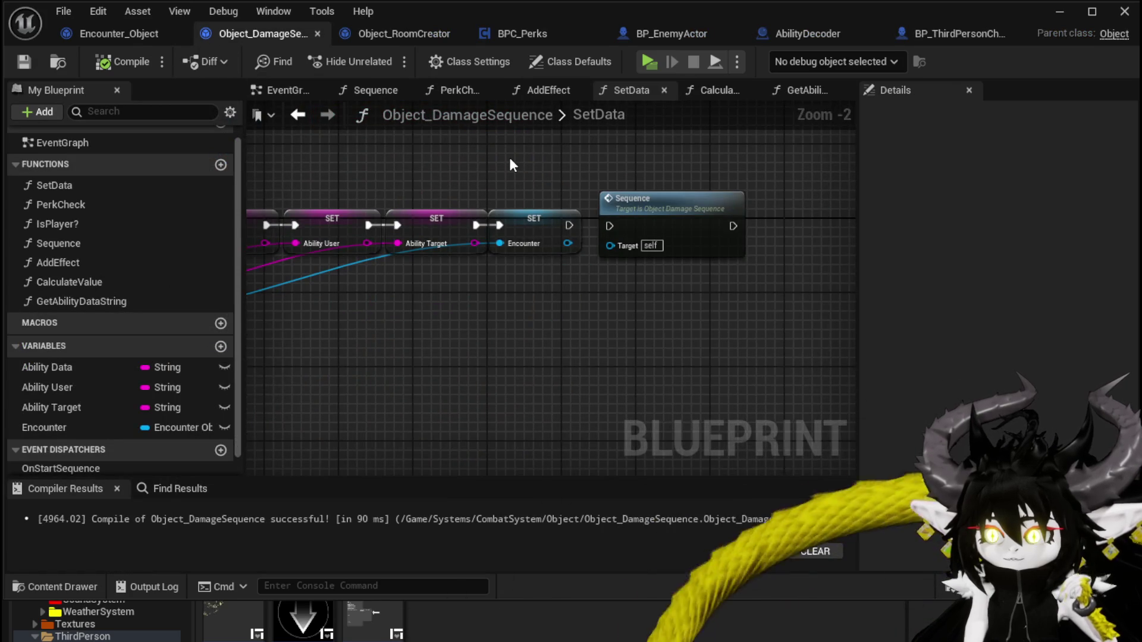
drag(508, 155, 429, 151)
Step: In Encounter_Object's DamageBattler, move the Temp Type node down-left near the type switch
click(58, 38)
drag(684, 178, 351, 208)
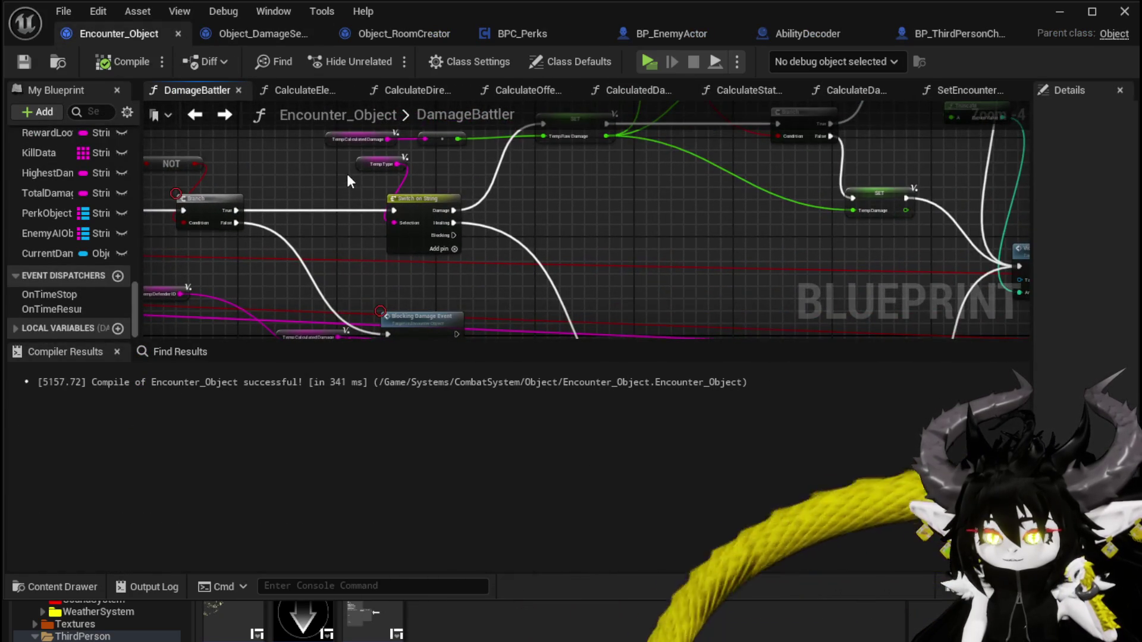
scroll(349, 179, up, 4)
click(404, 156)
drag(404, 156, 351, 179)
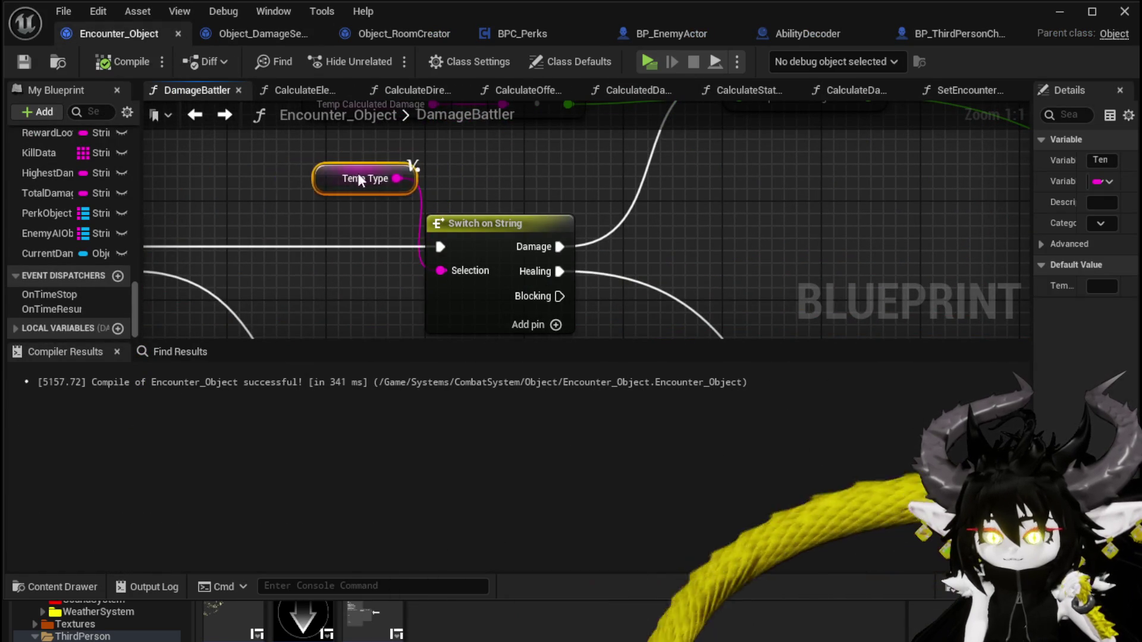
Step: Shift Temp Type right and inspect the Blocking Damage Event node
drag(254, 188, 344, 151)
drag(436, 246, 551, 249)
scroll(358, 287, down, 2)
click(515, 159)
scroll(515, 159, down, 2)
mouse_move(213, 150)
mouse_down()
mouse_move(474, 217)
mouse_move(474, 247)
mouse_move(390, 242)
mouse_move(230, 119)
mouse_up()
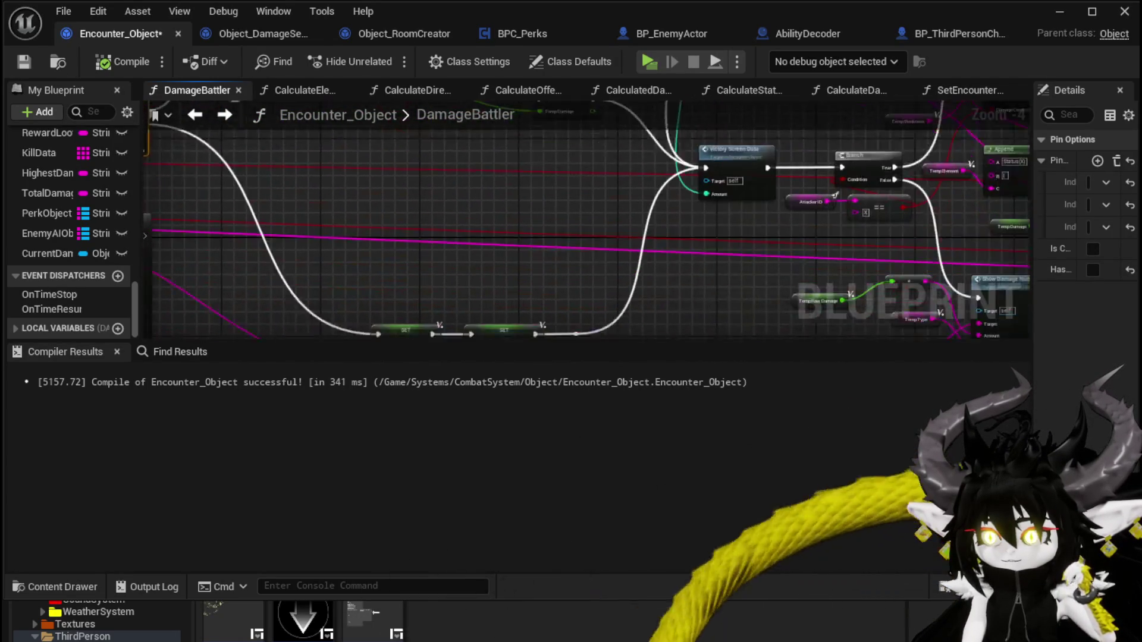
scroll(374, 224, up, 4)
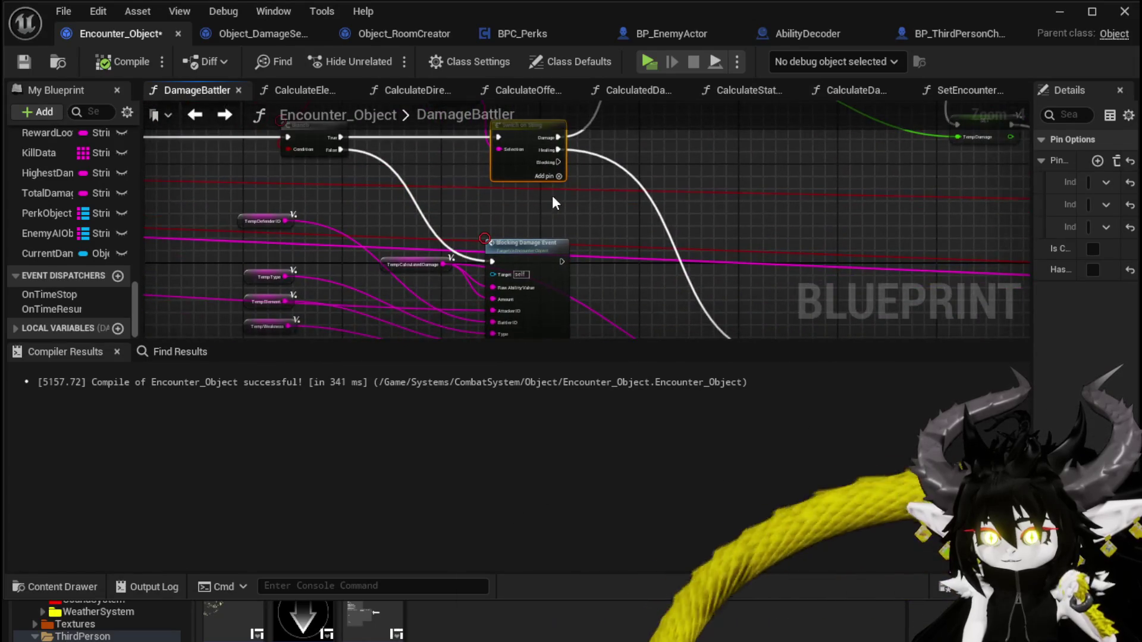
scroll(569, 150, up, 1)
drag(569, 150, 577, 75)
drag(520, 108, 515, 144)
click(535, 170)
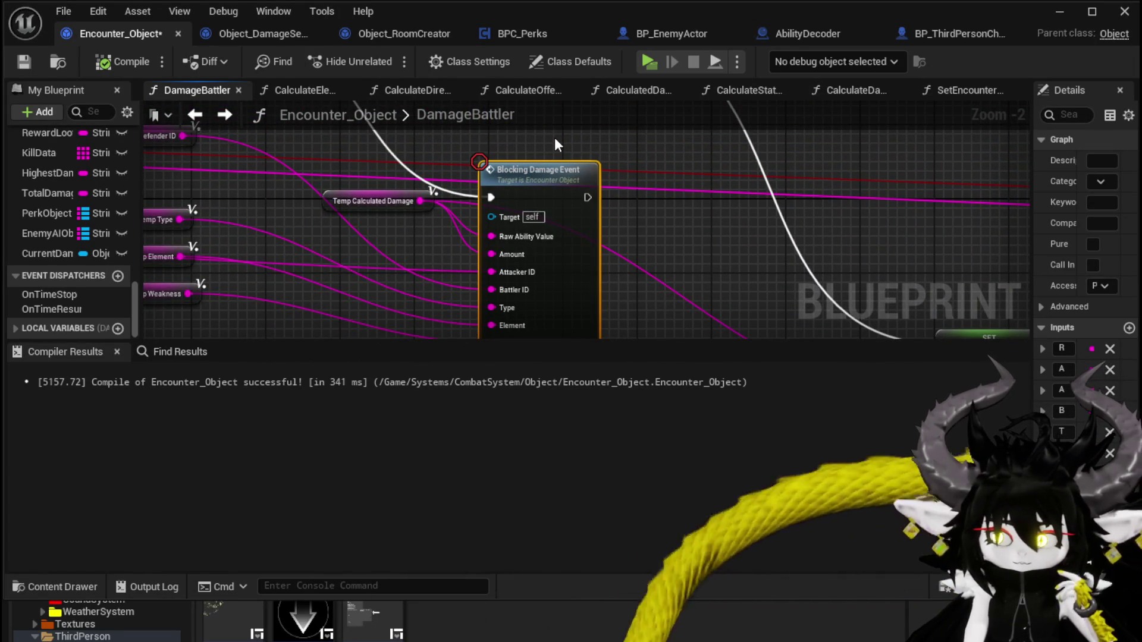
Step: Check the four Temp variable nodes feeding the Blocking Damage Event
scroll(555, 137, down, 1)
drag(554, 137, 598, 143)
scroll(365, 192, down, 2)
drag(241, 285, 295, 165)
scroll(291, 185, up, 3)
click(298, 196)
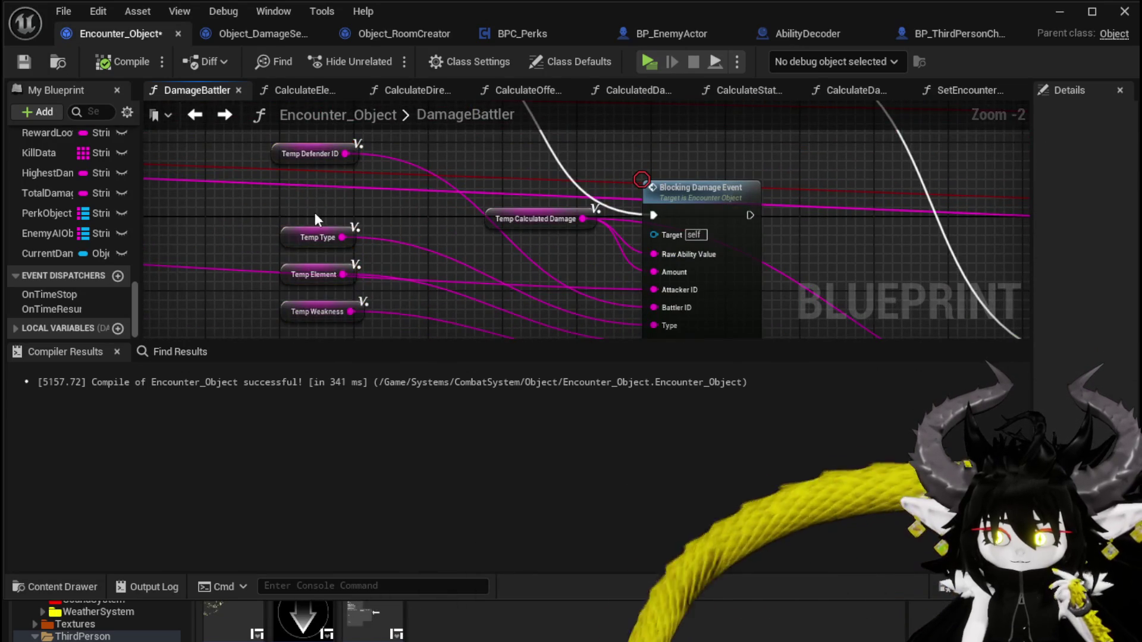
drag(317, 214, 258, 188)
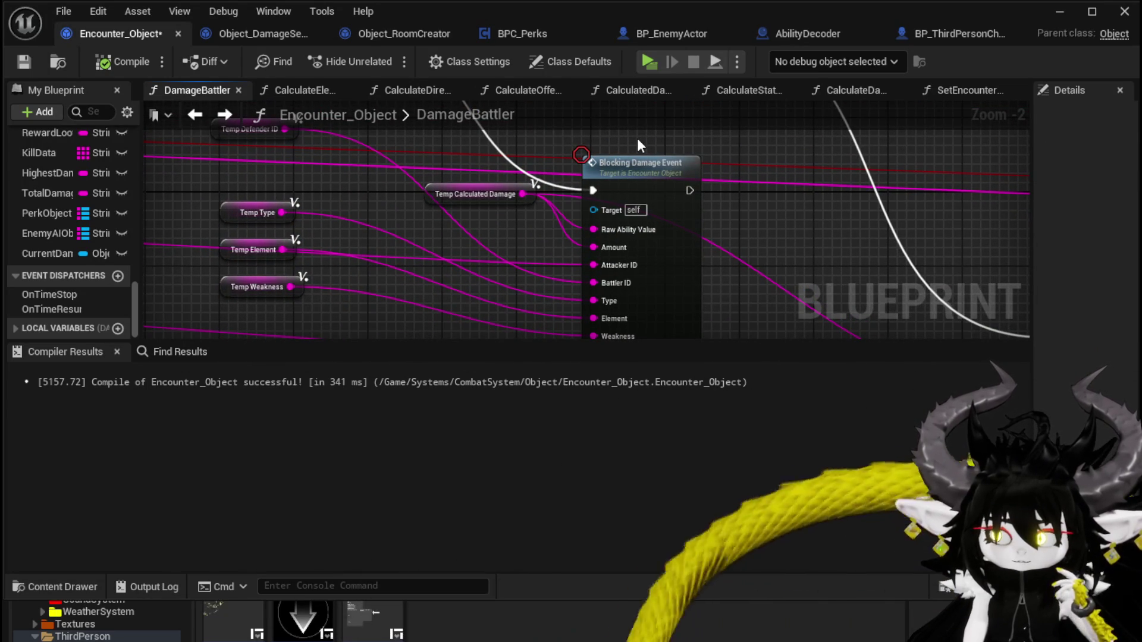
scroll(637, 141, down, 1)
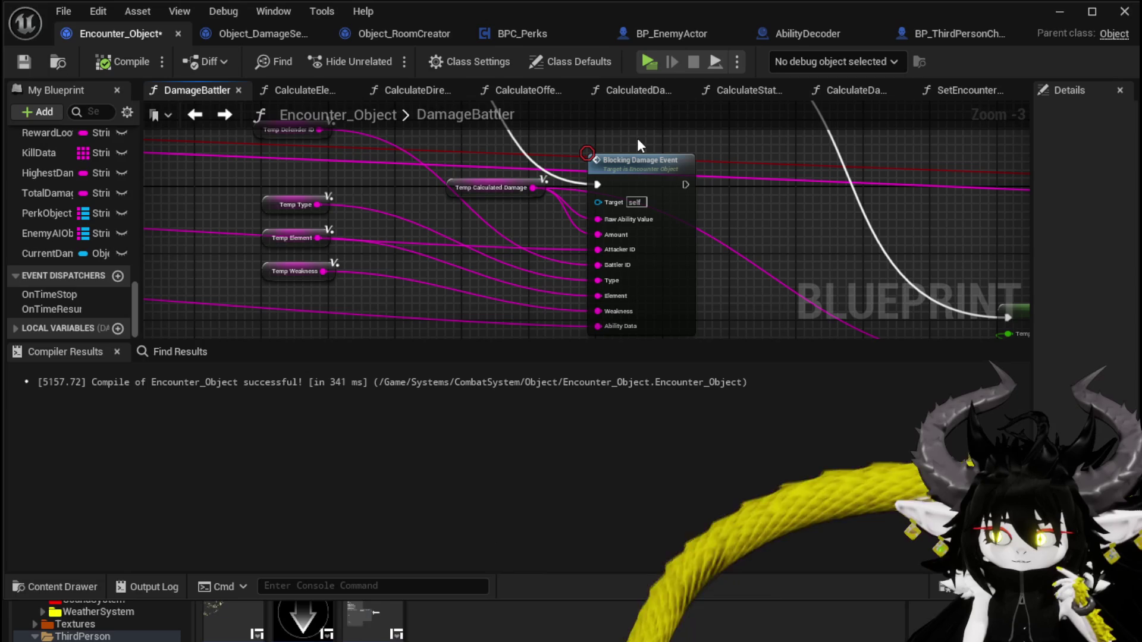
click(636, 156)
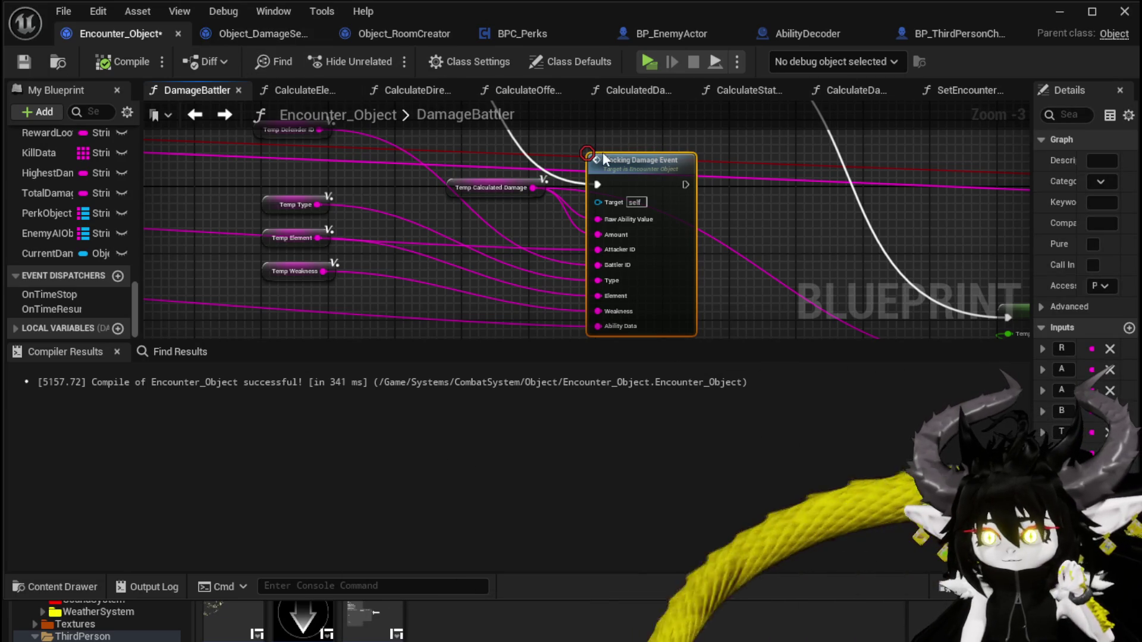
scroll(602, 153, up, 1)
Step: Reposition Temp Calculated Damage, Temp Type, Temp Element and Temp Weakness beside Calculate Value
mouse_move(465, 196)
mouse_down()
mouse_move(682, 263)
mouse_move(386, 157)
mouse_up()
scroll(596, 232, down, 2)
scroll(491, 187, up, 1)
drag(492, 187, 464, 134)
drag(762, 198, 666, 187)
mouse_move(552, 188)
mouse_down()
mouse_move(425, 159)
mouse_move(517, 256)
mouse_up()
drag(476, 212, 542, 254)
drag(530, 163, 426, 154)
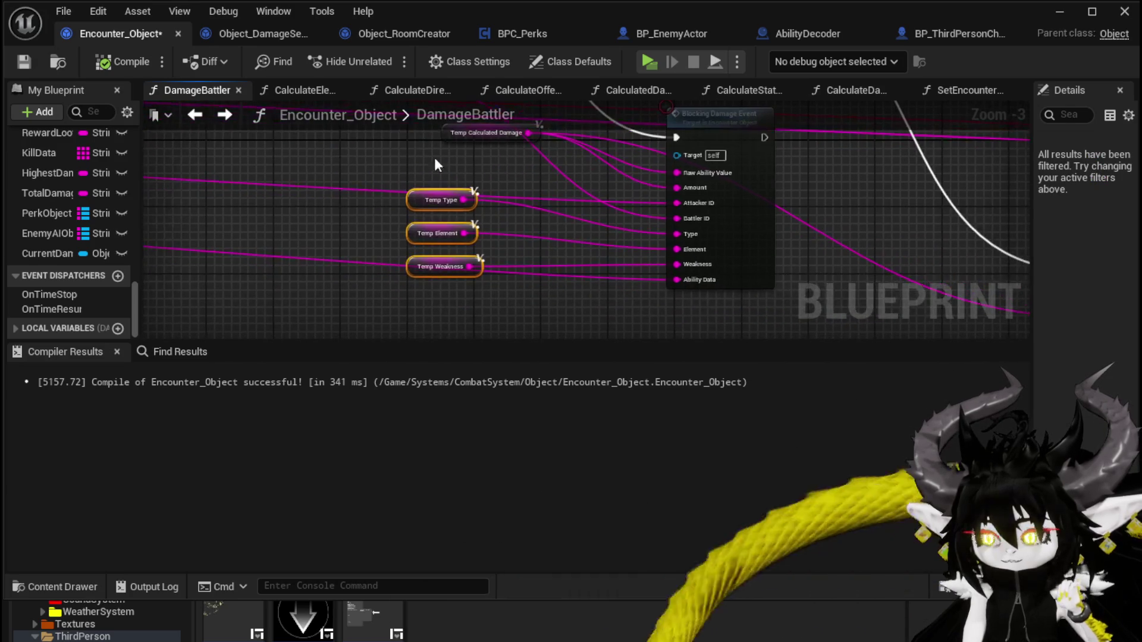
click(441, 169)
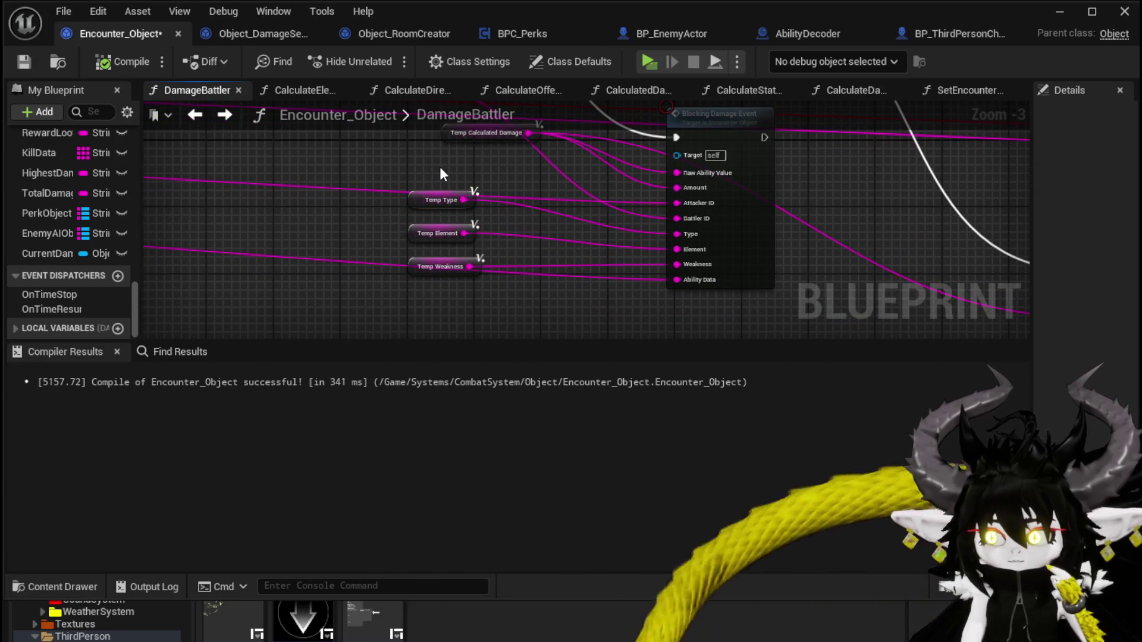
drag(441, 169, 468, 282)
drag(415, 195, 439, 179)
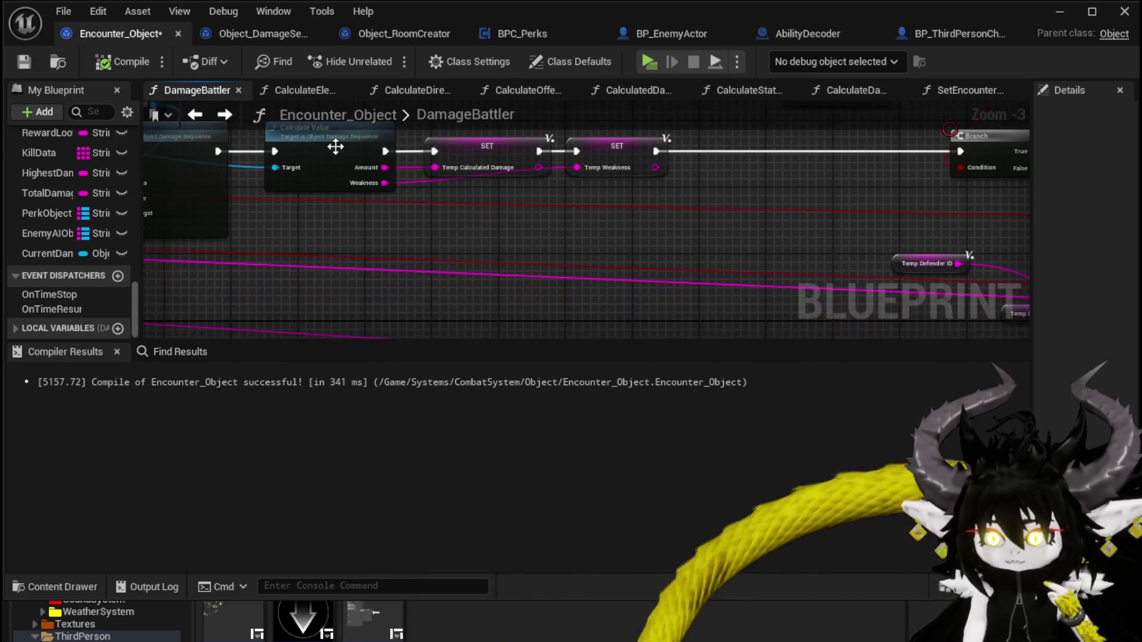
Step: Open the Calculate Value function and select its Calculate Direct Damage node
double_click(342, 149)
scroll(476, 238, down, 1)
click(419, 283)
Step: Review CalculateValue's Branch, Get Ability Data String comparison, and Return Node
click(623, 359)
drag(623, 359, 792, 337)
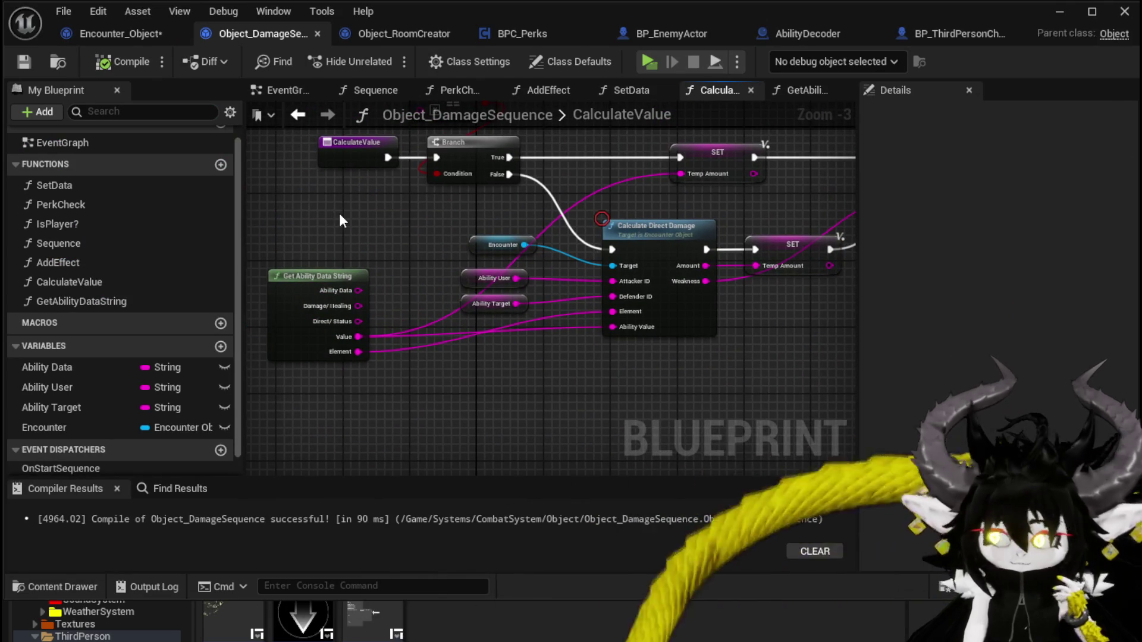
drag(340, 215, 250, 287)
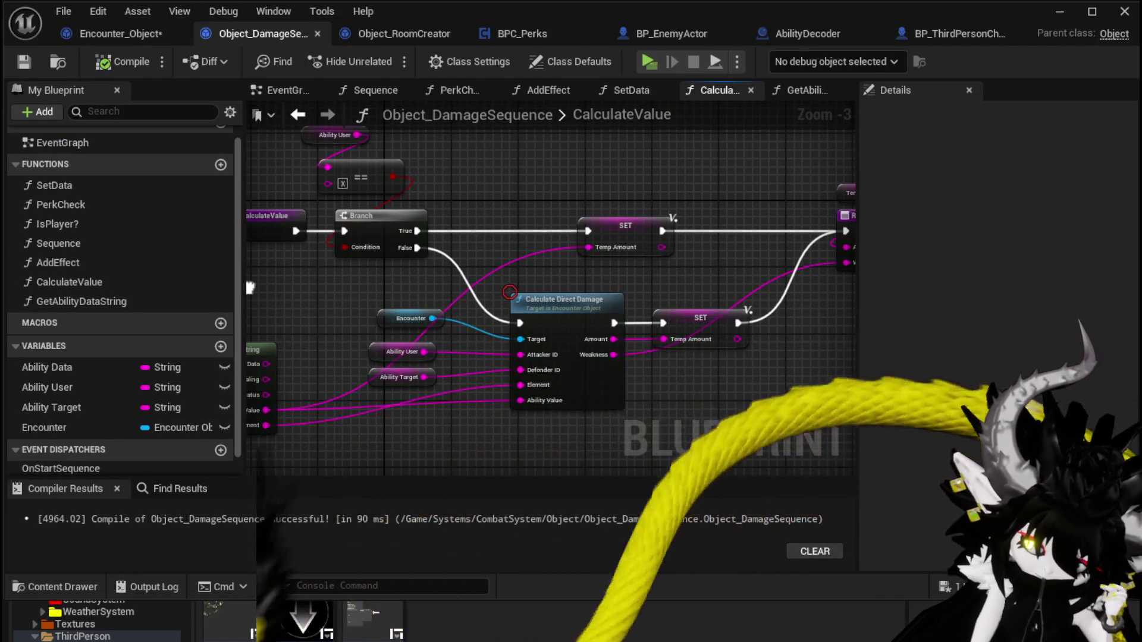
drag(250, 288, 250, 284)
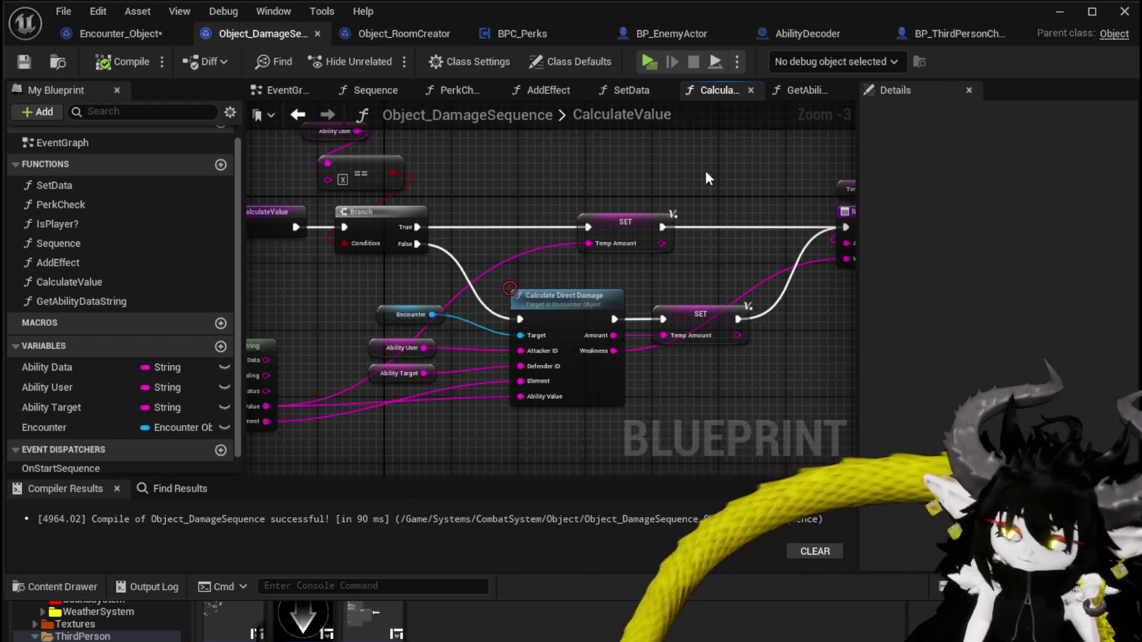
drag(707, 178, 458, 145)
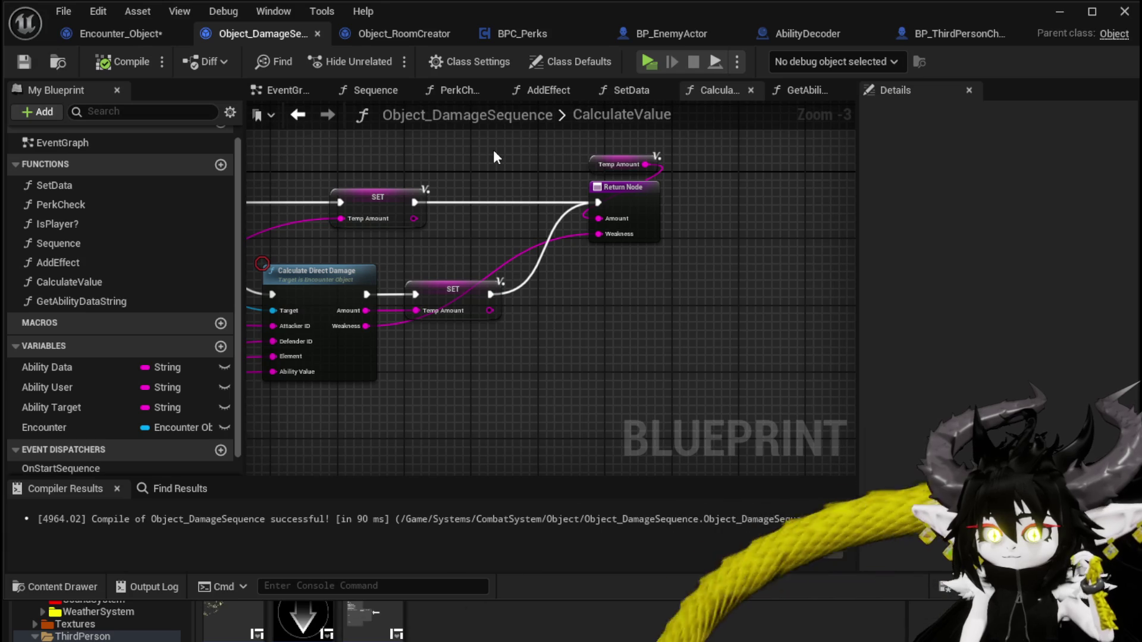
Step: Step back to SetData and forward to CalculateValue, then go to Encounter_Object's DamageBattler
click(298, 114)
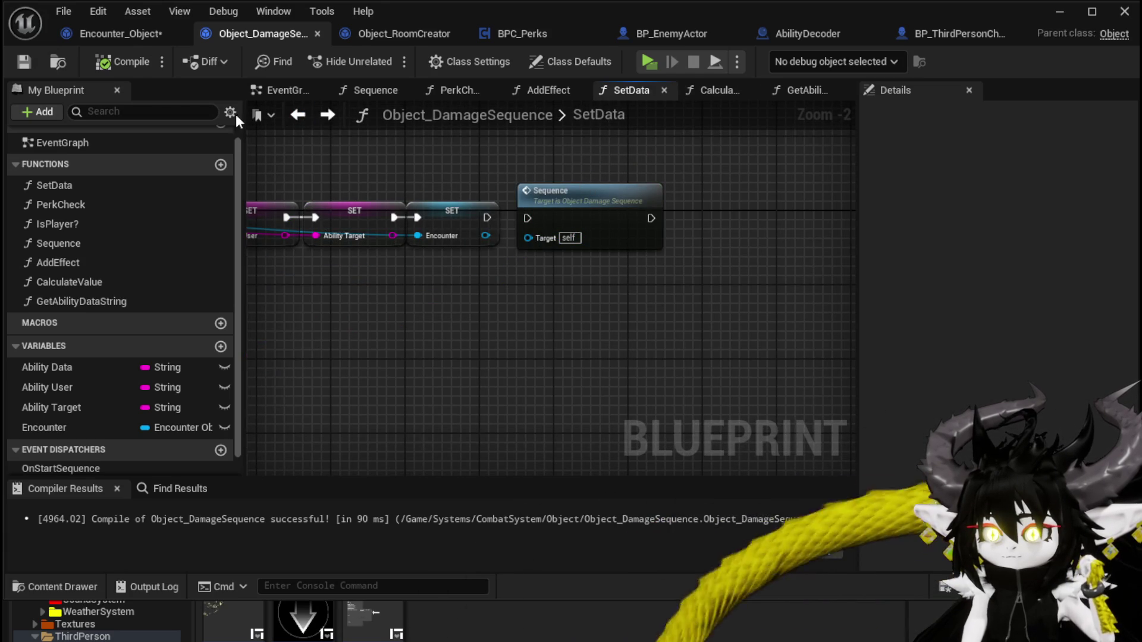
click(327, 114)
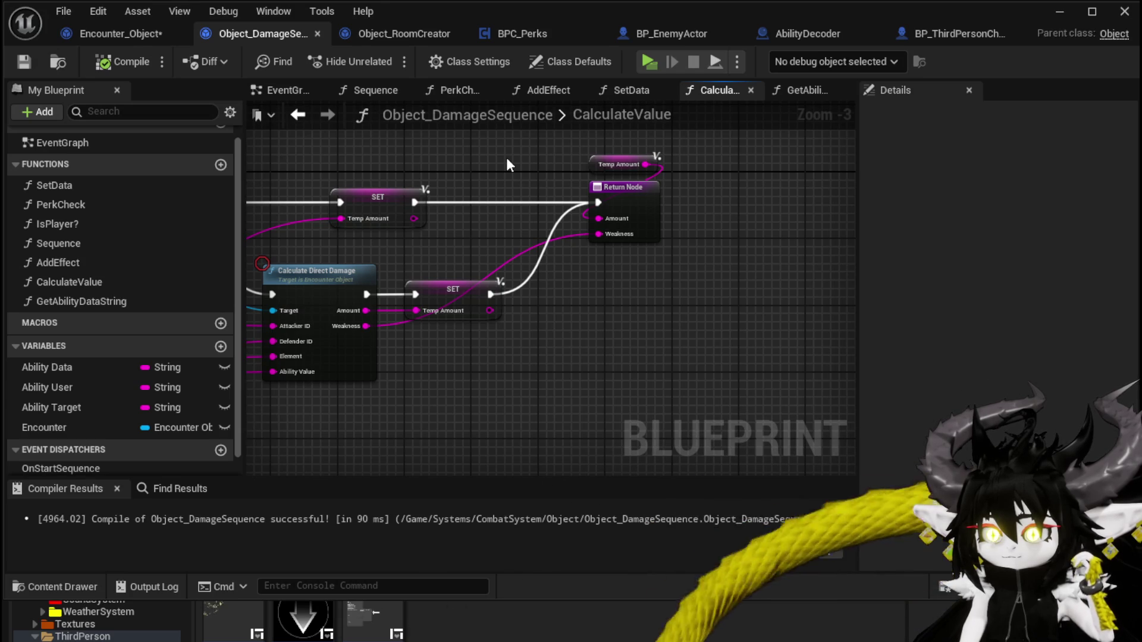
click(122, 35)
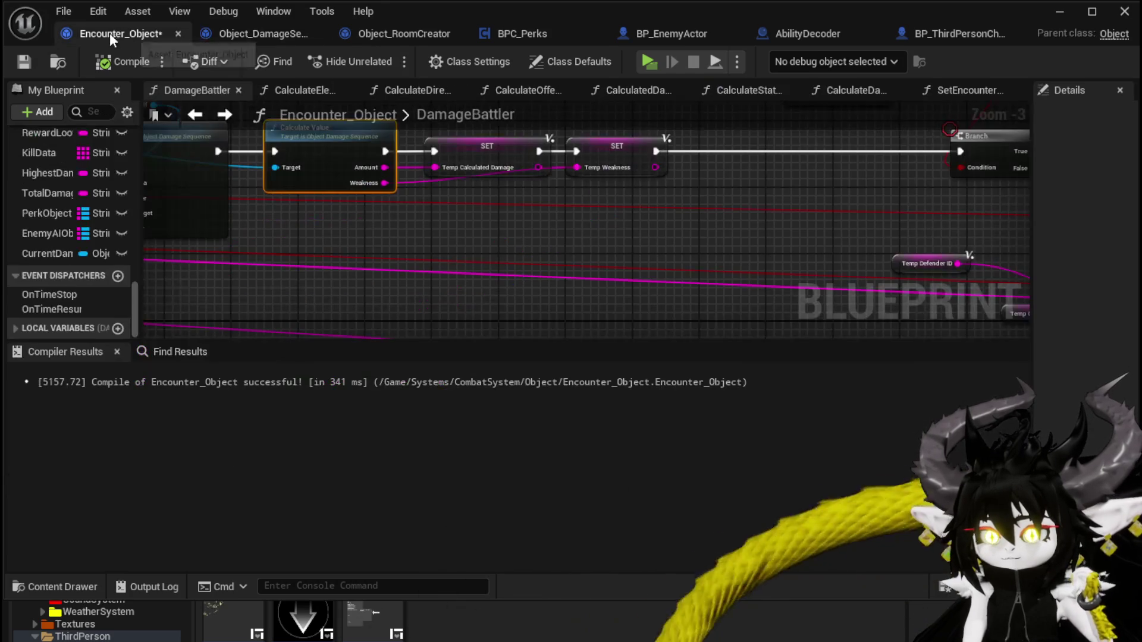
Step: Open the BlockingDamageEvent function graph from the DamageBattler graph
click(24, 62)
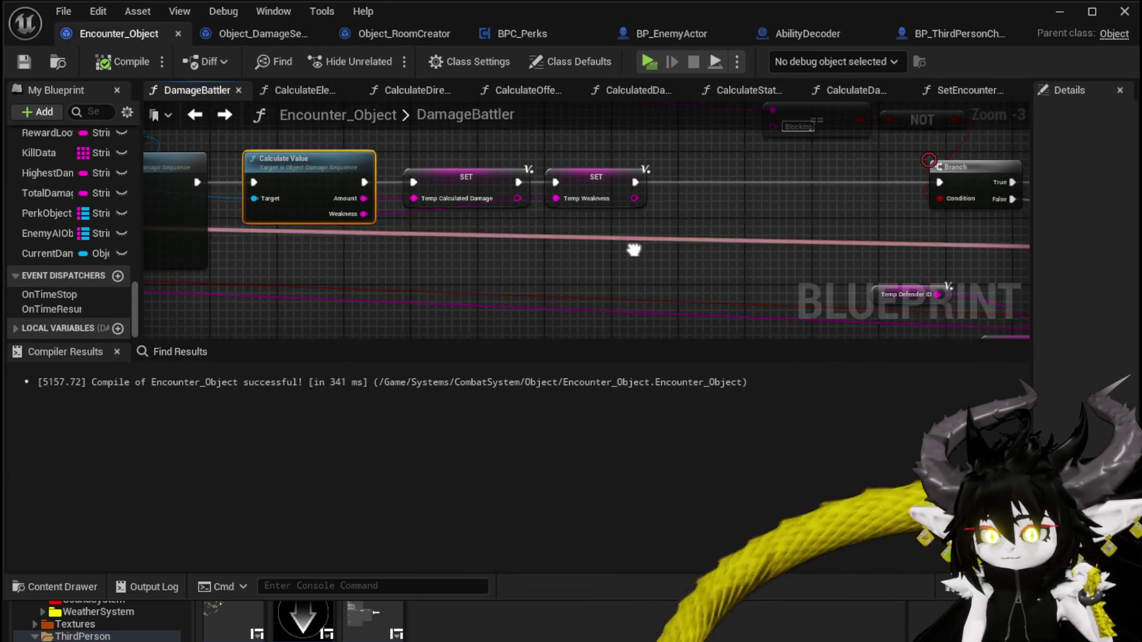
drag(633, 223, 357, 219)
scroll(357, 219, down, 1)
mouse_move(477, 204)
mouse_down()
mouse_move(279, 186)
mouse_move(249, 133)
mouse_up()
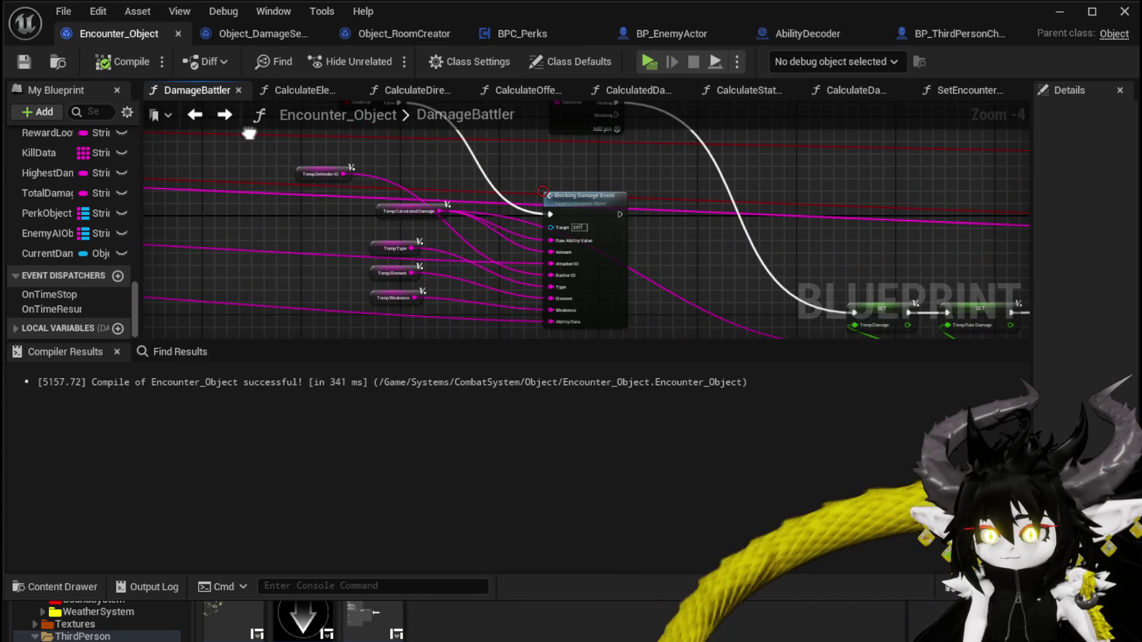
double_click(594, 196)
Step: Delete the FIND and Update Current HP node group from BlockingDamageEvent
scroll(622, 223, up, 3)
mouse_move(622, 223)
mouse_down()
mouse_move(595, 279)
mouse_move(361, 165)
mouse_move(247, 161)
mouse_up()
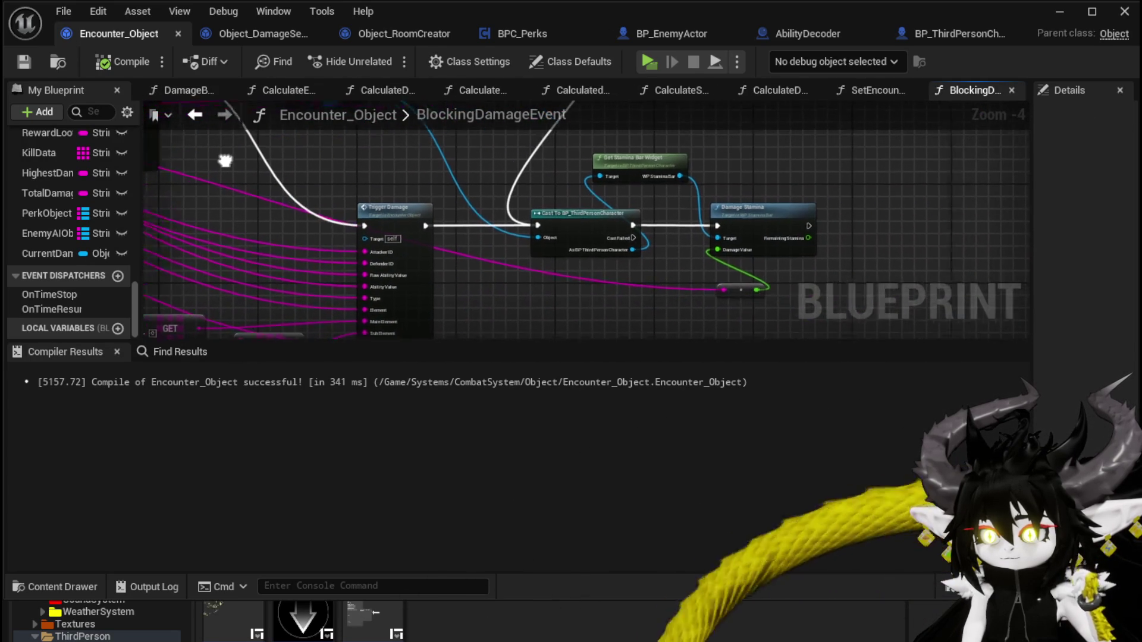
scroll(587, 197, up, 1)
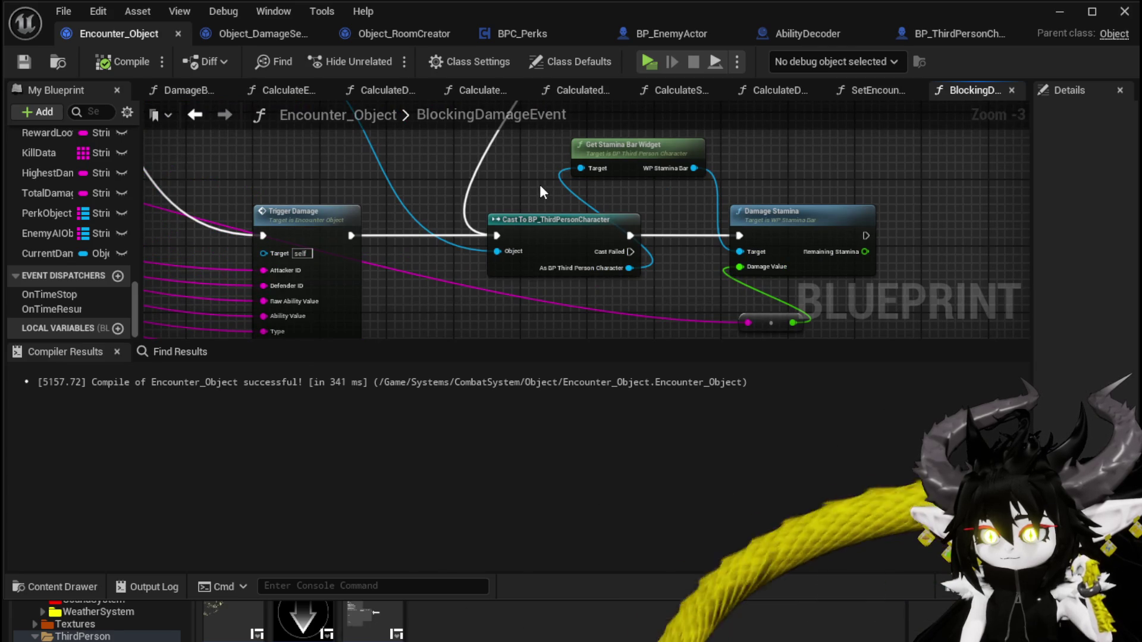
scroll(540, 191, down, 1)
mouse_move(508, 314)
mouse_down()
mouse_move(603, 187)
mouse_move(640, 270)
mouse_move(595, 226)
mouse_move(516, 207)
mouse_move(626, 223)
mouse_move(571, 153)
mouse_up()
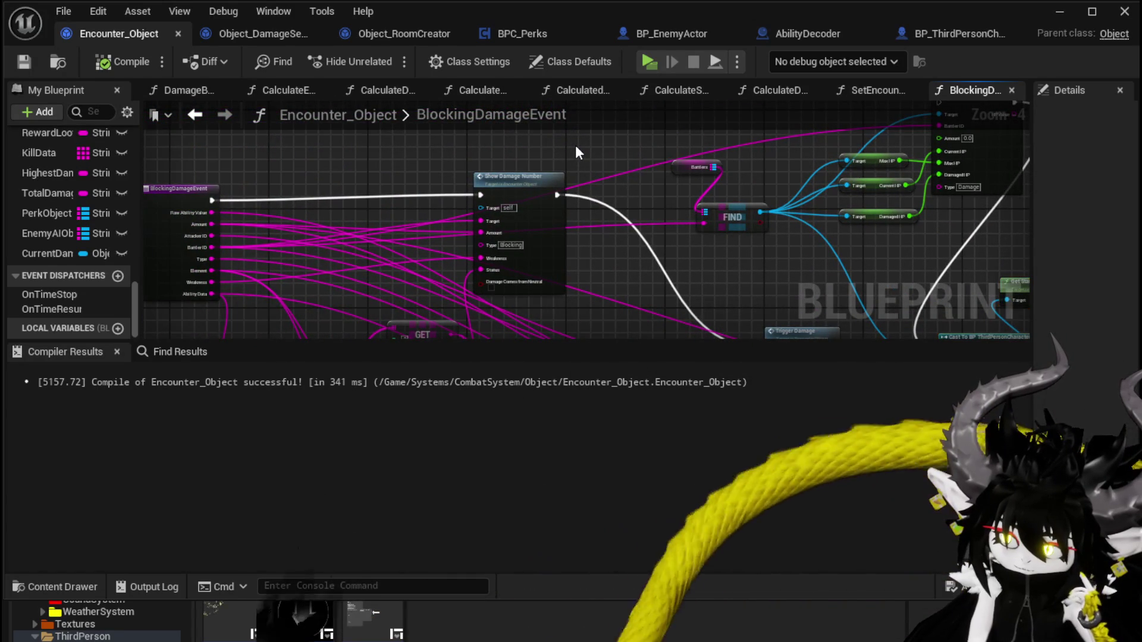
mouse_move(528, 176)
mouse_down()
mouse_move(264, 207)
mouse_move(251, 238)
mouse_up()
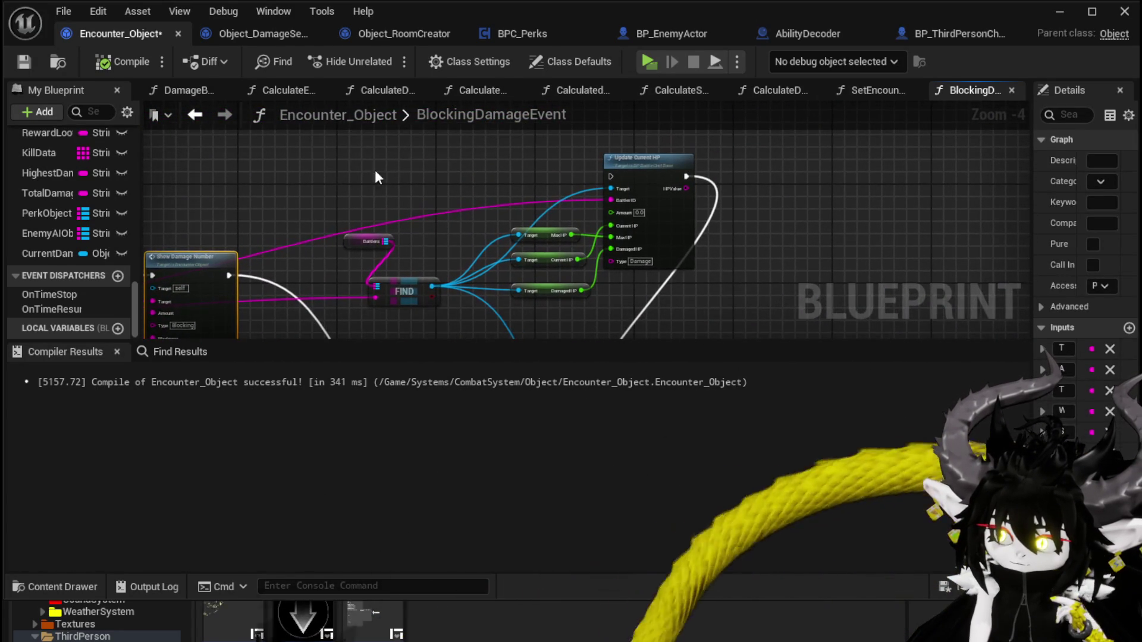
mouse_move(356, 135)
mouse_down()
mouse_move(652, 294)
mouse_move(679, 298)
mouse_move(738, 268)
mouse_move(759, 203)
mouse_up()
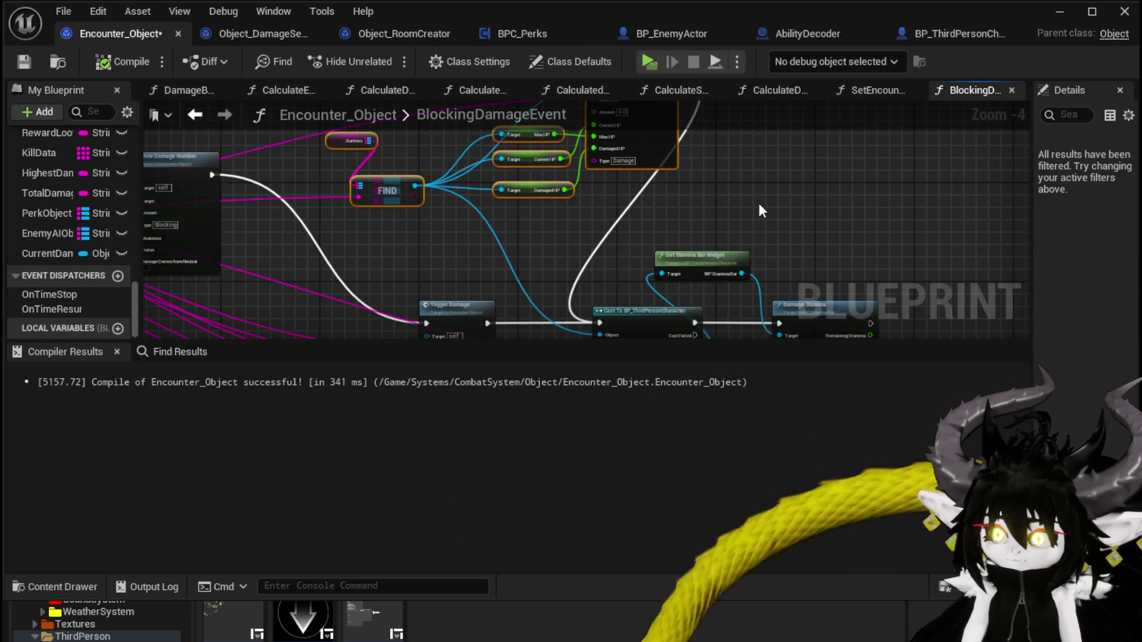
key(Delete)
Step: Move Trigger Damage, the cast and the stamina nodes next to Show Damage Number
scroll(554, 233, down, 1)
mouse_move(461, 184)
mouse_down()
mouse_move(833, 284)
mouse_move(830, 309)
mouse_up()
mouse_move(786, 245)
mouse_down()
mouse_move(705, 136)
mouse_move(677, 134)
mouse_move(601, 325)
mouse_move(773, 300)
mouse_up()
click(773, 300)
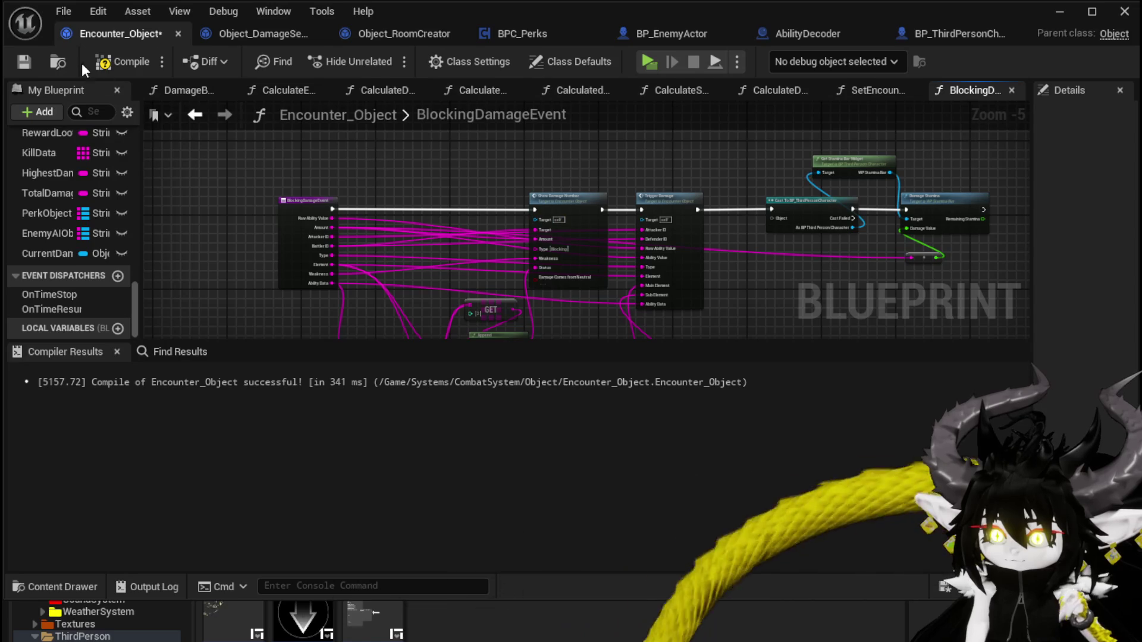
Step: Compile, restore FIND with undo, and delete only the HP getters and Update Current HP
click(107, 62)
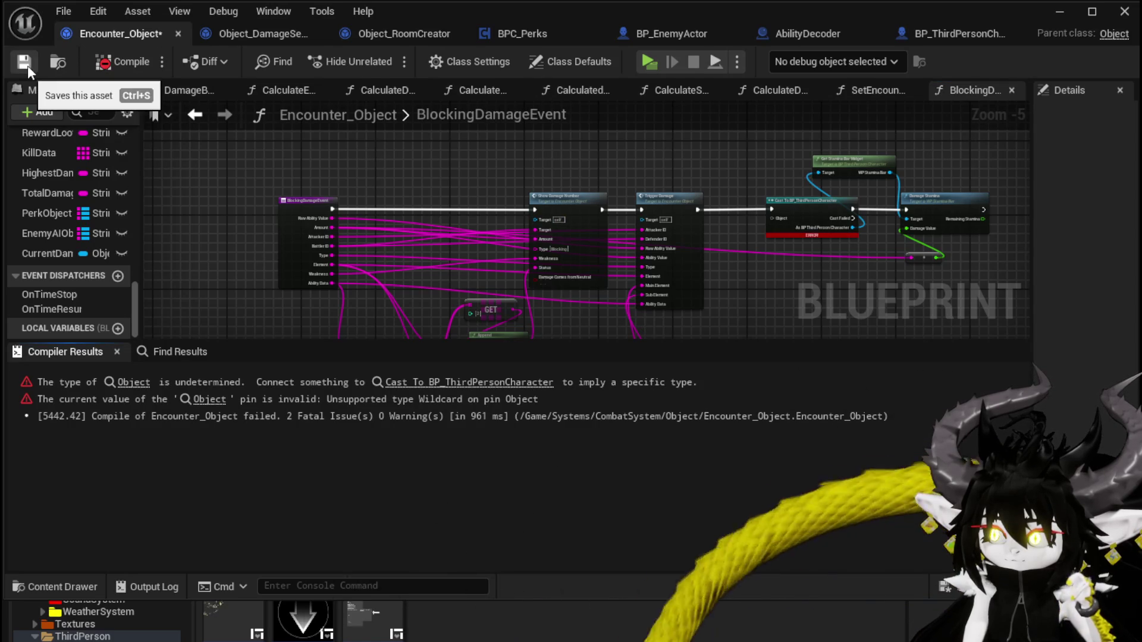
click(24, 62)
mouse_move(559, 161)
mouse_down()
mouse_move(604, 174)
mouse_move(420, 205)
mouse_up()
key(ctrl+z)
drag(547, 263, 700, 152)
key(Delete)
Step: Tidy the remaining event chain, moving the downstream, GET and array nodes closer together
drag(539, 218, 616, 151)
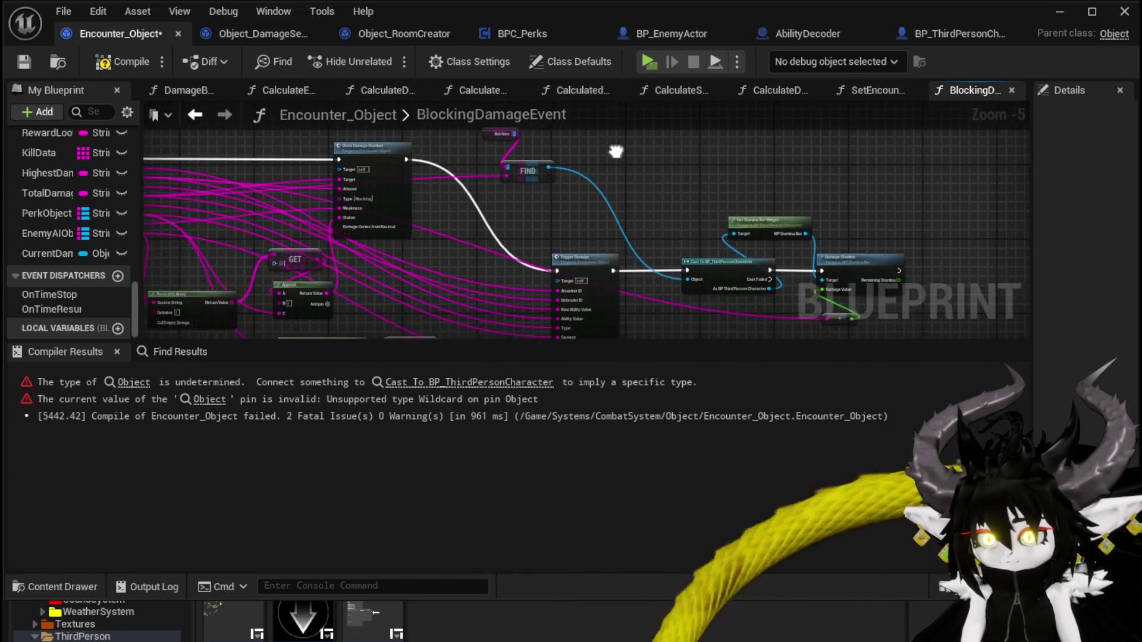
mouse_move(512, 142)
mouse_down()
mouse_move(803, 297)
mouse_move(921, 279)
mouse_move(918, 213)
mouse_move(941, 170)
mouse_up()
mouse_move(869, 119)
mouse_down()
mouse_move(724, 187)
mouse_move(674, 142)
mouse_move(611, 141)
mouse_move(479, 233)
mouse_move(576, 133)
mouse_move(547, 178)
mouse_move(555, 256)
mouse_move(689, 158)
mouse_up()
scroll(611, 141, up, 2)
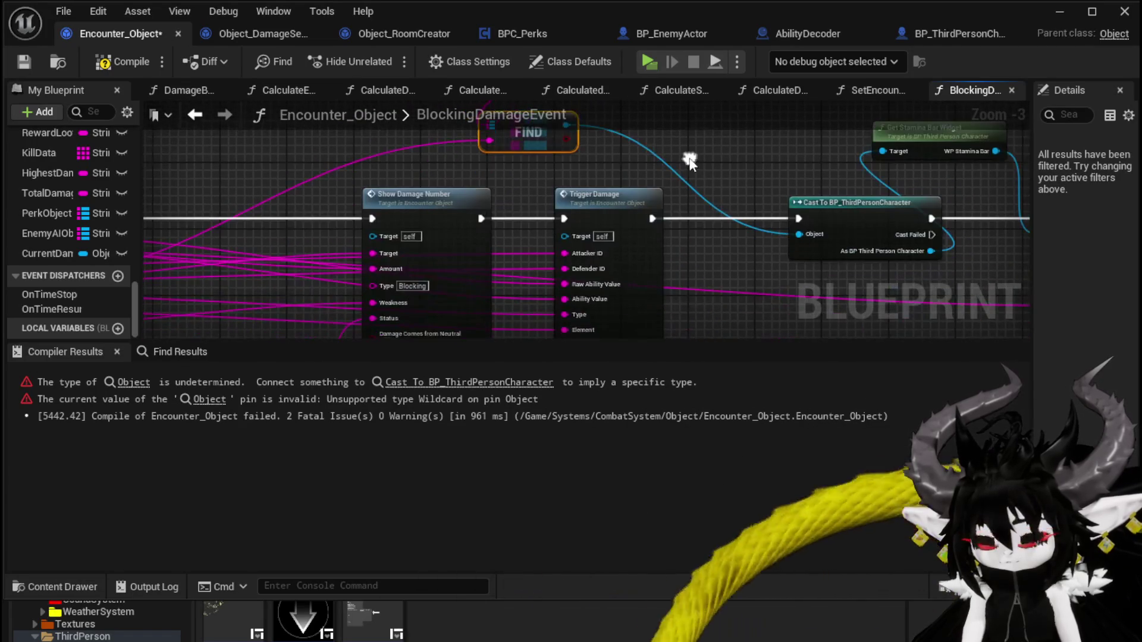
scroll(731, 164, down, 1)
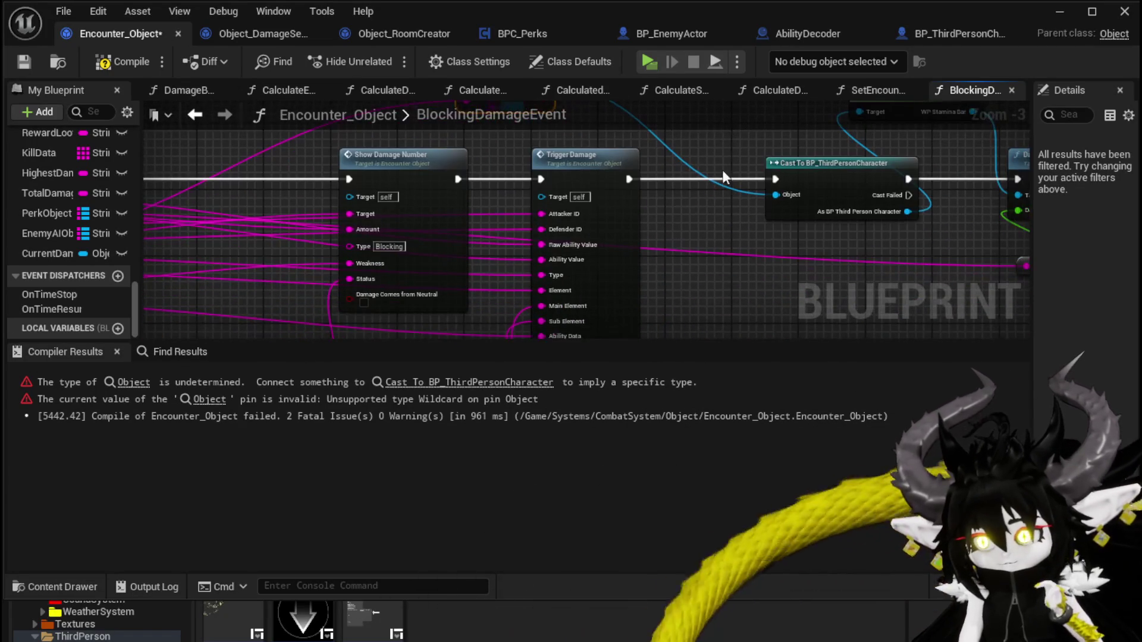
scroll(640, 148, down, 2)
drag(625, 315, 611, 247)
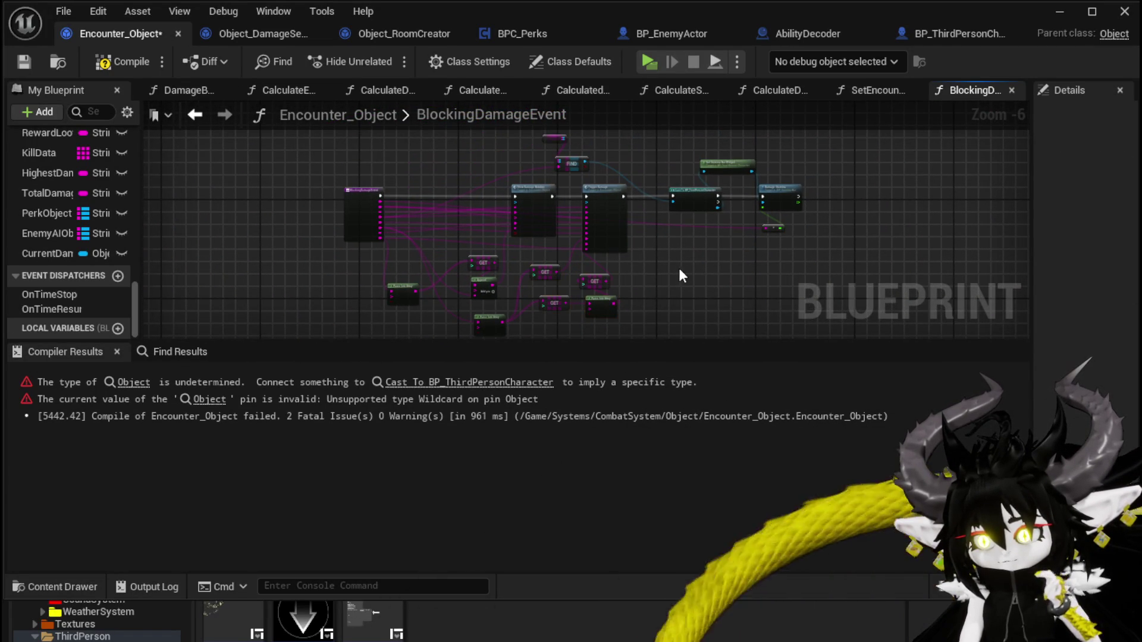
Step: Recompile and save Encounter_Object, then return to Object_DamageSequence
click(122, 61)
click(24, 61)
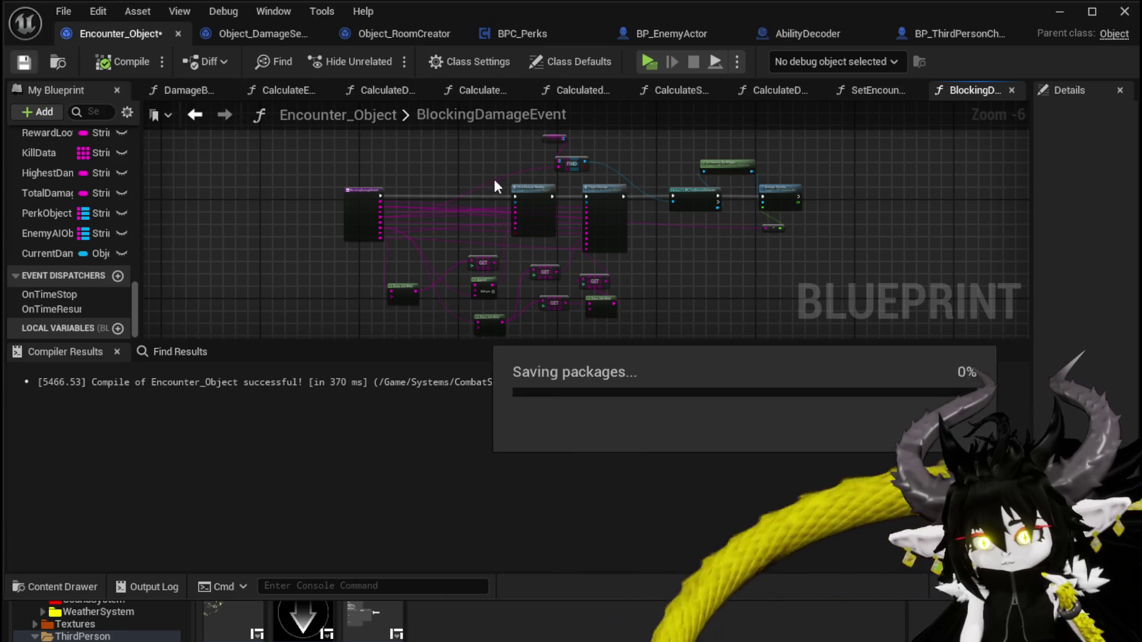
scroll(509, 169, up, 3)
scroll(556, 174, down, 2)
drag(557, 174, 716, 177)
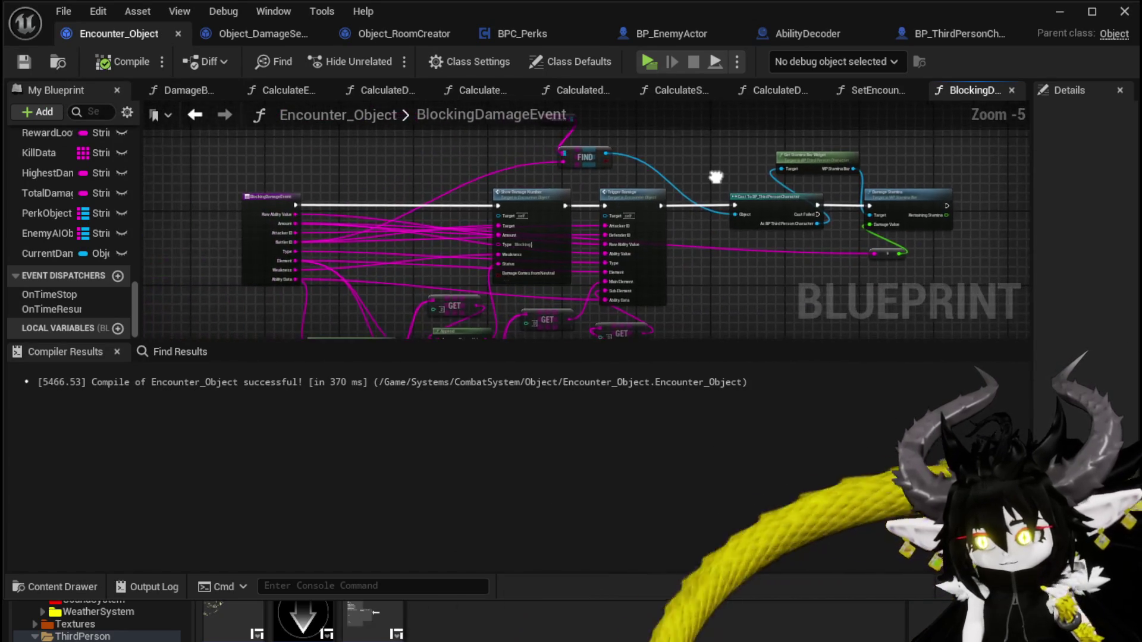
scroll(304, 172, up, 1)
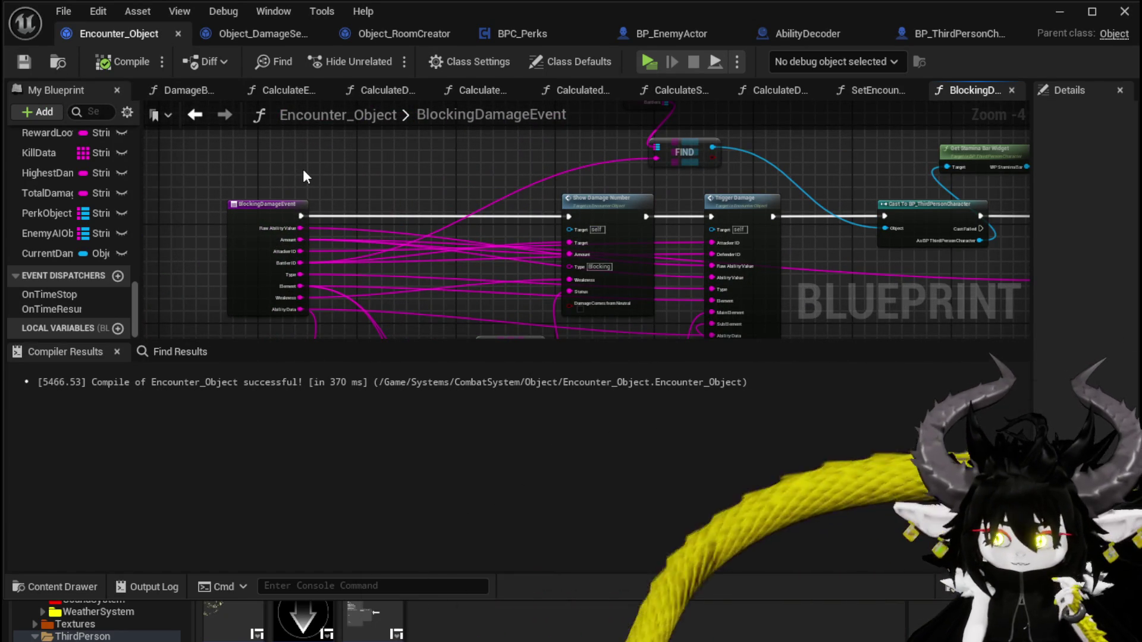
key(ctrl+s)
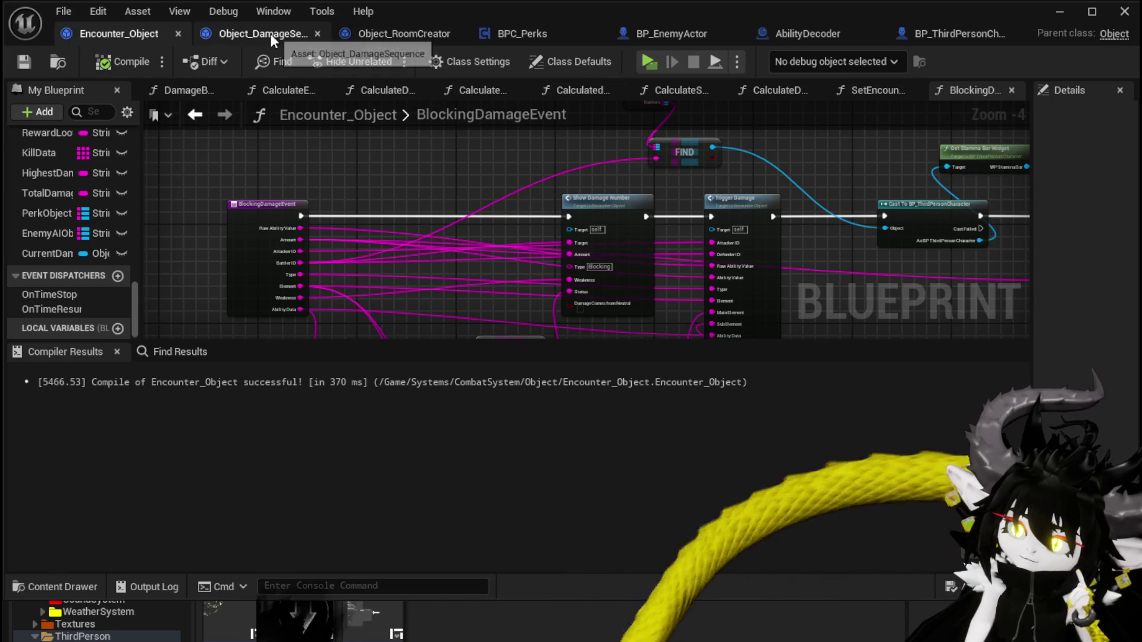
click(270, 33)
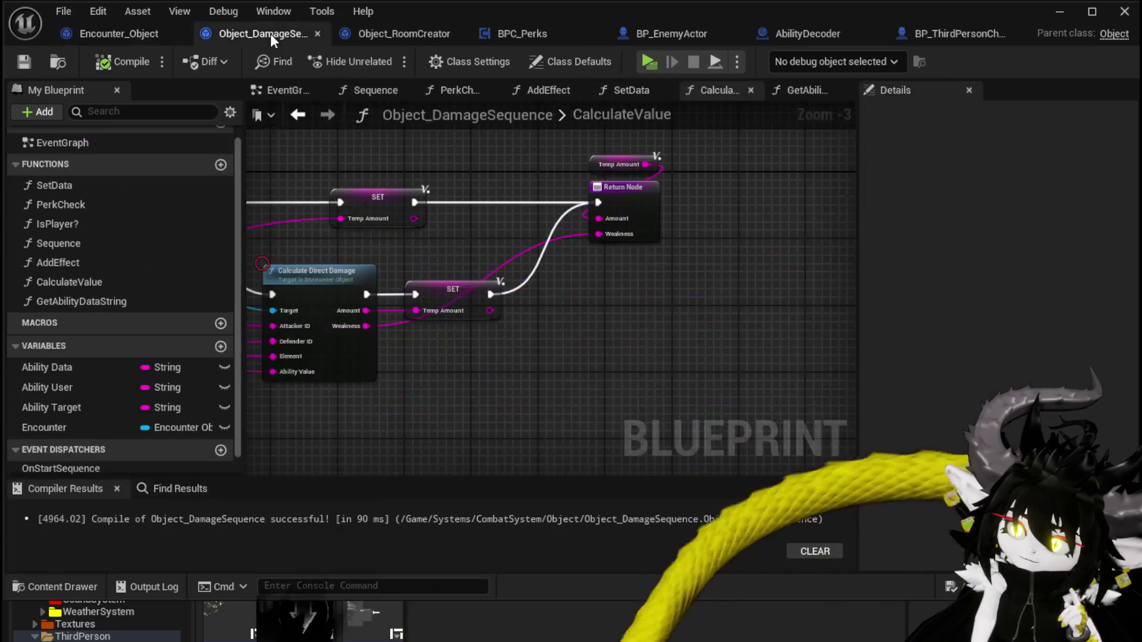
Step: Inspect CalculateValue's Ability Target and Damage/Healing wires, then switch to BP_ThirdPersonCharacter
mouse_move(430, 249)
mouse_down()
mouse_move(650, 226)
mouse_move(631, 189)
mouse_move(675, 182)
mouse_up()
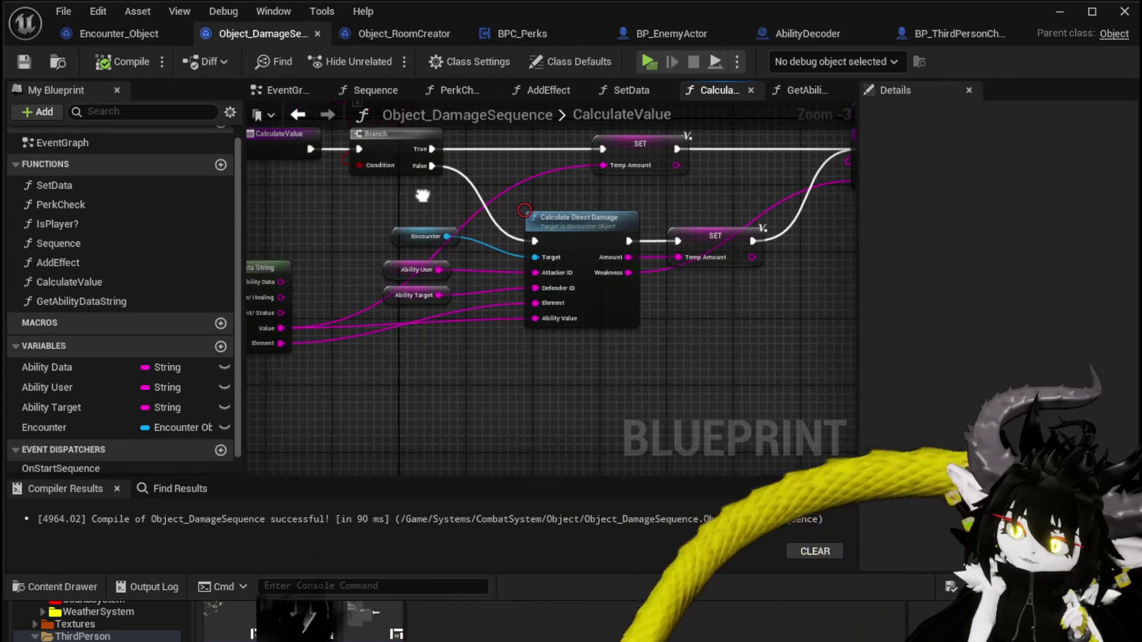
drag(402, 286, 366, 315)
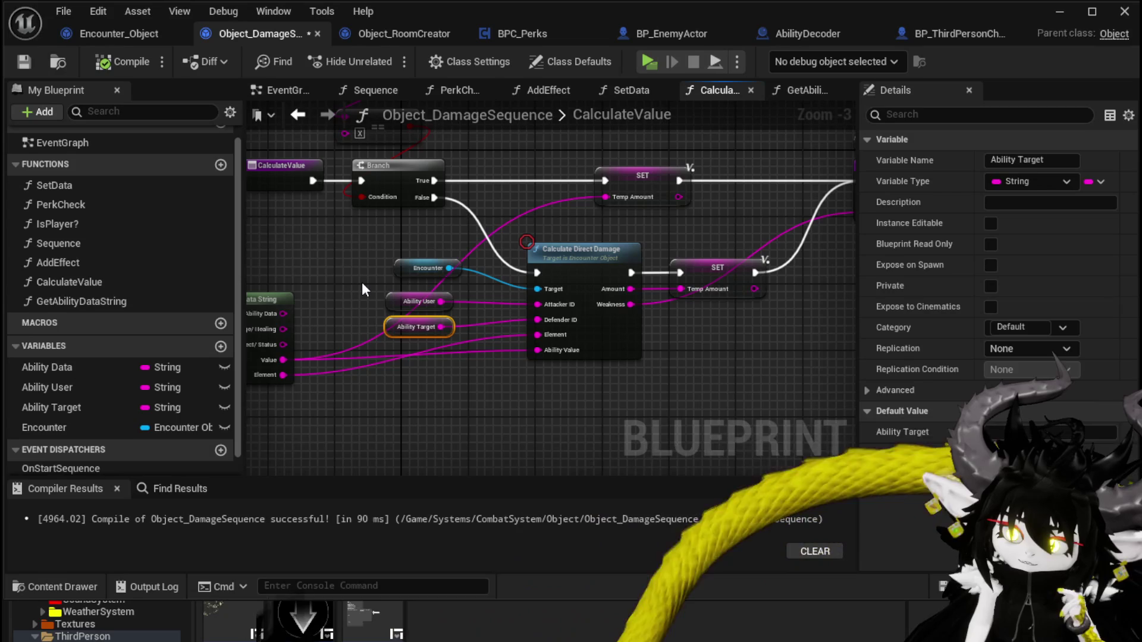
drag(362, 284, 439, 270)
mouse_move(360, 317)
mouse_down()
mouse_move(412, 251)
mouse_move(412, 263)
mouse_move(406, 244)
mouse_move(379, 325)
mouse_move(402, 271)
mouse_move(396, 349)
mouse_move(402, 274)
mouse_move(401, 344)
mouse_move(402, 289)
mouse_move(395, 334)
mouse_move(399, 289)
mouse_move(406, 344)
mouse_move(405, 275)
mouse_move(409, 336)
mouse_move(398, 342)
mouse_move(395, 272)
mouse_move(408, 241)
mouse_move(446, 233)
mouse_up()
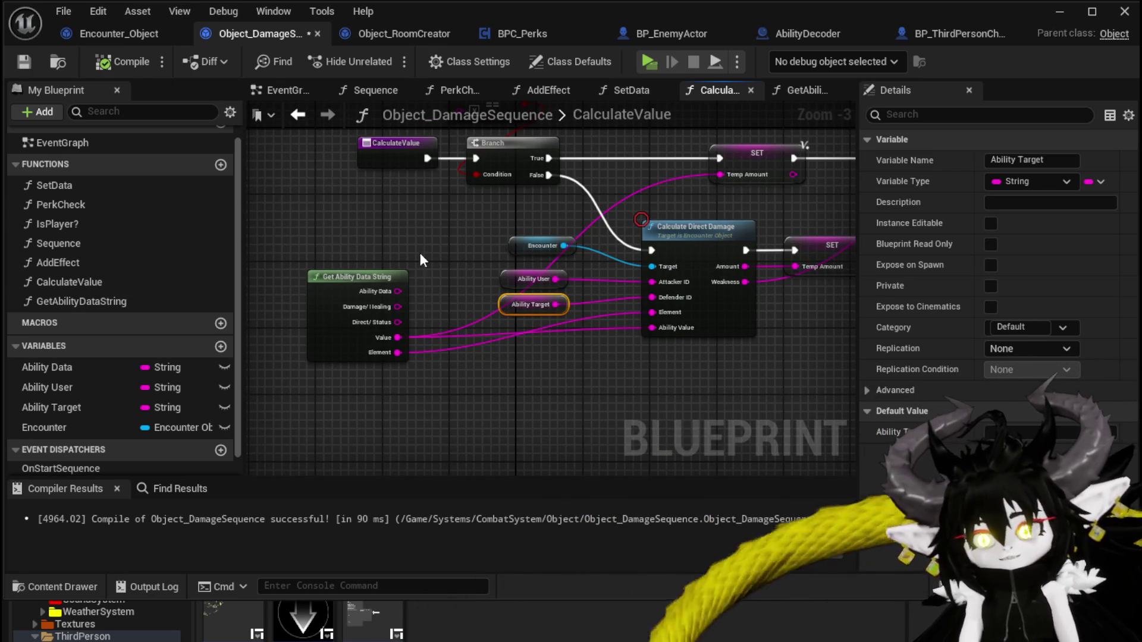
mouse_move(398, 307)
mouse_down()
mouse_move(440, 283)
mouse_move(431, 313)
mouse_move(443, 280)
mouse_move(407, 242)
mouse_move(394, 270)
mouse_up()
mouse_move(341, 330)
mouse_down()
mouse_move(391, 274)
mouse_move(373, 267)
mouse_up()
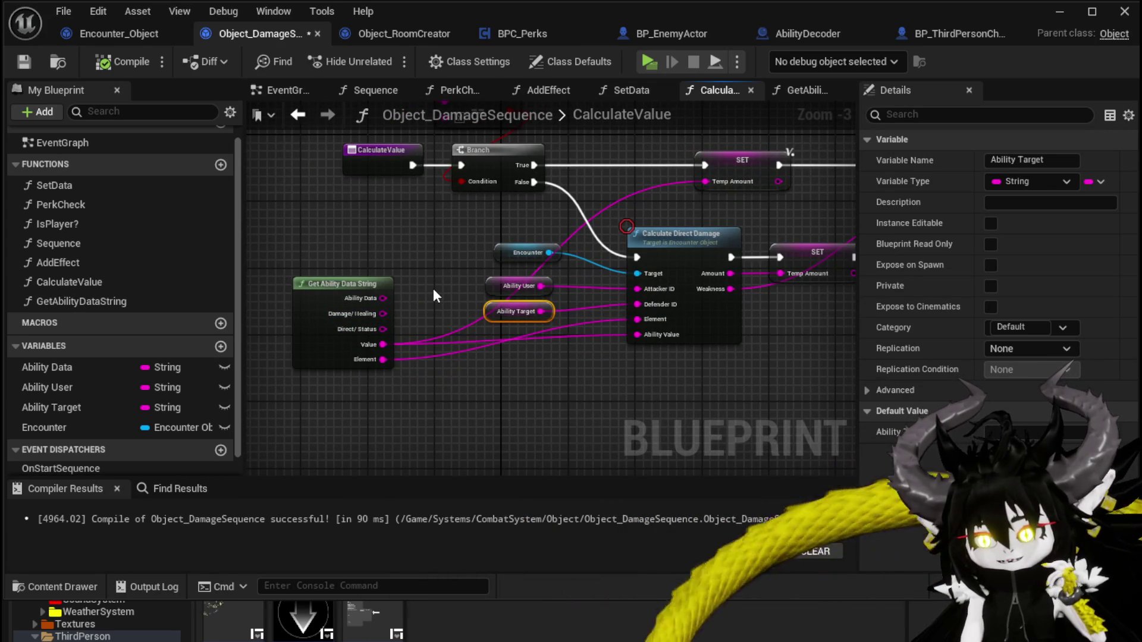
mouse_move(433, 287)
mouse_down()
mouse_move(296, 280)
mouse_move(442, 260)
mouse_up()
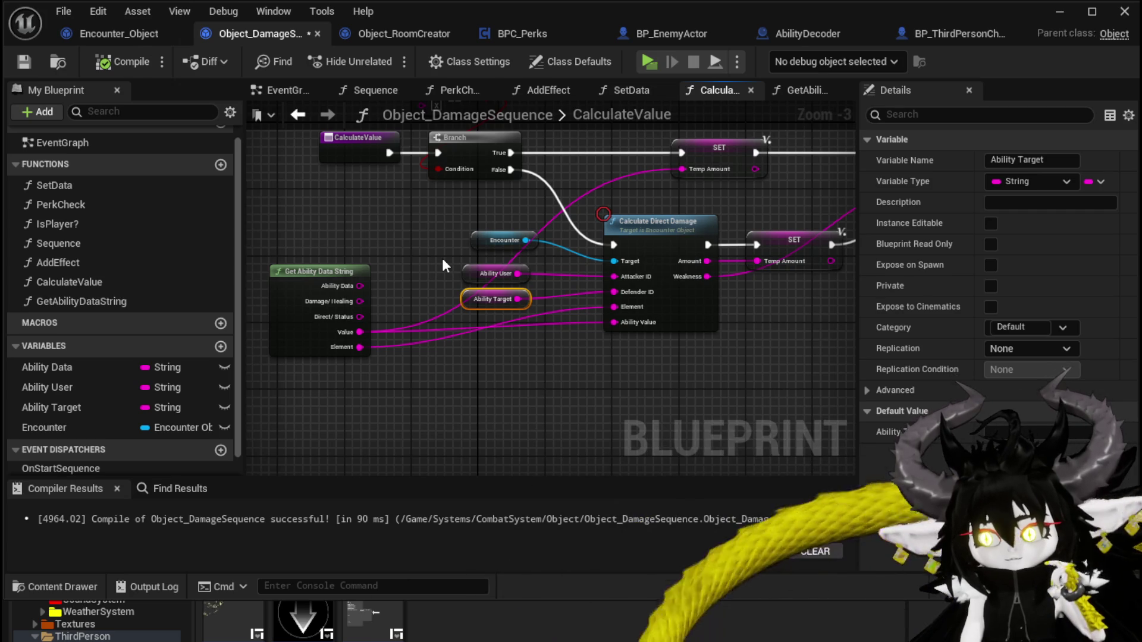
drag(442, 258, 480, 255)
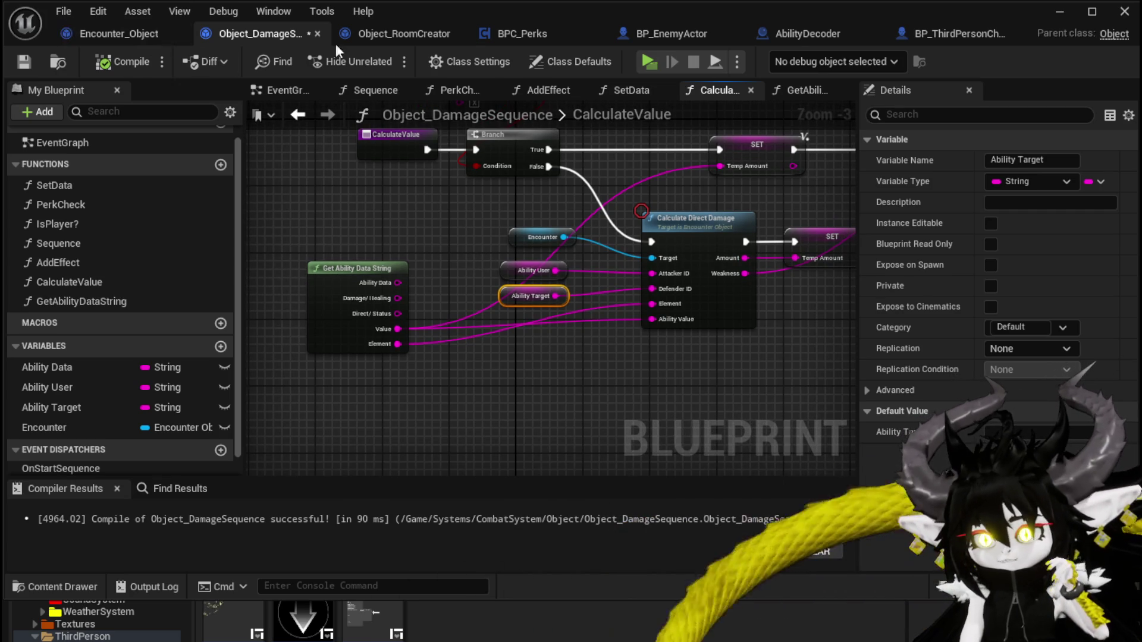
click(933, 34)
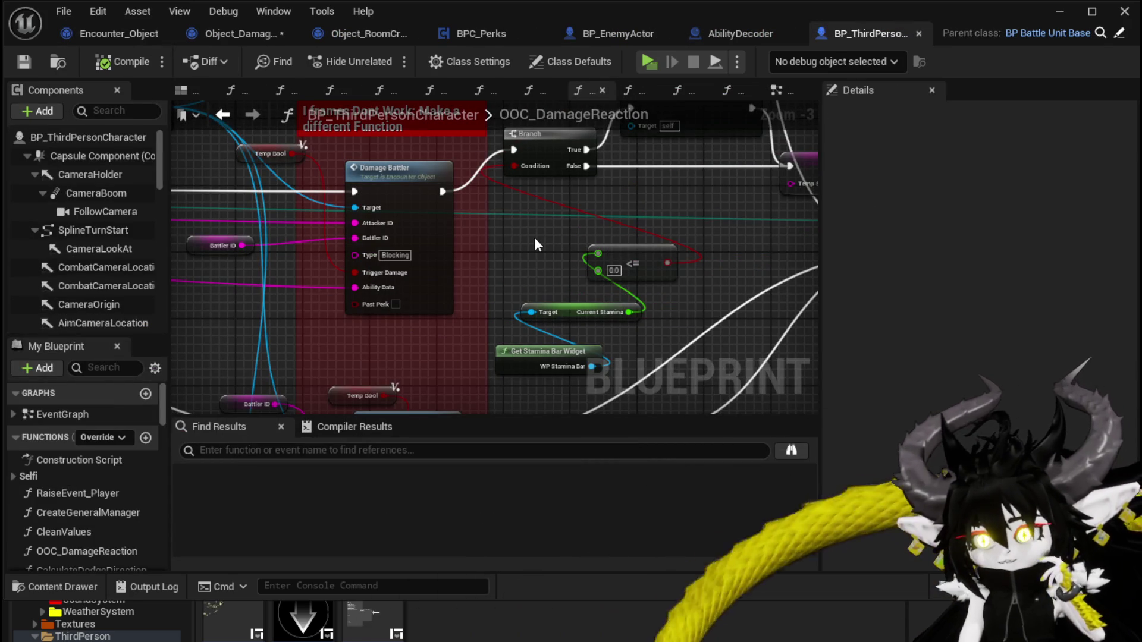
Step: Reposition the Battler ID getter up beside the Blocking Damage Battler node
drag(537, 244, 699, 291)
drag(482, 287, 495, 257)
scroll(367, 282, down, 2)
mouse_move(368, 282)
mouse_down()
mouse_move(684, 279)
mouse_move(472, 236)
mouse_move(374, 234)
mouse_move(329, 257)
mouse_move(337, 172)
mouse_move(292, 164)
mouse_move(280, 234)
mouse_up()
scroll(372, 219, up, 2)
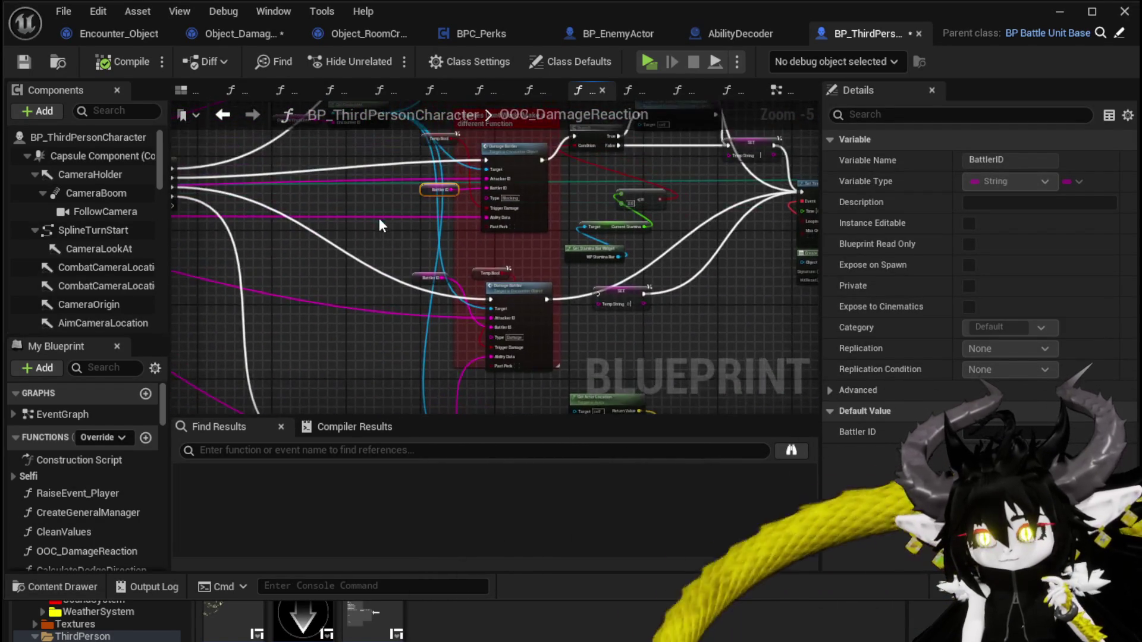
mouse_move(382, 223)
mouse_down()
mouse_move(541, 272)
mouse_move(308, 221)
mouse_up()
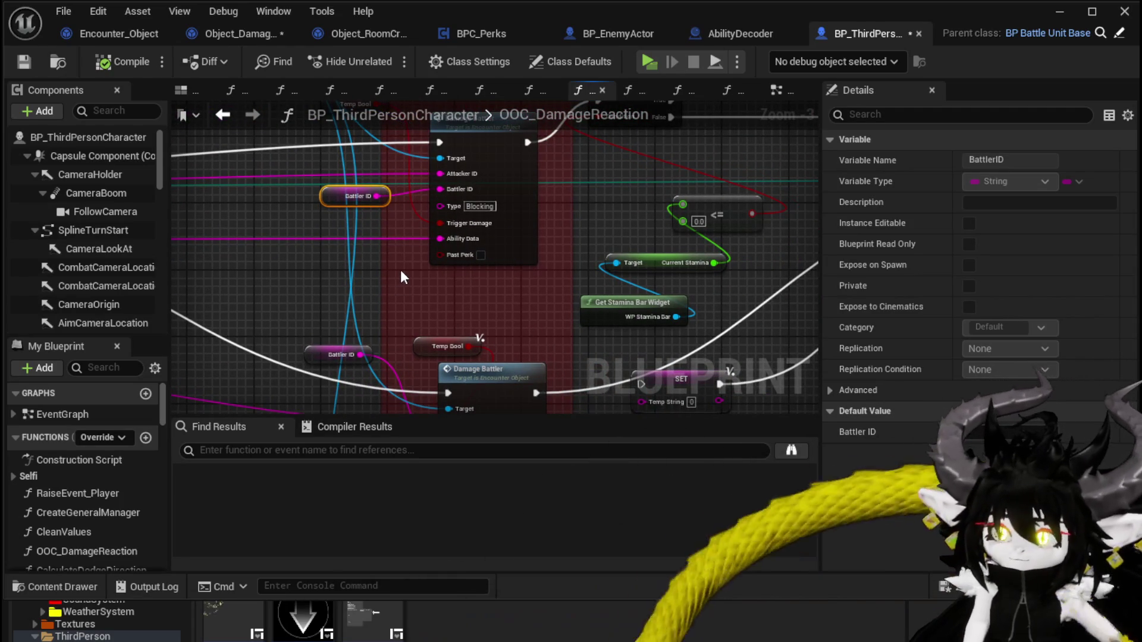
mouse_move(420, 244)
mouse_down()
mouse_move(668, 225)
mouse_move(571, 321)
mouse_move(501, 313)
mouse_move(447, 223)
mouse_up()
scroll(574, 239, down, 2)
Step: Add an Append node from the first GET output, leaving input A unconnected
drag(355, 158, 438, 294)
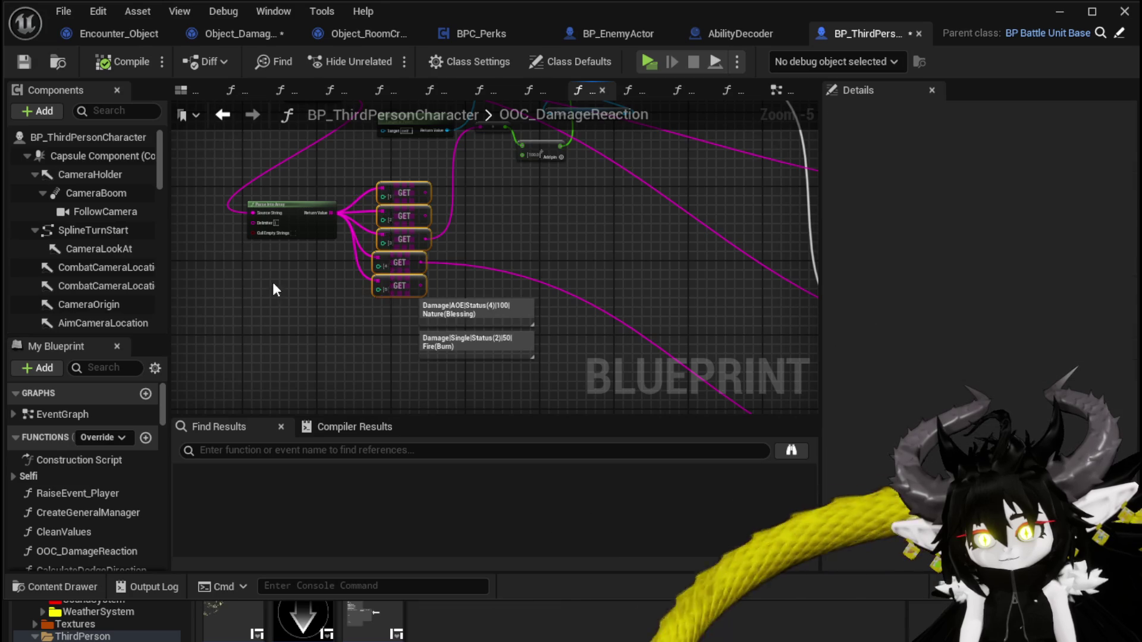
scroll(303, 293, up, 3)
click(591, 261)
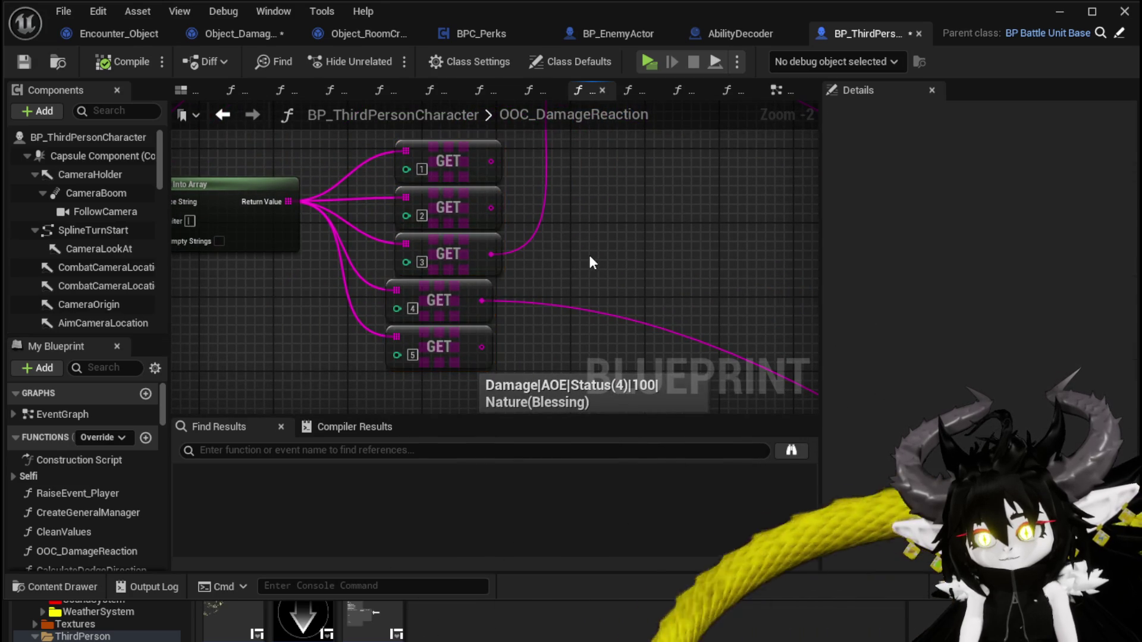
drag(591, 262, 473, 301)
drag(395, 223, 311, 212)
right_click(465, 241)
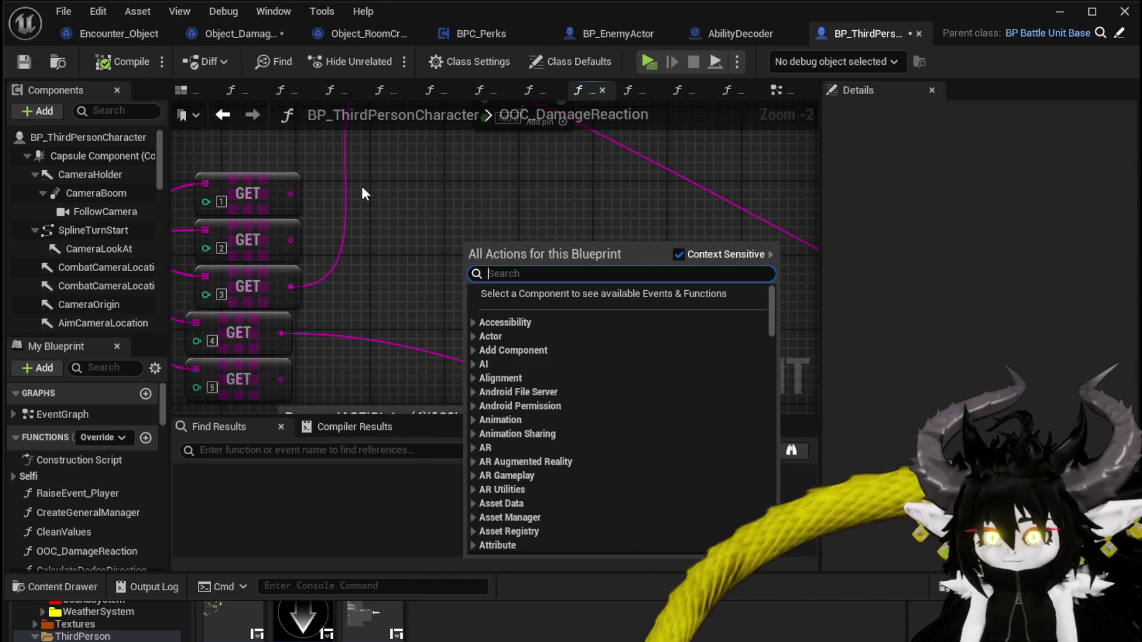
drag(290, 194, 461, 220)
text(appe)
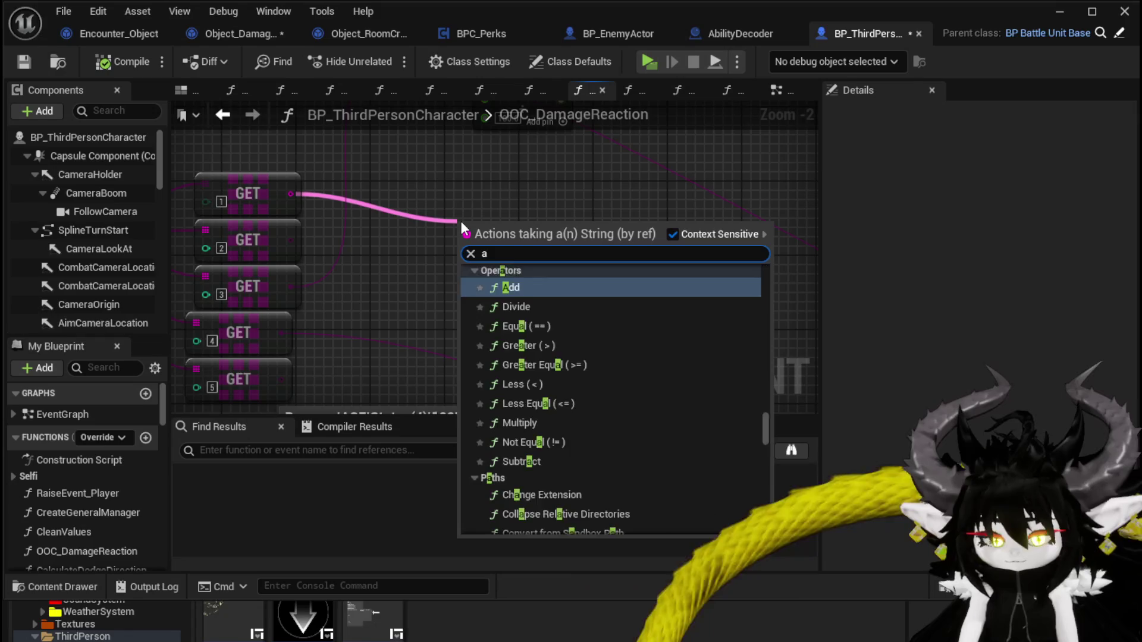
key(Return)
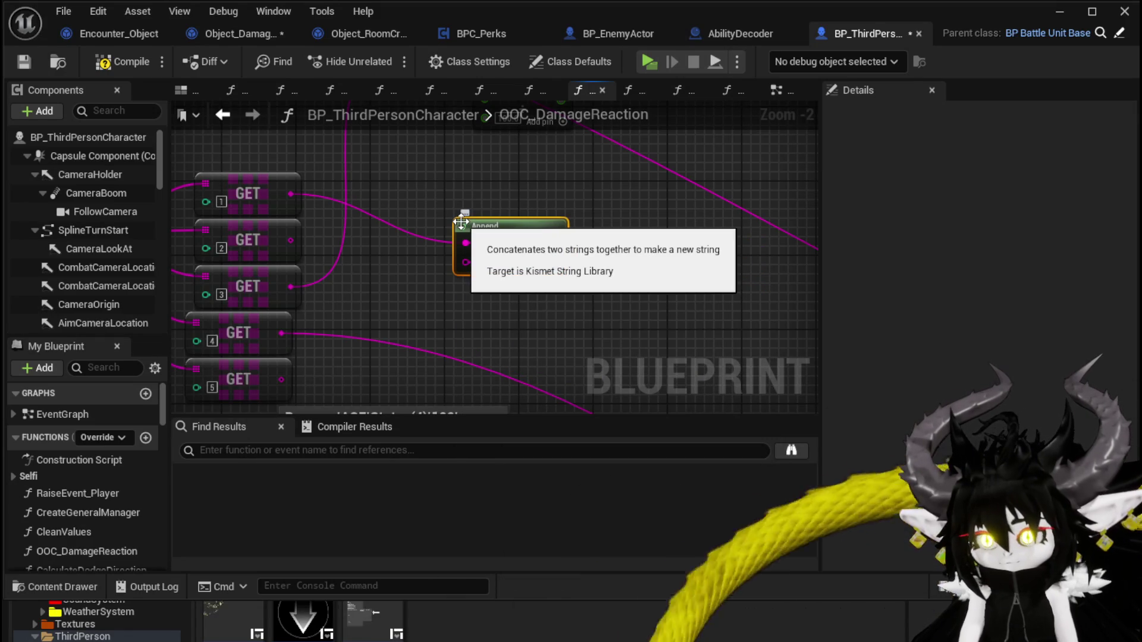
alt+click(468, 245)
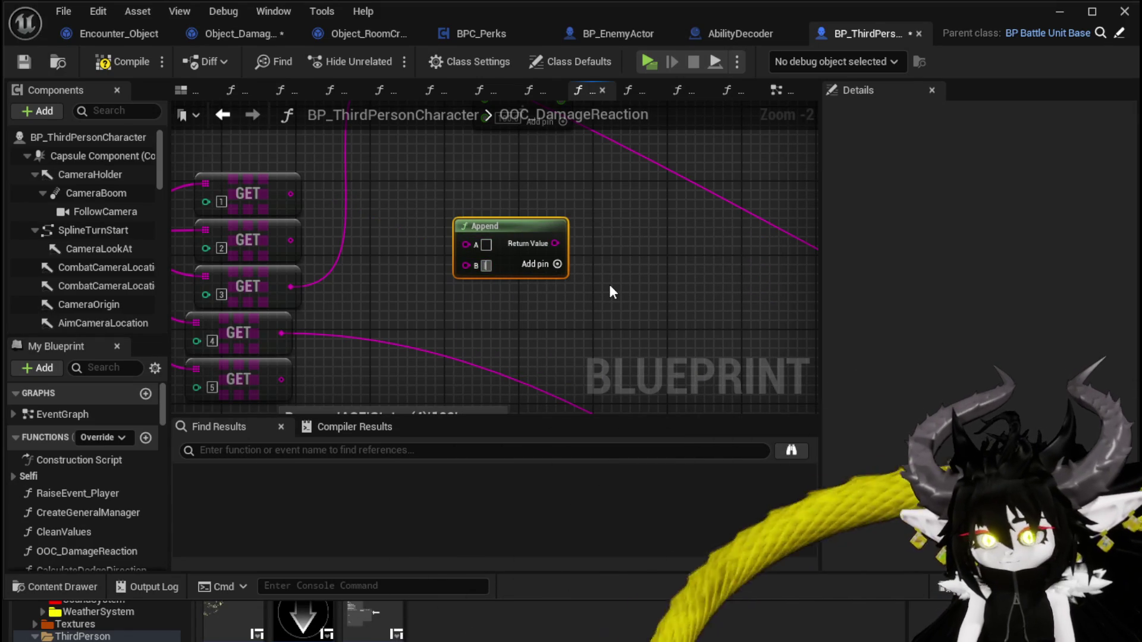
Step: Add Append pins up to I and wire GET 2–5 into inputs C, E, G and I
click(557, 264)
drag(288, 240, 466, 286)
drag(554, 284, 564, 256)
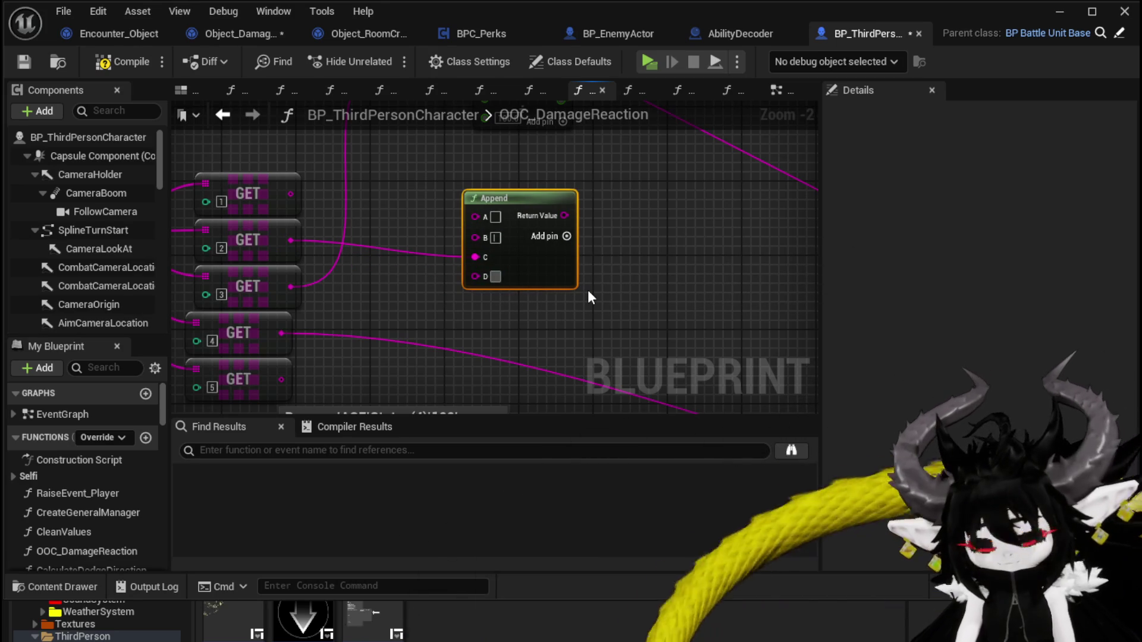
click(566, 236)
click(567, 237)
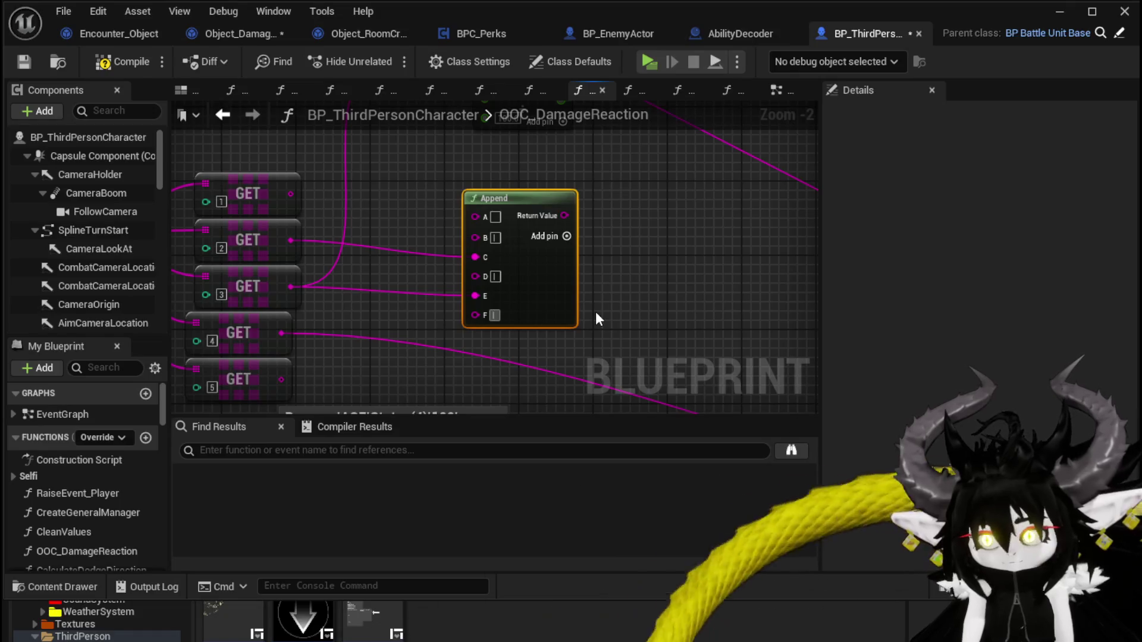
click(566, 237)
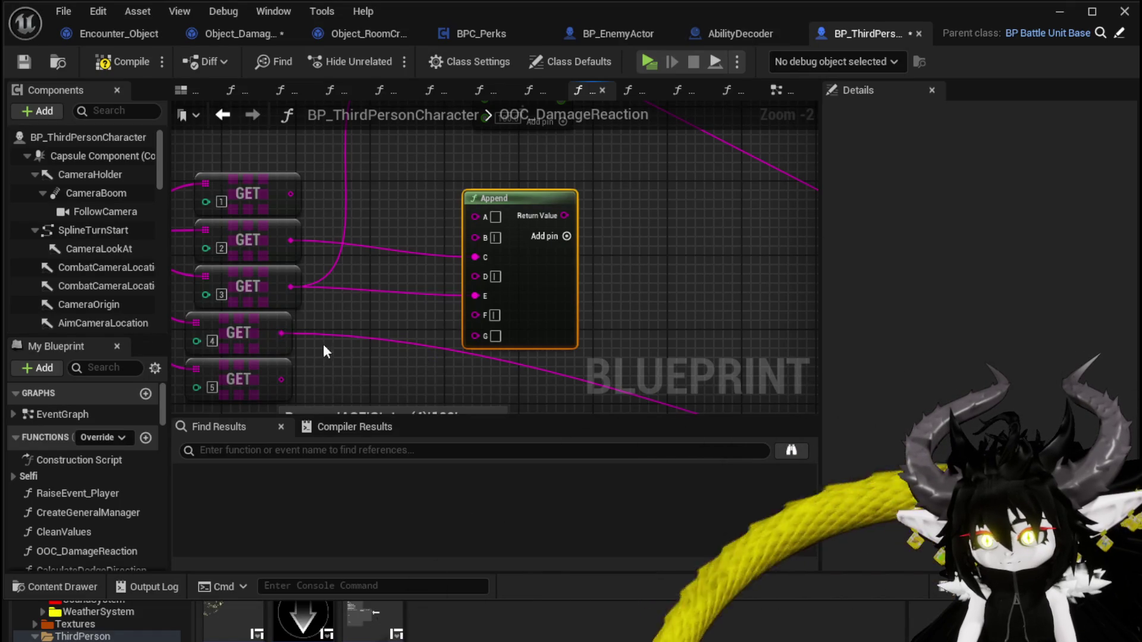
drag(280, 335, 475, 337)
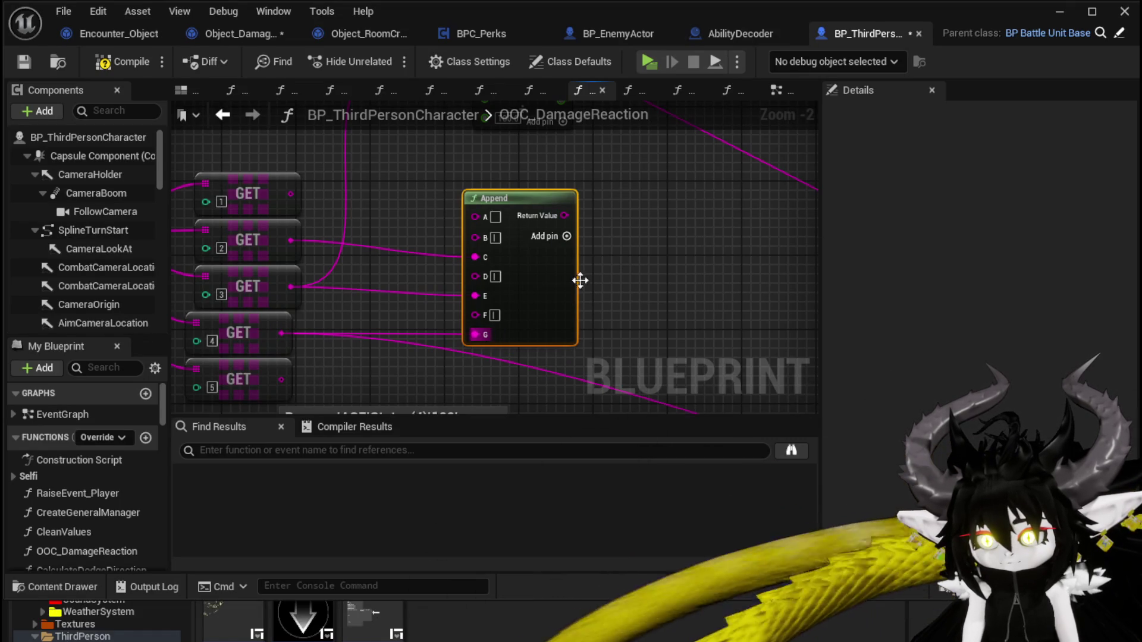
click(566, 236)
drag(668, 307, 638, 232)
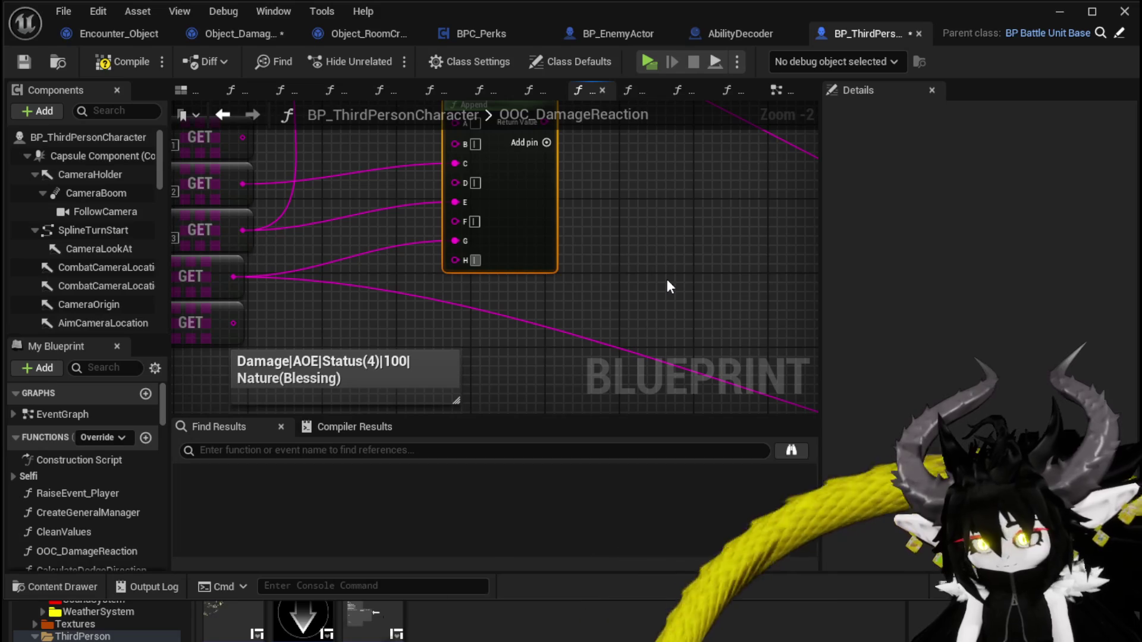
click(546, 142)
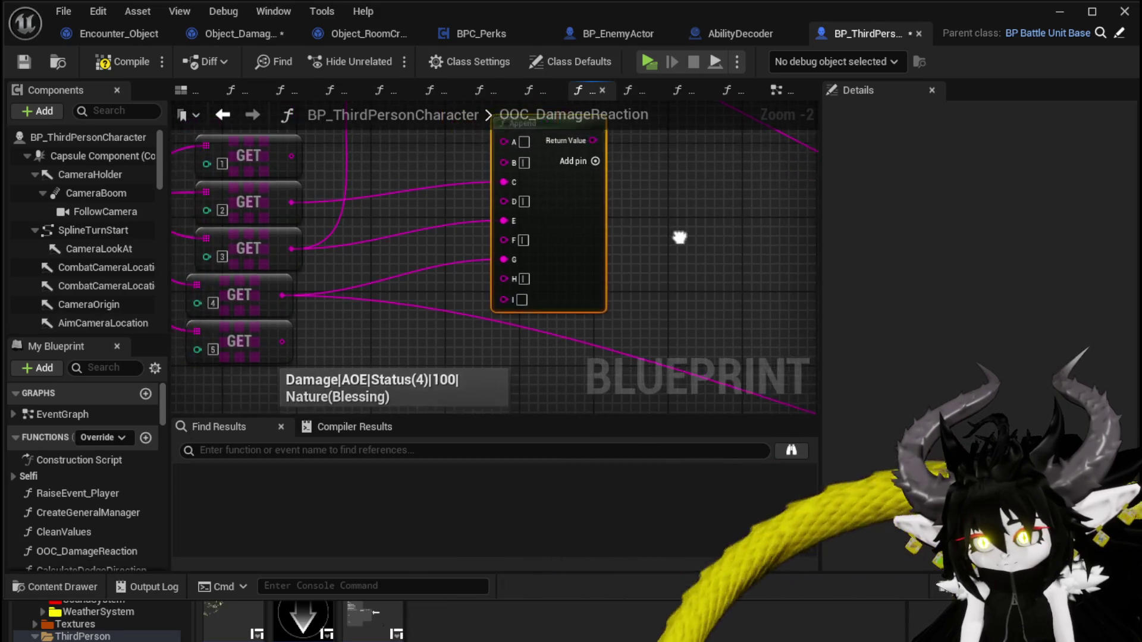
mouse_move(299, 352)
mouse_down()
mouse_move(540, 310)
mouse_move(558, 353)
mouse_up()
drag(368, 172, 417, 252)
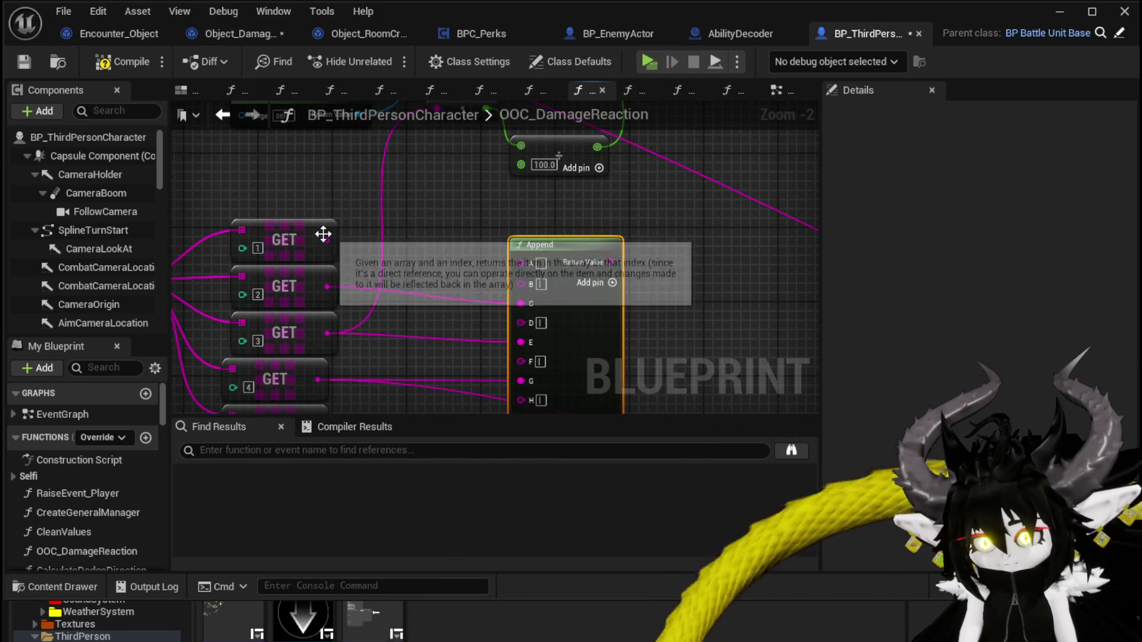
drag(667, 251, 438, 250)
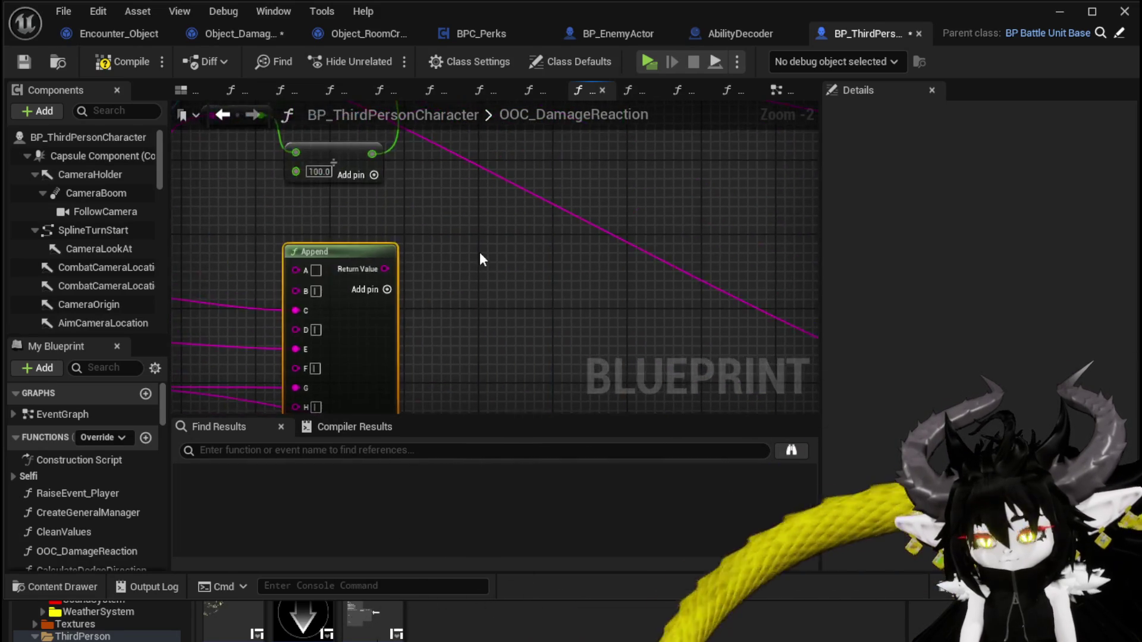
Step: Enter 'Blocking' in Append's A input and move the node beside Damage Battler
scroll(499, 247, down, 2)
scroll(386, 243, up, 4)
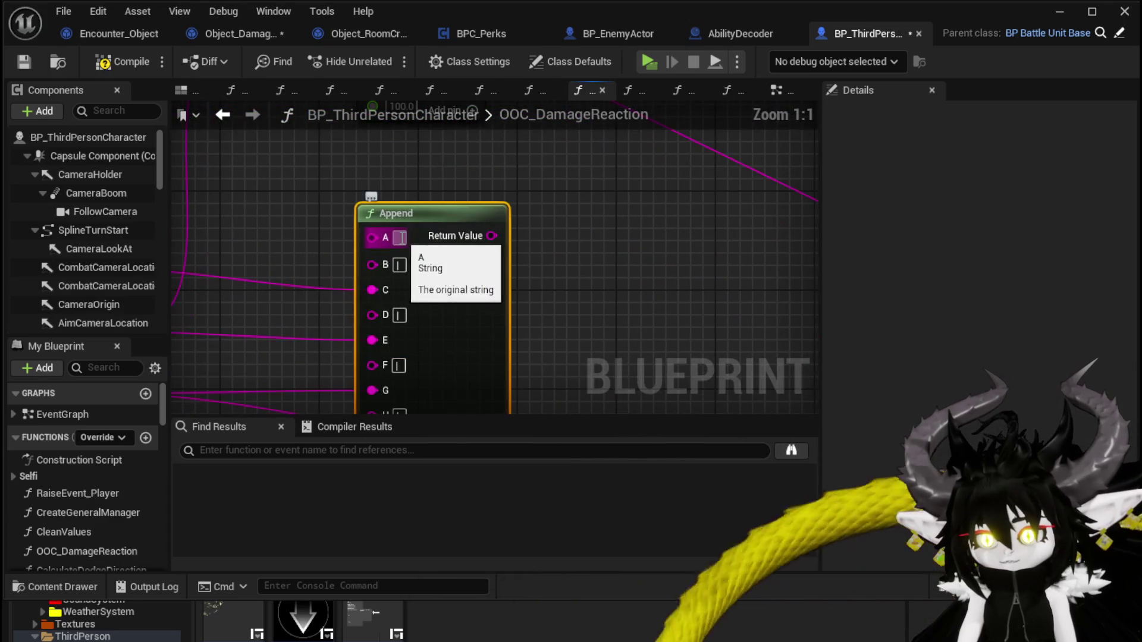
text(Blocking)
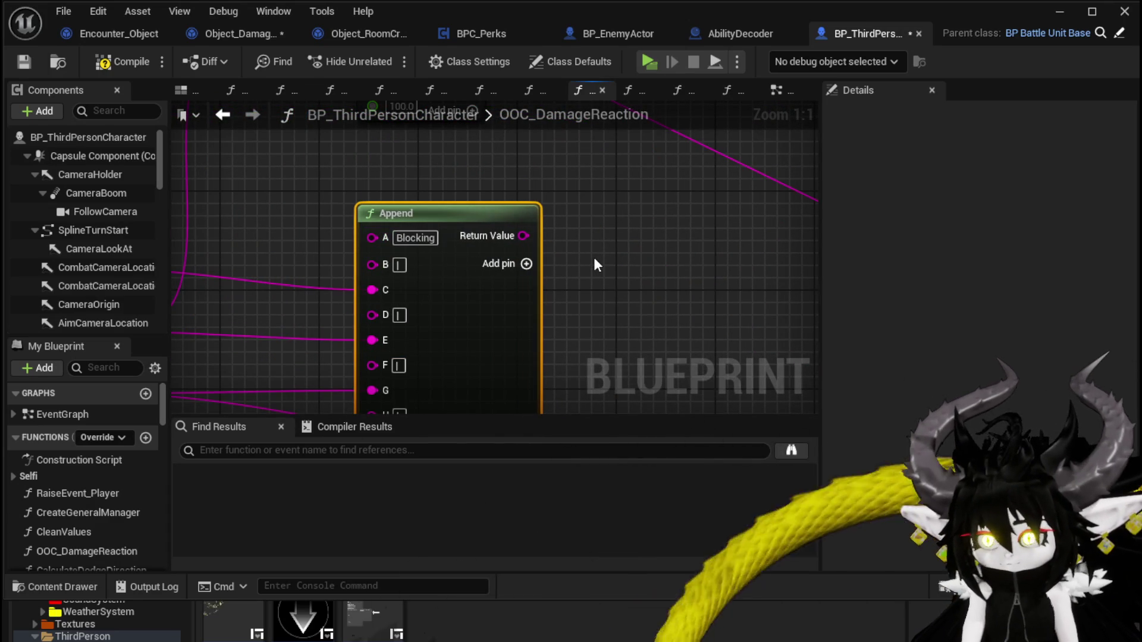
scroll(322, 295, down, 4)
scroll(591, 316, up, 1)
scroll(661, 319, up, 1)
scroll(660, 318, up, 1)
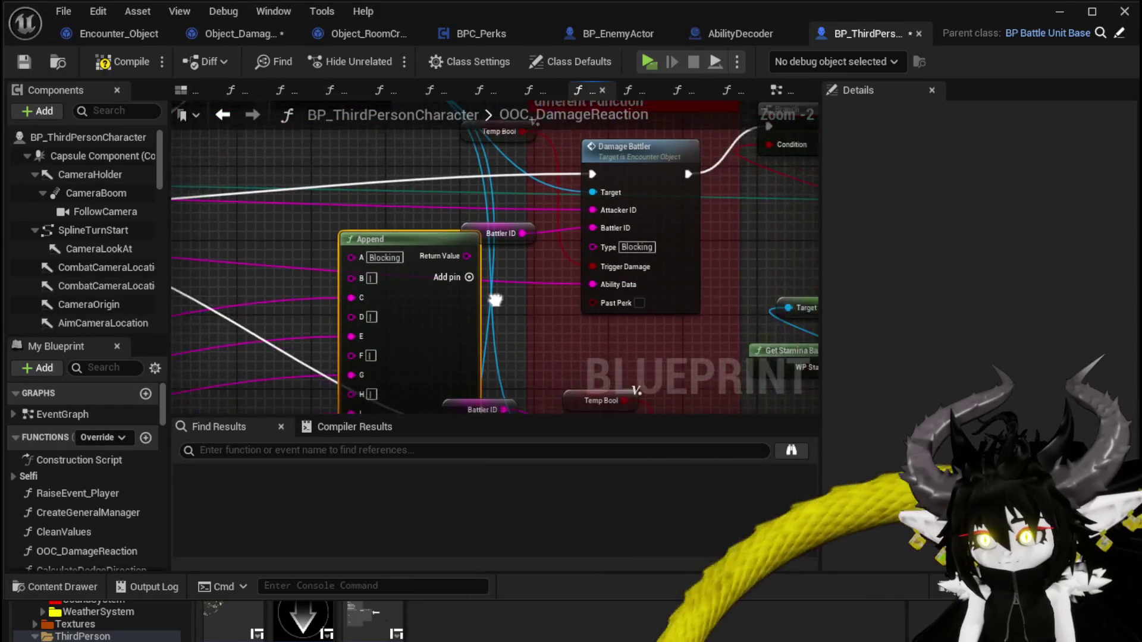
mouse_move(445, 232)
mouse_down()
mouse_move(258, 245)
mouse_move(539, 272)
mouse_move(571, 242)
mouse_move(370, 349)
mouse_move(541, 159)
mouse_up()
scroll(539, 224, down, 2)
click(523, 165)
Step: Compile and save BP_ThirdPersonCharacter, then return to Object_DamageSequence
click(148, 65)
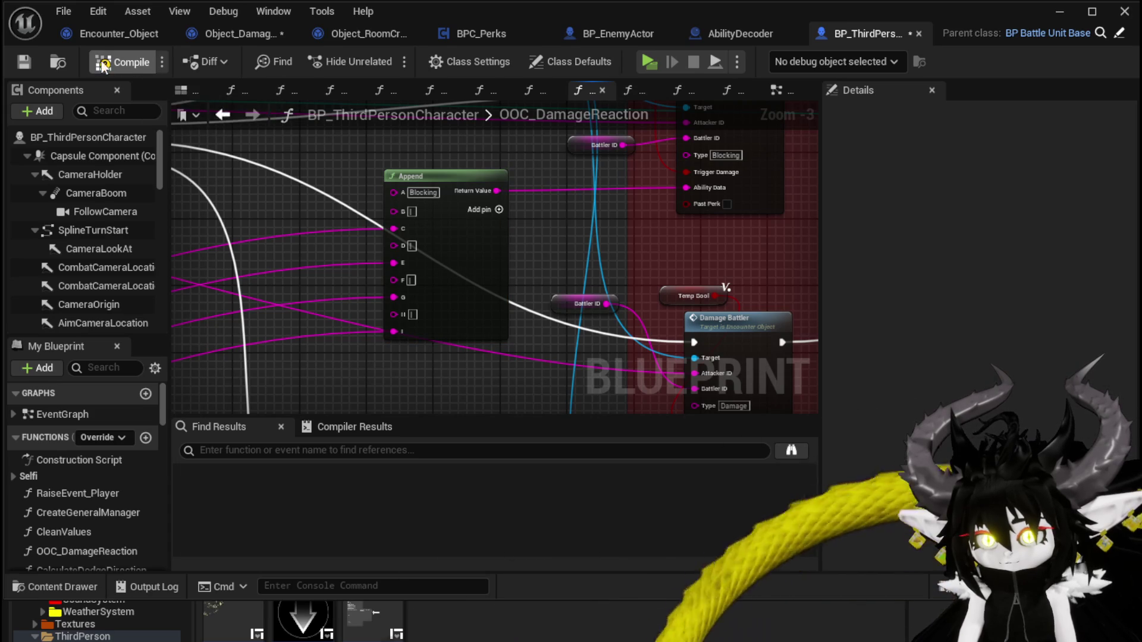
click(27, 58)
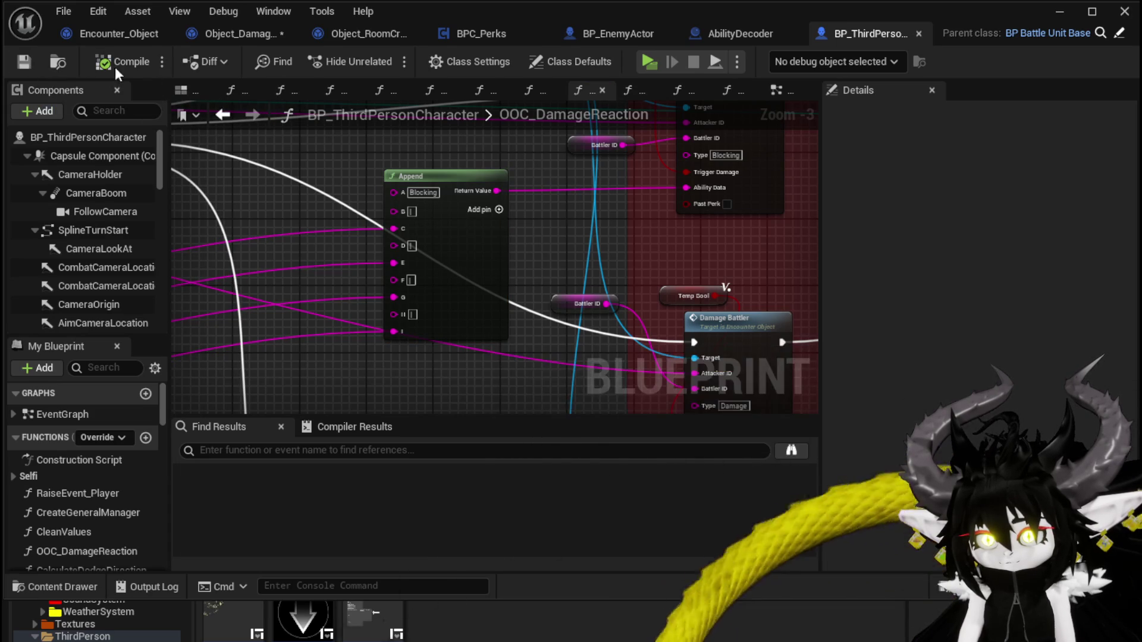
click(213, 40)
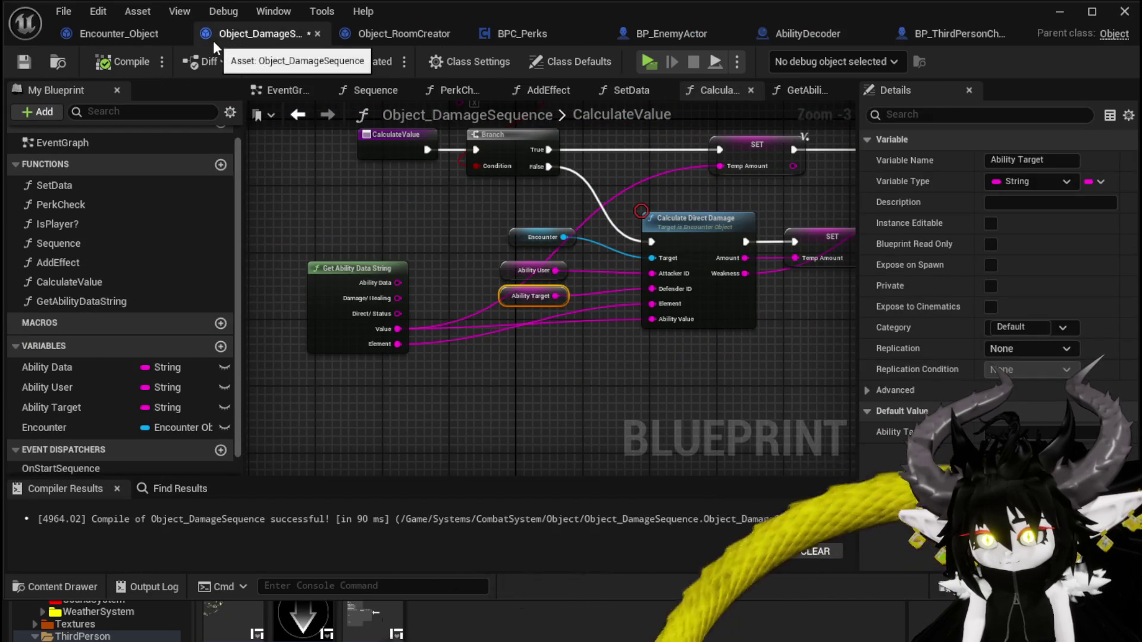
Step: Add a Switch on String node on Ability Data, then delete it again
drag(456, 210, 415, 213)
drag(356, 285, 416, 238)
text(switch)
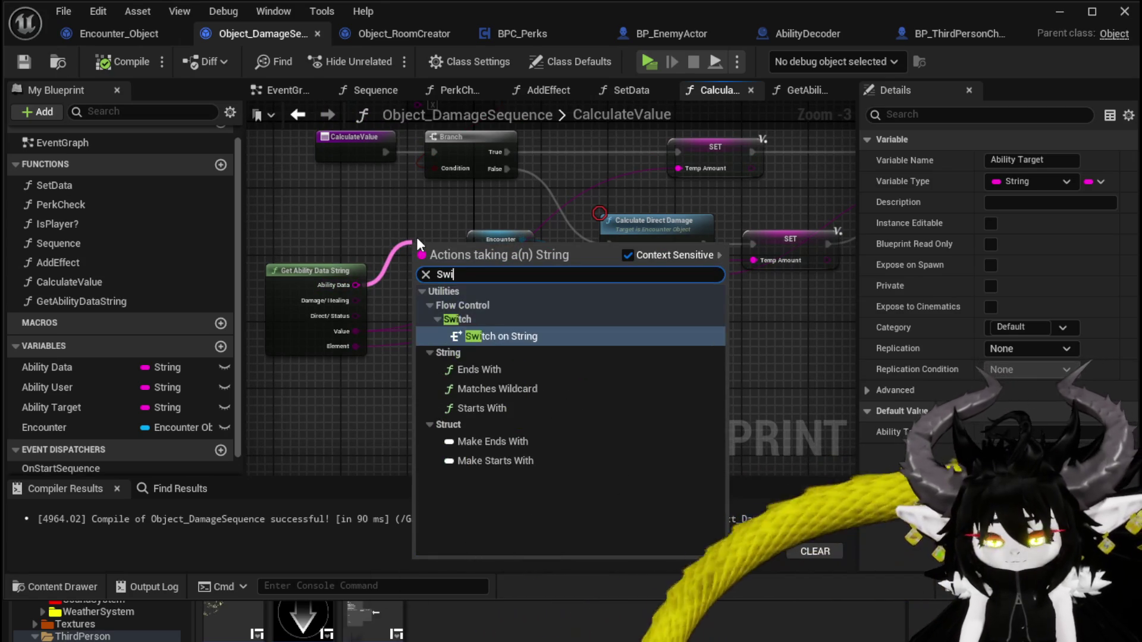
key(Return)
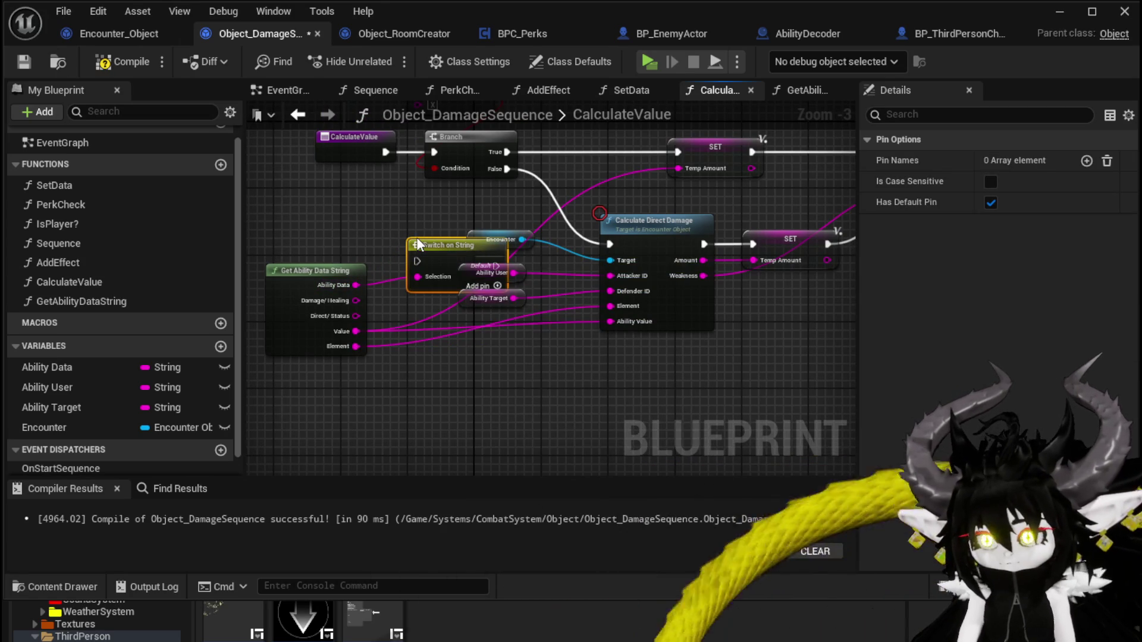
drag(466, 219, 247, 266)
drag(806, 115, 658, 142)
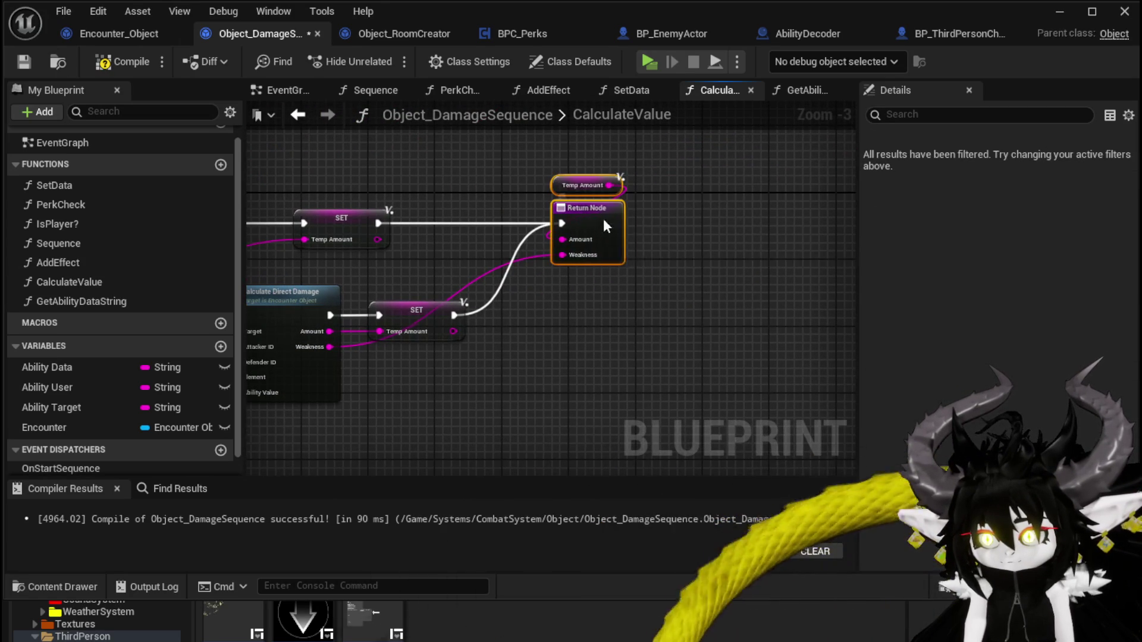
drag(390, 244, 715, 213)
mouse_move(398, 286)
mouse_down()
mouse_move(705, 246)
mouse_move(599, 275)
mouse_up()
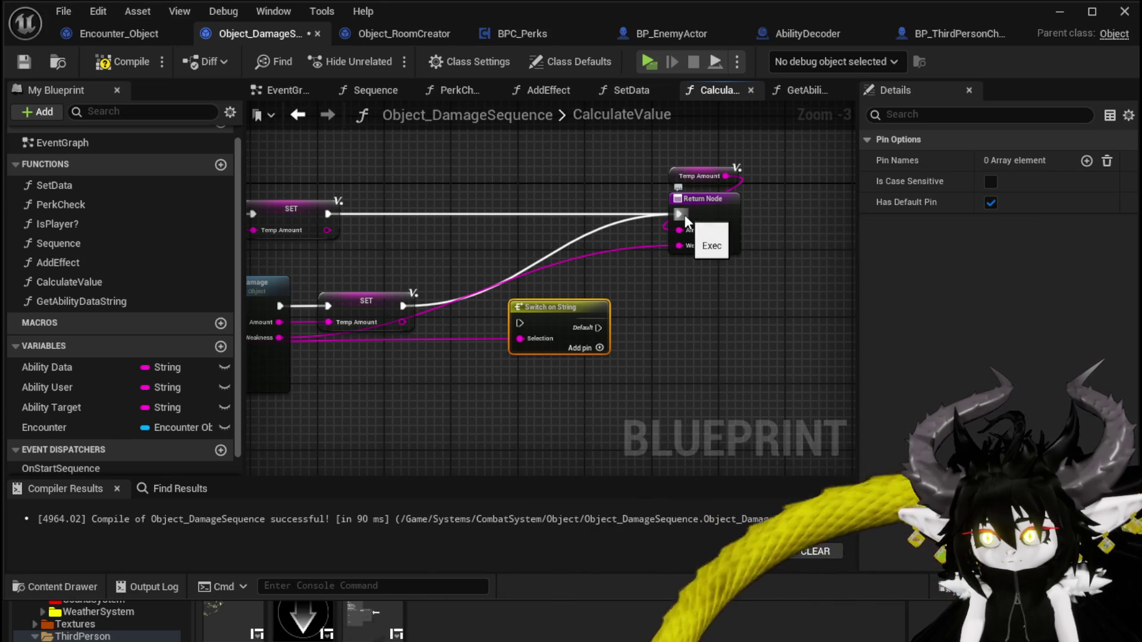
mouse_move(510, 283)
mouse_down()
mouse_move(677, 225)
mouse_move(666, 255)
mouse_up()
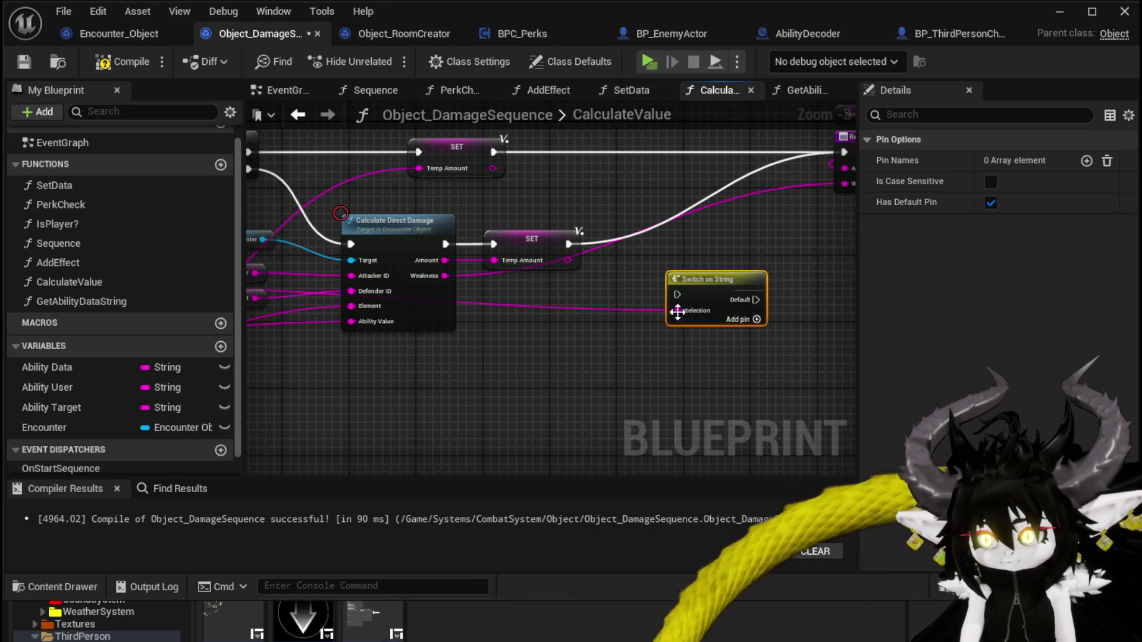
key(Delete)
Step: Recompile and save Object_DamageSequence, then switch to Encounter_Object
click(119, 61)
click(24, 62)
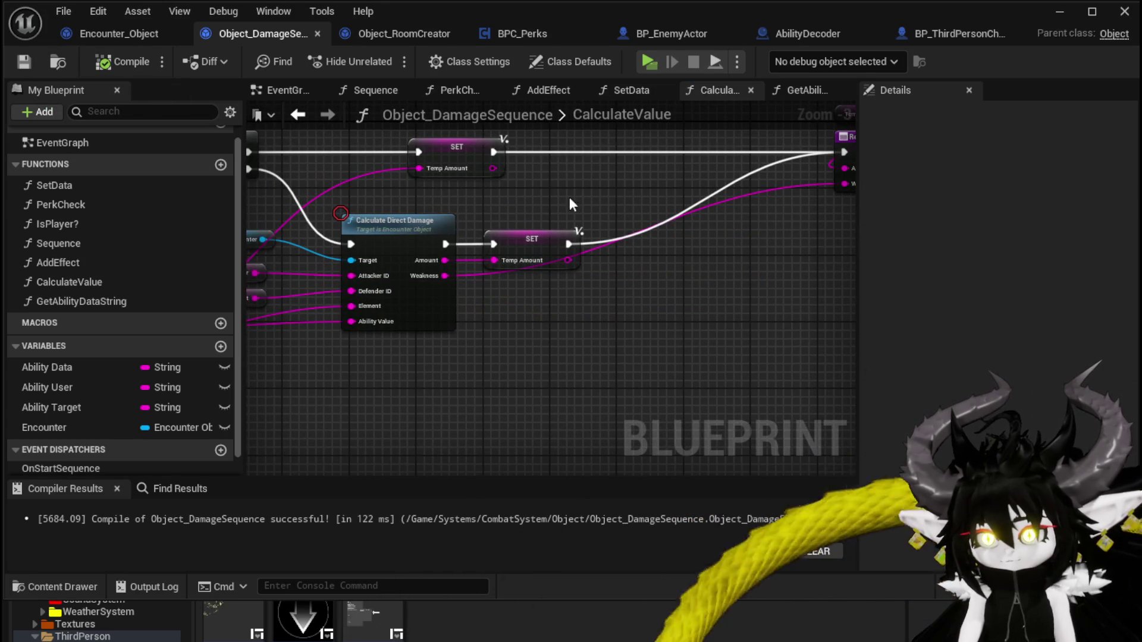
drag(268, 244, 494, 250)
mouse_move(311, 255)
mouse_down()
mouse_move(338, 232)
mouse_move(420, 224)
mouse_up()
click(363, 339)
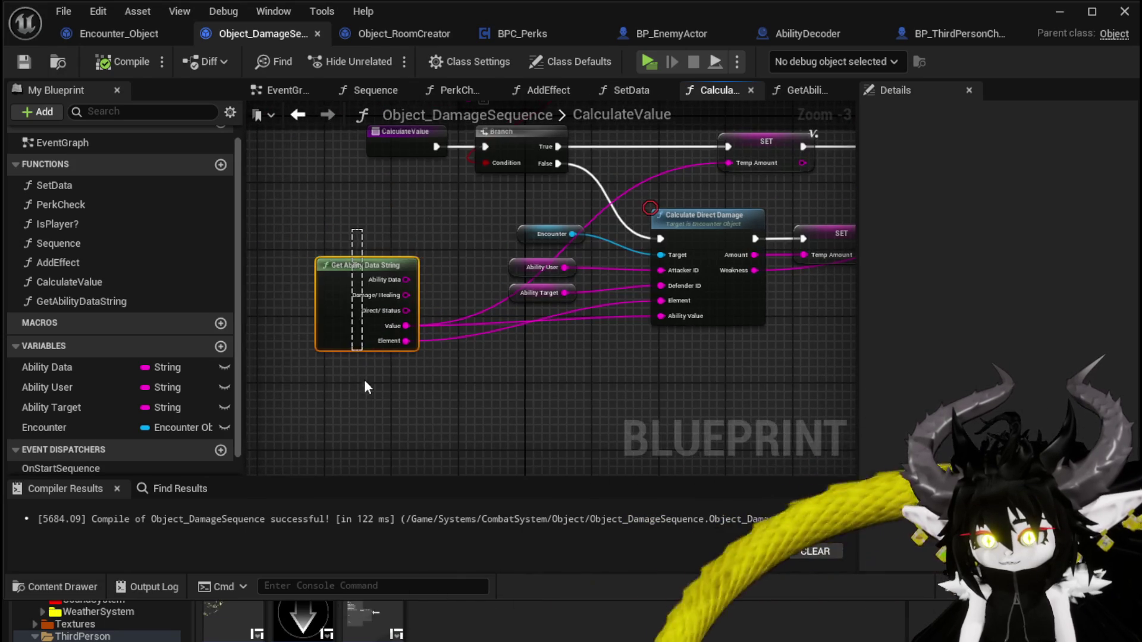
click(383, 219)
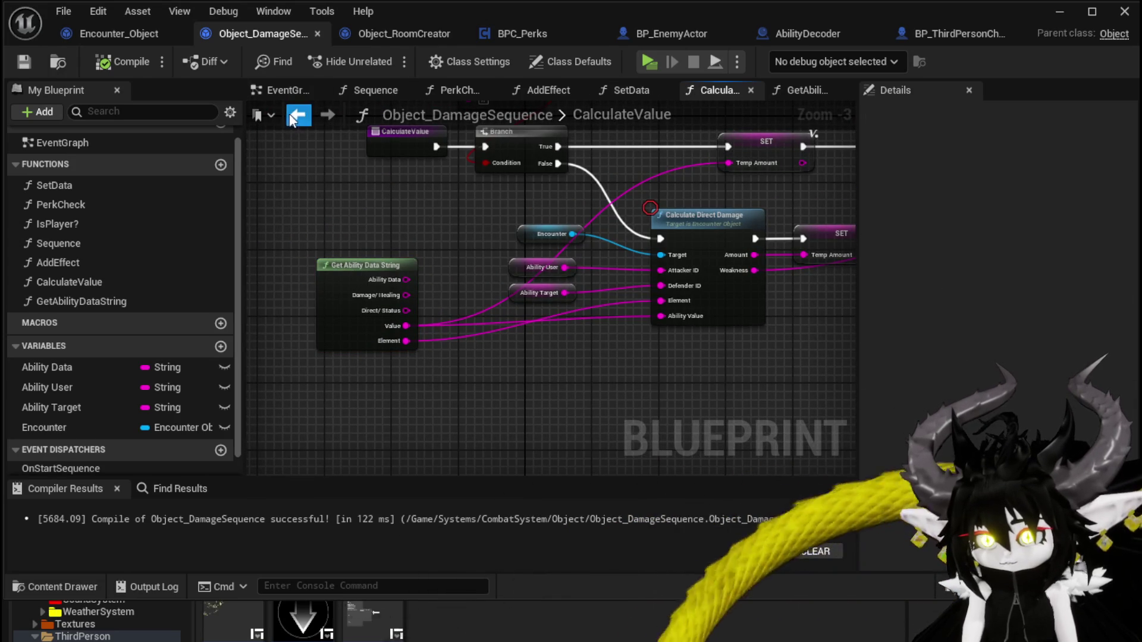
click(294, 115)
click(328, 114)
click(123, 31)
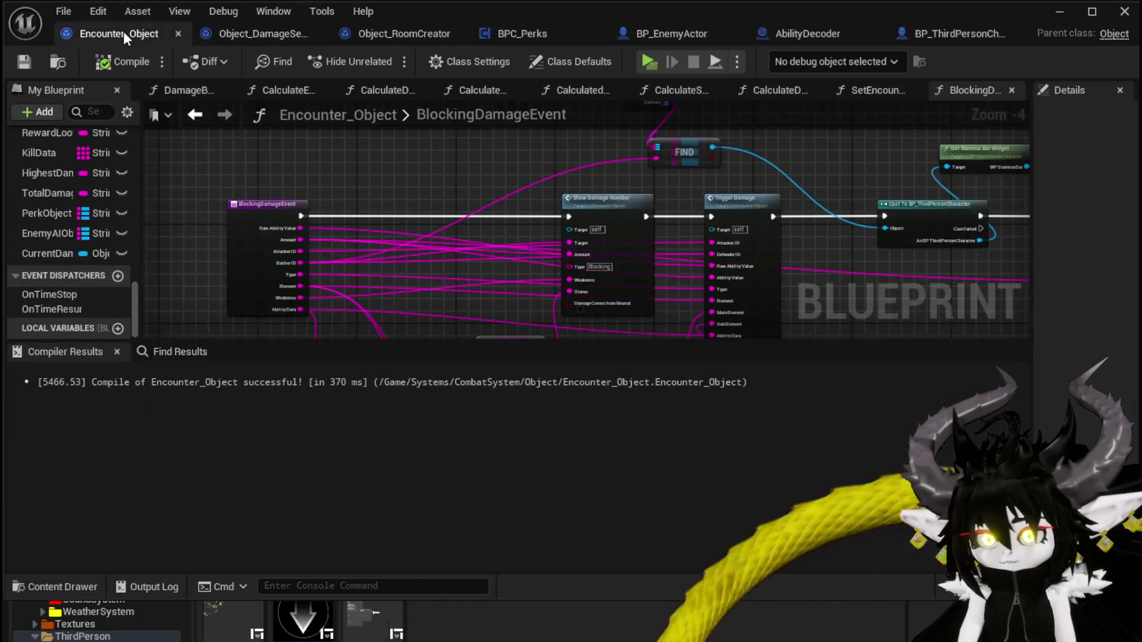
Step: Go back from BlockingDamageEvent to DamageBattler and locate the row of Temp SET nodes
mouse_move(499, 177)
mouse_down()
mouse_move(341, 168)
mouse_move(470, 173)
mouse_up()
double_click(534, 122)
key(Escape)
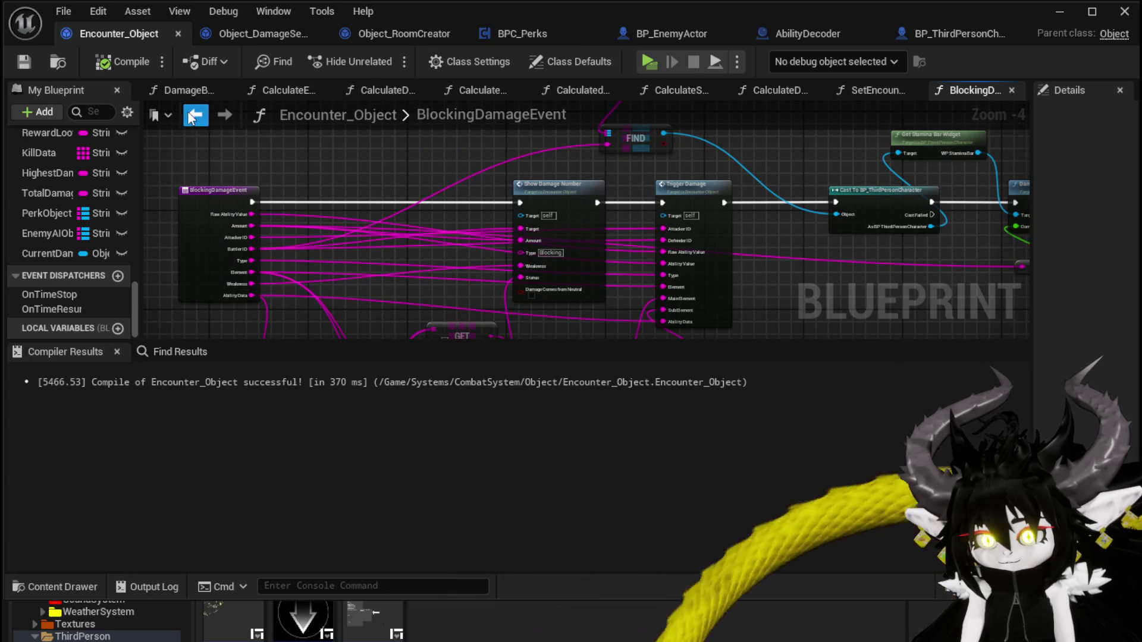
click(195, 115)
drag(413, 183, 821, 191)
scroll(448, 182, up, 10)
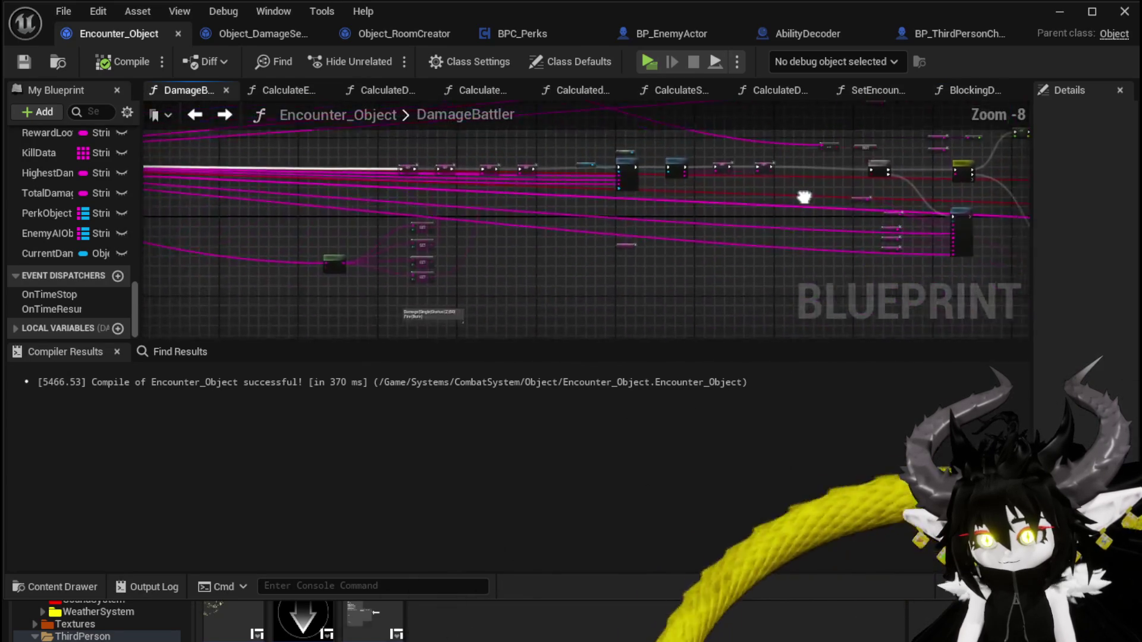
mouse_move(256, 167)
mouse_down()
mouse_move(690, 244)
mouse_move(516, 189)
mouse_move(349, 156)
mouse_move(512, 180)
mouse_move(605, 173)
mouse_up()
scroll(647, 213, down, 3)
click(708, 207)
scroll(535, 196, up, 2)
Step: Add a Get Ability Data String node on the Current Damage Object getter
text(get Abil)
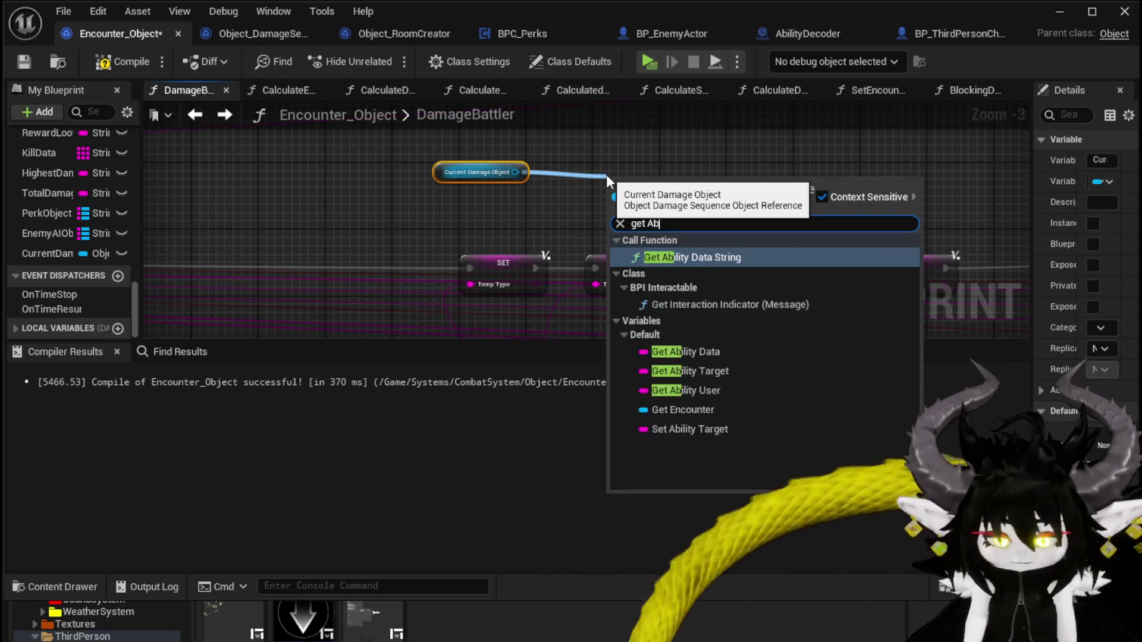
click(688, 257)
drag(673, 190, 359, 203)
drag(438, 173, 253, 159)
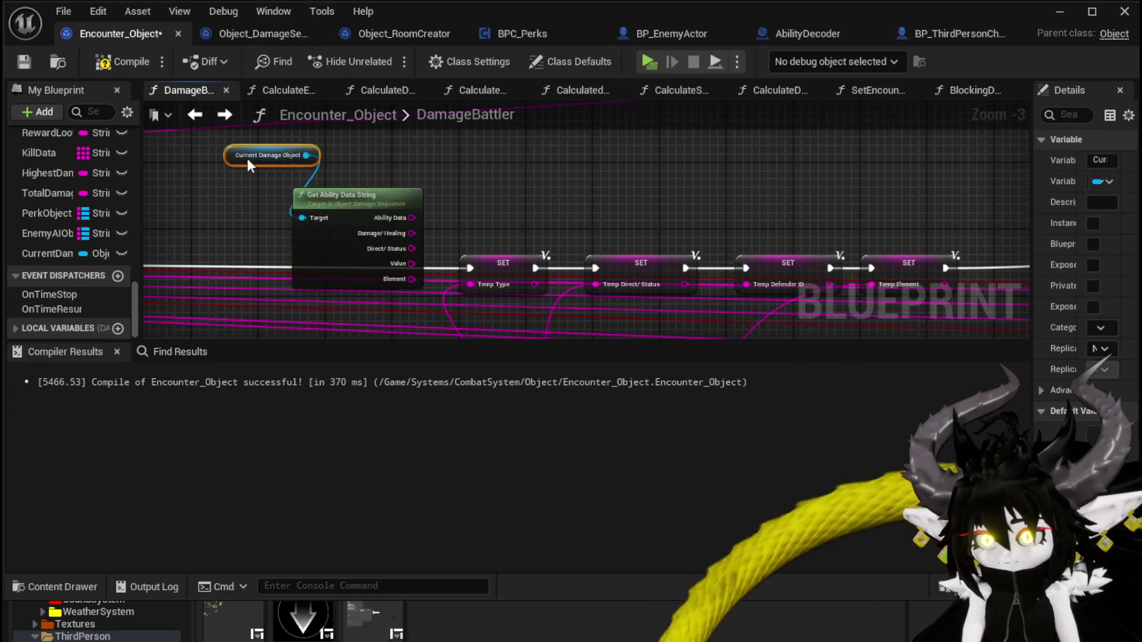
scroll(467, 191, up, 2)
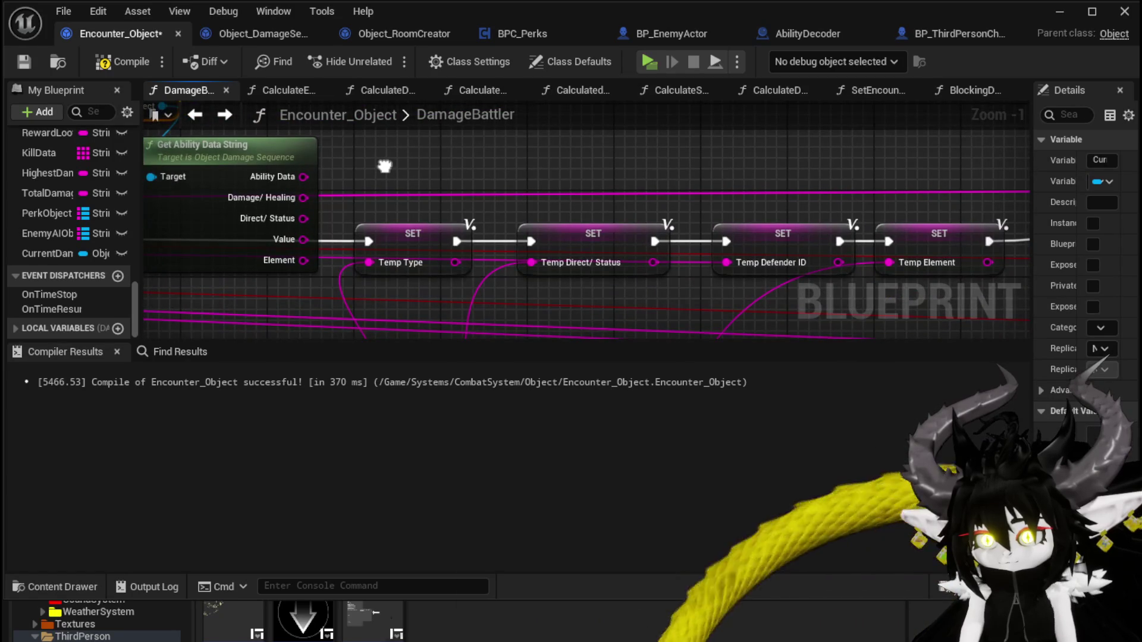
Step: Wire Damage/Healing into Temp Type and Direct/Status into Temp Direct/Status
drag(304, 176, 367, 262)
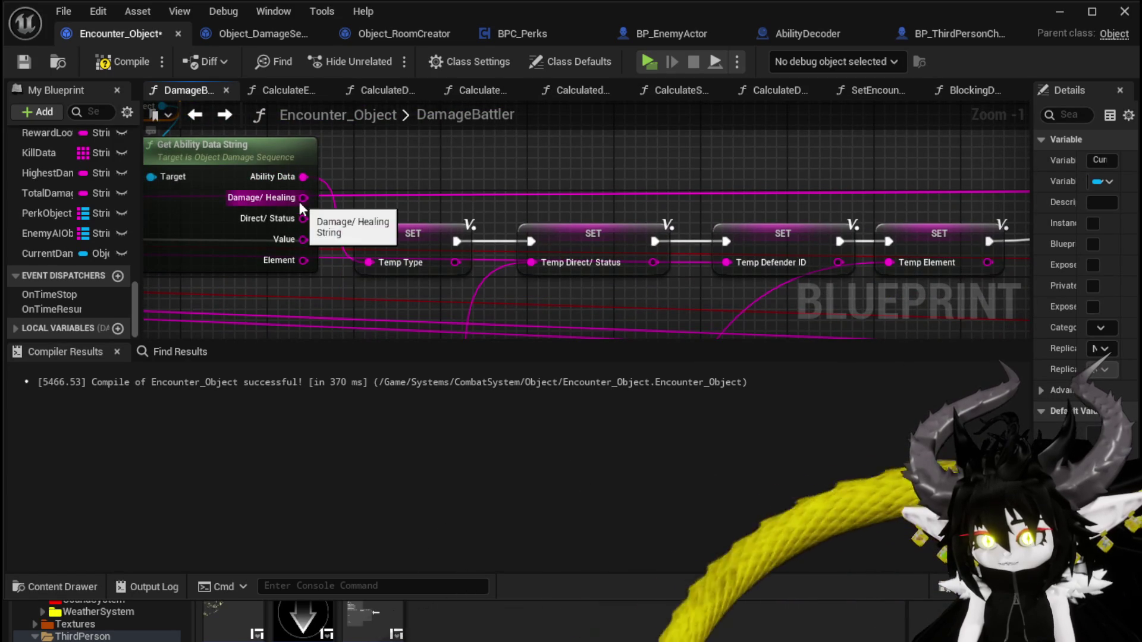
alt+click(304, 176)
mouse_move(303, 198)
mouse_down()
mouse_move(395, 274)
mouse_move(388, 266)
mouse_up()
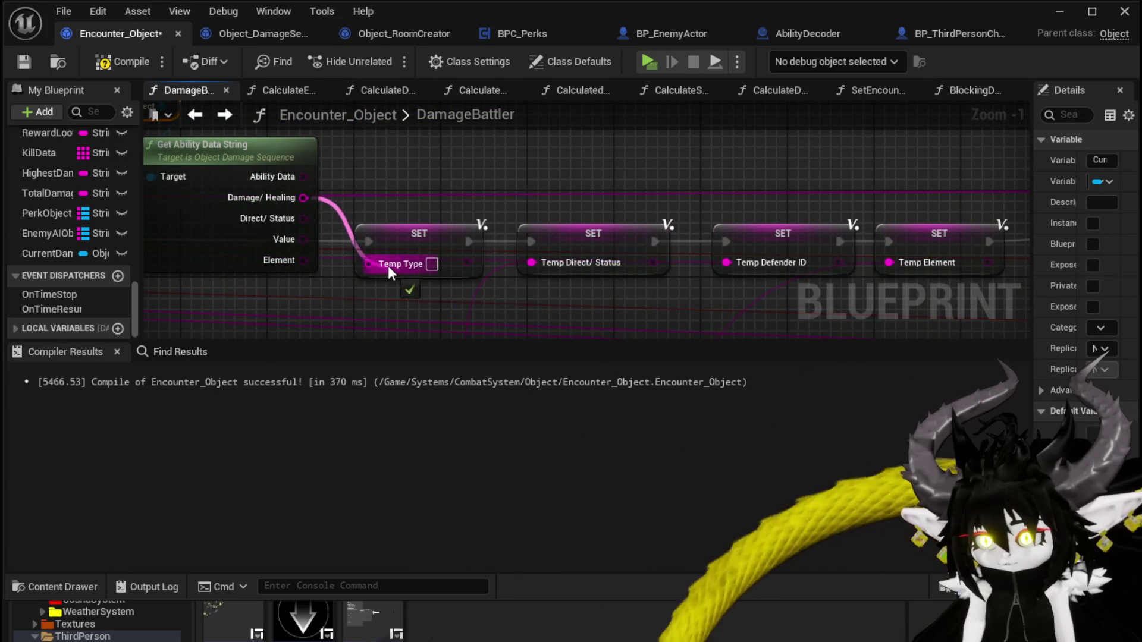
mouse_move(303, 218)
mouse_down()
mouse_move(562, 269)
mouse_move(549, 262)
mouse_up()
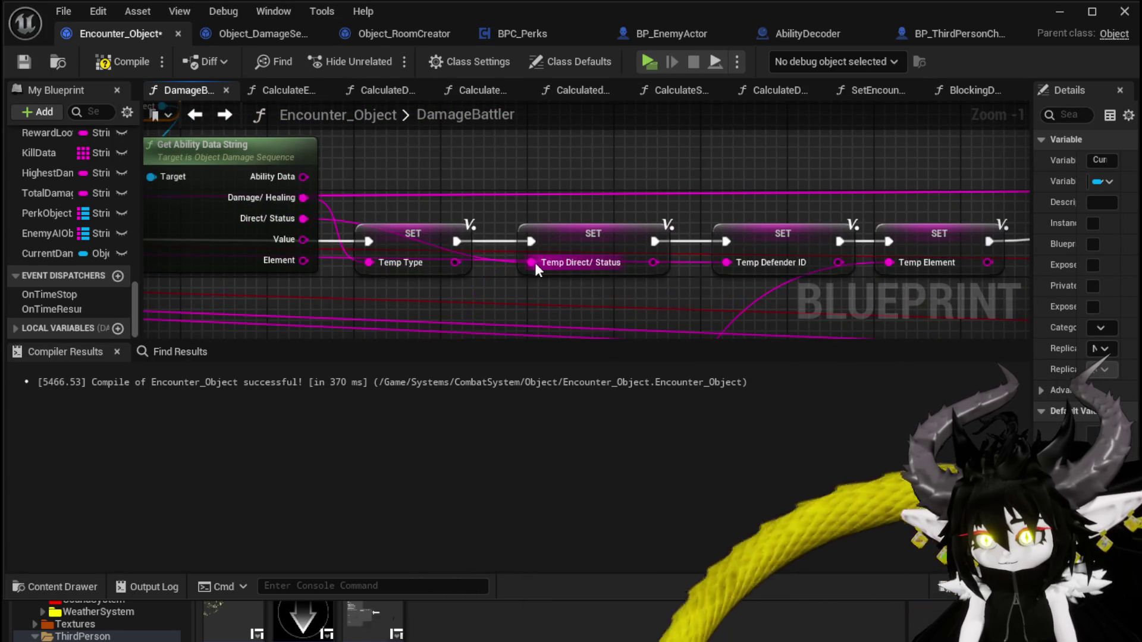
mouse_move(303, 239)
mouse_down()
mouse_move(751, 265)
mouse_move(458, 70)
mouse_move(916, 48)
mouse_move(1043, 170)
mouse_move(1000, 271)
mouse_move(705, 324)
mouse_move(736, 275)
mouse_up()
key(Escape)
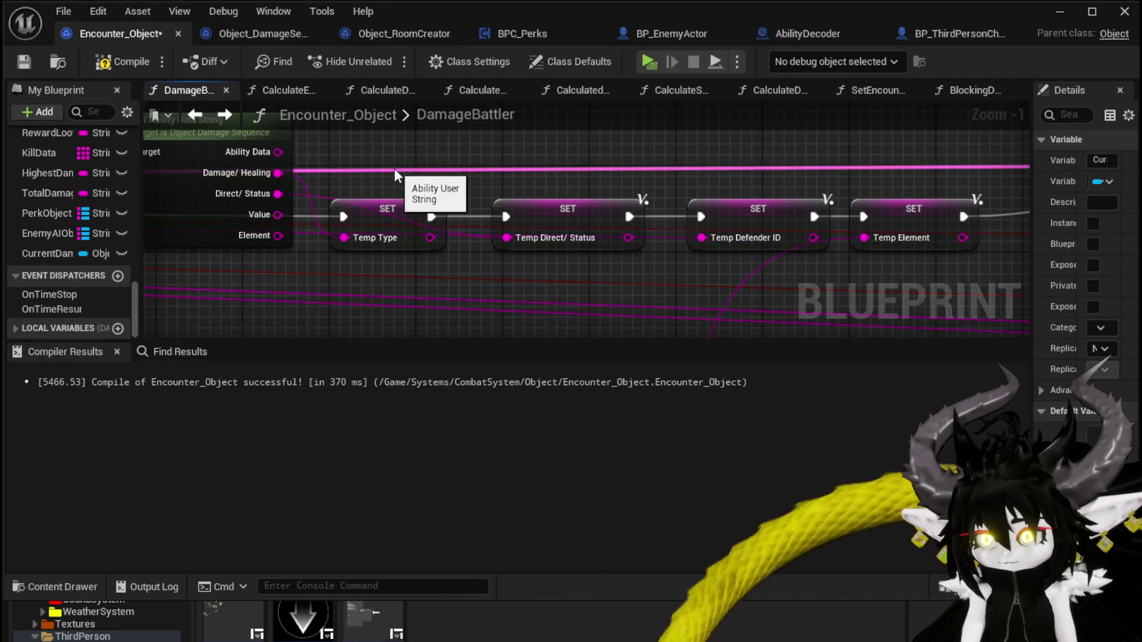
Step: Wire Element into Temp Element and the Blocking case into Blocking Damage Event
mouse_move(278, 236)
mouse_down()
mouse_move(723, 345)
mouse_move(649, 163)
mouse_move(750, 239)
mouse_move(756, 193)
mouse_move(788, 175)
mouse_move(815, 230)
mouse_move(883, 146)
mouse_up()
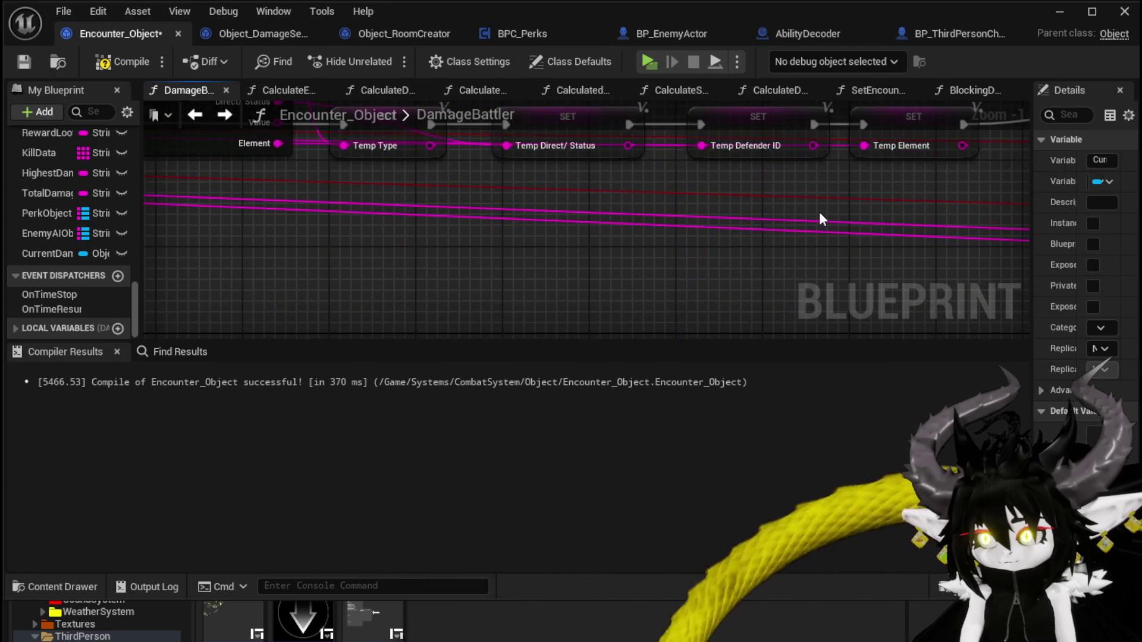
scroll(819, 212, down, 3)
mouse_move(378, 153)
mouse_down()
mouse_move(376, 163)
mouse_move(316, 119)
mouse_up()
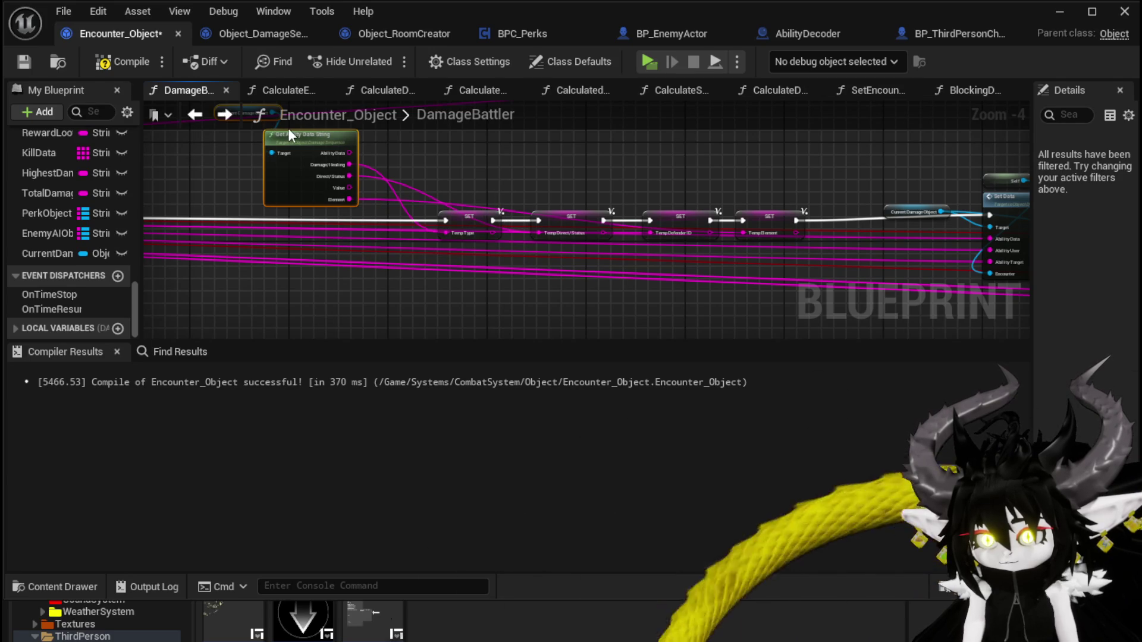
mouse_move(652, 174)
mouse_down()
mouse_move(316, 180)
mouse_move(408, 204)
mouse_move(440, 179)
mouse_move(536, 204)
mouse_move(465, 211)
mouse_move(560, 158)
mouse_up()
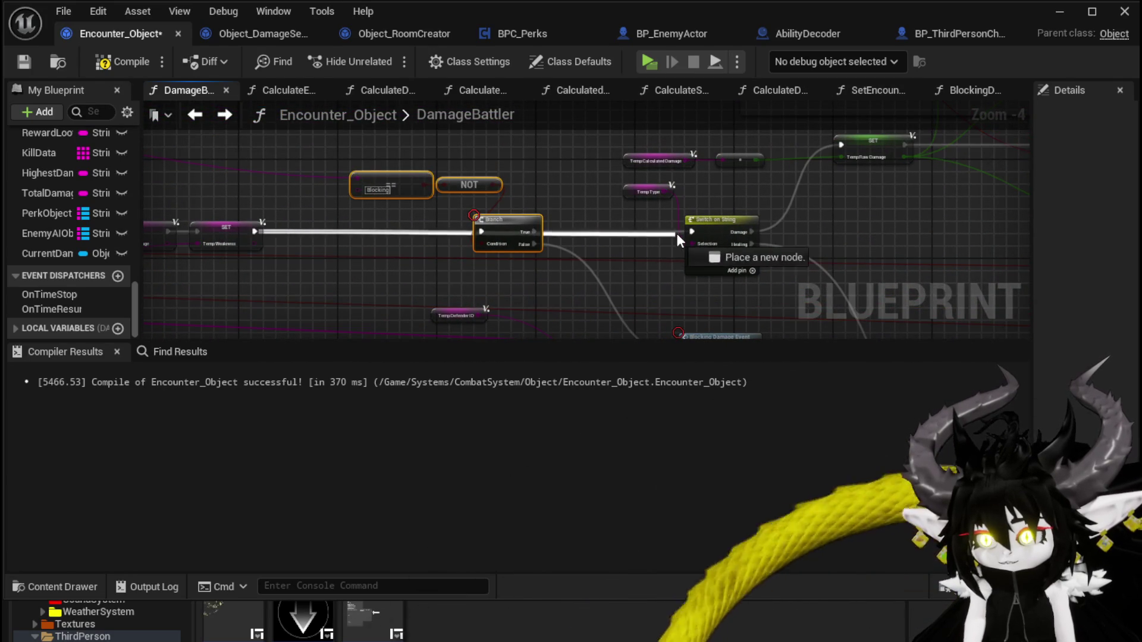
mouse_move(693, 248)
mouse_down()
mouse_move(645, 216)
mouse_move(501, 268)
mouse_move(547, 301)
mouse_up()
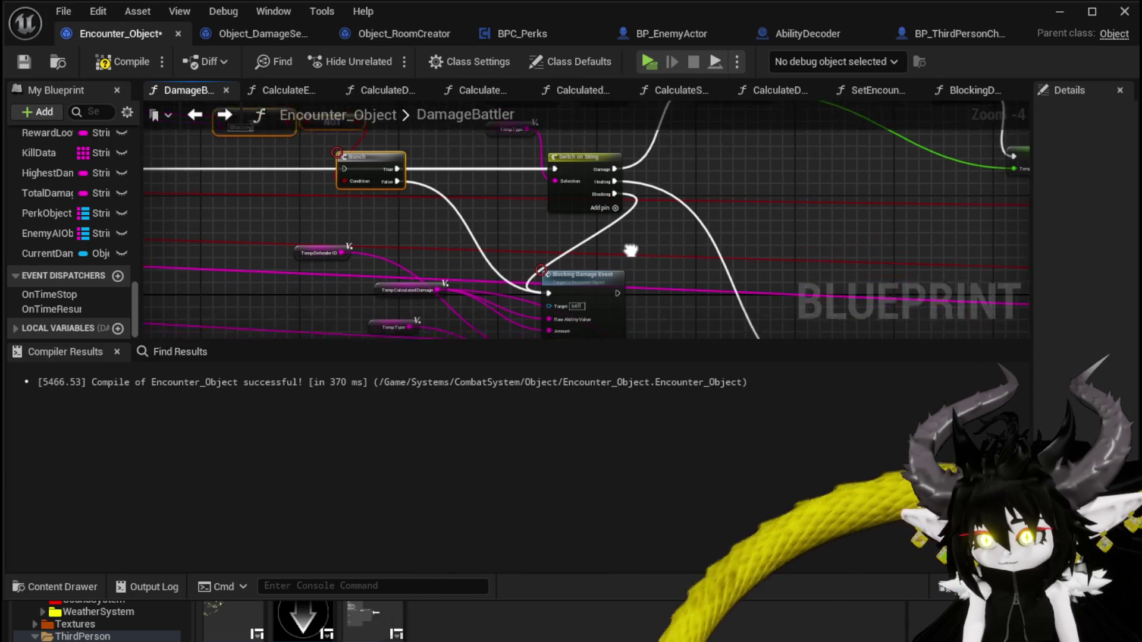
drag(586, 209, 634, 209)
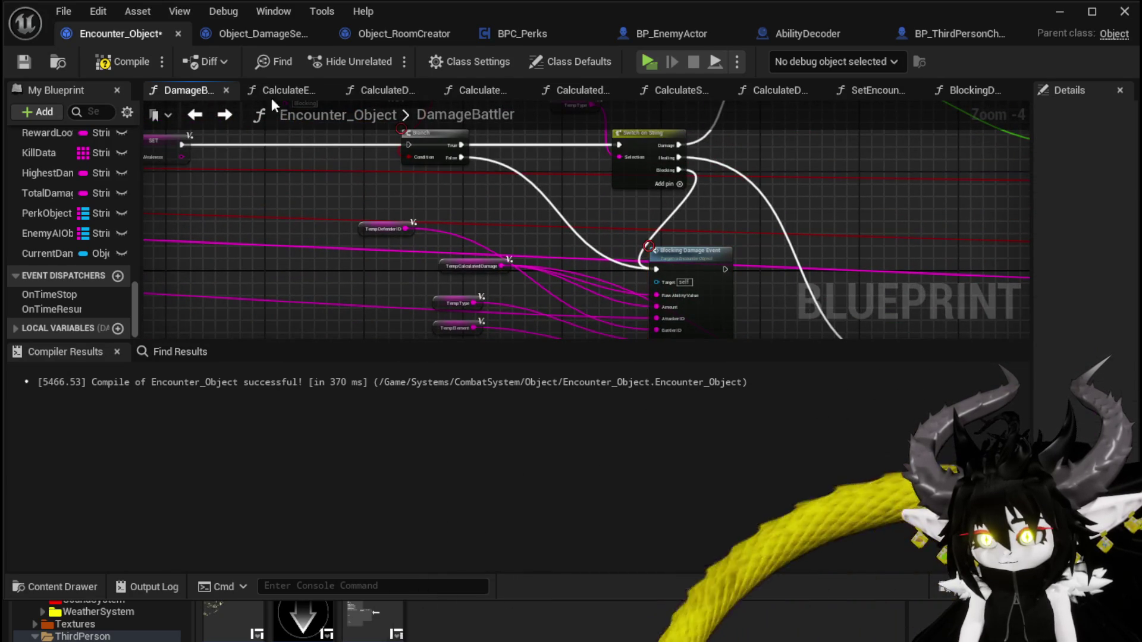
Step: Save Encounter_Object, minimize the Blueprint editor and start a game preview
click(20, 65)
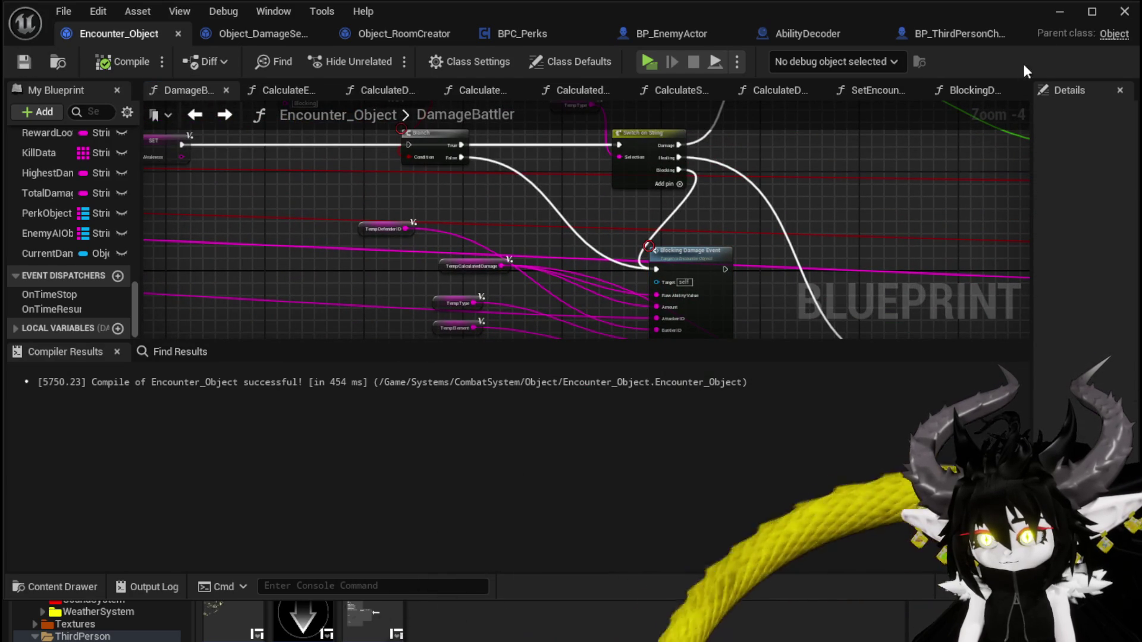
click(1064, 13)
click(384, 58)
Step: Run into the fire slime to start combat and play the Pillar and DefenceUp cards
key(w)
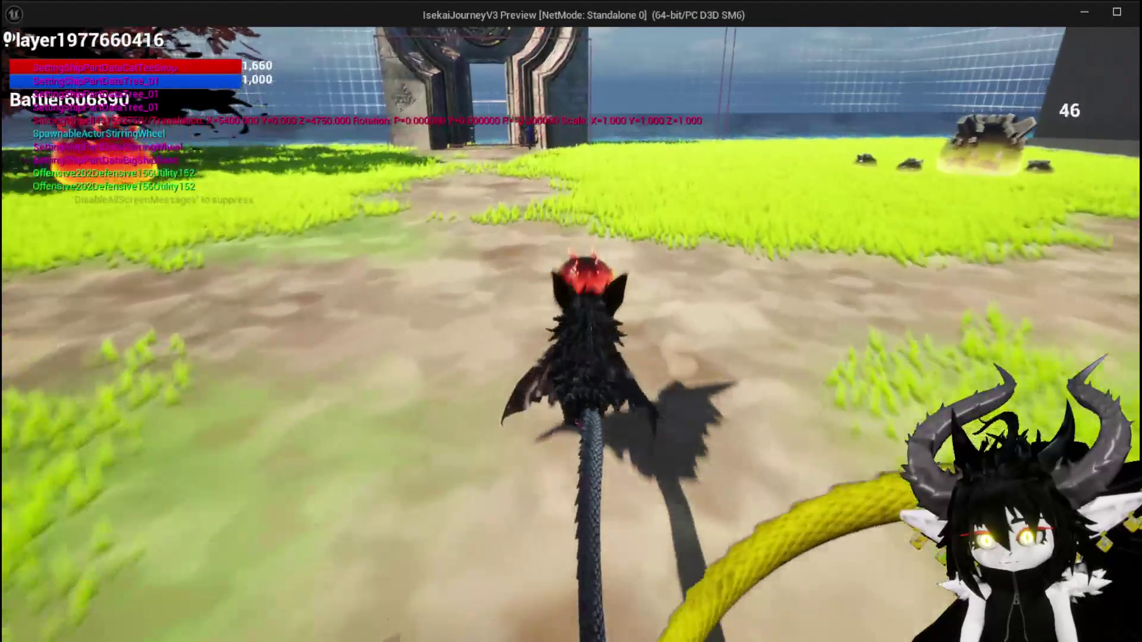
key(w)
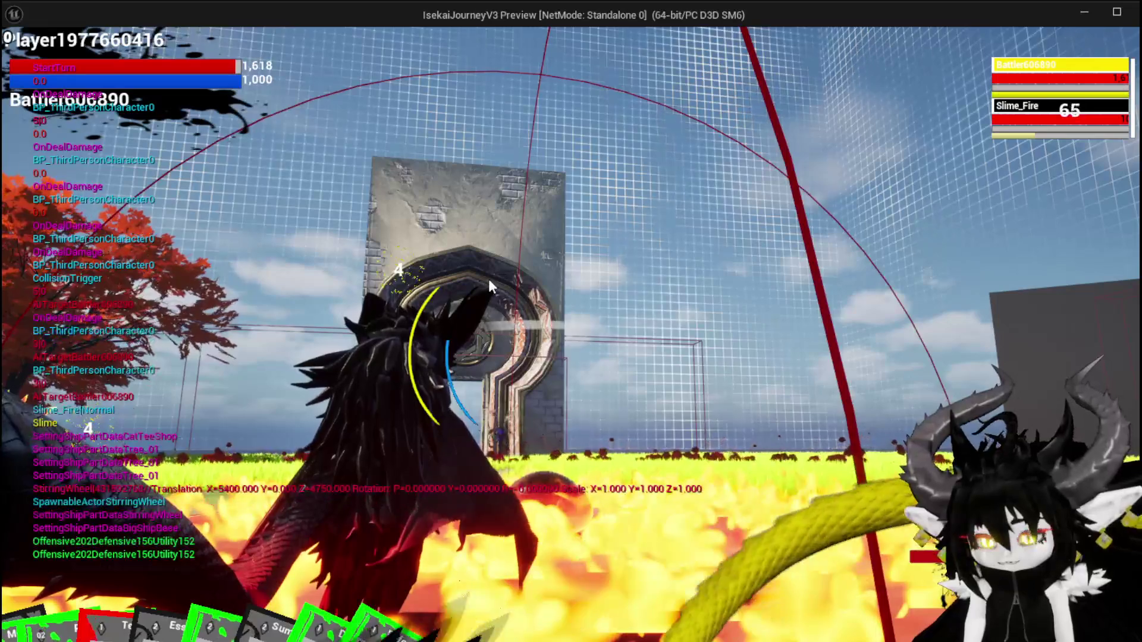
mouse_move(258, 602)
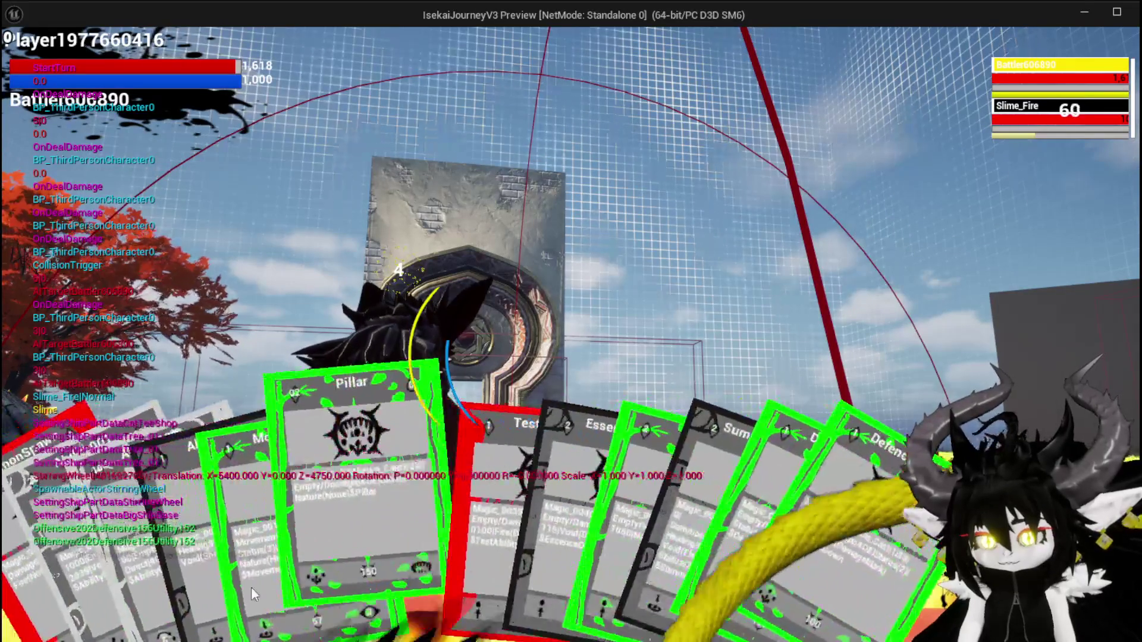
click(376, 532)
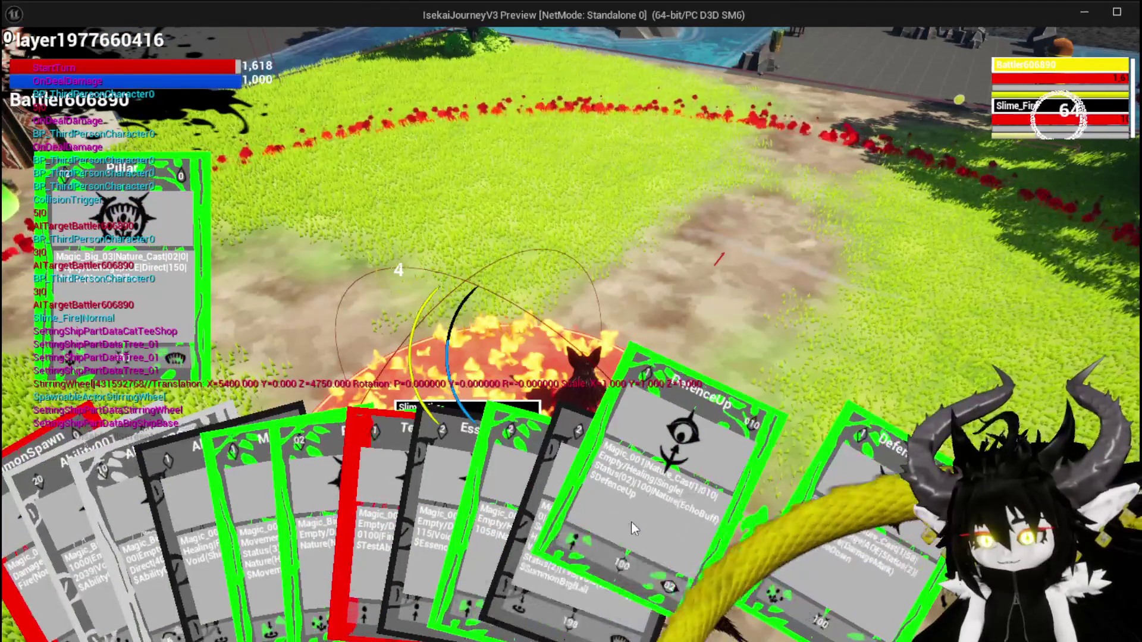
click(630, 522)
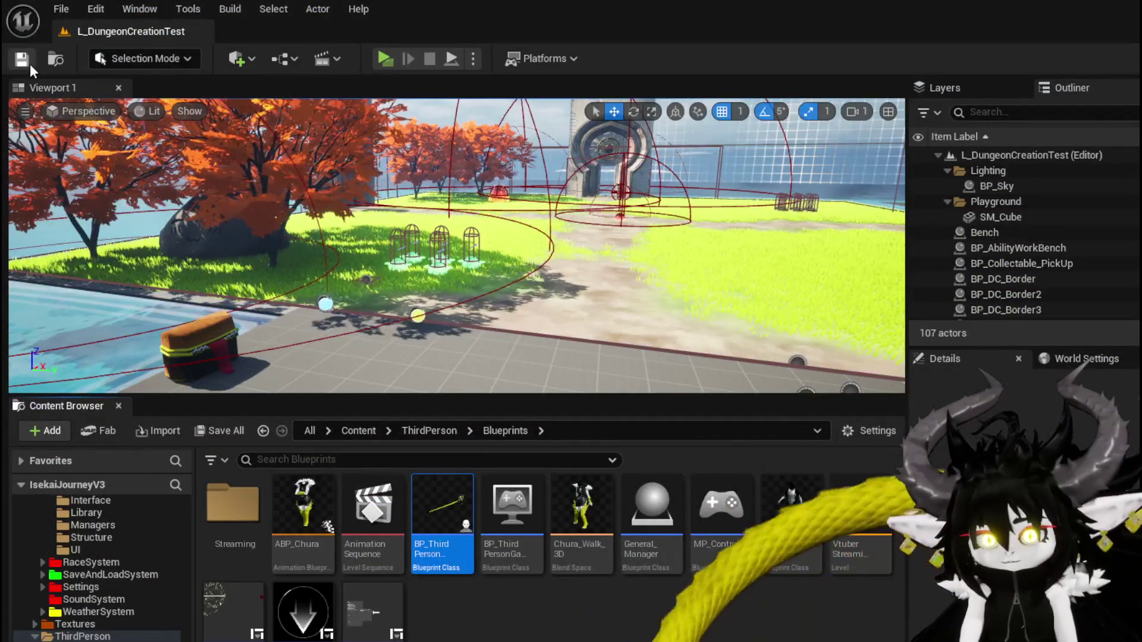
Step: Save all assets, attack the fire slime from the combat prompt, then save all again
click(14, 61)
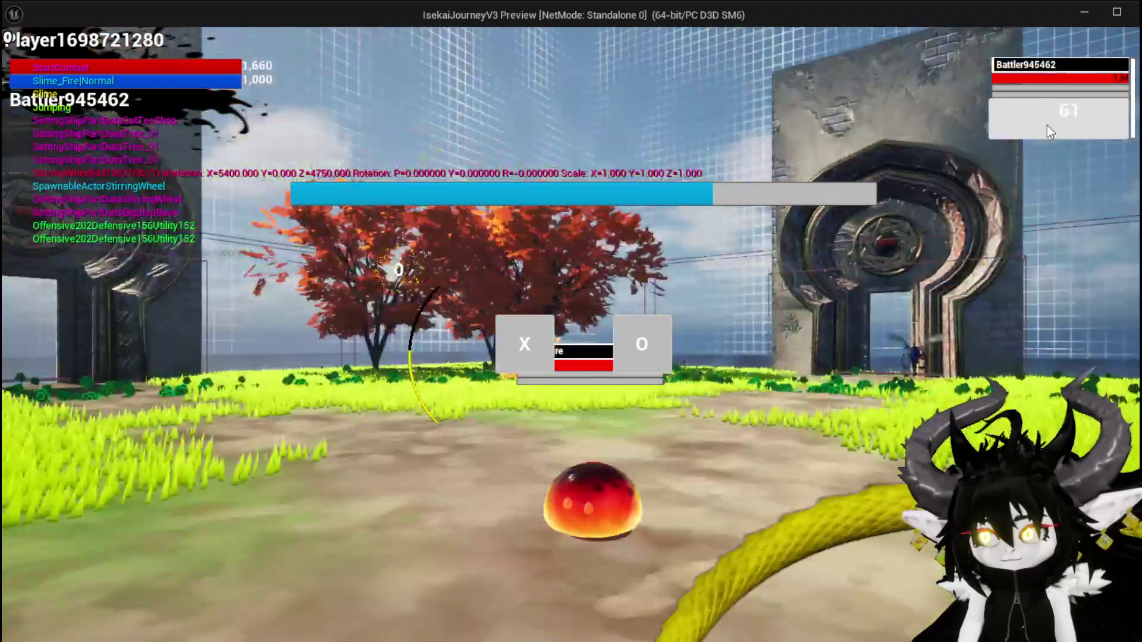
mouse_move(1046, 78)
click(527, 327)
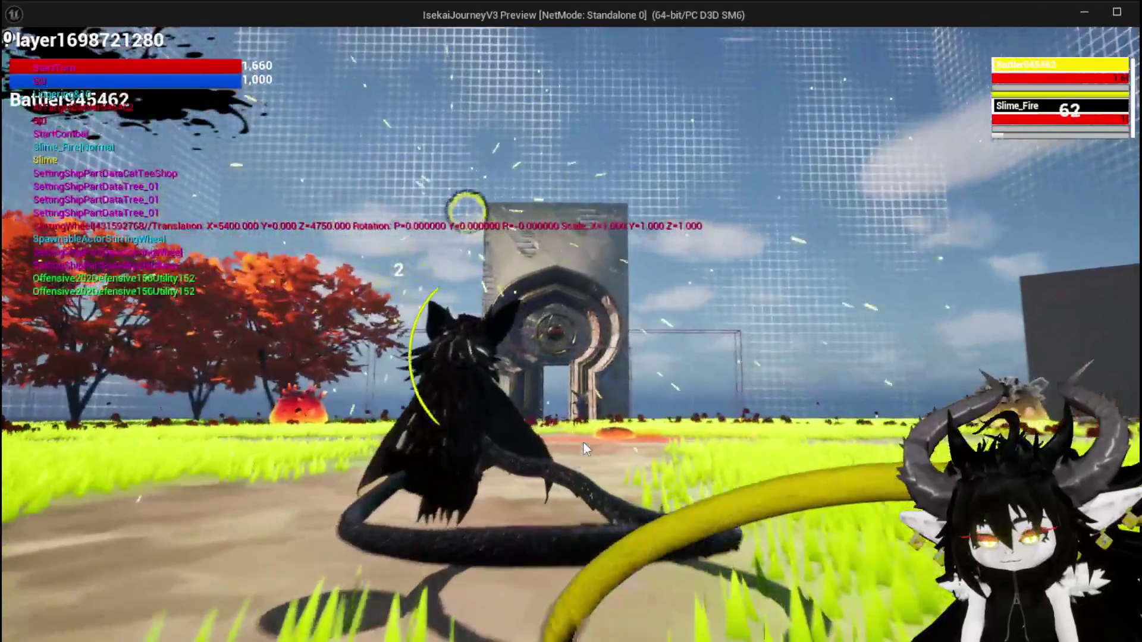
key(alt+Tab)
click(18, 63)
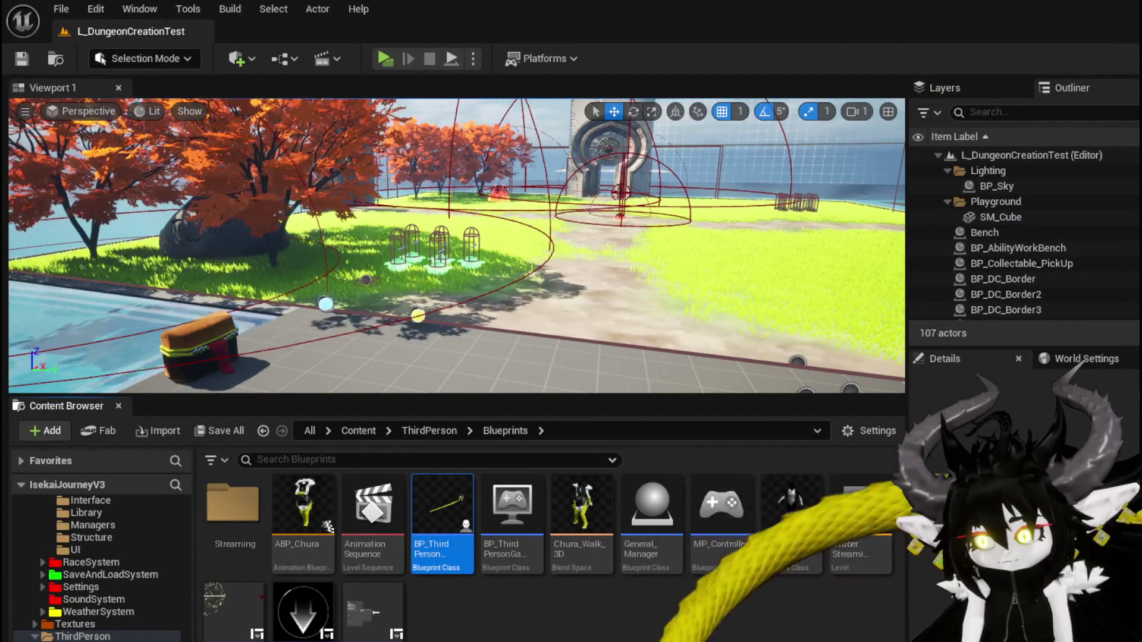
Step: Inspect the CalculateValue function's Calculate Direct Damage and Return nodes in Object_DamageSequence
key(alt+Tab)
mouse_move(730, 226)
mouse_down()
mouse_move(436, 154)
mouse_move(697, 282)
mouse_move(678, 293)
mouse_move(657, 155)
mouse_move(360, 168)
mouse_move(676, 248)
mouse_move(520, 284)
mouse_move(730, 298)
mouse_up()
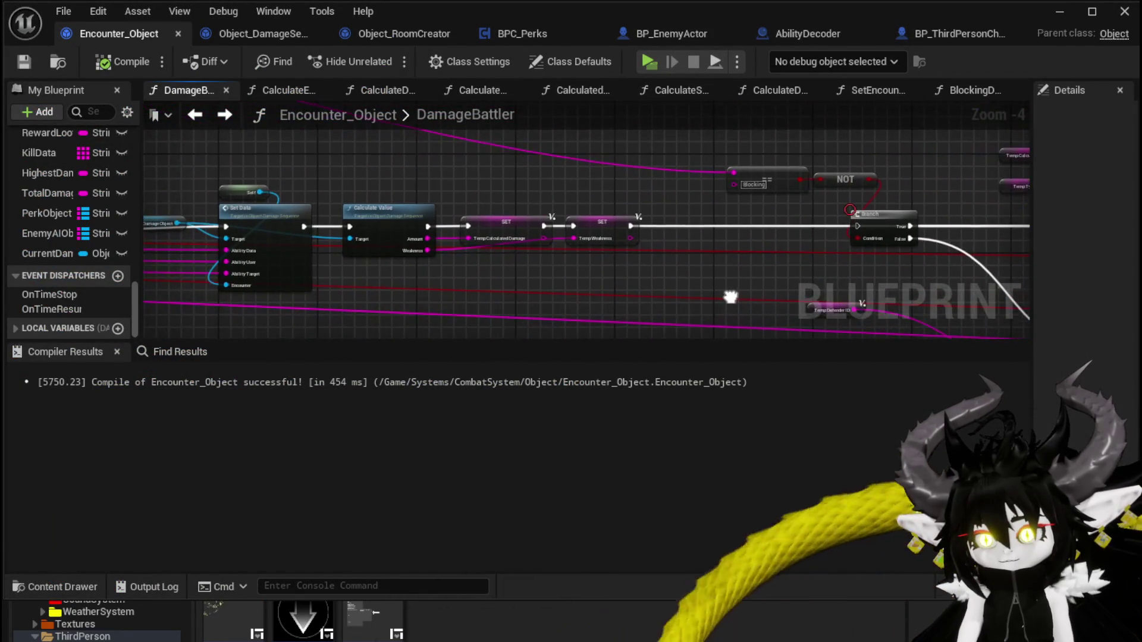
double_click(400, 219)
drag(441, 234, 411, 272)
scroll(656, 233, down, 1)
mouse_move(655, 233)
mouse_down()
mouse_move(510, 234)
mouse_move(646, 246)
mouse_move(472, 237)
mouse_move(696, 219)
mouse_up()
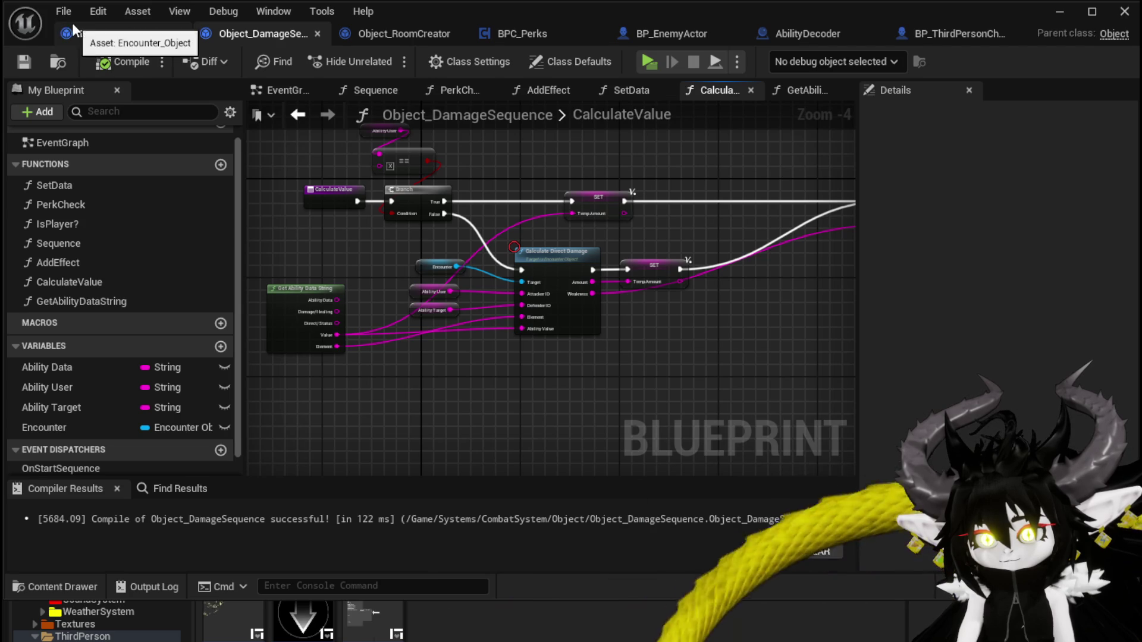
Step: Review the Damage Battler call and Branch in BP_ThirdPersonCharacter's OOC_DamageReaction graph
click(919, 35)
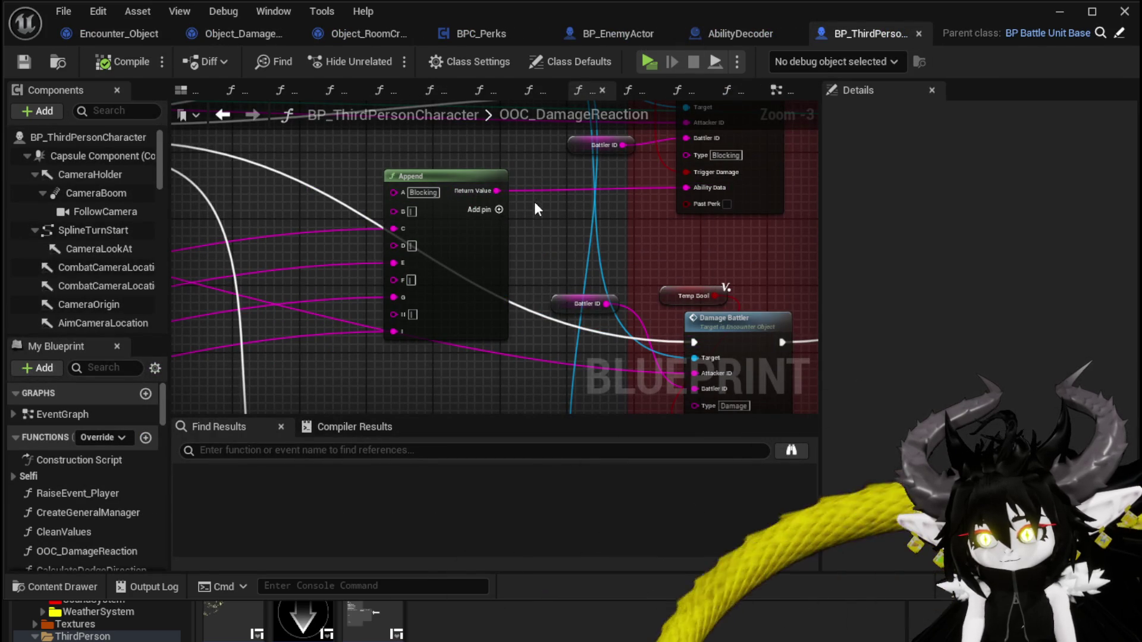
scroll(540, 205, down, 2)
mouse_move(456, 169)
mouse_down()
mouse_move(386, 257)
mouse_move(362, 347)
mouse_move(553, 268)
mouse_move(513, 325)
mouse_move(474, 221)
mouse_move(435, 218)
mouse_up()
mouse_move(781, 135)
mouse_down()
mouse_move(322, 288)
mouse_move(259, 288)
mouse_up()
scroll(527, 280, up, 2)
mouse_move(513, 261)
mouse_down()
mouse_move(562, 253)
mouse_move(550, 228)
mouse_up()
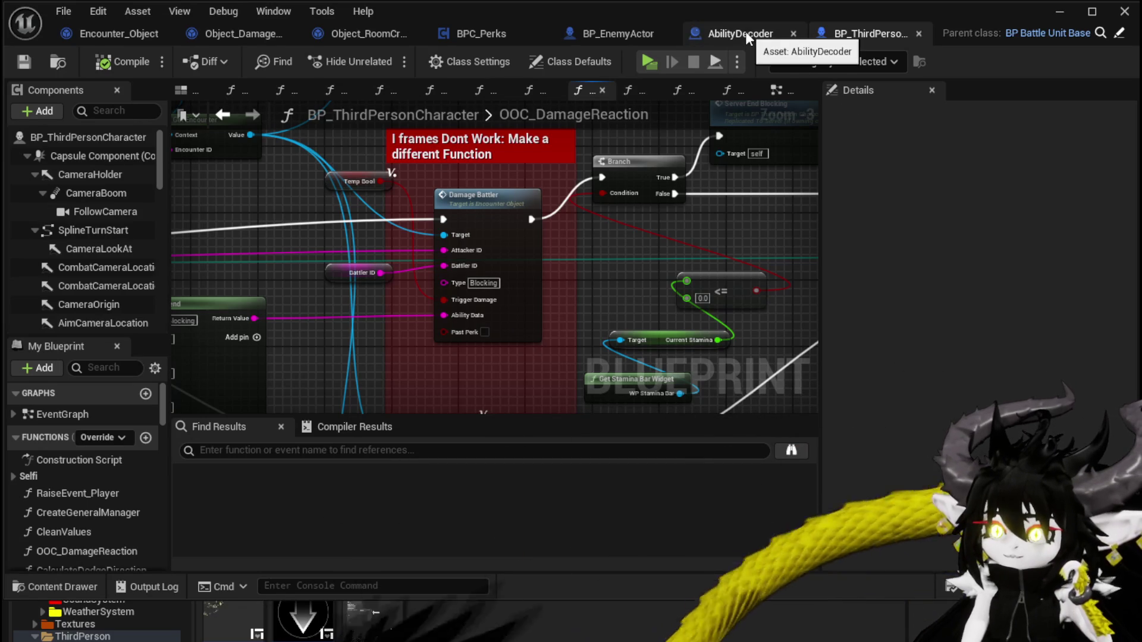
click(154, 37)
Step: Wire the last Temp SET node's execution into Calculate Value in the DamageBattler graph
scroll(441, 244, down, 2)
scroll(304, 295, up, 4)
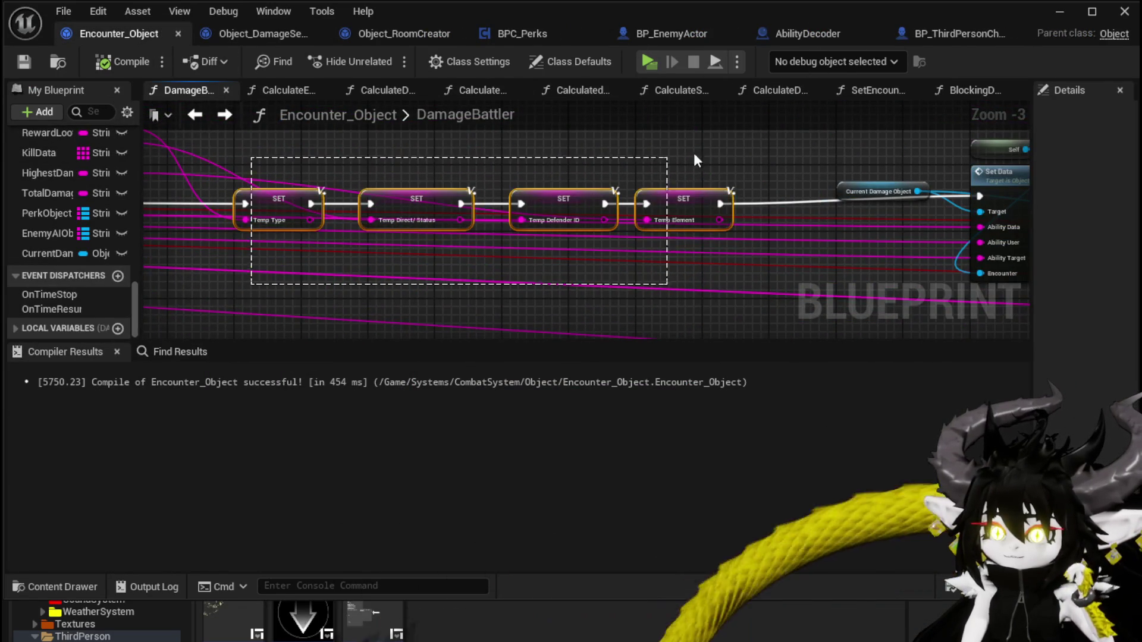
mouse_move(483, 177)
mouse_down()
mouse_move(614, 189)
mouse_move(744, 252)
mouse_move(760, 246)
mouse_up()
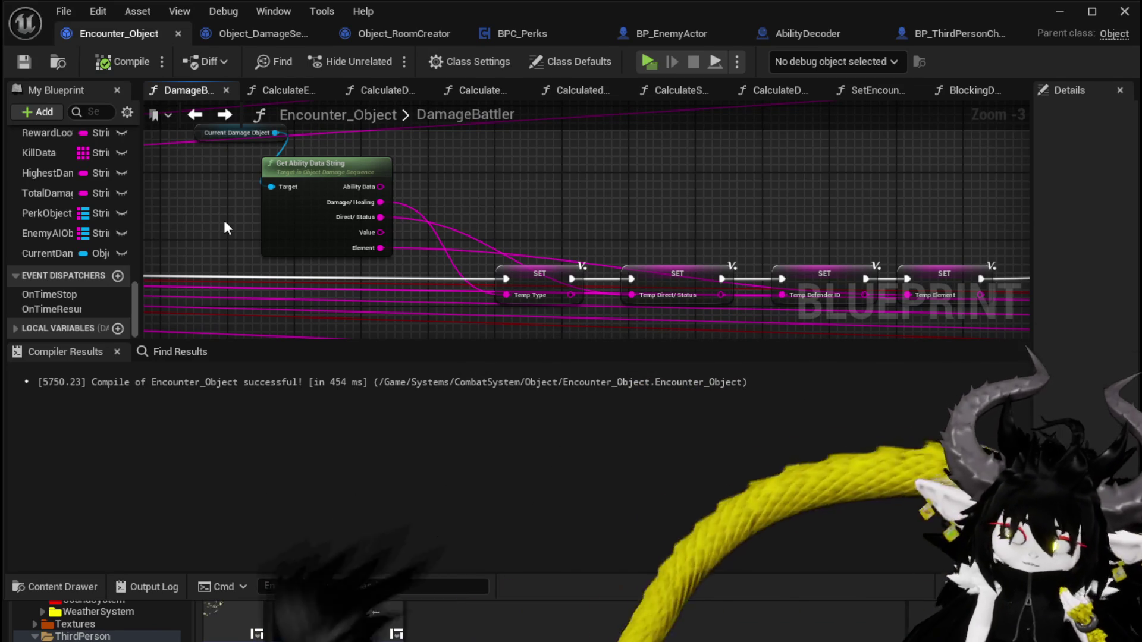
scroll(535, 211, down, 3)
mouse_move(224, 220)
mouse_down()
mouse_move(872, 189)
mouse_move(828, 242)
mouse_move(216, 198)
mouse_move(251, 188)
mouse_up()
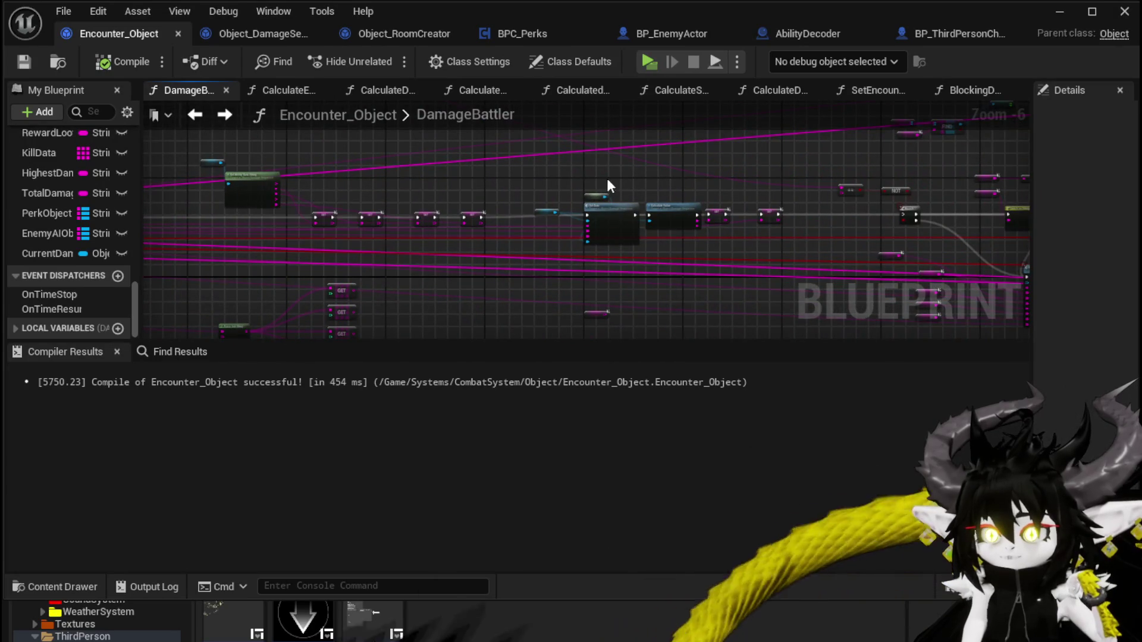
scroll(589, 184, up, 3)
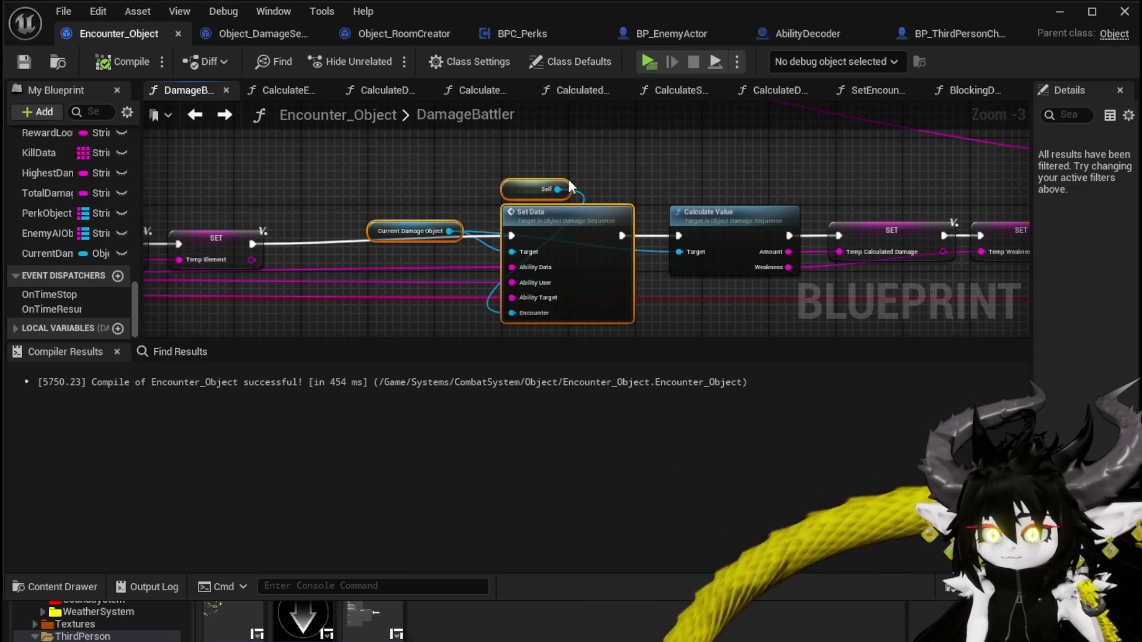
scroll(577, 194, down, 2)
drag(521, 211, 757, 210)
Step: Rearrange Set Data, Calculate Value and the ability data string nodes, then compile and save
mouse_move(670, 214)
mouse_down()
mouse_move(117, 215)
mouse_move(403, 212)
mouse_up()
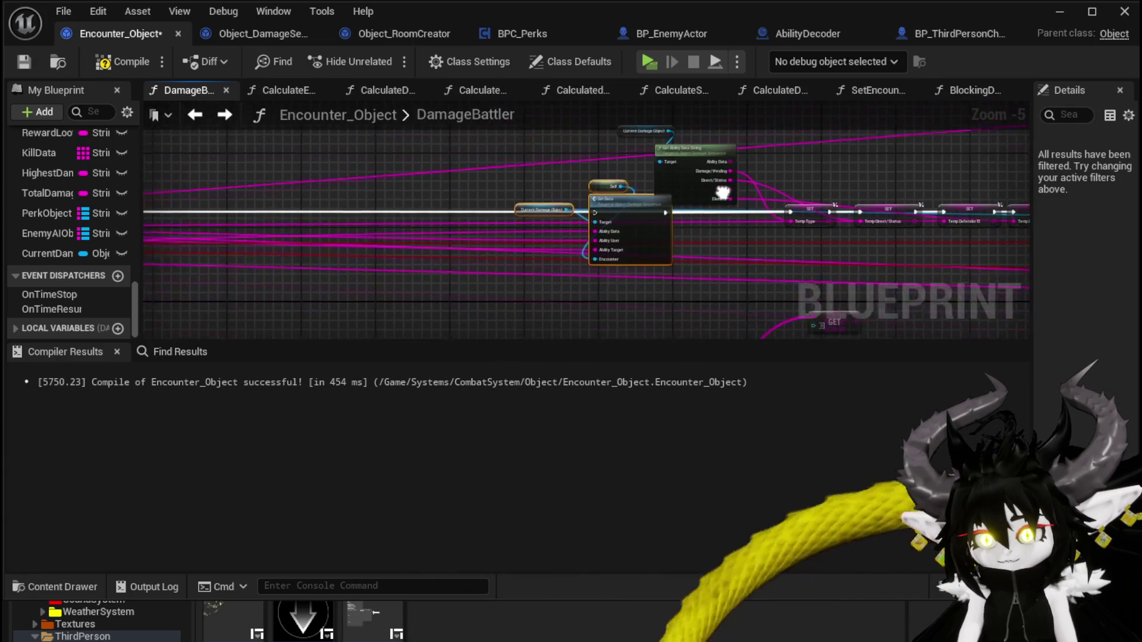
drag(827, 215, 199, 178)
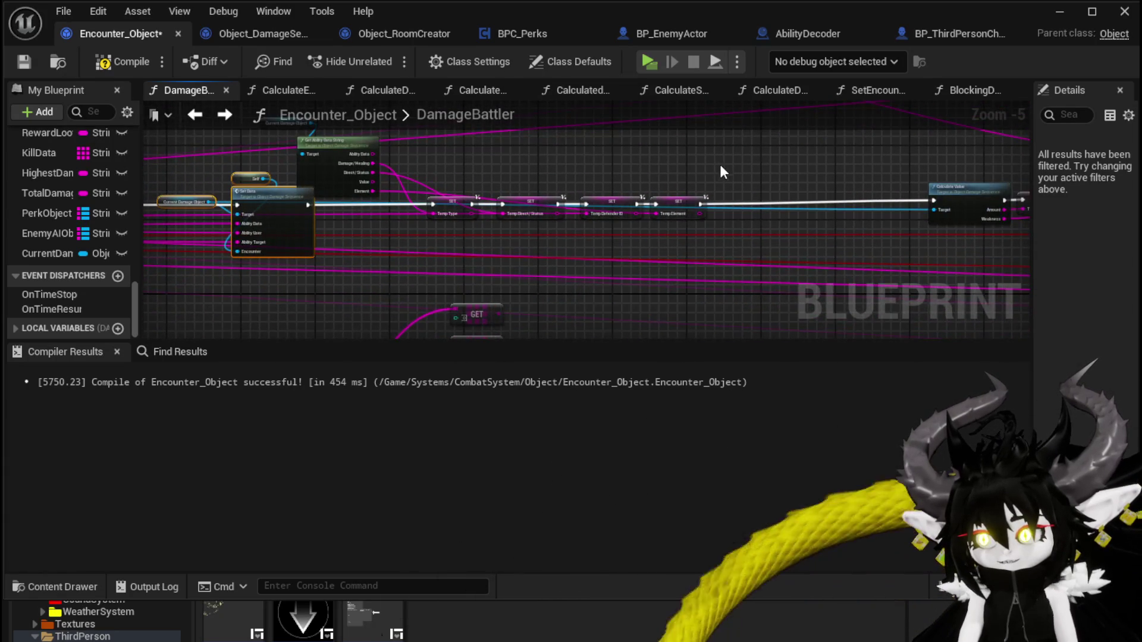
mouse_move(638, 170)
mouse_down()
mouse_move(657, 179)
mouse_move(715, 166)
mouse_up()
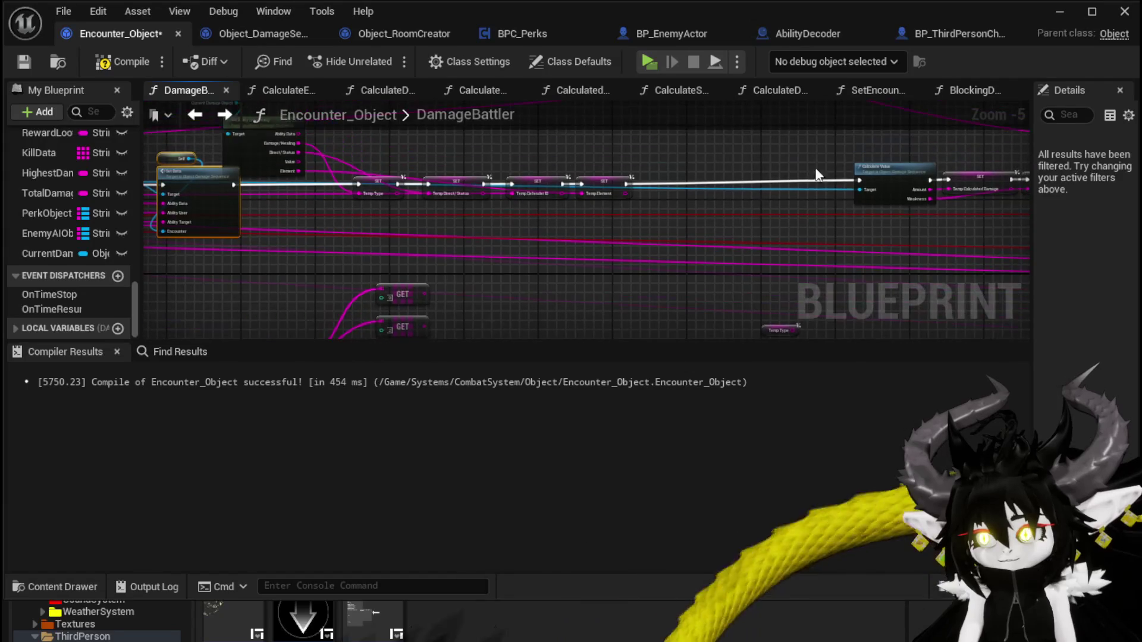
drag(893, 172, 854, 141)
drag(702, 184, 817, 212)
drag(349, 138, 297, 185)
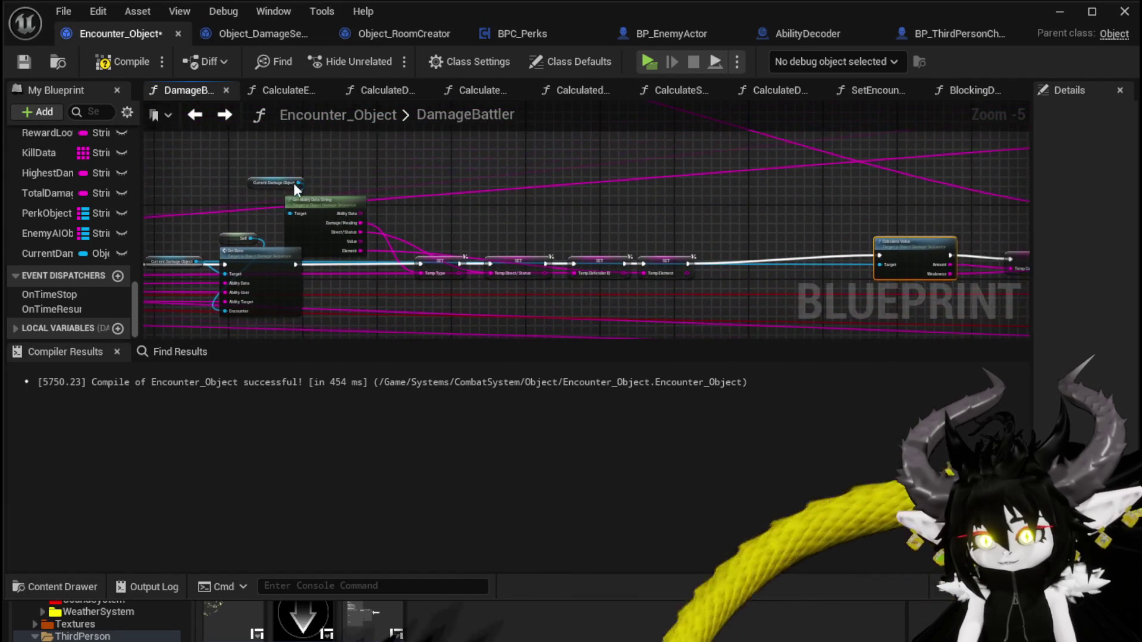
drag(379, 178, 407, 178)
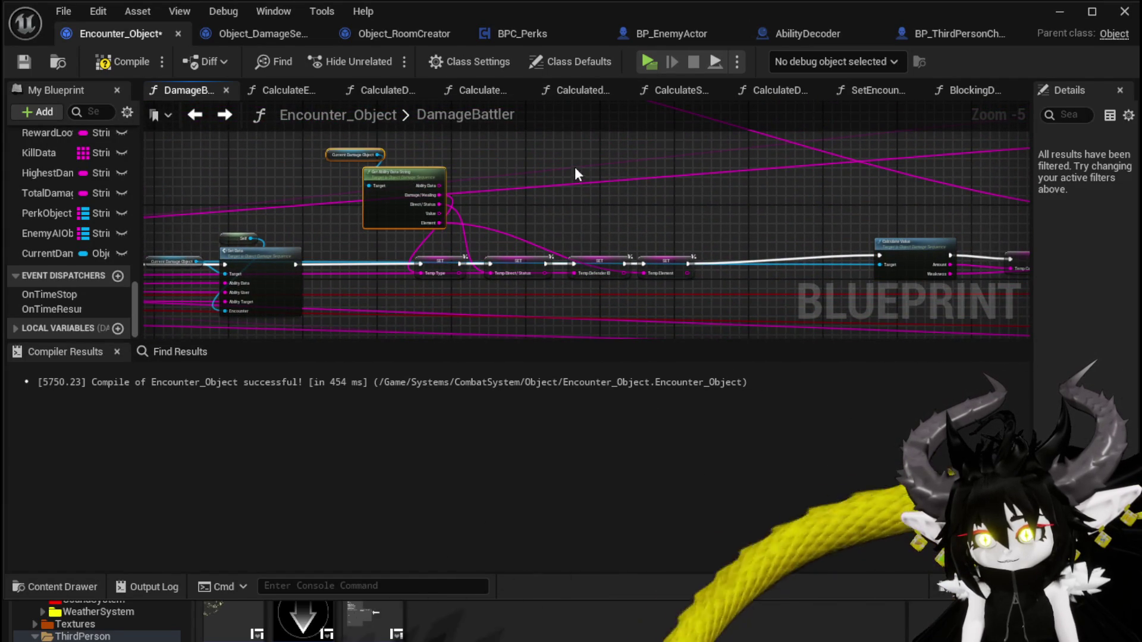
click(88, 57)
click(35, 61)
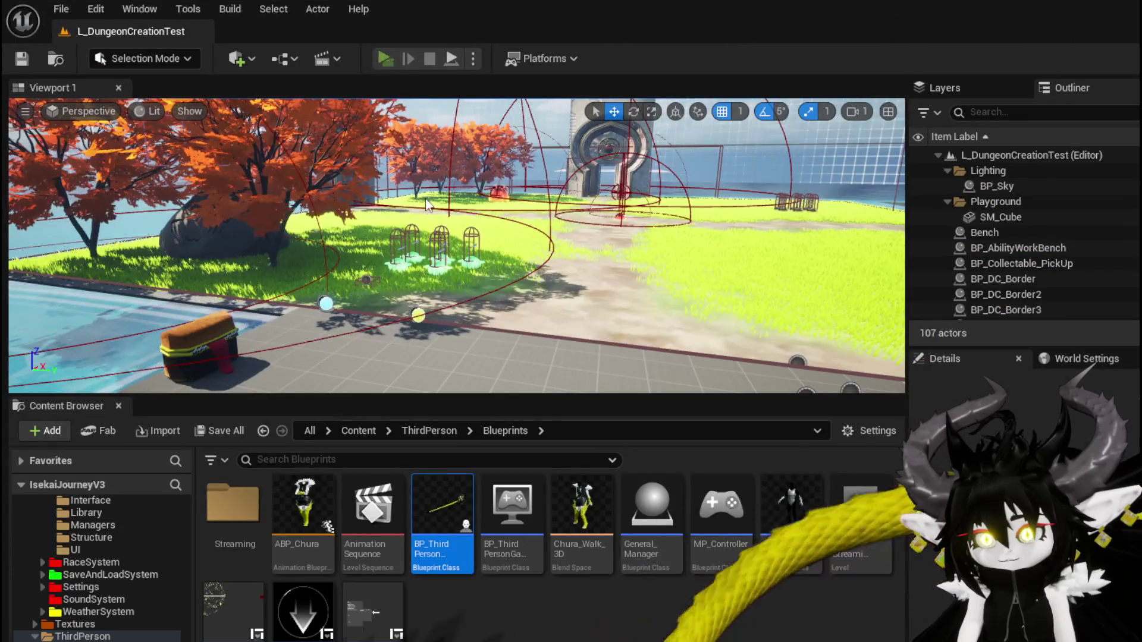
Step: Start a battle turn, attack the fire slime, then stop the preview and save the level
key(w)
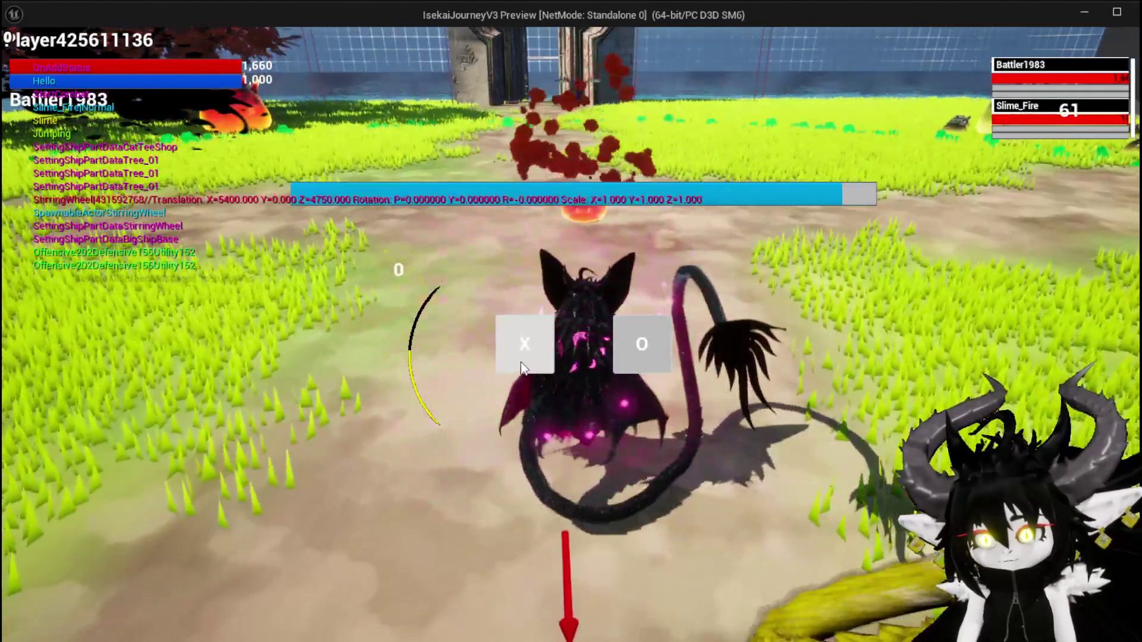
click(523, 367)
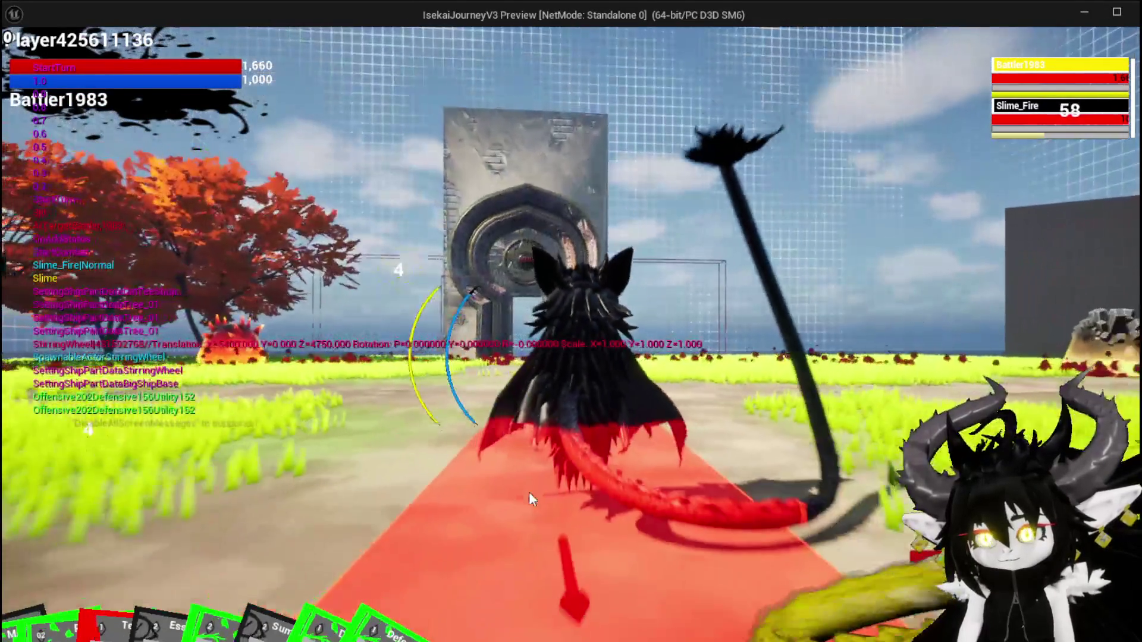
click(529, 494)
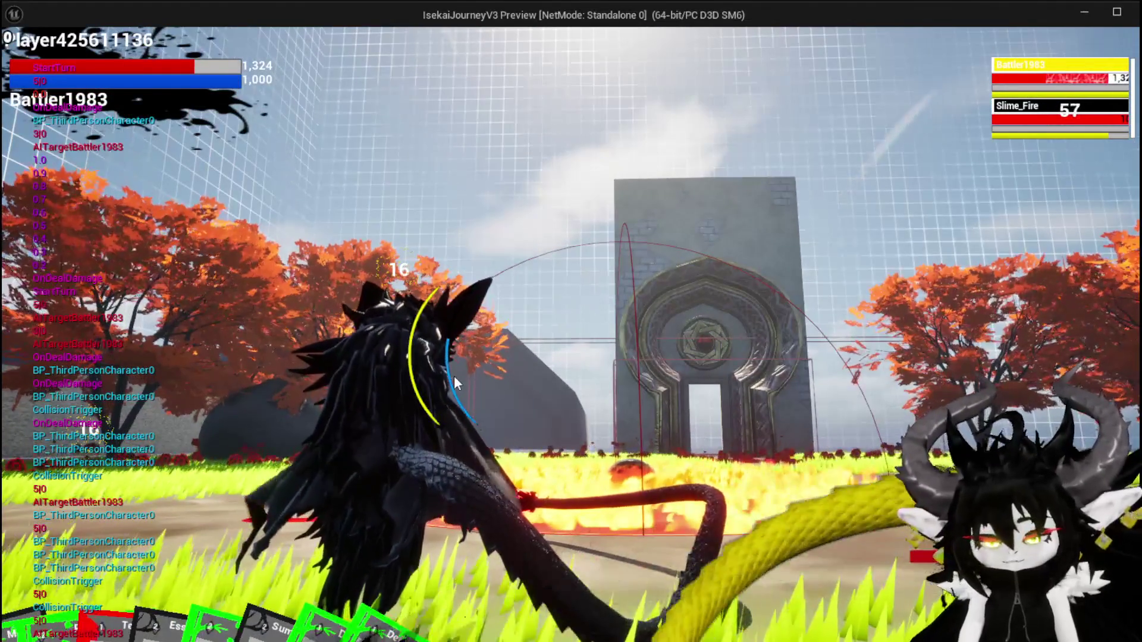
key(Escape)
click(28, 55)
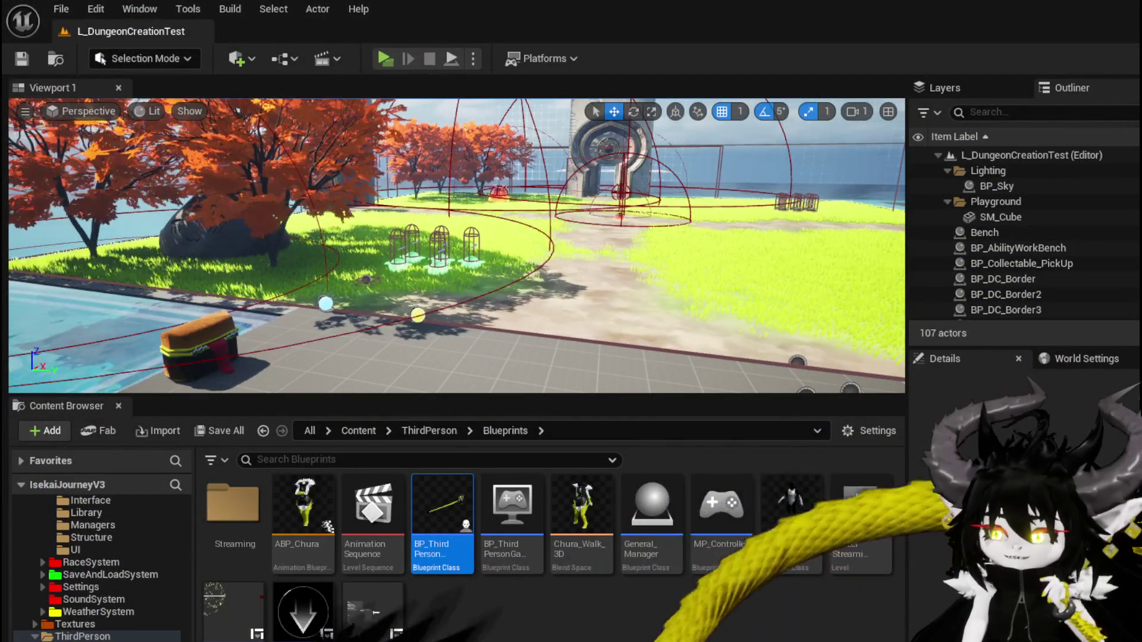
Step: Locate the Branch ahead of Switch on String in DamageBattler and save the recompiled blueprint
key(alt+Tab)
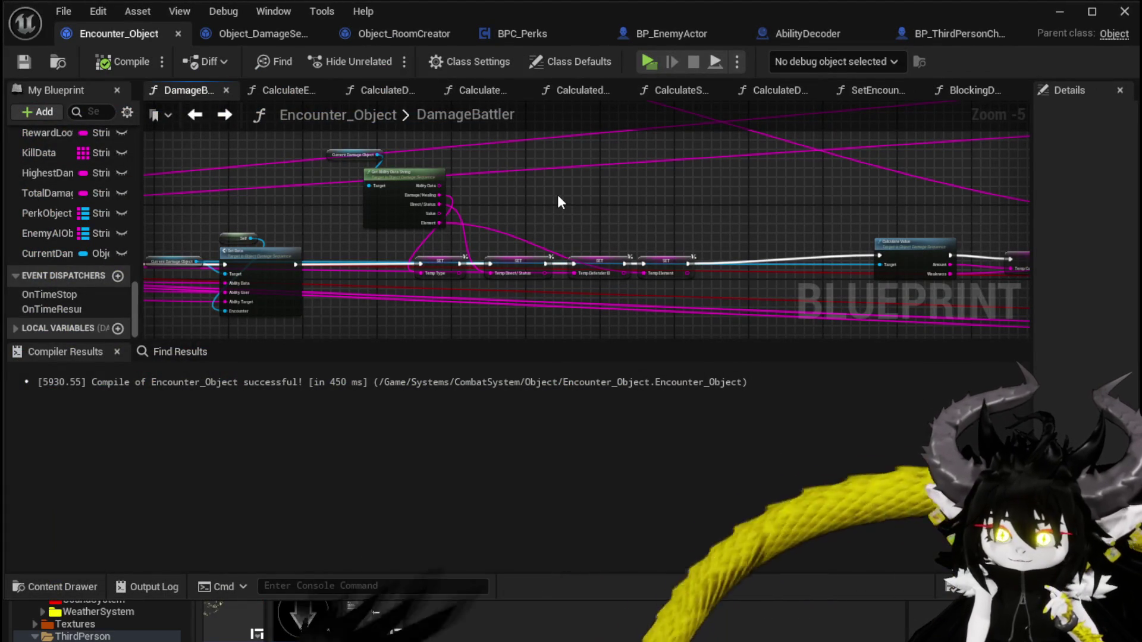
drag(558, 202, 302, 177)
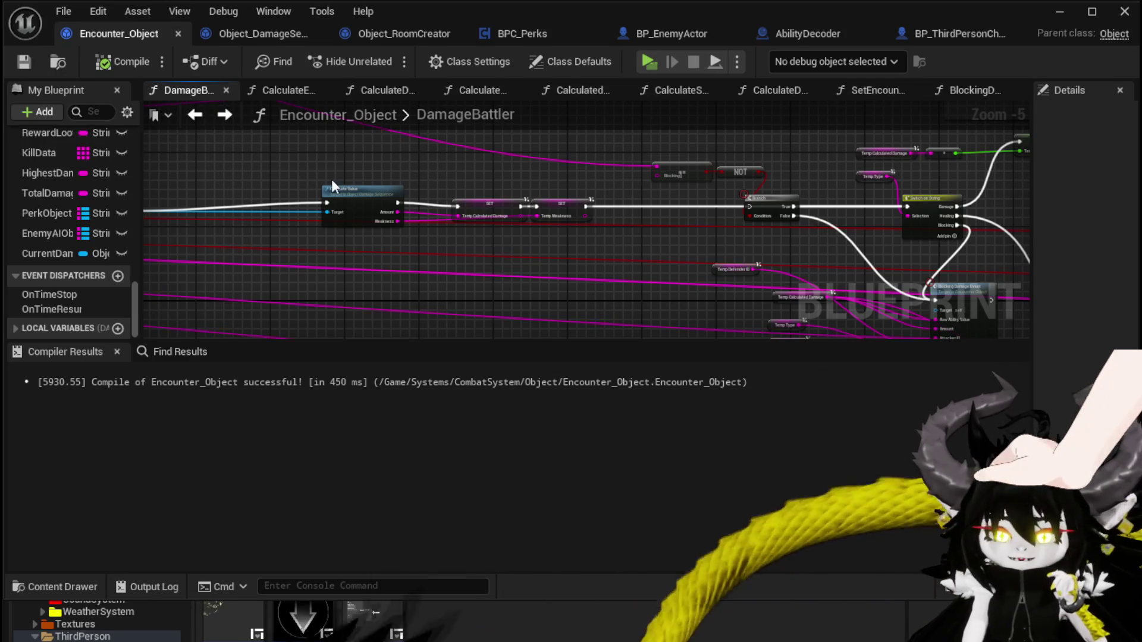
scroll(517, 250, up, 2)
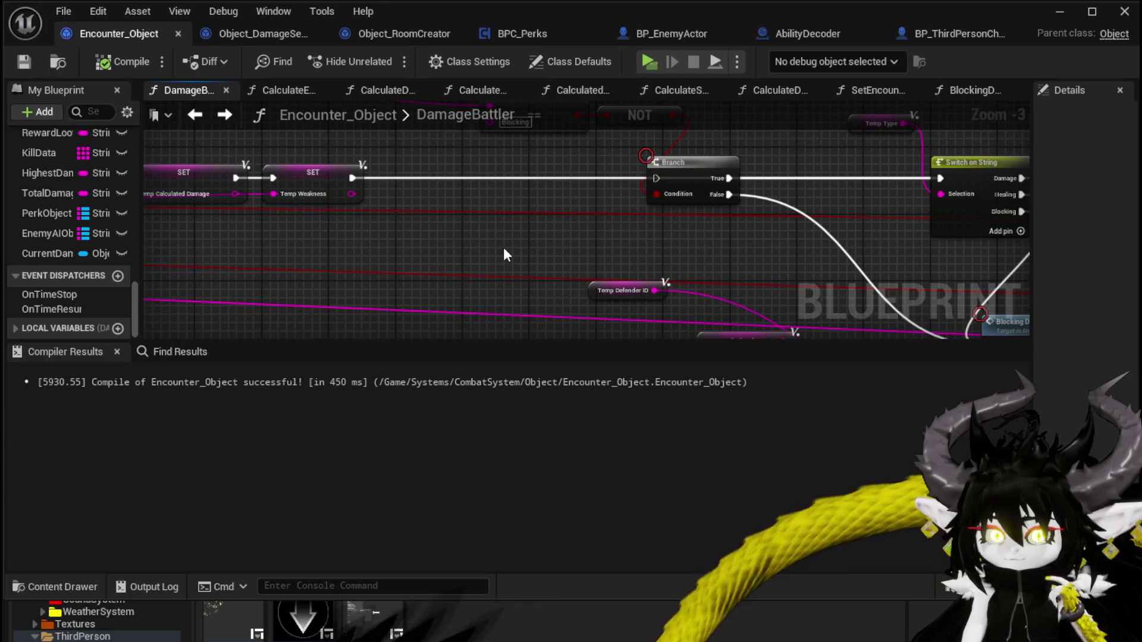
scroll(503, 247, down, 1)
mouse_move(503, 247)
mouse_down()
mouse_move(260, 280)
mouse_move(262, 292)
mouse_move(367, 183)
mouse_up()
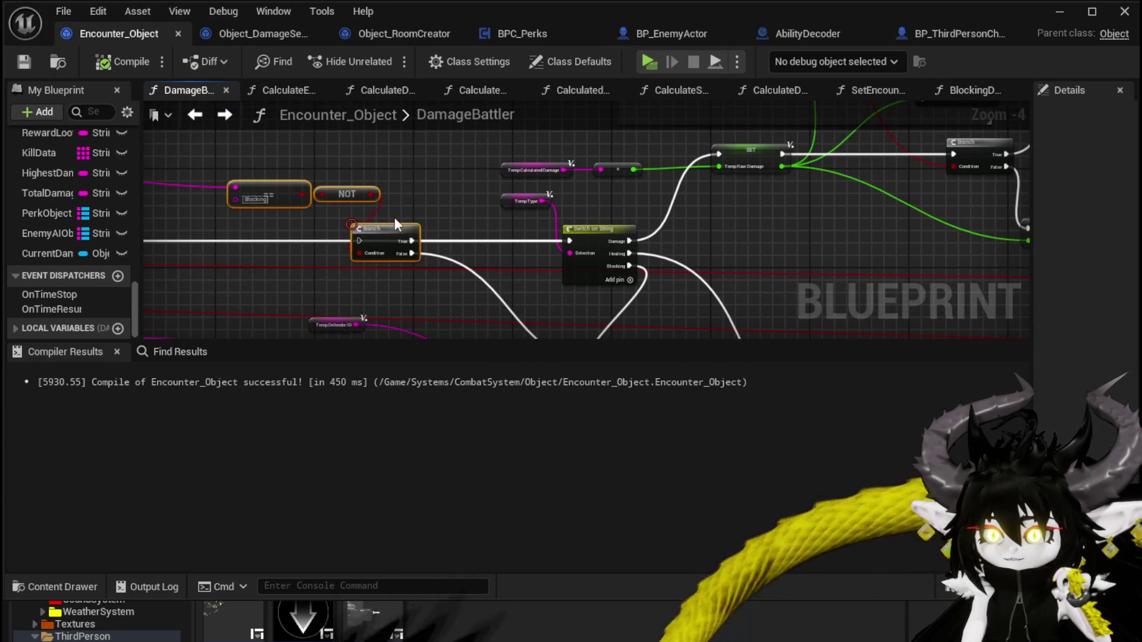
scroll(404, 224, down, 3)
mouse_move(419, 223)
mouse_down()
mouse_move(650, 286)
mouse_move(761, 275)
mouse_move(735, 267)
mouse_up()
scroll(534, 253, up, 3)
mouse_move(560, 213)
mouse_down()
mouse_move(477, 173)
mouse_move(464, 257)
mouse_move(351, 229)
mouse_up()
scroll(477, 173, down, 1)
scroll(430, 182, down, 1)
scroll(475, 190, down, 3)
scroll(815, 128, up, 3)
scroll(556, 243, up, 2)
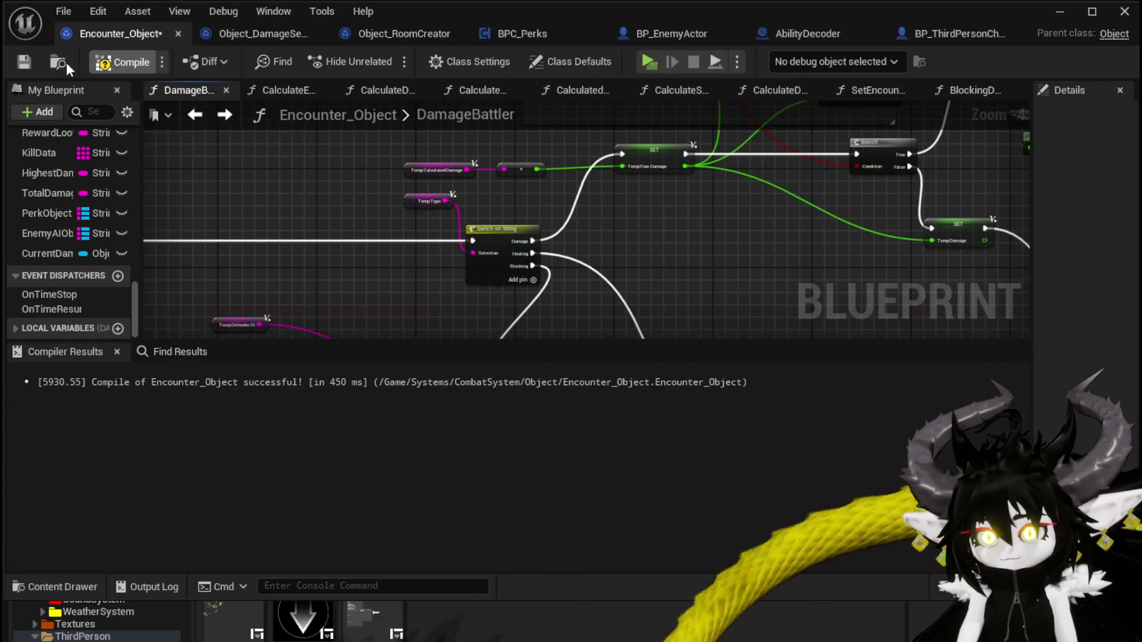
key(ctrl+s)
Step: Pan the DamageBattler graph to the damage SET nodes
drag(757, 249, 349, 159)
scroll(348, 159, down, 3)
scroll(418, 197, up, 2)
drag(452, 227, 419, 144)
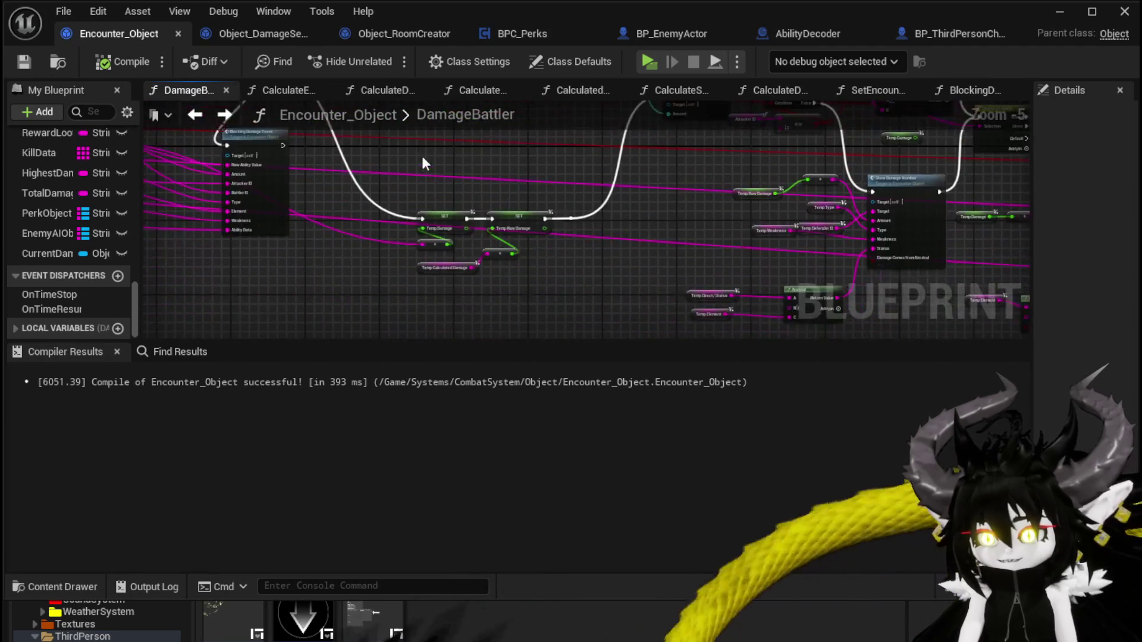
scroll(434, 178, up, 3)
scroll(465, 196, down, 2)
mouse_move(465, 196)
mouse_down()
mouse_move(465, 248)
mouse_move(314, 205)
mouse_move(144, 241)
mouse_up()
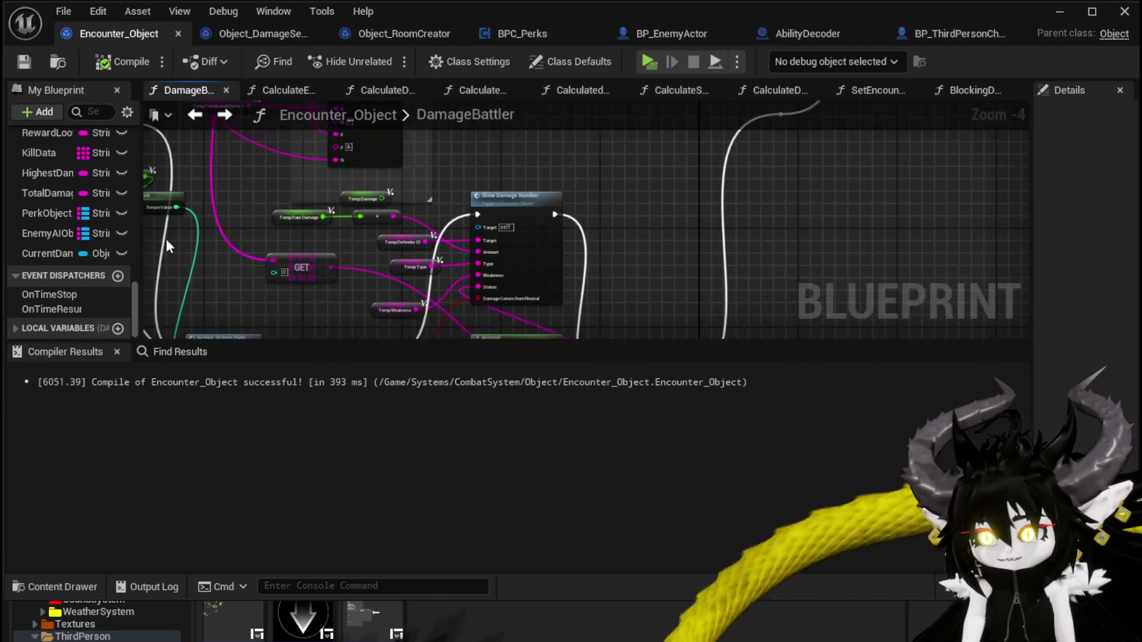
mouse_move(489, 174)
mouse_down()
mouse_move(428, 148)
mouse_move(434, 187)
mouse_move(357, 131)
mouse_move(343, 176)
mouse_move(547, 214)
mouse_move(558, 156)
mouse_up()
scroll(343, 177, down, 3)
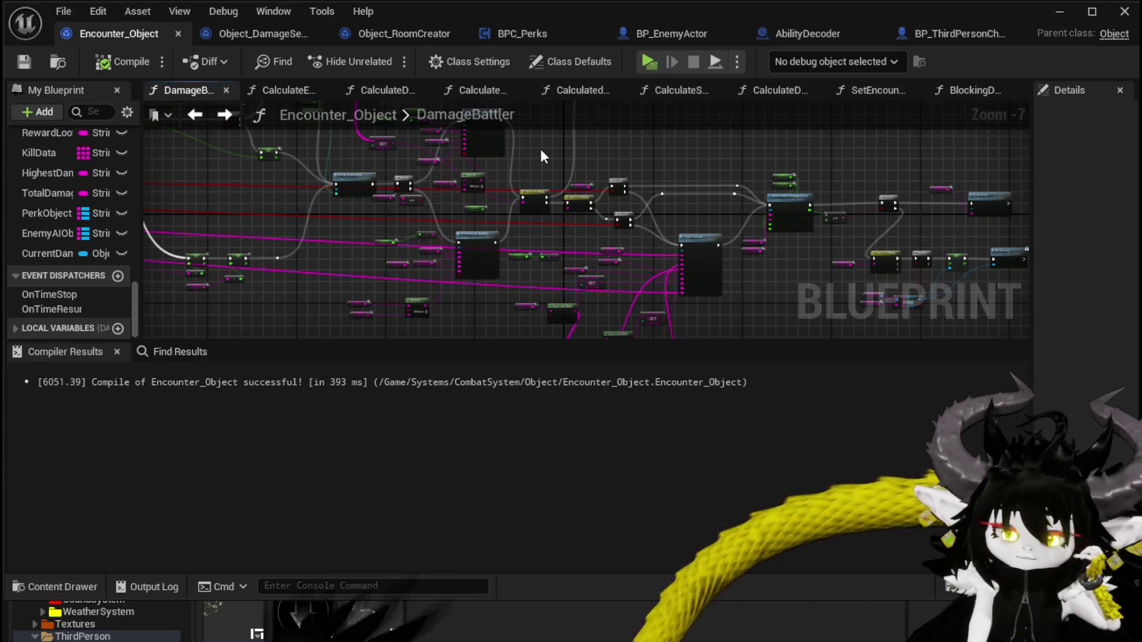
scroll(571, 214, up, 3)
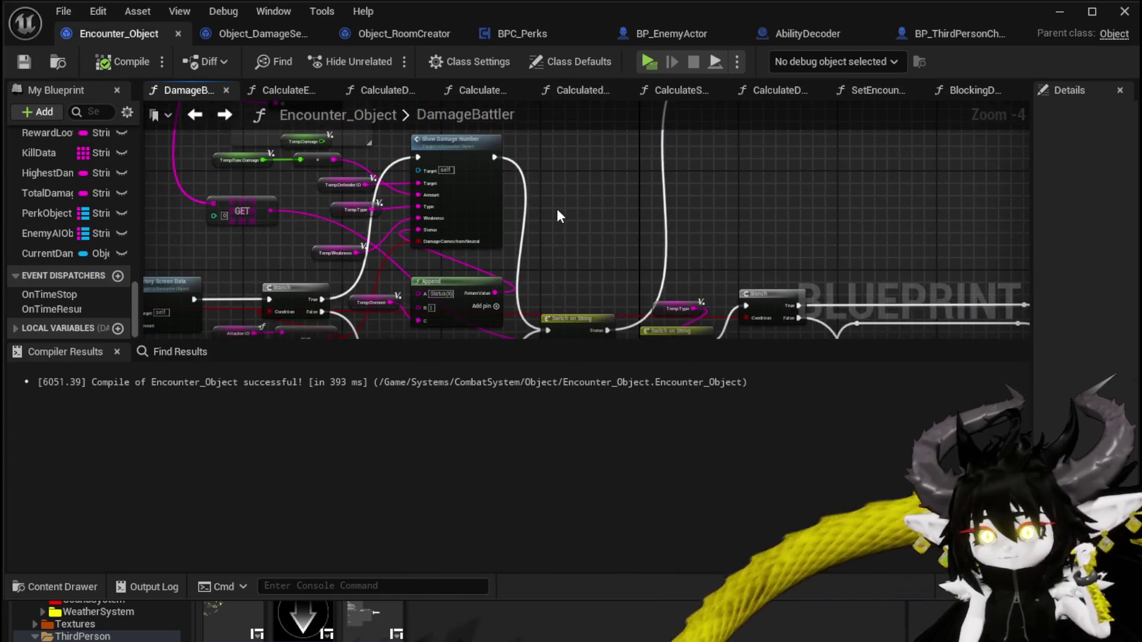
scroll(557, 216, up, 2)
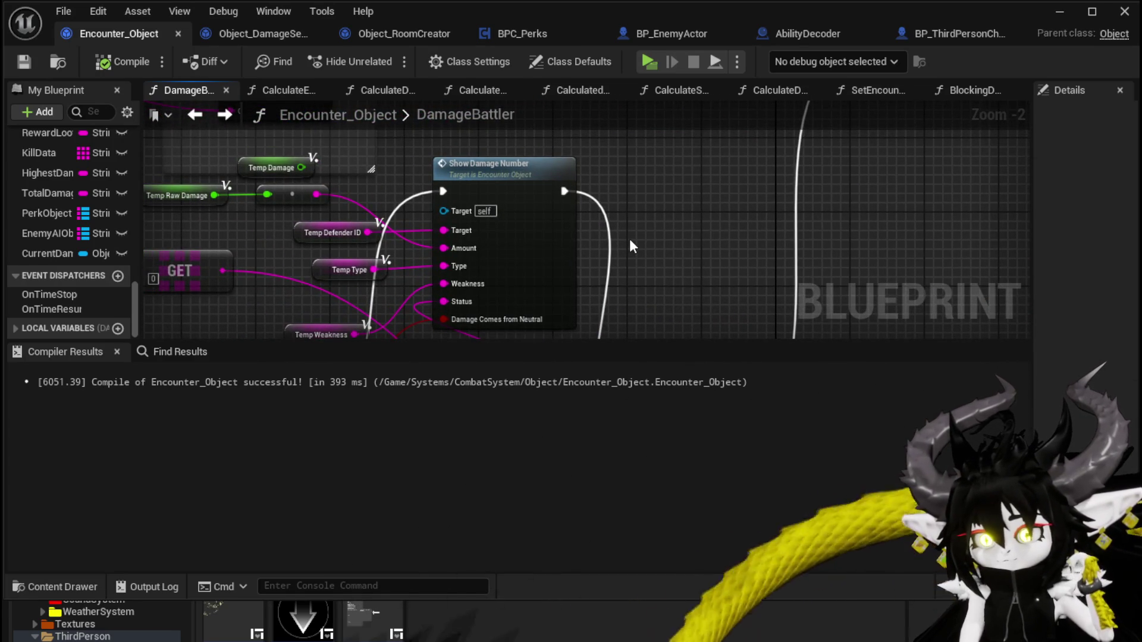
scroll(630, 238, down, 2)
drag(630, 238, 691, 190)
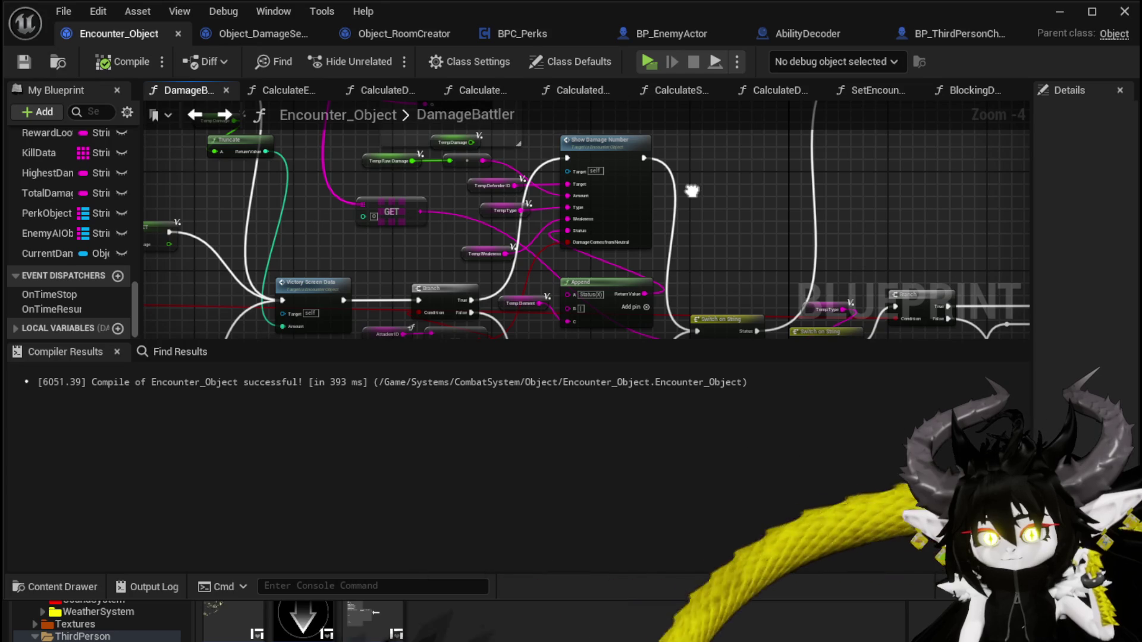
mouse_move(691, 191)
mouse_down()
mouse_move(645, 208)
mouse_move(606, 189)
mouse_move(536, 204)
mouse_up()
scroll(554, 195, up, 2)
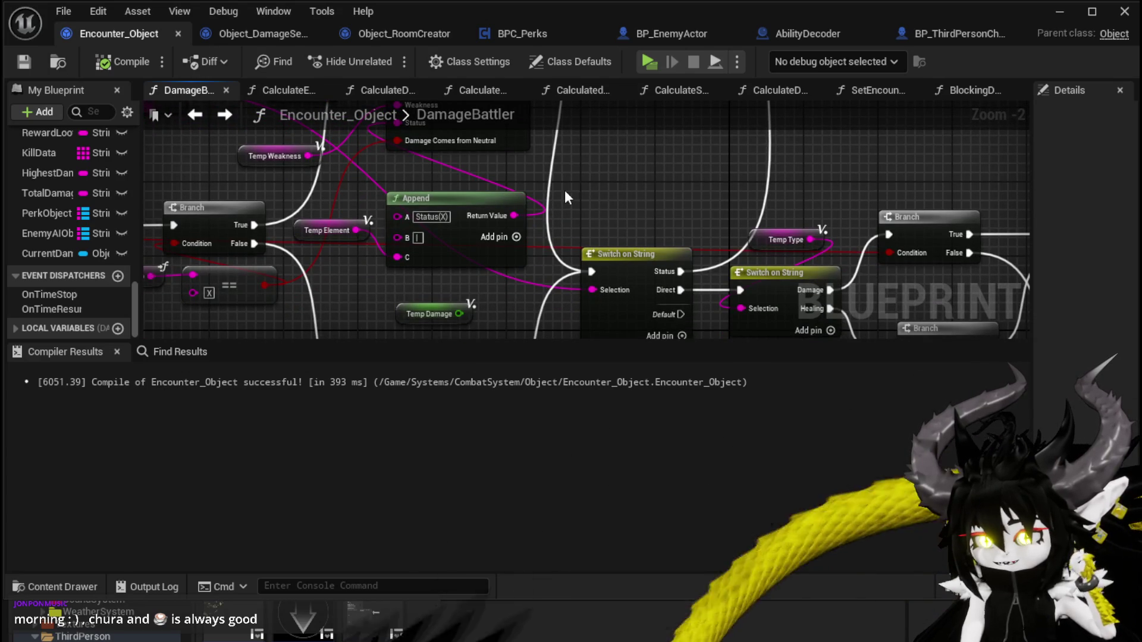
mouse_move(565, 197)
mouse_down()
mouse_move(553, 134)
mouse_move(589, 89)
mouse_move(562, 333)
mouse_move(607, 201)
mouse_up()
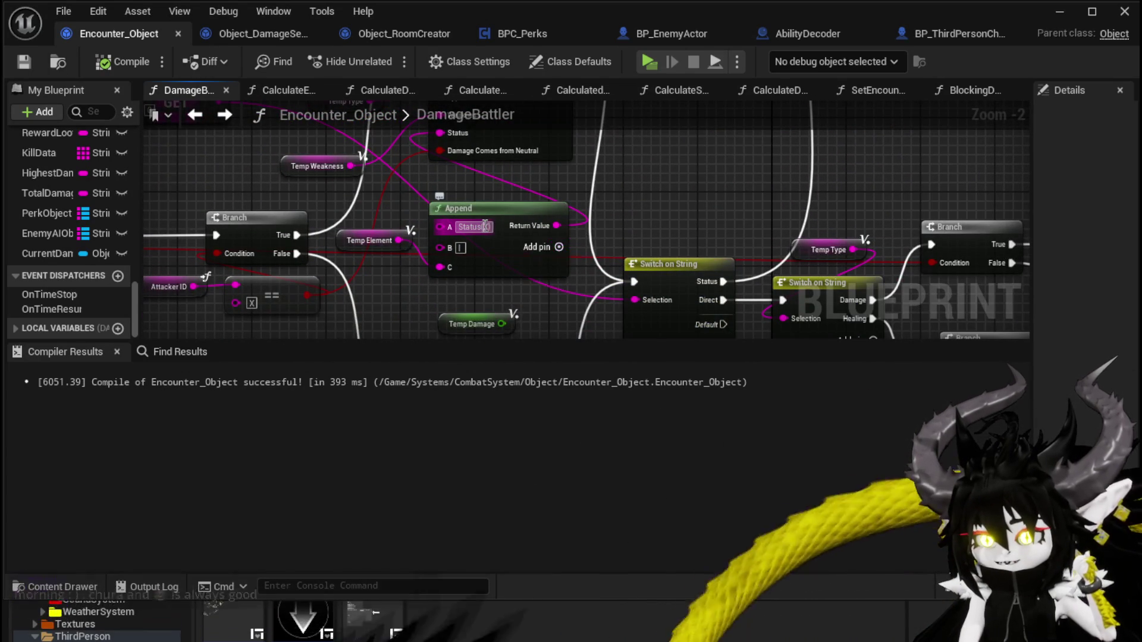
drag(642, 144, 681, 230)
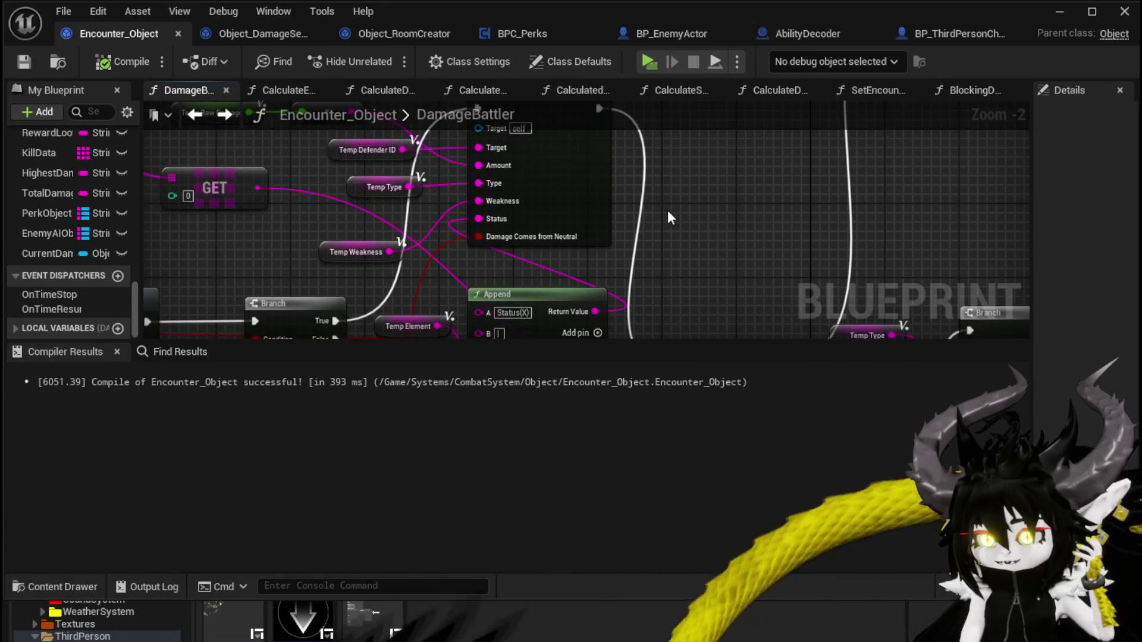
scroll(690, 231, down, 2)
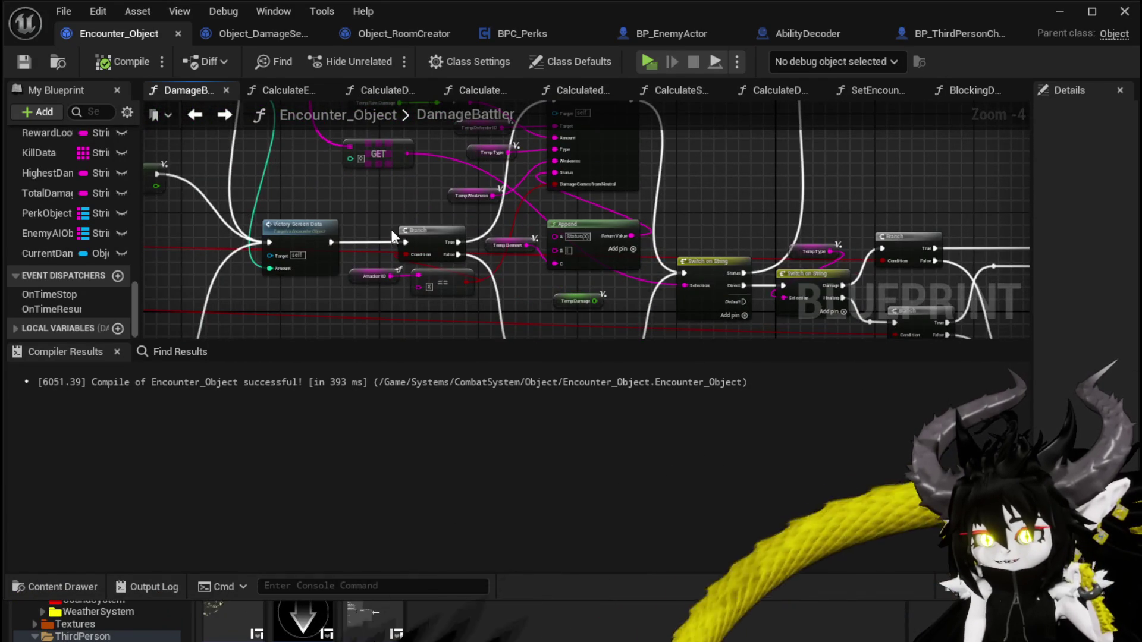
scroll(392, 230, up, 1)
mouse_move(362, 320)
mouse_down()
mouse_move(429, 295)
mouse_move(425, 176)
mouse_up()
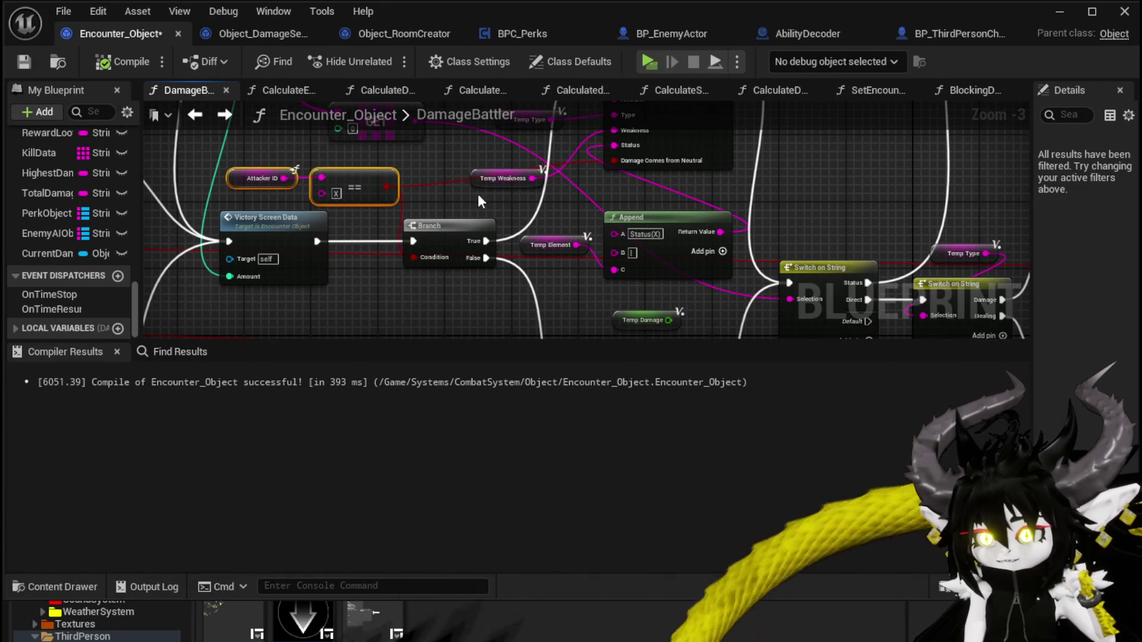
Step: Delete the Attacker ID comparison nodes and centre the Blocking Damage Event node
key(Delete)
scroll(462, 202, down, 2)
mouse_move(555, 238)
mouse_down()
mouse_move(408, 186)
mouse_move(505, 220)
mouse_move(434, 242)
mouse_move(383, 275)
mouse_move(566, 259)
mouse_up()
scroll(490, 263, up, 2)
scroll(463, 256, down, 1)
scroll(423, 211, down, 1)
drag(423, 211, 545, 155)
drag(509, 203, 430, 160)
scroll(473, 171, up, 3)
scroll(474, 177, down, 2)
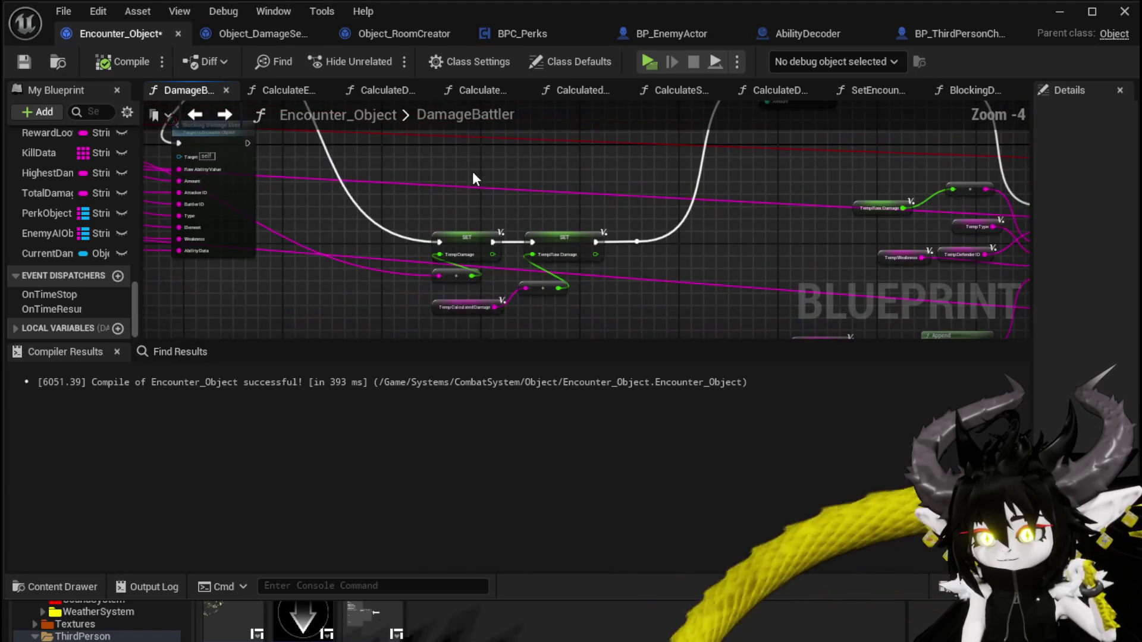
mouse_move(387, 198)
mouse_down()
mouse_move(606, 230)
mouse_move(382, 227)
mouse_move(430, 200)
mouse_move(438, 326)
mouse_move(438, 247)
mouse_move(451, 329)
mouse_up()
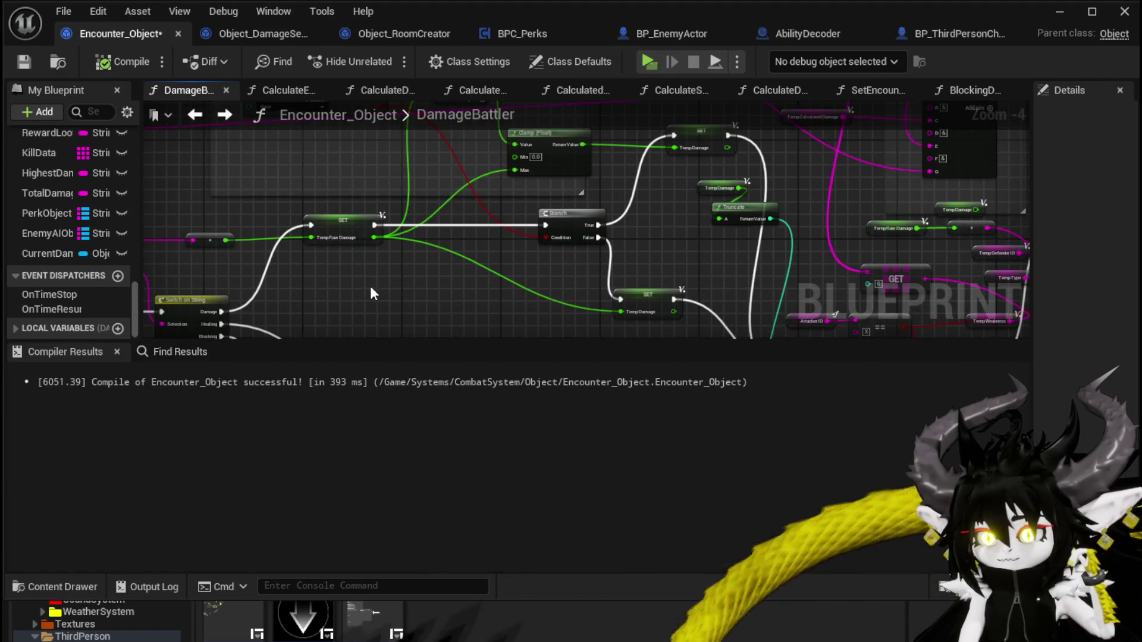
scroll(368, 280, down, 1)
Step: Move the TempCalculatedDamage nodes up and right near the Clamp, SET and Branch nodes
mouse_move(366, 276)
mouse_down()
mouse_move(318, 225)
mouse_move(357, 256)
mouse_move(503, 256)
mouse_move(479, 247)
mouse_move(586, 238)
mouse_move(464, 105)
mouse_up()
scroll(317, 225, up, 3)
scroll(357, 255, down, 1)
scroll(480, 247, down, 1)
drag(592, 205, 556, 277)
scroll(481, 270, up, 2)
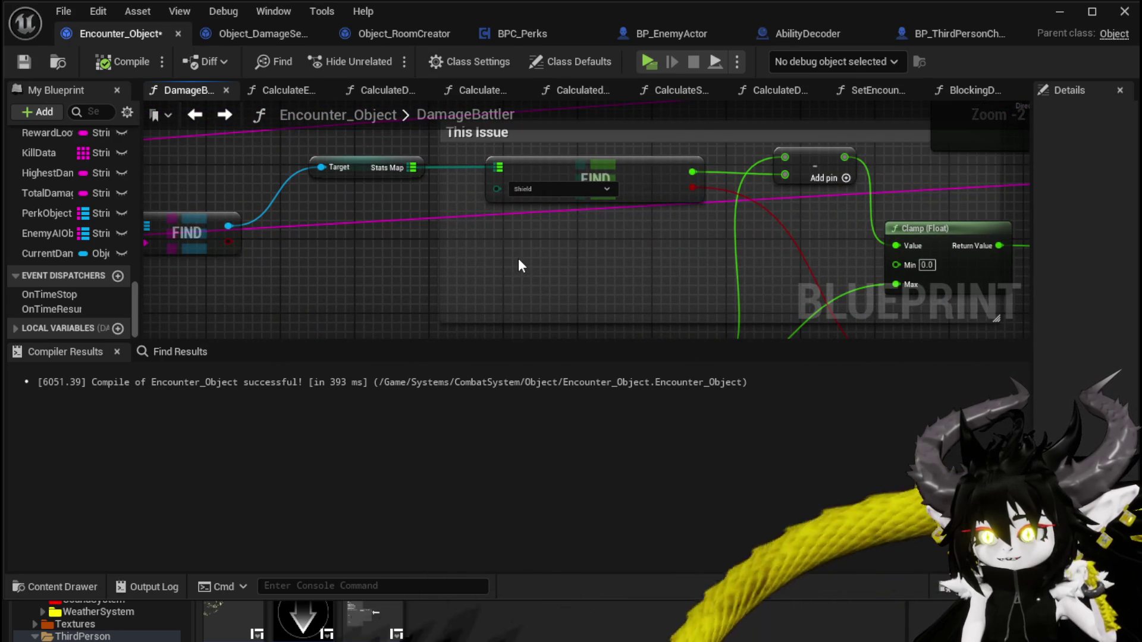
scroll(520, 262, down, 2)
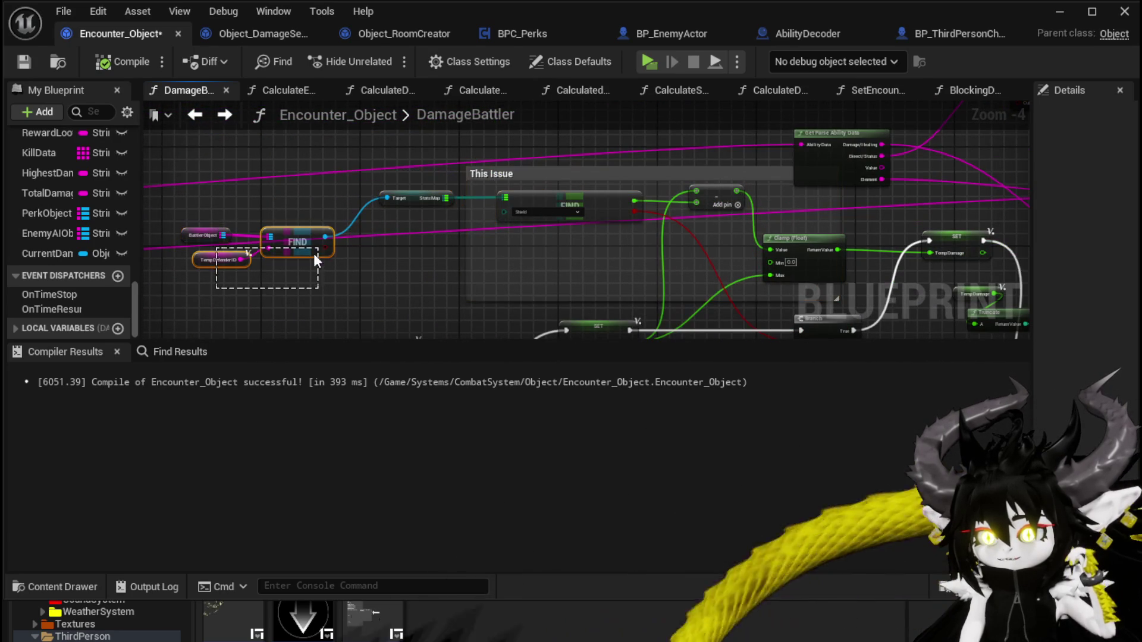
drag(413, 222, 282, 219)
mouse_move(446, 238)
mouse_down()
mouse_move(396, 256)
mouse_move(422, 153)
mouse_move(464, 211)
mouse_up()
drag(368, 248, 414, 225)
Step: Regroup the Victory Screen Data, Temp Damage and Truncate nodes together
mouse_move(492, 275)
mouse_down()
mouse_move(381, 256)
mouse_move(332, 214)
mouse_move(266, 242)
mouse_up()
mouse_move(602, 189)
mouse_down()
mouse_move(397, 205)
mouse_move(348, 176)
mouse_up()
mouse_move(333, 223)
mouse_down()
mouse_move(347, 211)
mouse_move(548, 258)
mouse_up()
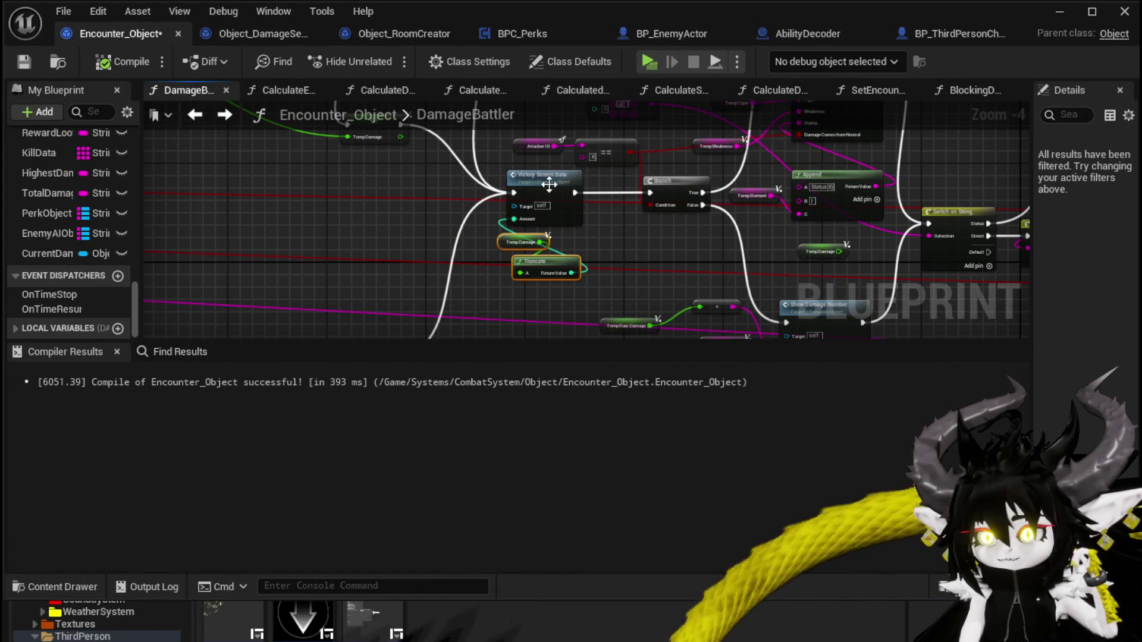
mouse_move(517, 191)
mouse_down()
mouse_move(381, 196)
mouse_move(499, 273)
mouse_move(360, 294)
mouse_move(643, 307)
mouse_up()
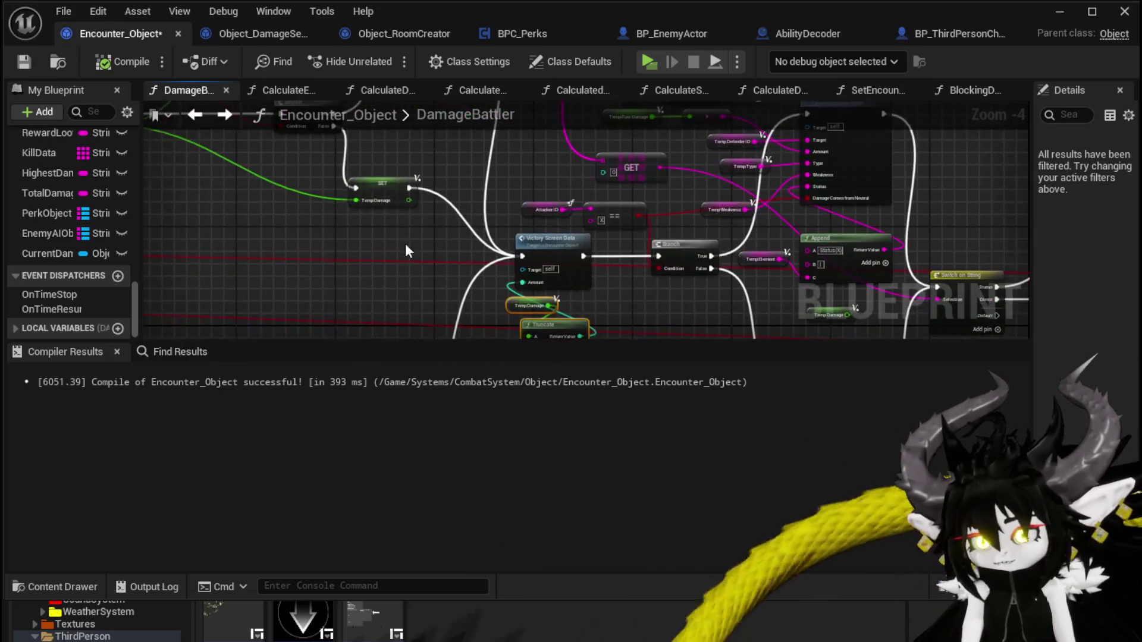
mouse_move(366, 237)
mouse_down()
mouse_move(306, 311)
mouse_move(336, 207)
mouse_move(315, 216)
mouse_move(507, 216)
mouse_move(360, 150)
mouse_up()
scroll(404, 223, down, 1)
mouse_move(336, 294)
mouse_down()
mouse_move(1026, 98)
mouse_move(1011, 393)
mouse_move(1047, 289)
mouse_up()
mouse_move(226, 313)
mouse_down()
mouse_move(379, 271)
mouse_move(368, 157)
mouse_move(555, 109)
mouse_move(563, 169)
mouse_move(594, 168)
mouse_up()
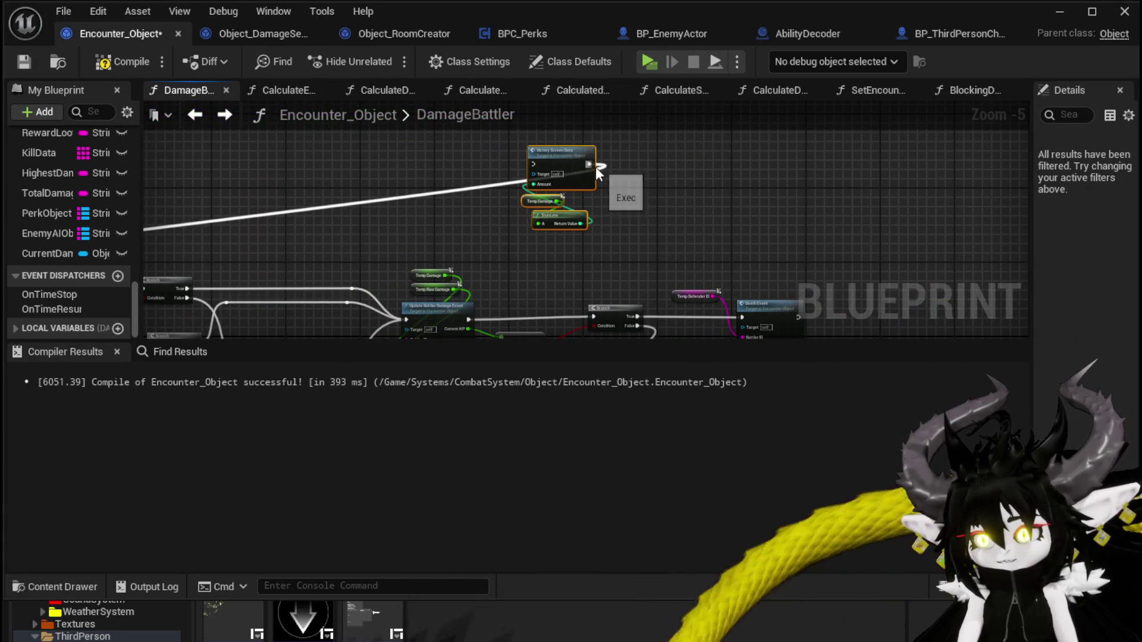
Step: Shift the Temp variables and Blocking Damage Event group down-right and compile Encounter_Object
mouse_move(215, 234)
mouse_down()
mouse_move(357, 250)
mouse_move(494, 182)
mouse_move(391, 302)
mouse_up()
mouse_move(376, 221)
mouse_down()
mouse_move(470, 256)
mouse_move(491, 167)
mouse_move(512, 156)
mouse_move(642, 201)
mouse_up()
drag(573, 202, 632, 167)
drag(224, 297, 523, 152)
mouse_move(509, 197)
mouse_down()
mouse_move(544, 224)
mouse_move(551, 196)
mouse_up()
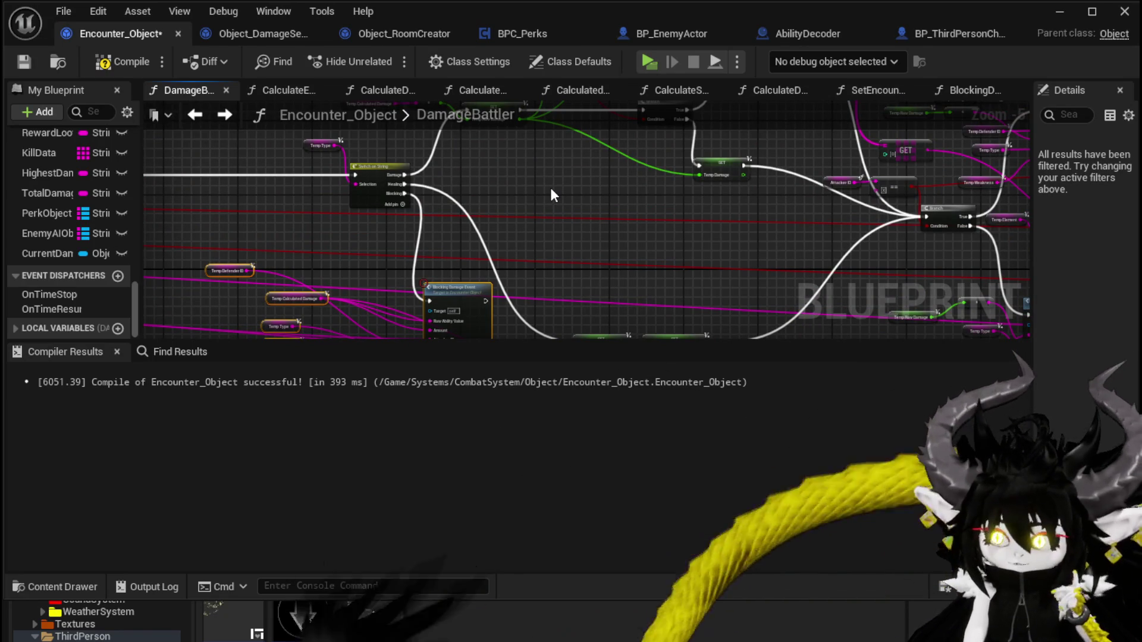
click(118, 62)
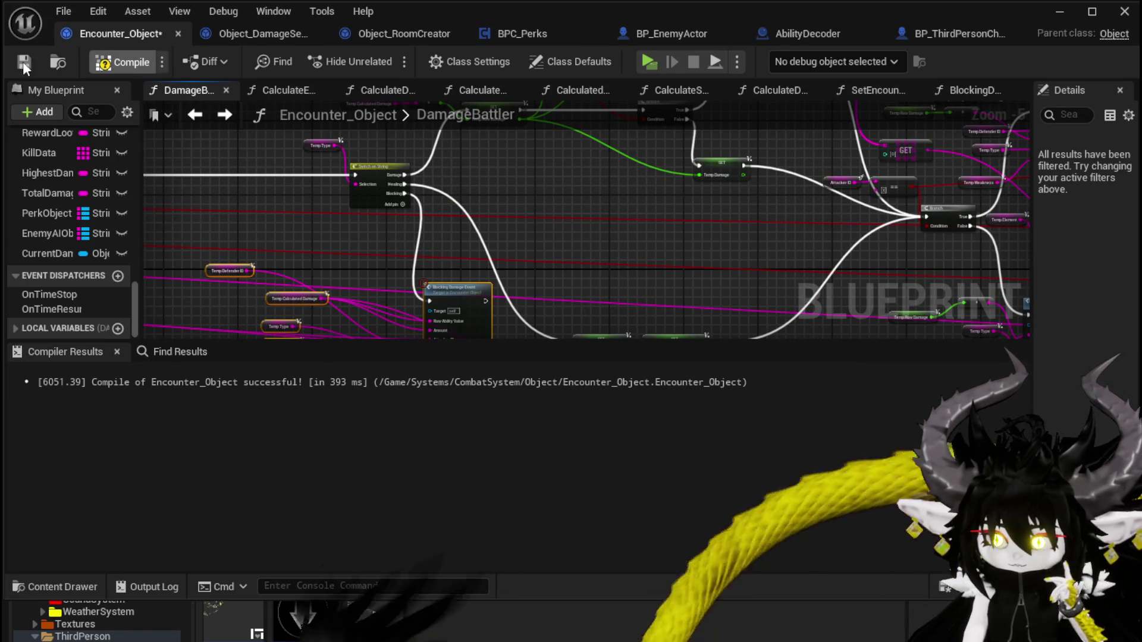
Step: Place the Temp Type node beside the Switch on String node
drag(591, 206, 470, 115)
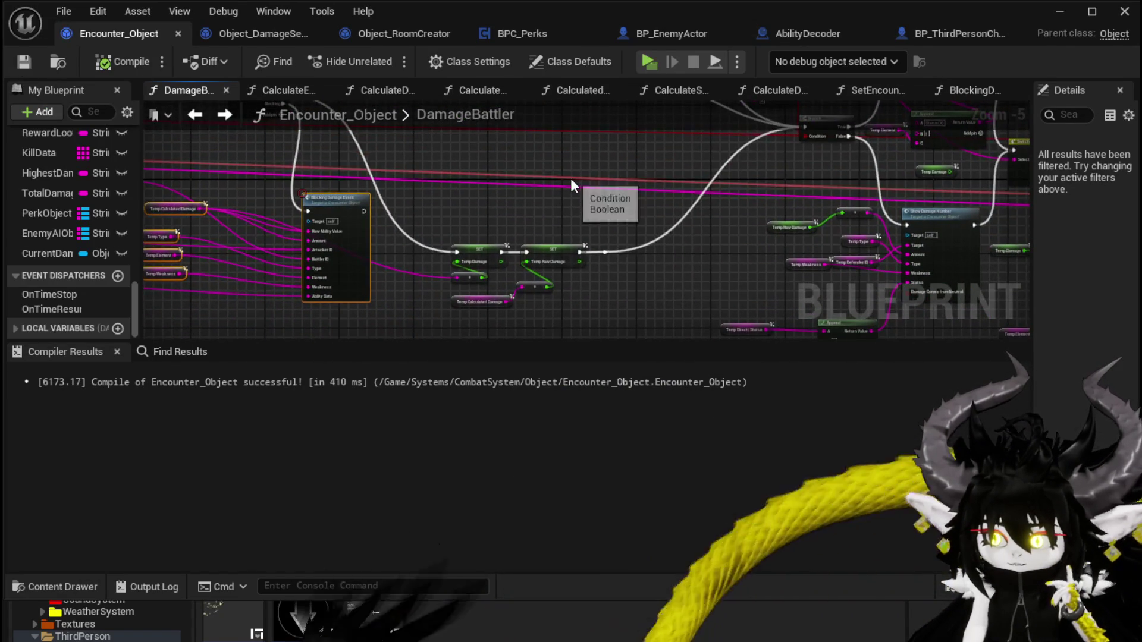
mouse_move(576, 178)
mouse_down()
mouse_move(558, 178)
mouse_move(553, 259)
mouse_move(503, 302)
mouse_up()
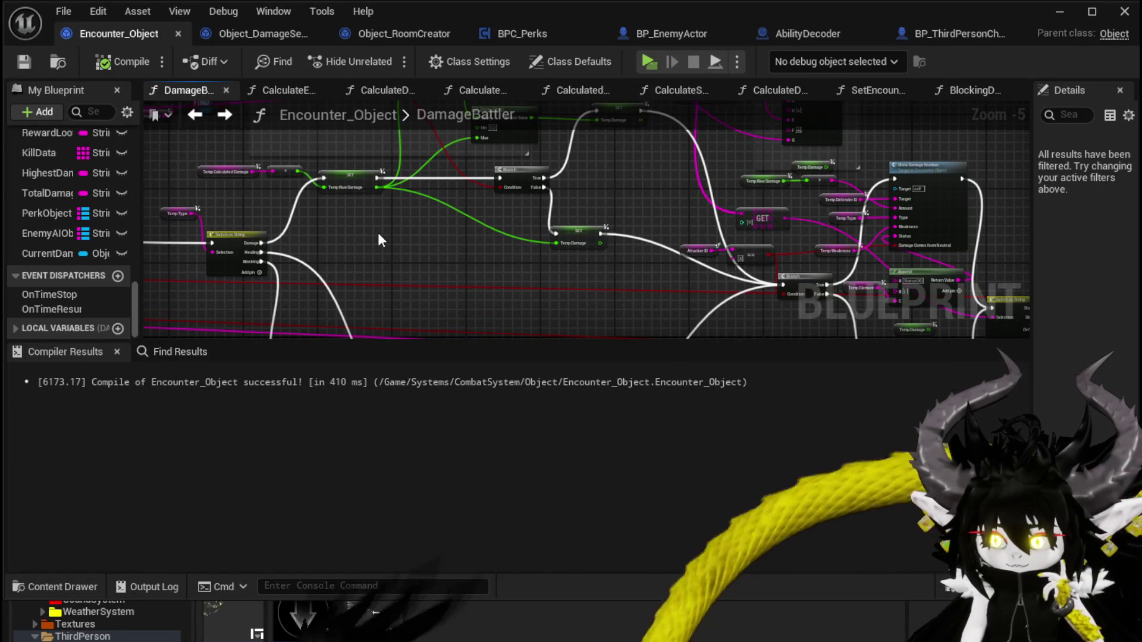
scroll(378, 235, up, 1)
scroll(378, 239, up, 2)
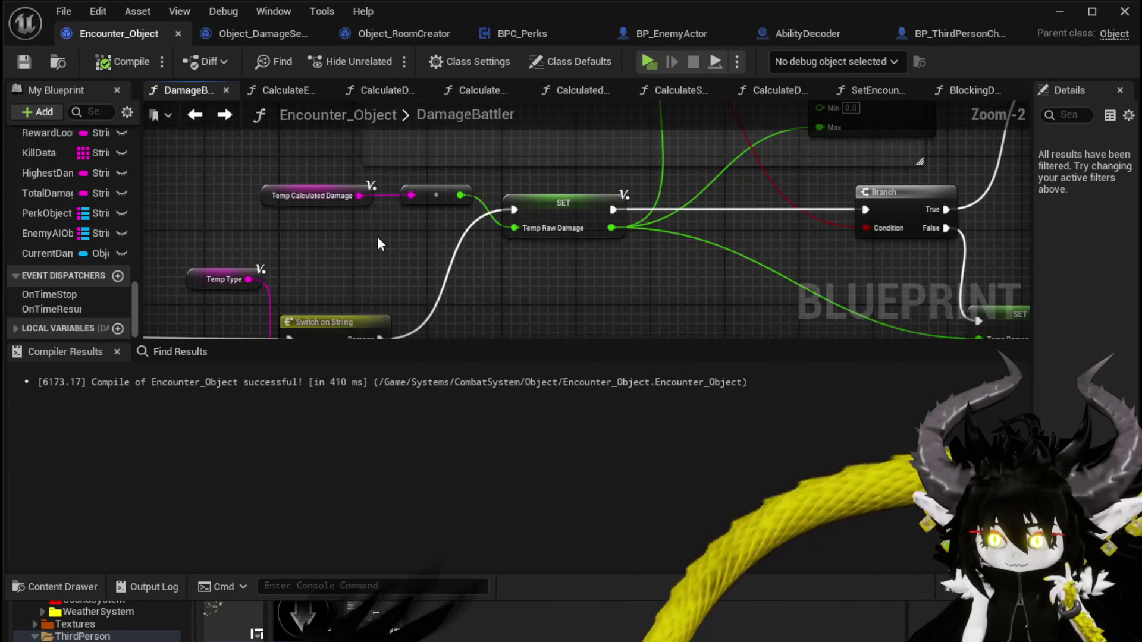
scroll(377, 237, down, 2)
mouse_move(377, 237)
mouse_down()
mouse_move(317, 240)
mouse_move(326, 280)
mouse_move(173, 198)
mouse_up()
mouse_move(458, 276)
mouse_down()
mouse_move(401, 222)
mouse_move(523, 235)
mouse_move(330, 276)
mouse_move(401, 172)
mouse_up()
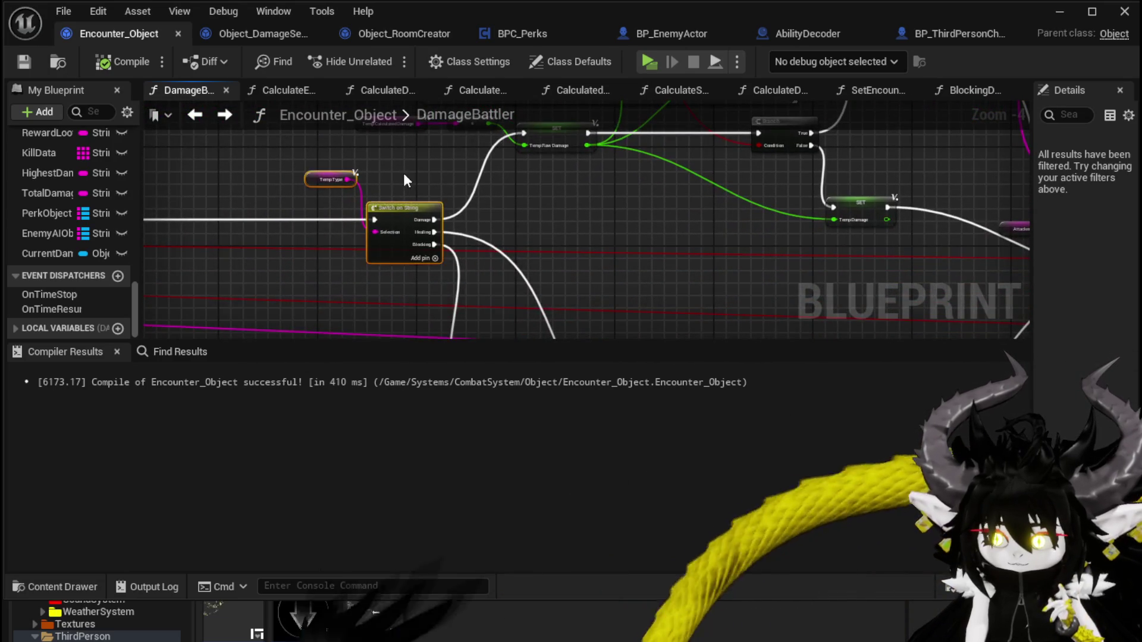
scroll(404, 173, down, 2)
drag(406, 216, 384, 216)
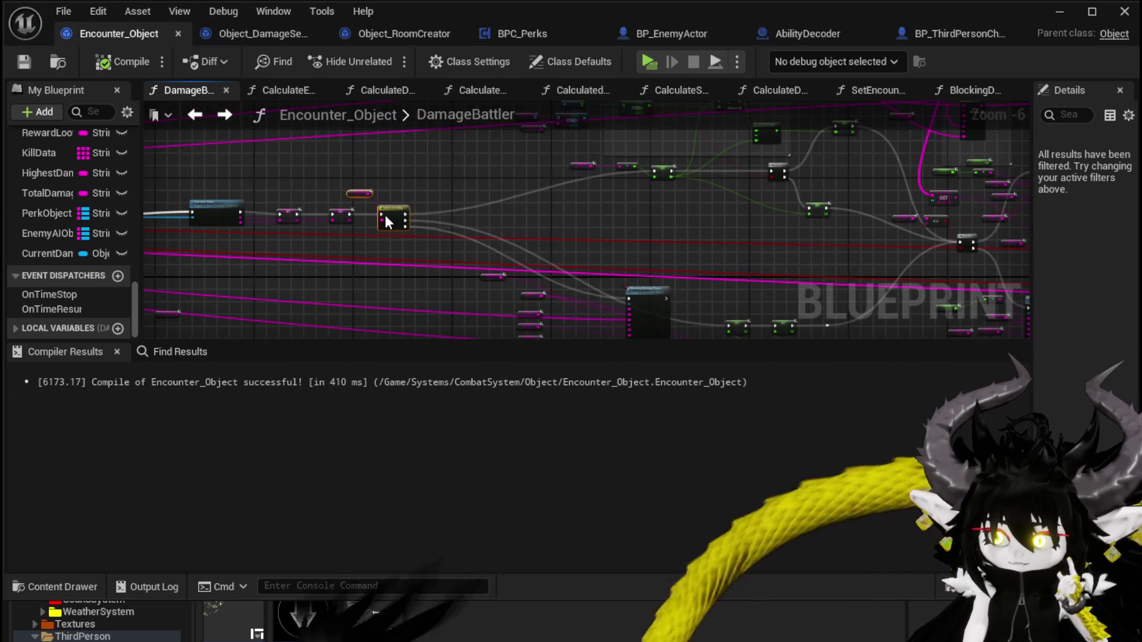
scroll(385, 215, up, 3)
mouse_move(433, 169)
mouse_down()
mouse_move(463, 164)
mouse_move(495, 184)
mouse_up()
Step: Select Switch on String and open Object_DamageSequence's CalculateValue function
shift+click(553, 264)
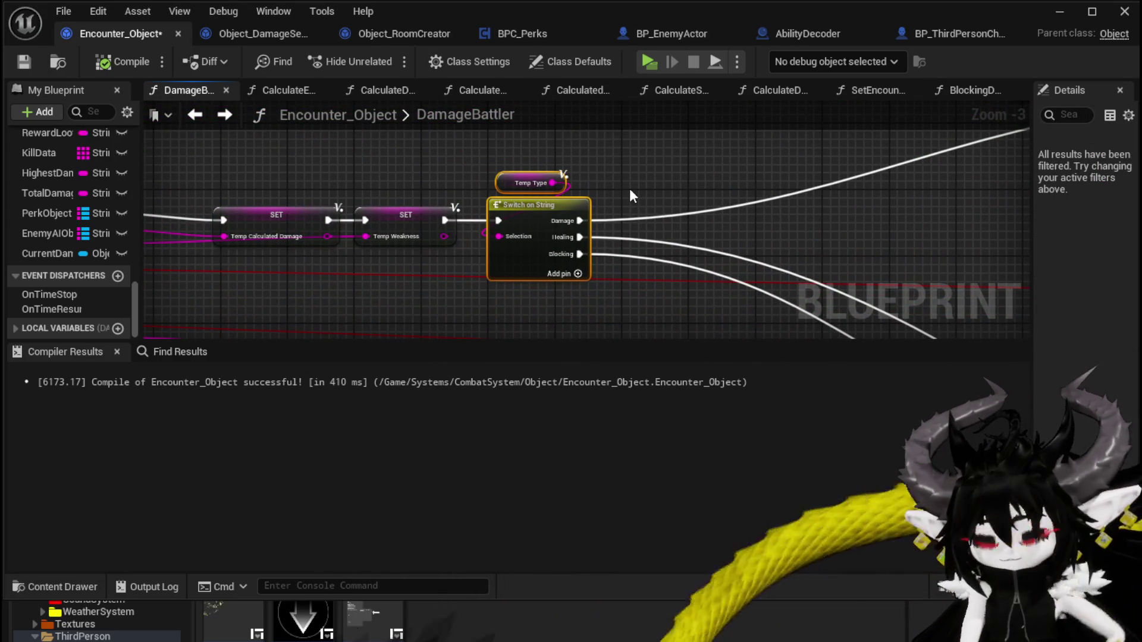
click(465, 301)
drag(528, 269, 528, 269)
double_click(410, 224)
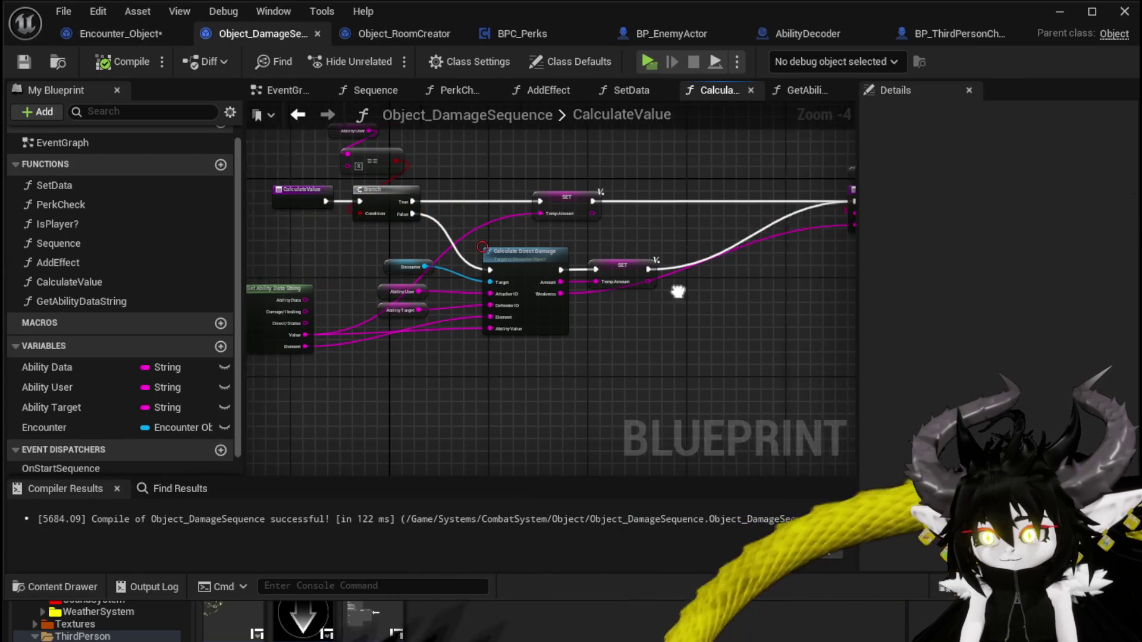
Step: Create a TypeCheck function and place a Get Ability Data String node in it
key(ctrl+v)
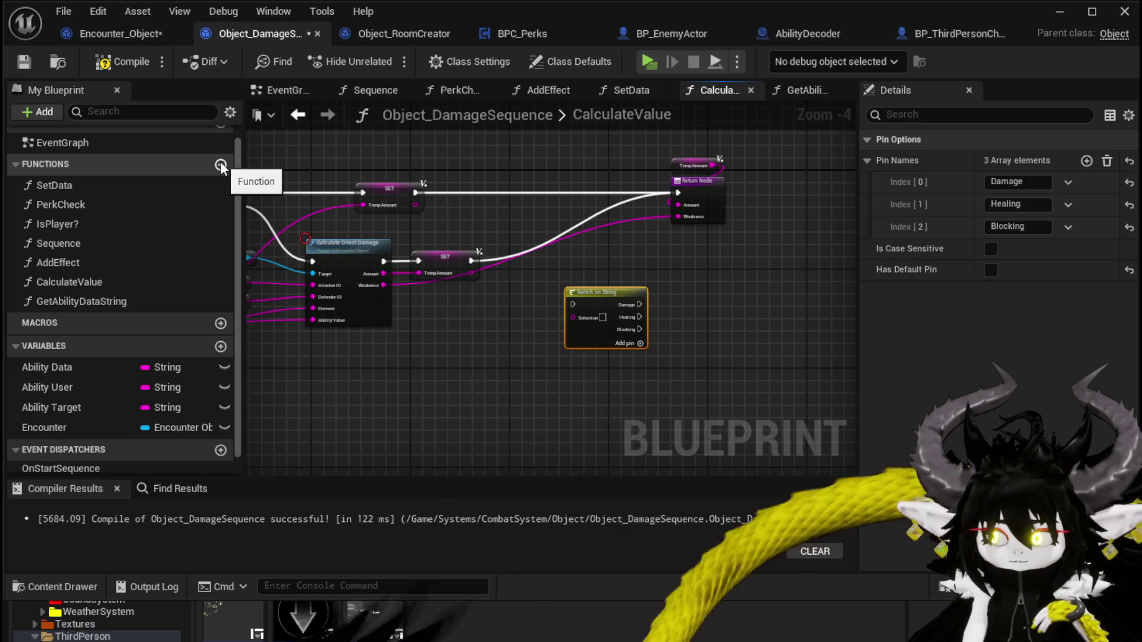
click(220, 166)
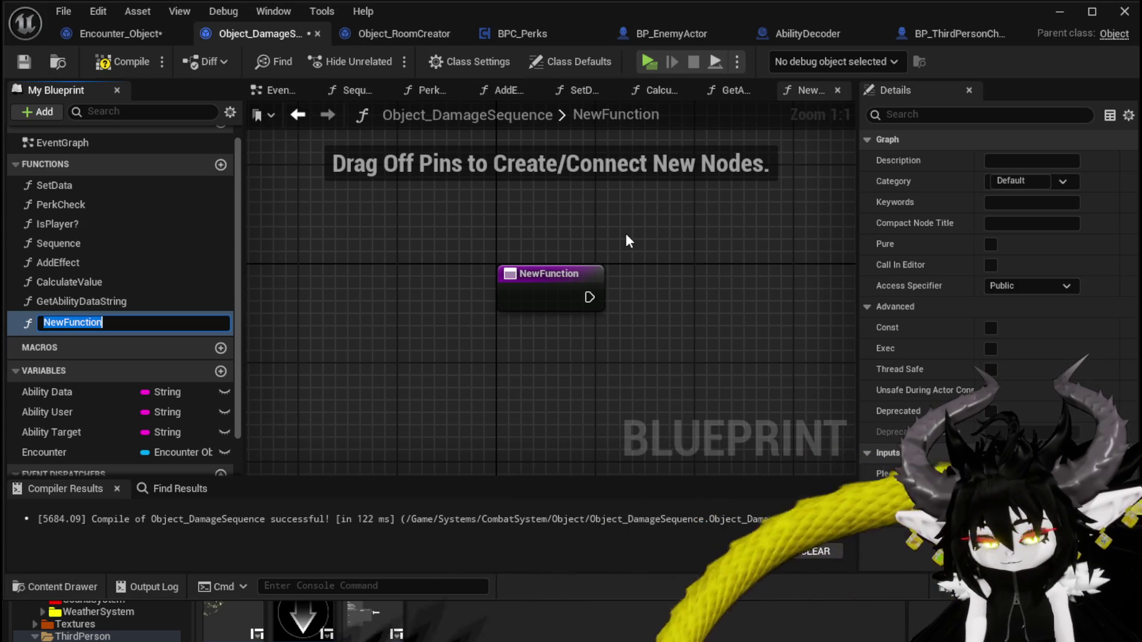
text(T)
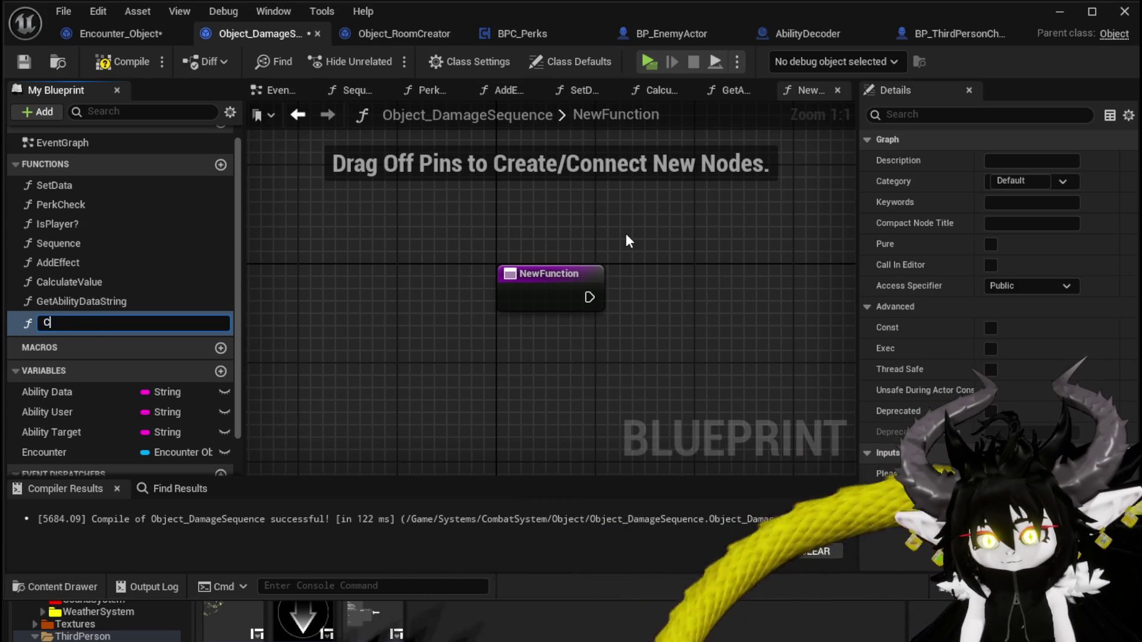
text(ypeCheck)
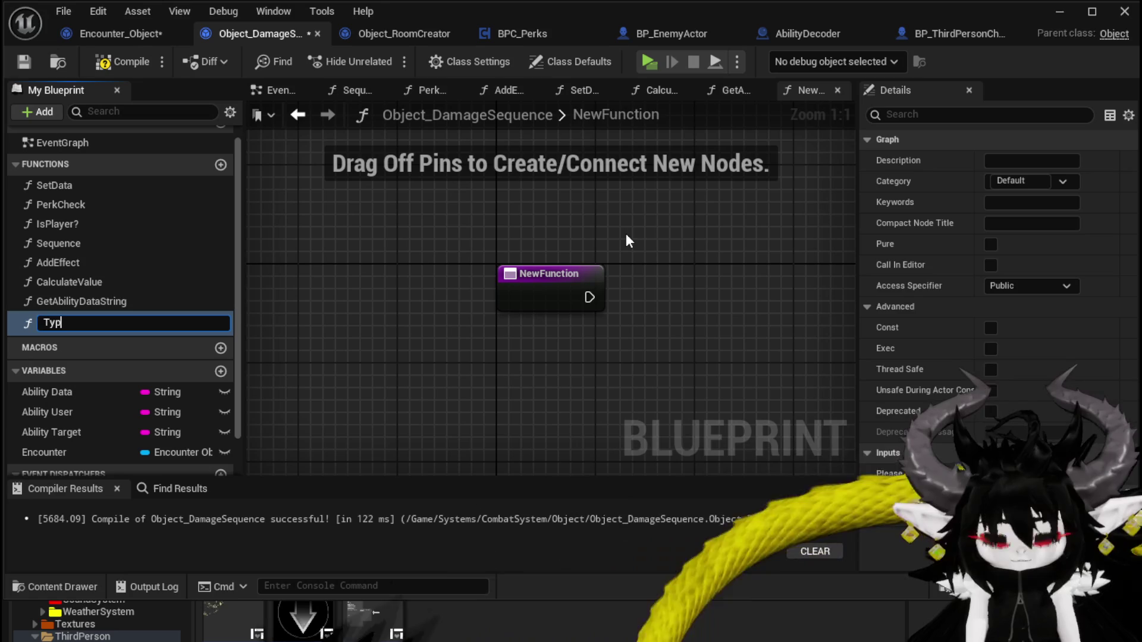
key(Return)
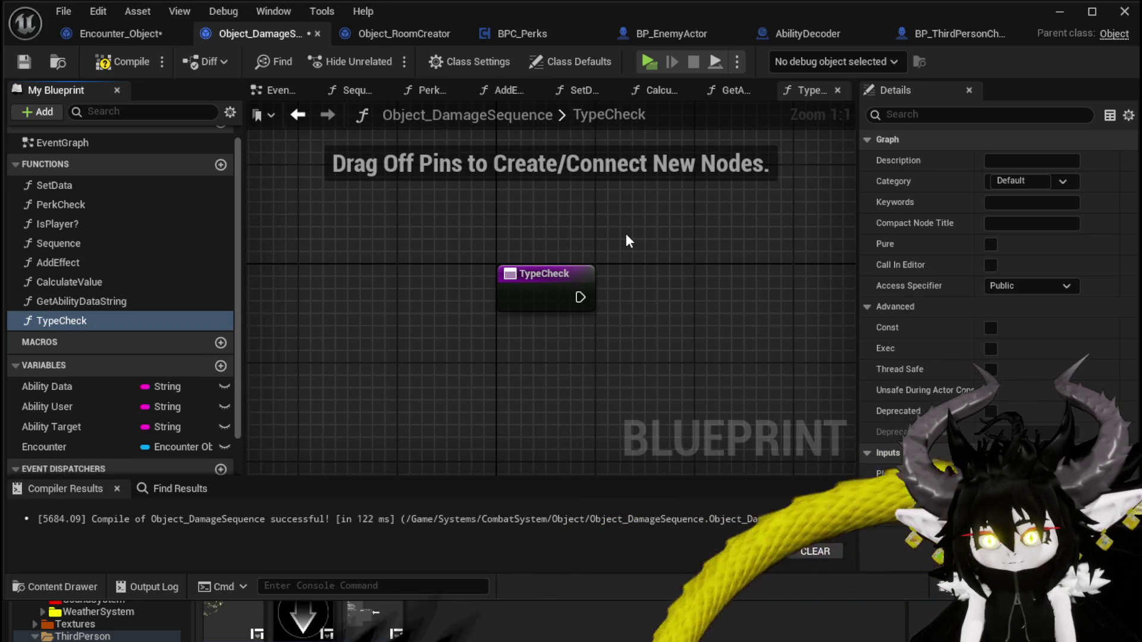
click(60, 385)
drag(76, 302, 452, 366)
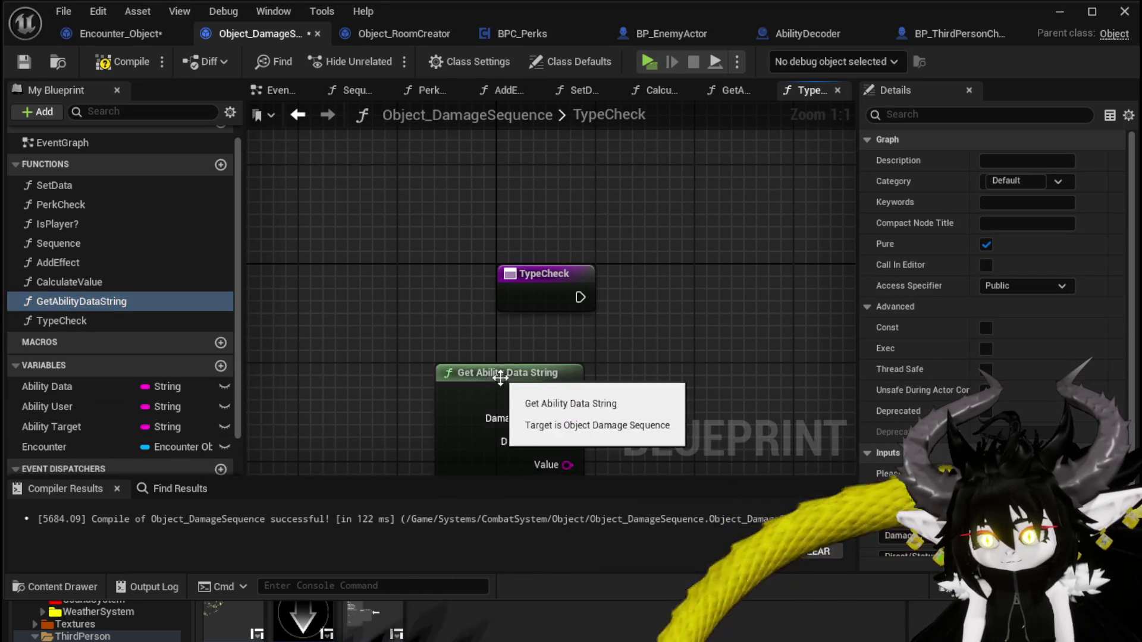
Step: Set GetAbilityDataString's category to GetData, compile, and feed Damage/Healing into a pasted Switch on String
click(1011, 180)
text(GetData)
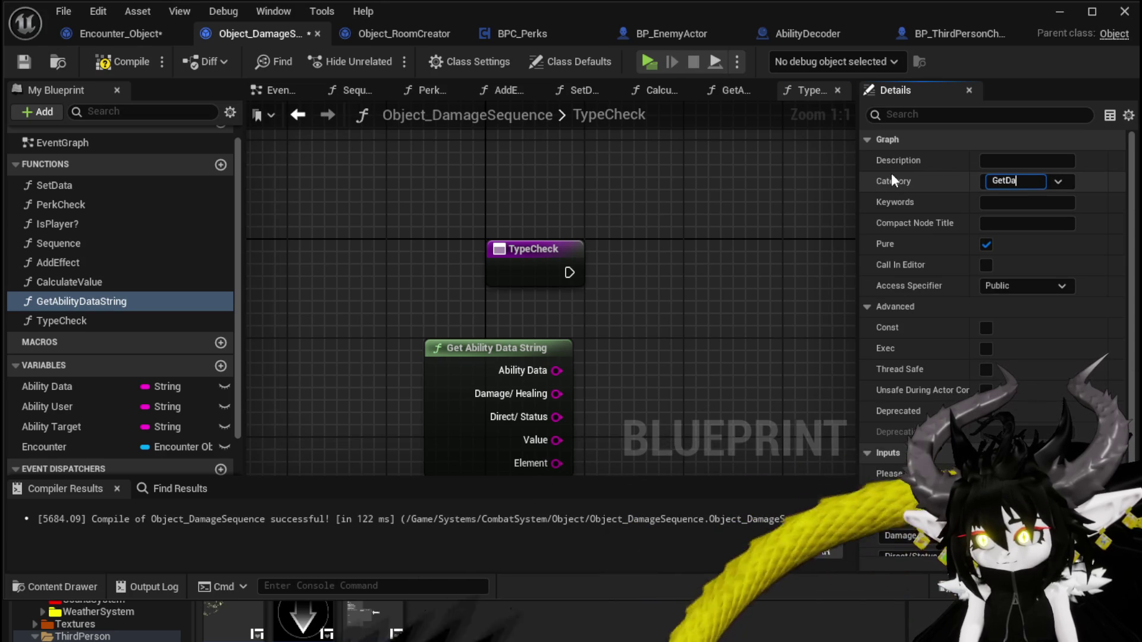
key(Return)
click(122, 61)
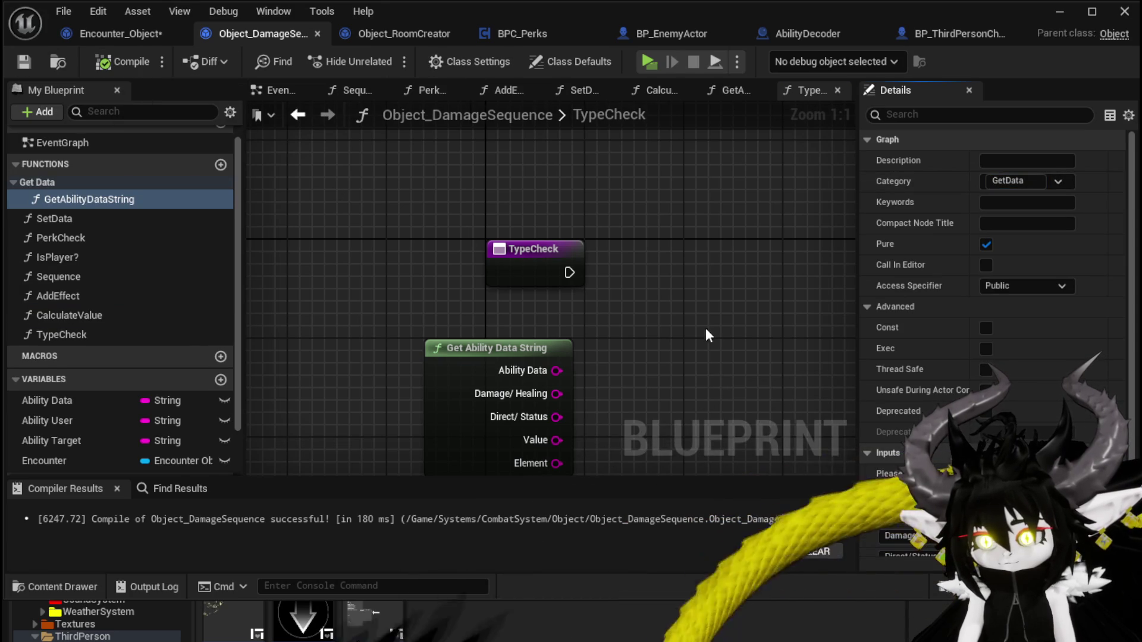
drag(711, 329, 635, 260)
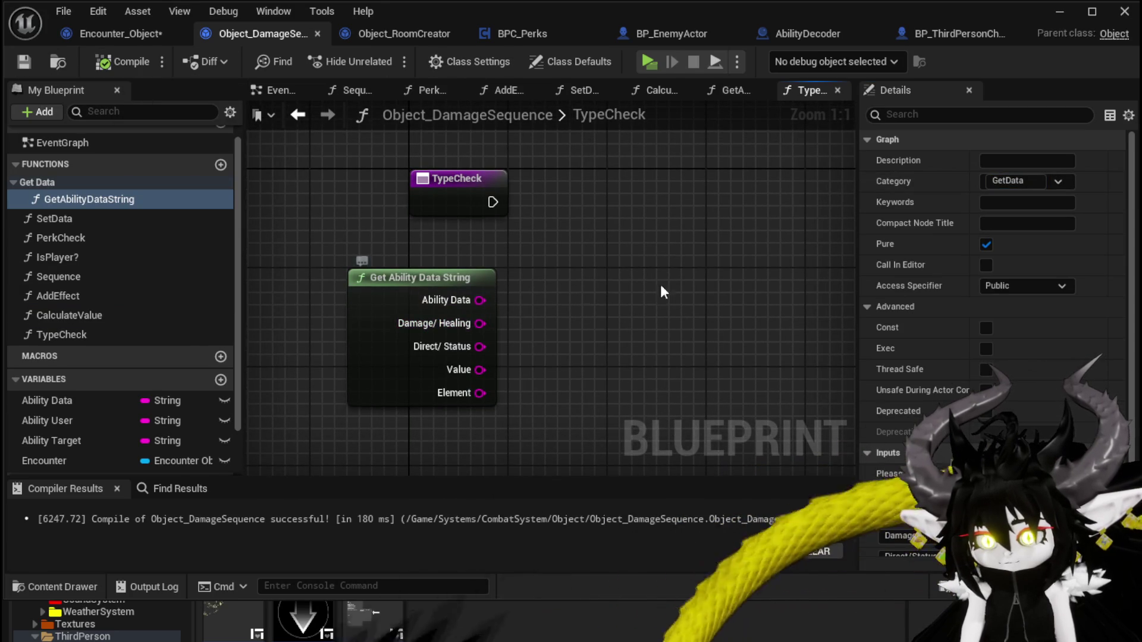
key(ctrl+v)
mouse_move(463, 323)
mouse_down()
mouse_move(584, 306)
mouse_move(622, 277)
mouse_up()
Step: Feed Damage/Healing into the Switch on String selection and connect TypeCheck's execution to it
drag(661, 228, 623, 190)
drag(492, 202, 584, 214)
drag(431, 198, 279, 232)
Step: Add an Encounter getter and call its Blocking Damage Event from the switch's Blocking case
mouse_move(90, 461)
mouse_down()
mouse_move(473, 373)
mouse_move(505, 353)
mouse_move(429, 379)
mouse_up()
click(511, 359)
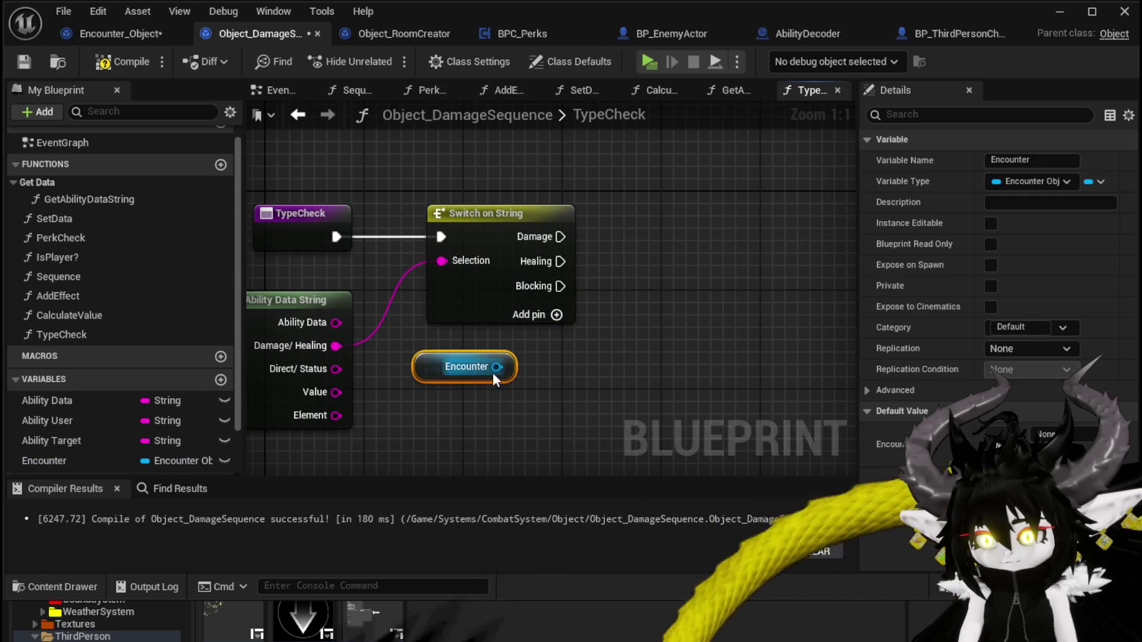
drag(497, 367, 629, 356)
text(Blocki)
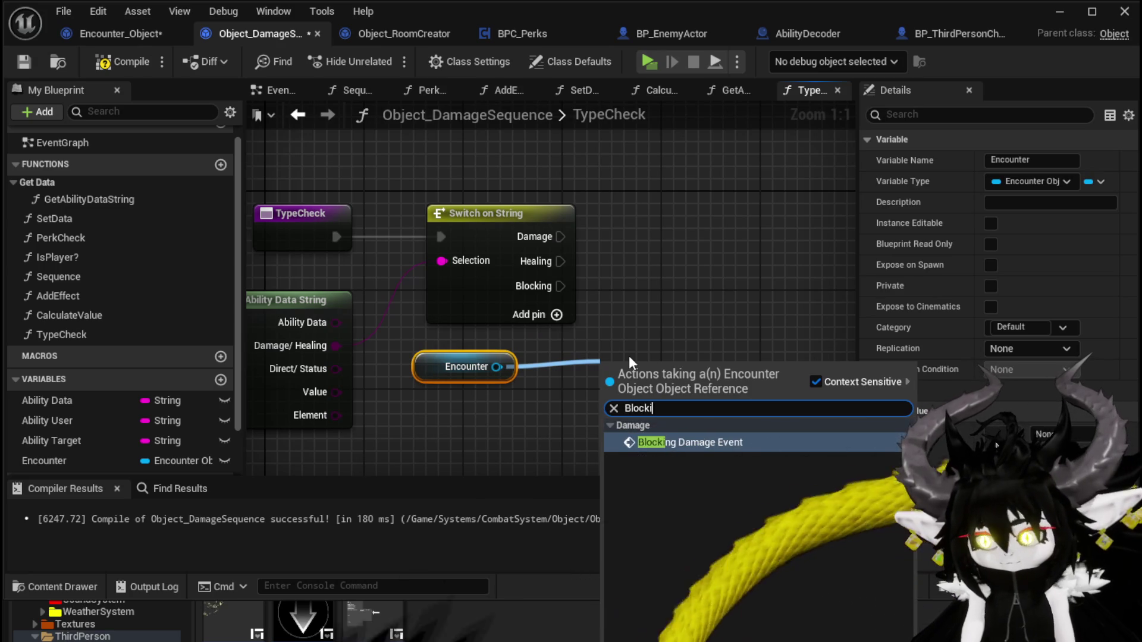
key(Return)
mouse_move(560, 287)
mouse_down()
mouse_move(595, 389)
mouse_move(614, 398)
mouse_up()
Step: Compile and save Object_DamageSequence with the new TypeCheck wiring
scroll(718, 266, down, 3)
drag(718, 266, 602, 189)
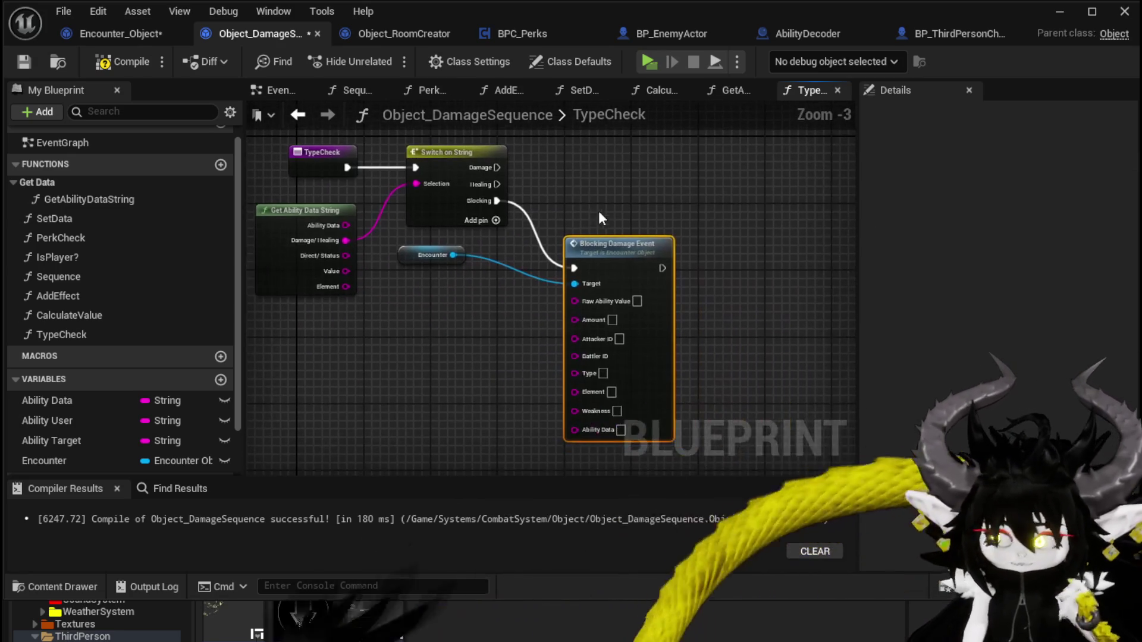
click(440, 267)
click(515, 177)
click(119, 61)
click(21, 66)
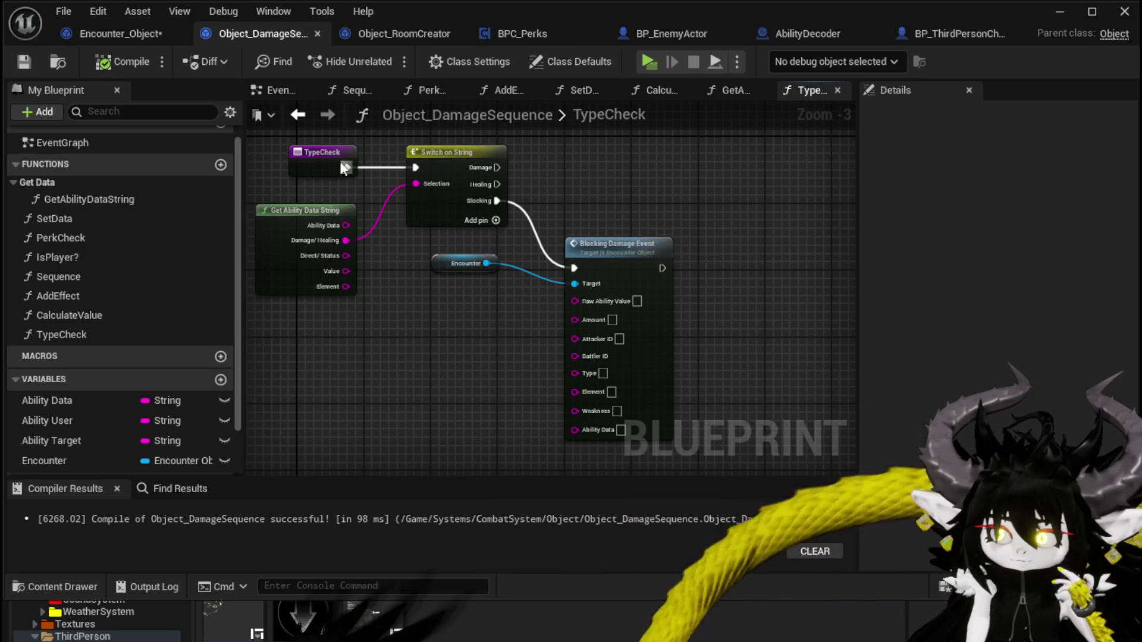
Step: Reposition the Encounter node, review CalculateValue, then return to TypeCheck and save
drag(637, 195, 624, 162)
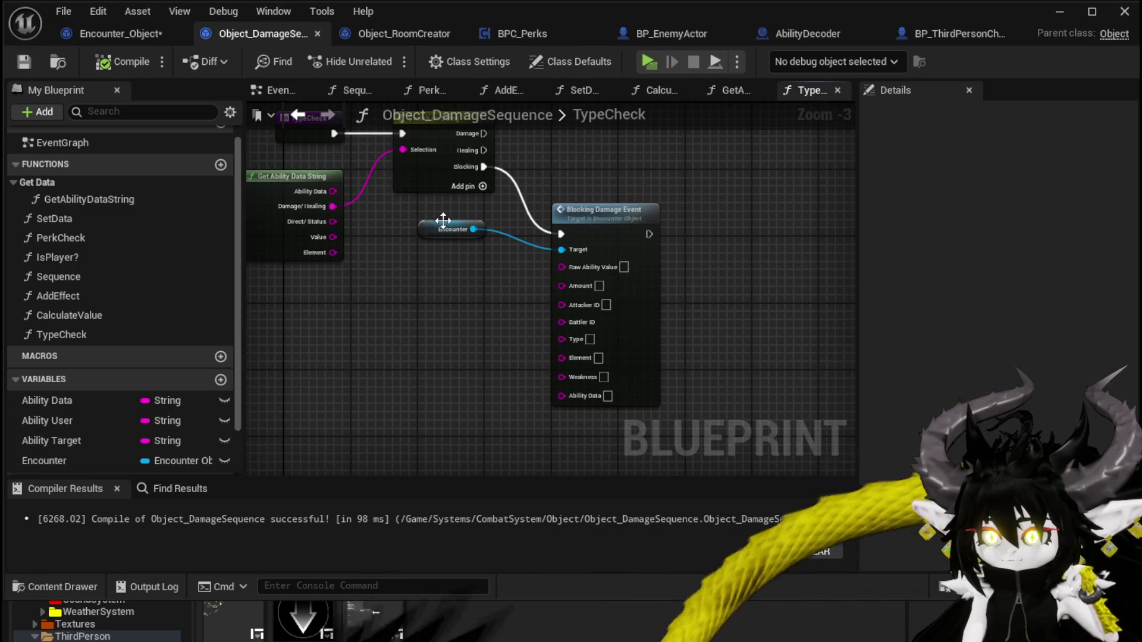
mouse_move(441, 227)
mouse_down()
mouse_move(482, 219)
mouse_move(451, 225)
mouse_up()
scroll(467, 255, up, 1)
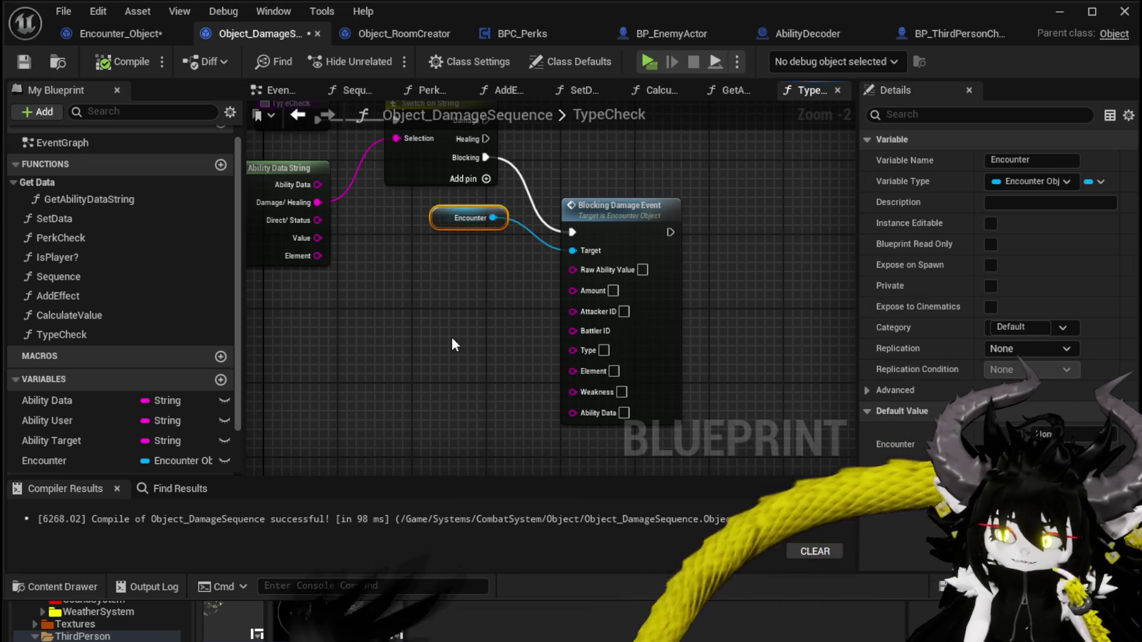
mouse_move(451, 337)
mouse_down()
mouse_move(508, 395)
mouse_move(543, 402)
mouse_move(506, 368)
mouse_move(493, 320)
mouse_up()
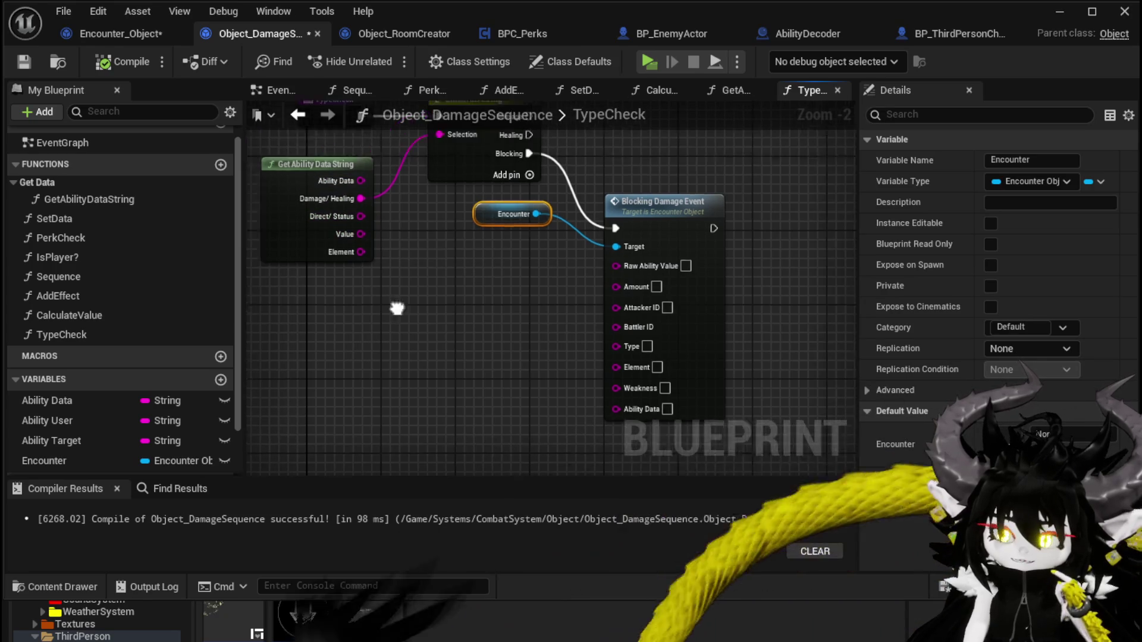
double_click(95, 316)
mouse_move(355, 383)
mouse_down()
mouse_move(301, 385)
mouse_move(437, 380)
mouse_move(267, 386)
mouse_move(444, 384)
mouse_up()
click(24, 60)
click(298, 115)
mouse_move(496, 307)
mouse_down()
mouse_move(422, 265)
mouse_move(483, 267)
mouse_move(483, 277)
mouse_up()
click(490, 295)
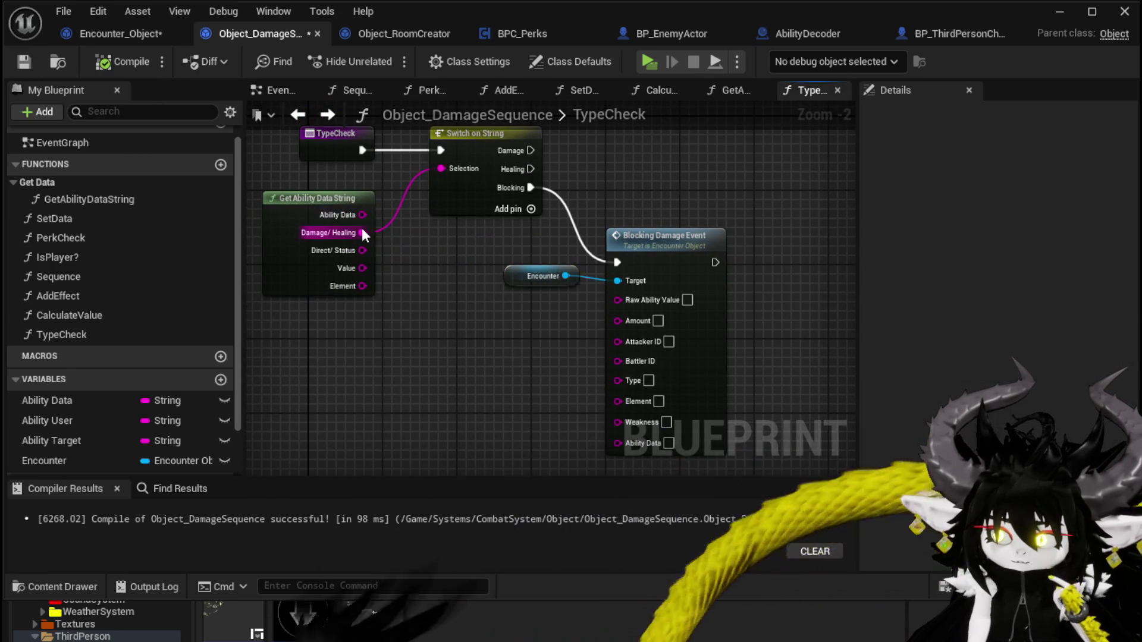
key(ctrl+s)
Step: Save Encounter_Object and rearrange the three Temp variable nodes in DamageBattler
click(89, 34)
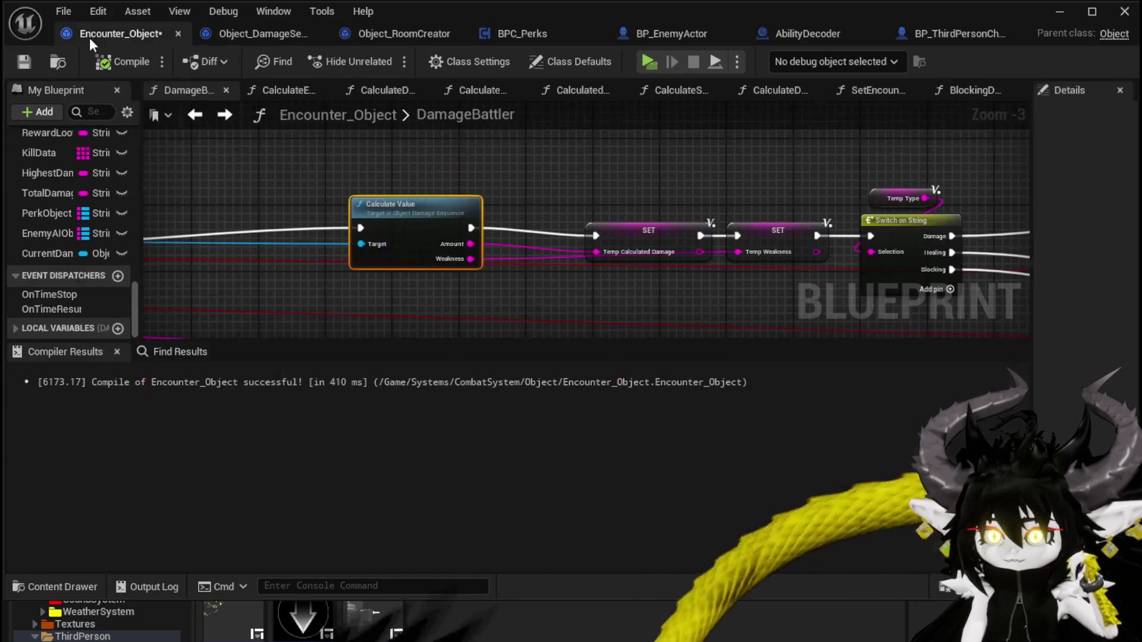
click(23, 61)
scroll(606, 171, down, 2)
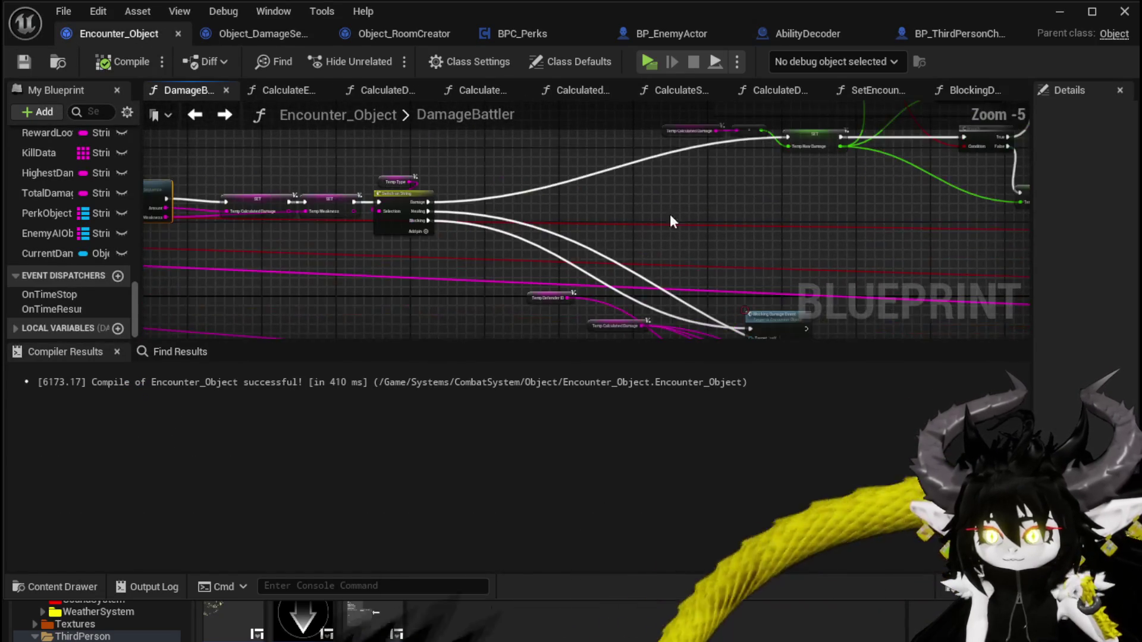
scroll(321, 250, up, 3)
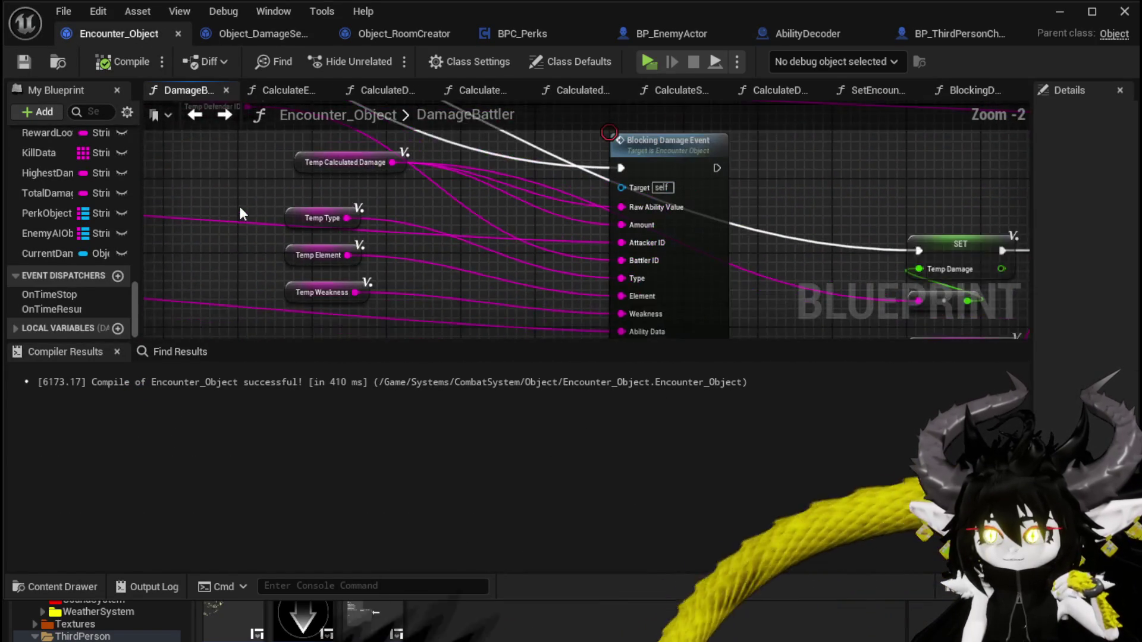
mouse_move(390, 179)
mouse_down()
mouse_move(348, 277)
mouse_move(348, 258)
mouse_up()
mouse_move(411, 225)
mouse_down()
mouse_move(428, 222)
mouse_move(330, 258)
mouse_move(414, 216)
mouse_move(397, 214)
mouse_up()
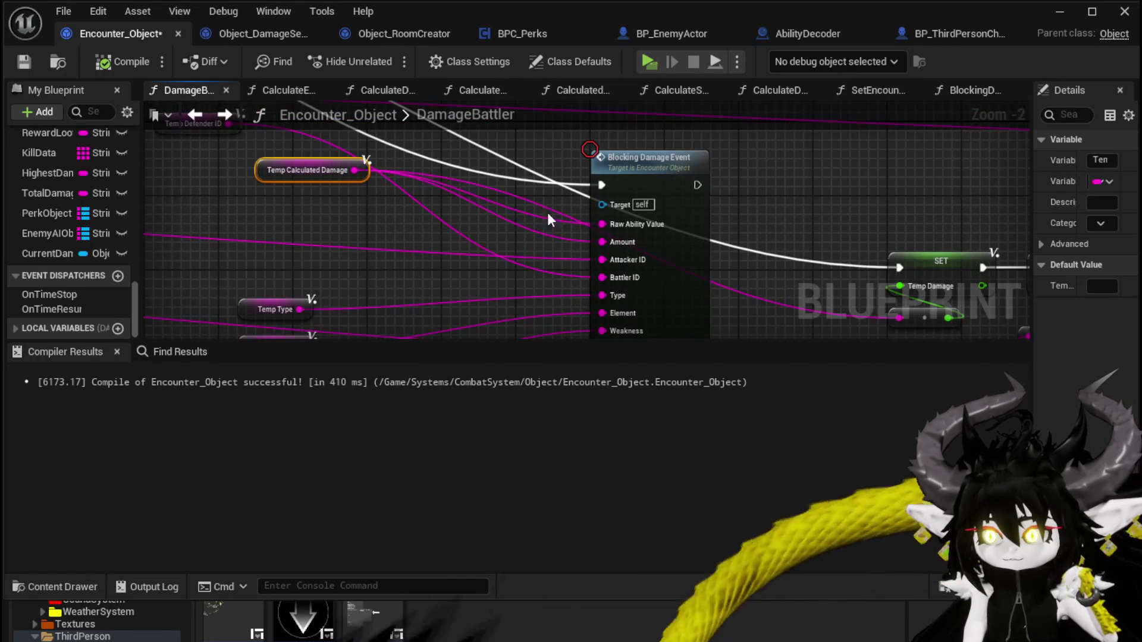
mouse_move(515, 221)
mouse_down()
mouse_move(457, 186)
mouse_move(460, 203)
mouse_up()
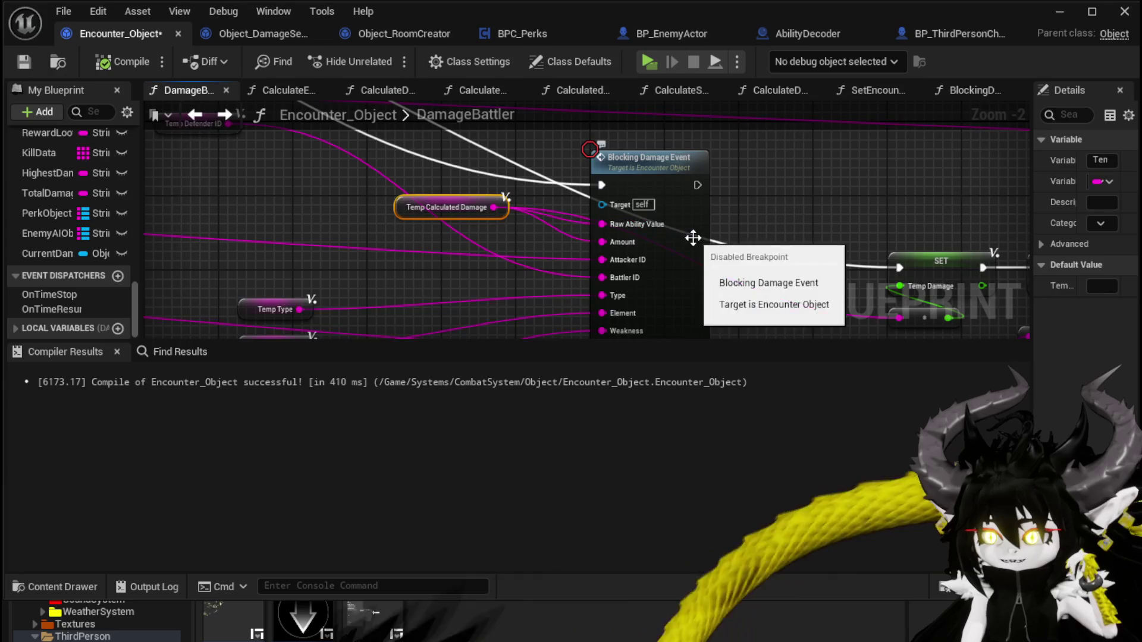
Step: In BlockingDamageEvent, feed Amount into Trigger Damage's Raw Ability Value instead of RawAbilityValue, then compile
double_click(684, 237)
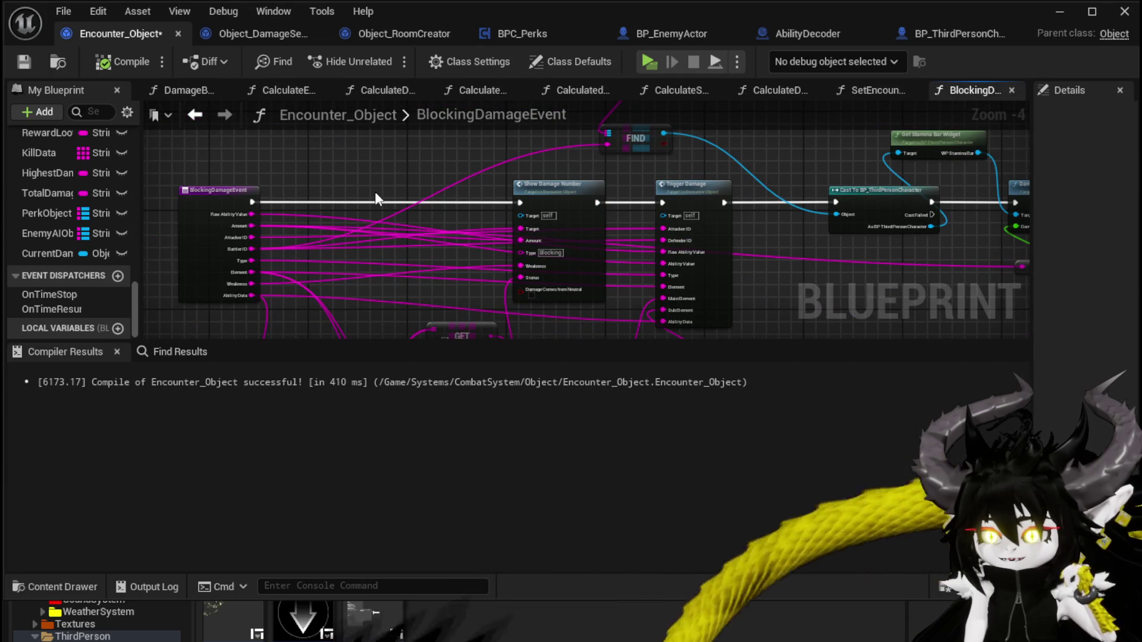
mouse_move(466, 171)
mouse_down()
mouse_move(178, 176)
mouse_move(292, 152)
mouse_up()
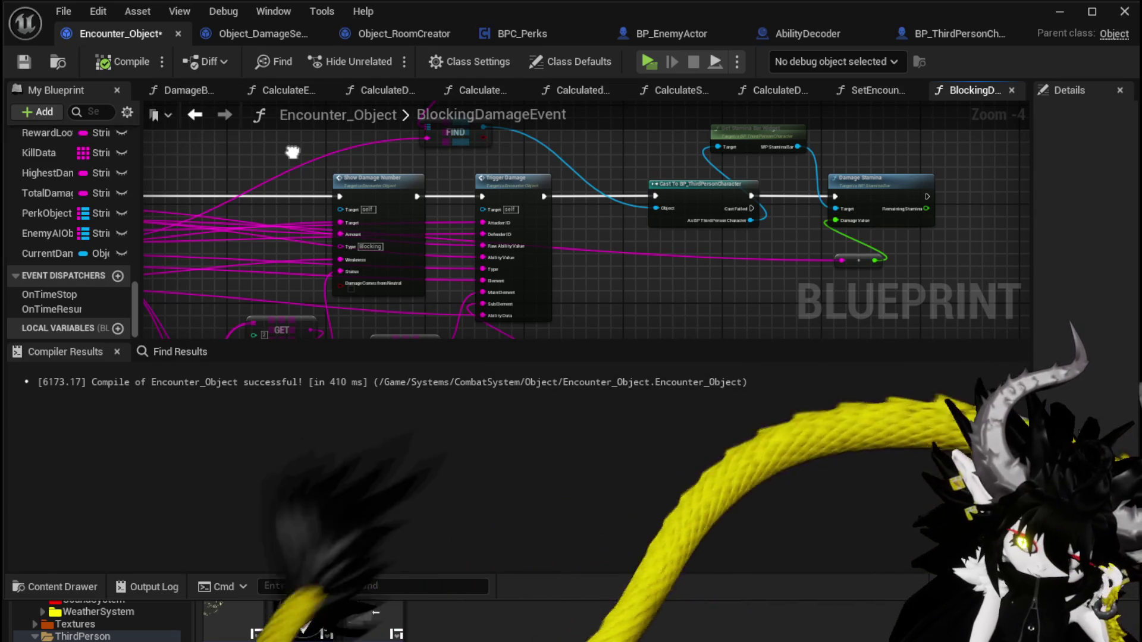
drag(292, 152, 502, 162)
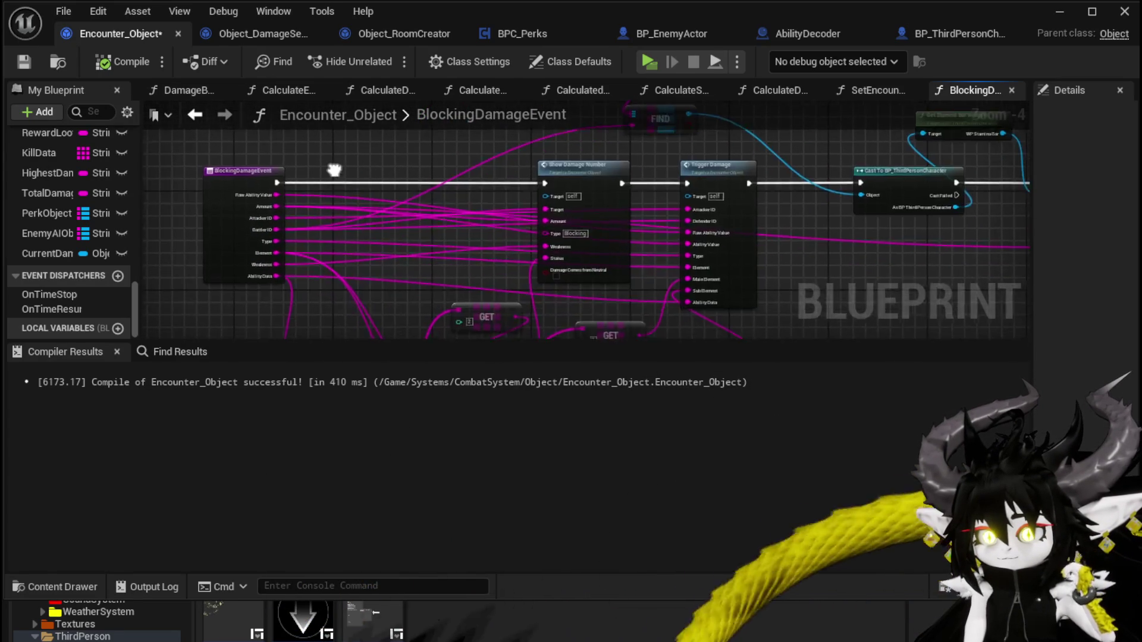
scroll(338, 166, up, 1)
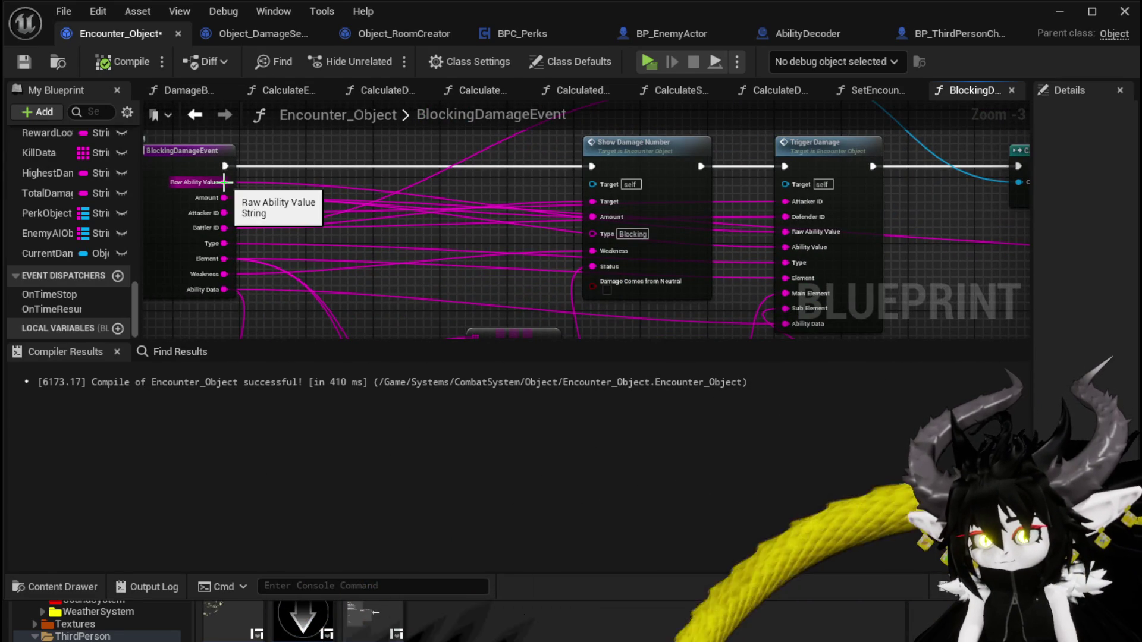
alt+click(224, 182)
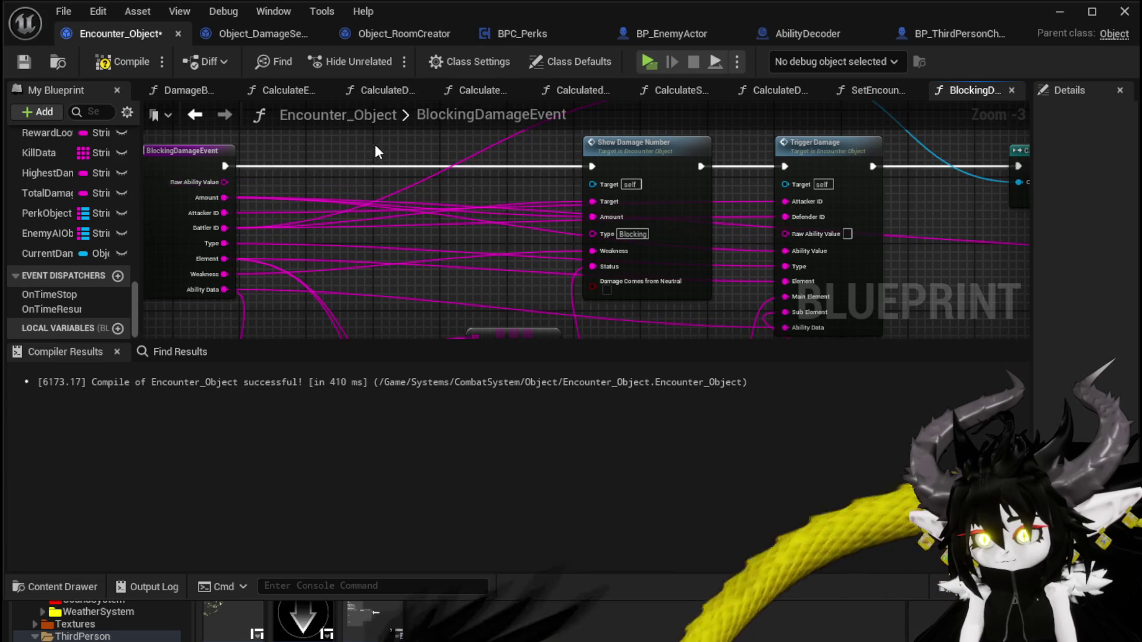
drag(385, 148, 348, 146)
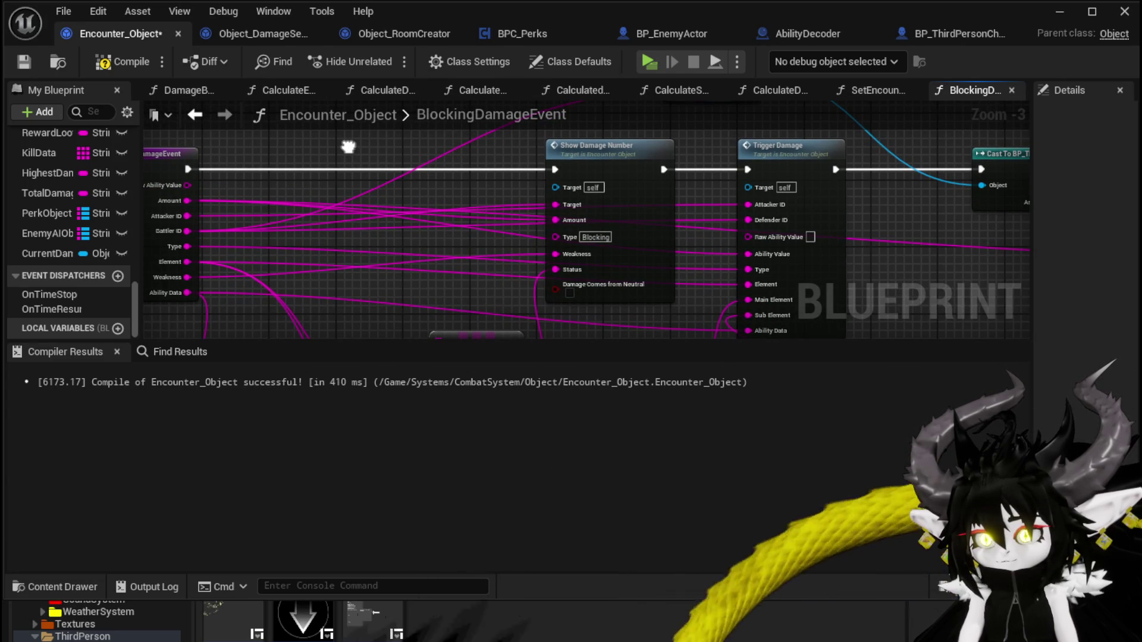
mouse_move(188, 200)
mouse_down()
mouse_move(599, 251)
mouse_move(768, 237)
mouse_up()
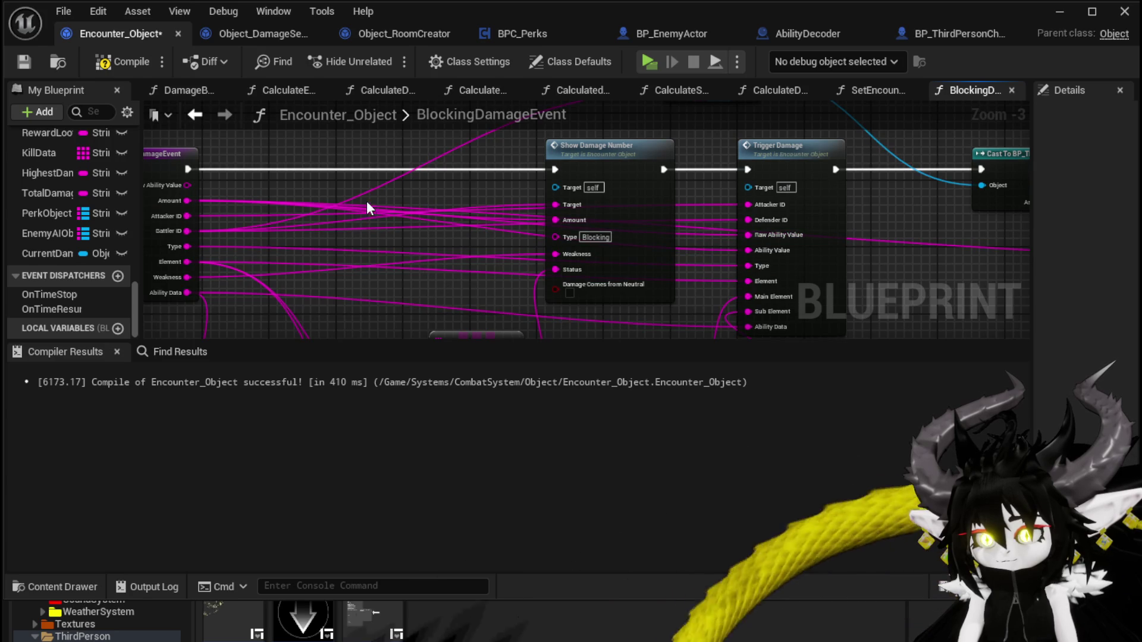
click(125, 63)
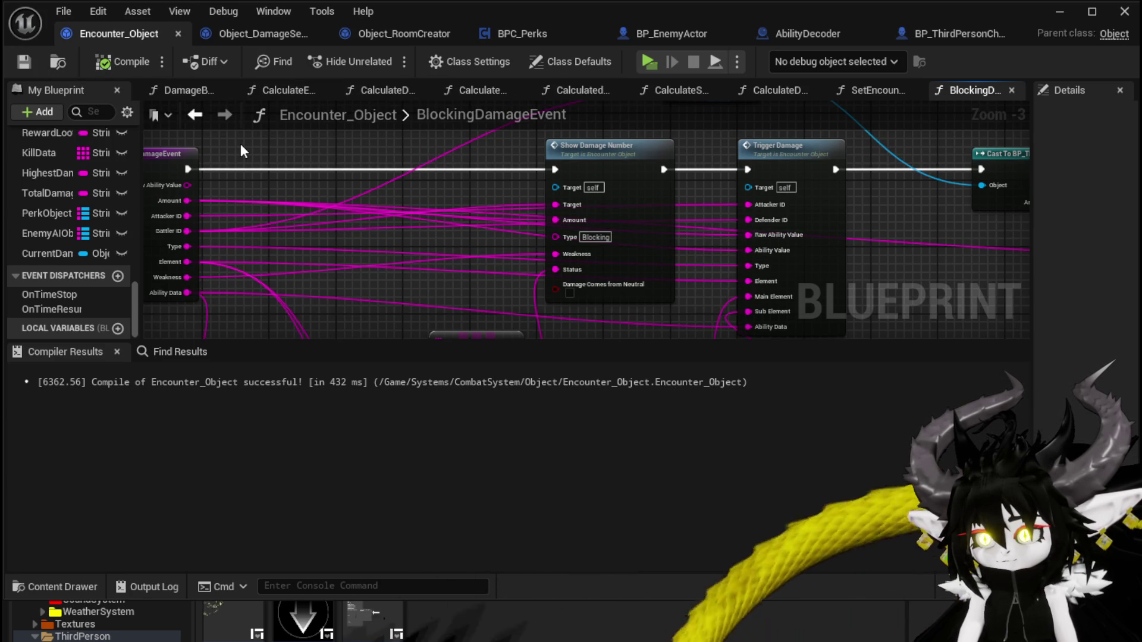
Step: Inspect the nodes around Trigger Damage and the ShowDamageNumber function graph
mouse_move(774, 200)
mouse_down()
mouse_move(747, 182)
mouse_move(613, 181)
mouse_up()
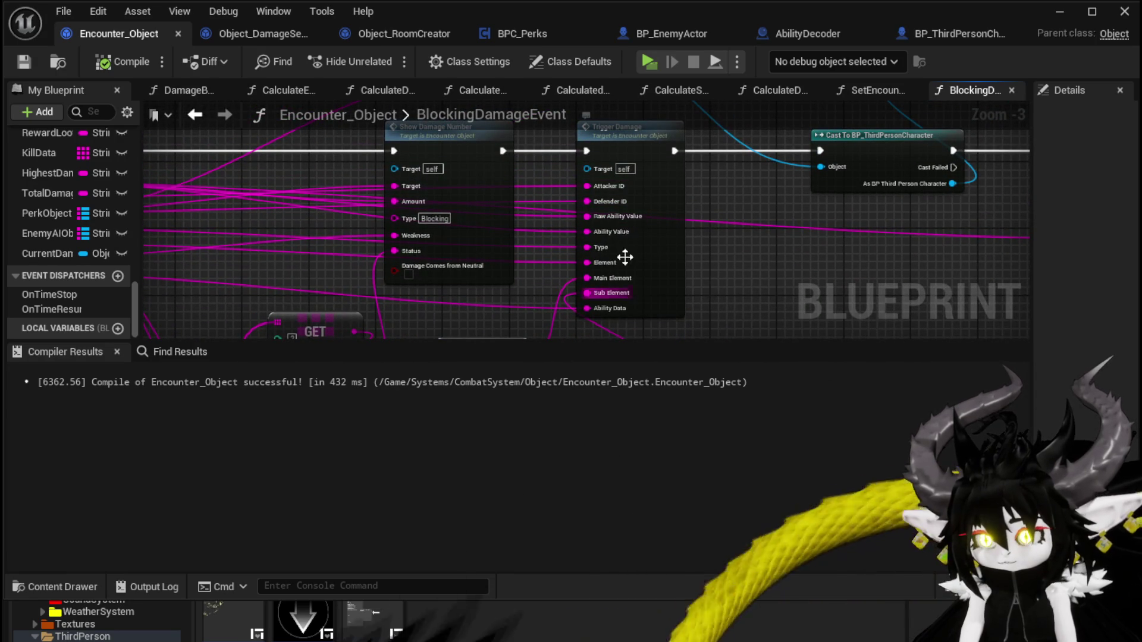
drag(790, 253, 800, 91)
drag(609, 179, 605, 332)
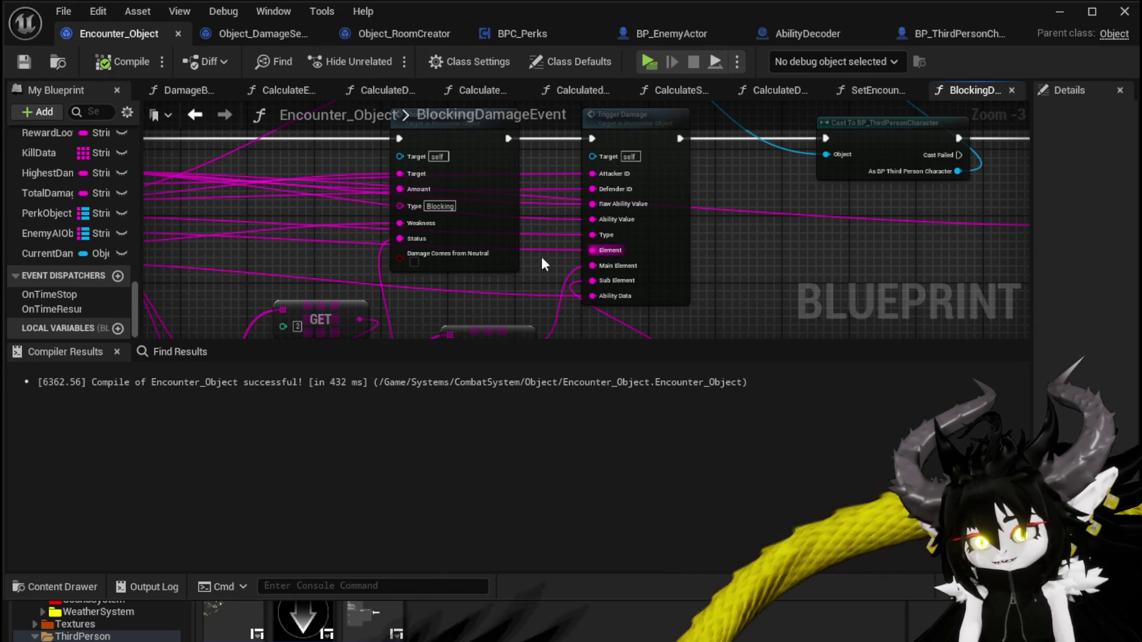
mouse_move(503, 288)
mouse_down()
mouse_move(515, 324)
mouse_move(558, 309)
mouse_up()
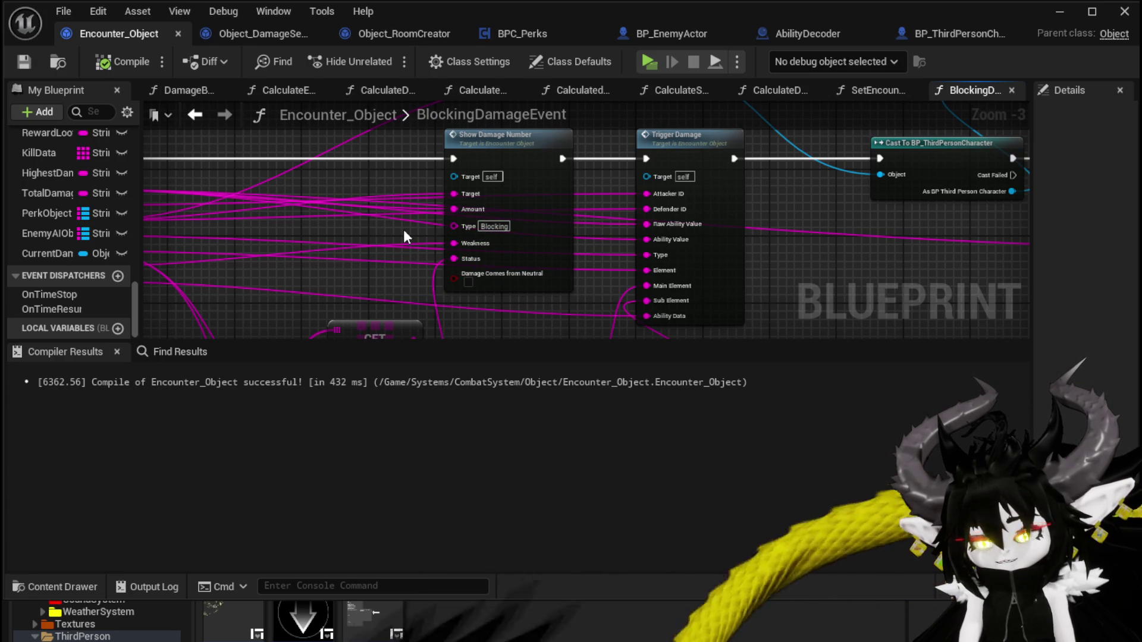
mouse_move(464, 265)
mouse_down()
mouse_move(400, 268)
mouse_move(510, 295)
mouse_move(398, 225)
mouse_up()
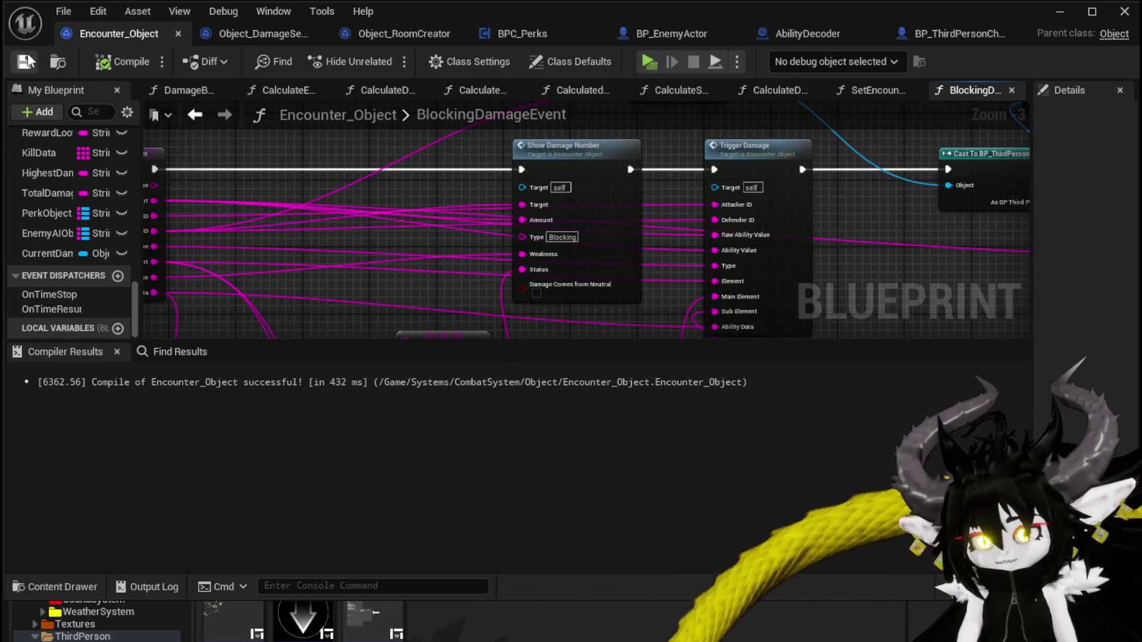
double_click(540, 159)
mouse_move(581, 173)
mouse_down()
mouse_move(524, 196)
mouse_move(488, 238)
mouse_move(379, 295)
mouse_move(370, 268)
mouse_move(467, 188)
mouse_up()
scroll(797, 205, up, 3)
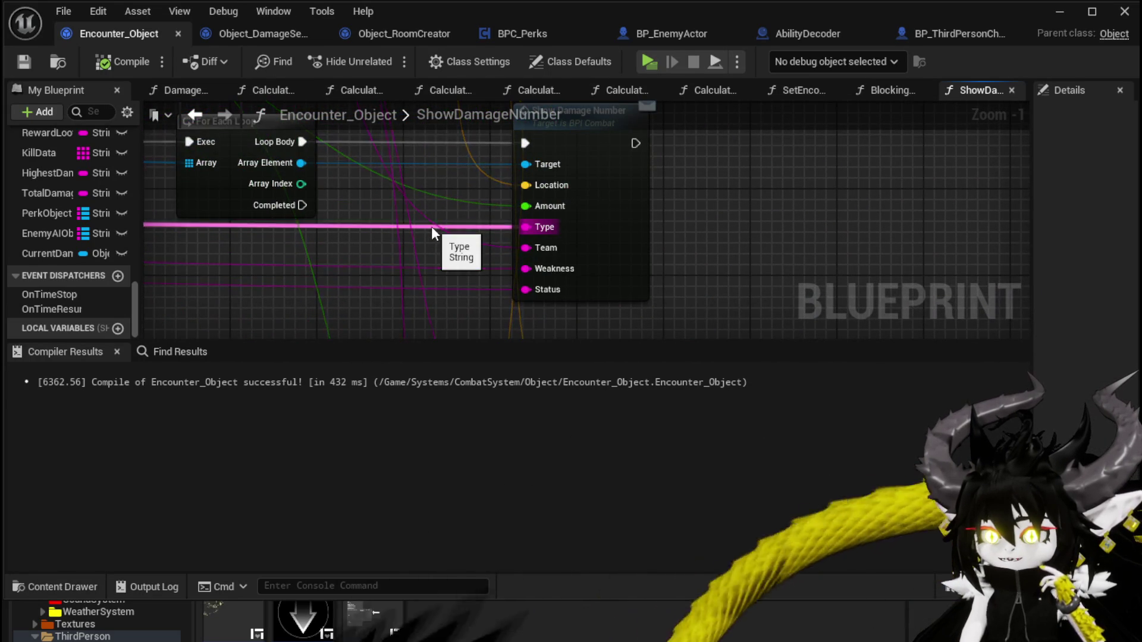
mouse_move(841, 213)
mouse_down()
mouse_move(799, 252)
mouse_move(841, 165)
mouse_move(814, 202)
mouse_move(820, 175)
mouse_move(833, 166)
mouse_move(1023, 131)
mouse_up()
scroll(841, 165, down, 2)
scroll(867, 158, down, 1)
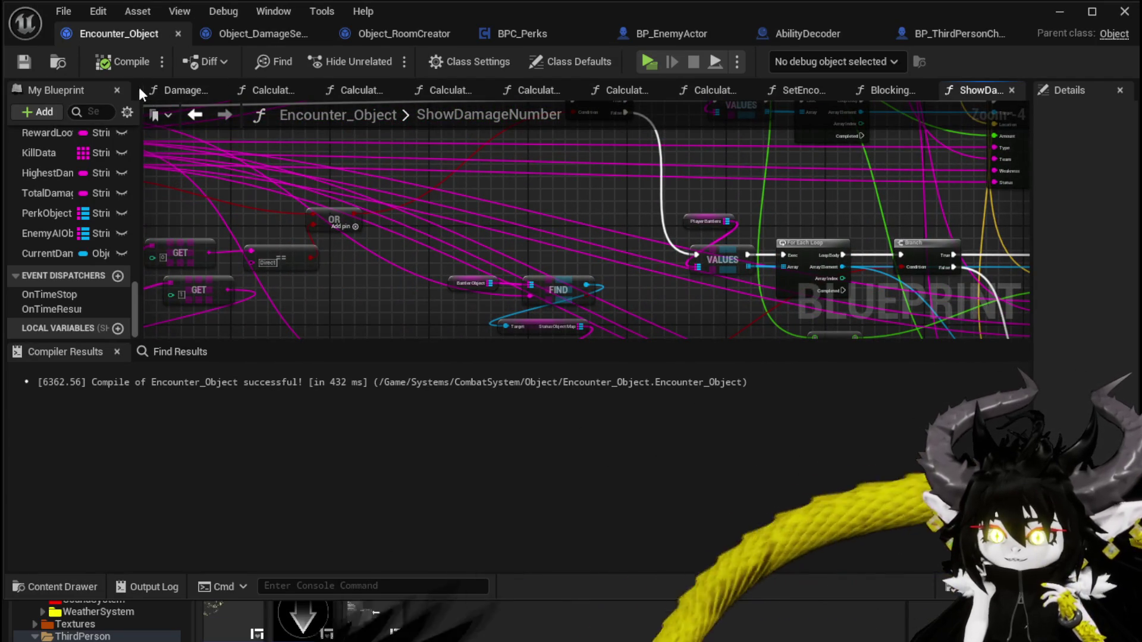
Step: Delete the RawAbilityValue input from BlockingDamageEvent's Details and save
click(193, 116)
mouse_move(398, 174)
mouse_down()
mouse_move(592, 199)
mouse_move(482, 185)
mouse_up()
click(181, 176)
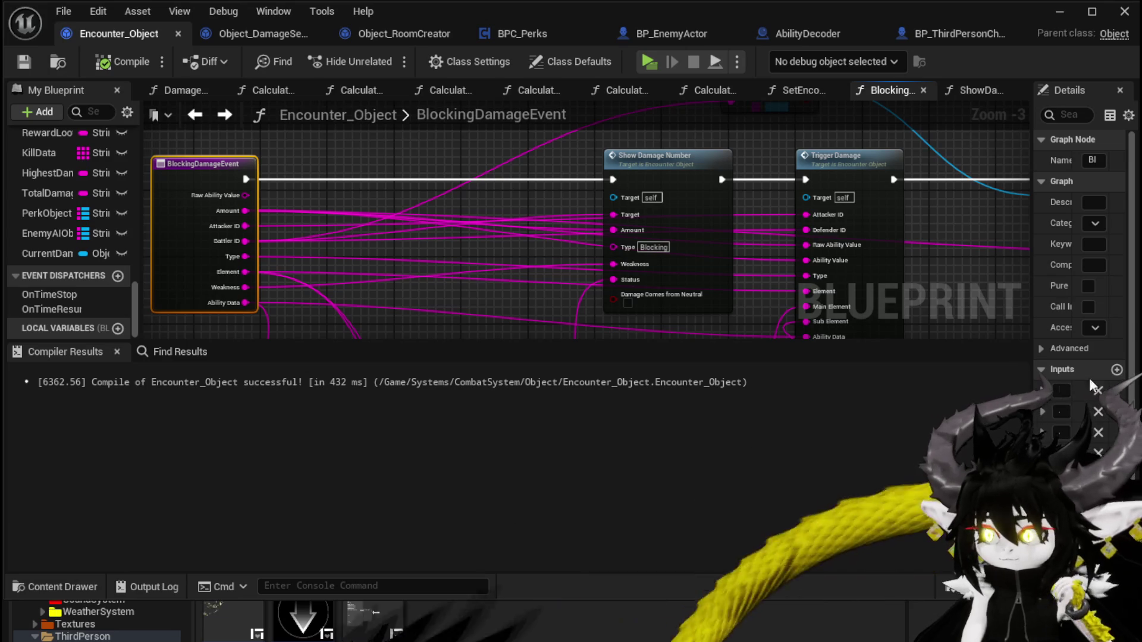
drag(1034, 343, 758, 339)
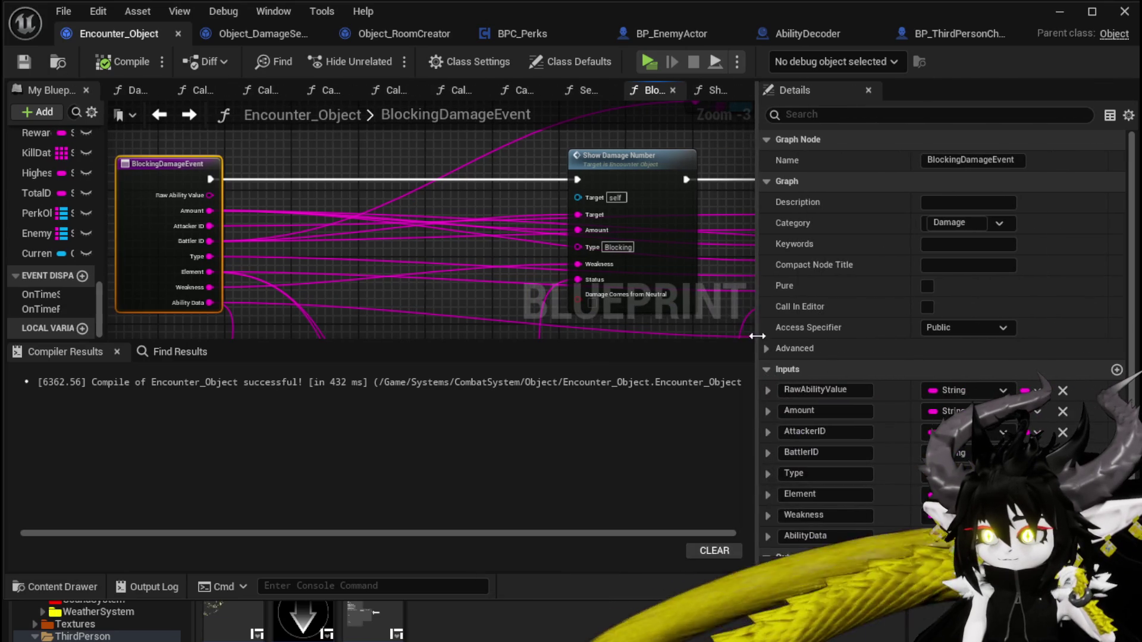
click(1063, 391)
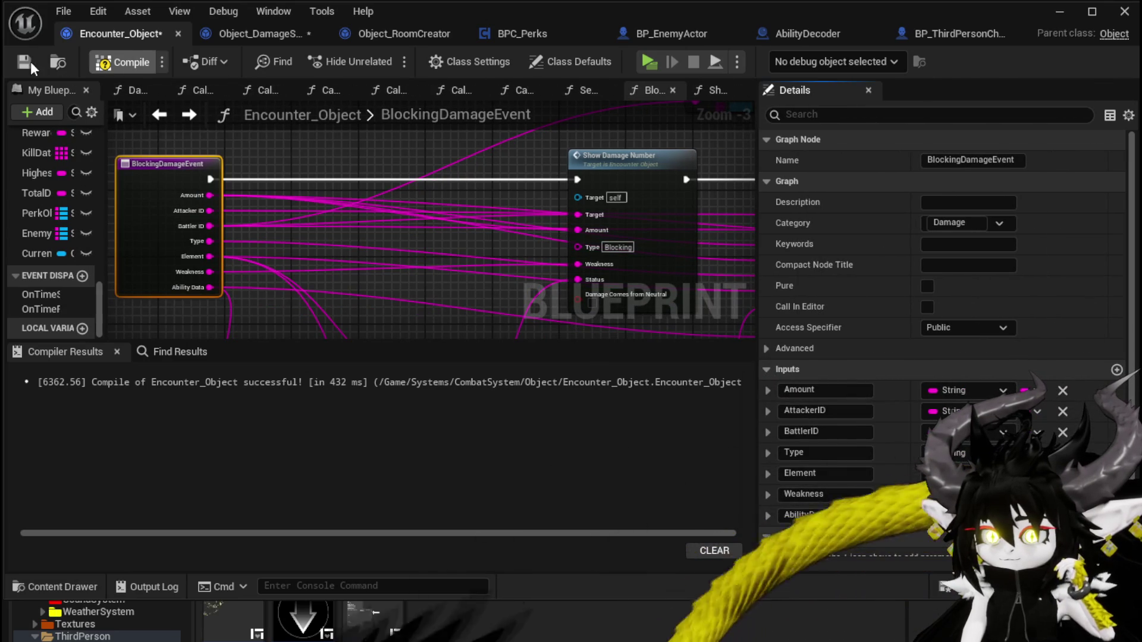
click(30, 62)
Step: Refresh the erroring Blocking Damage Event call node, recompile and save Encounter_Object
click(159, 383)
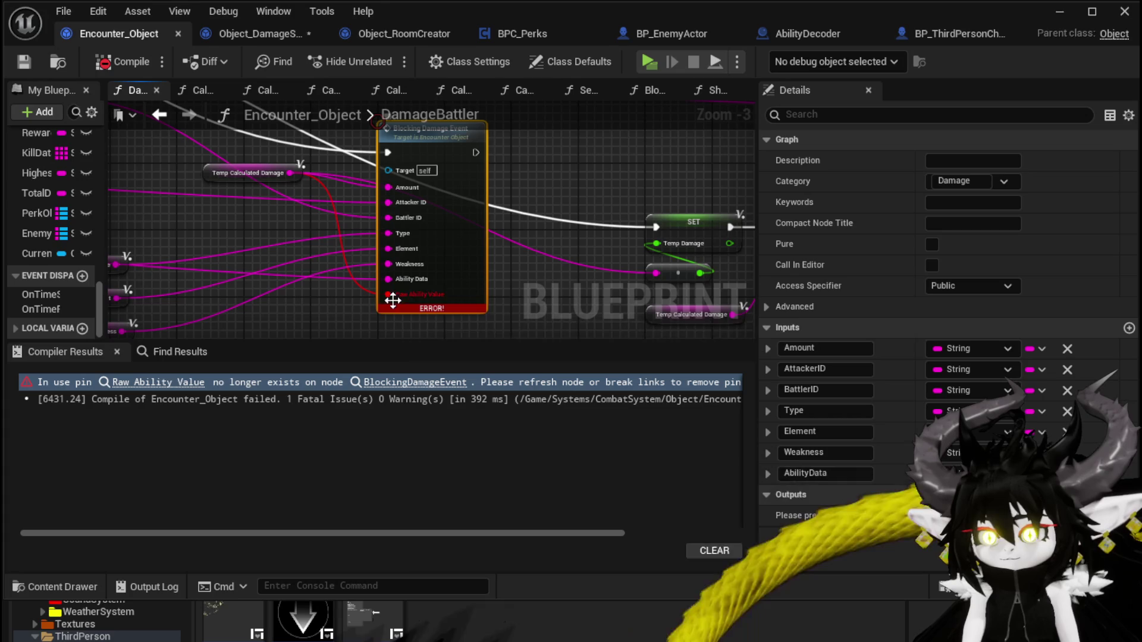
click(344, 317)
click(112, 62)
click(34, 61)
Step: Tidy the DamageBattler nodes and go to Object_DamageSequence's CalculateValue function
scroll(599, 171, down, 1)
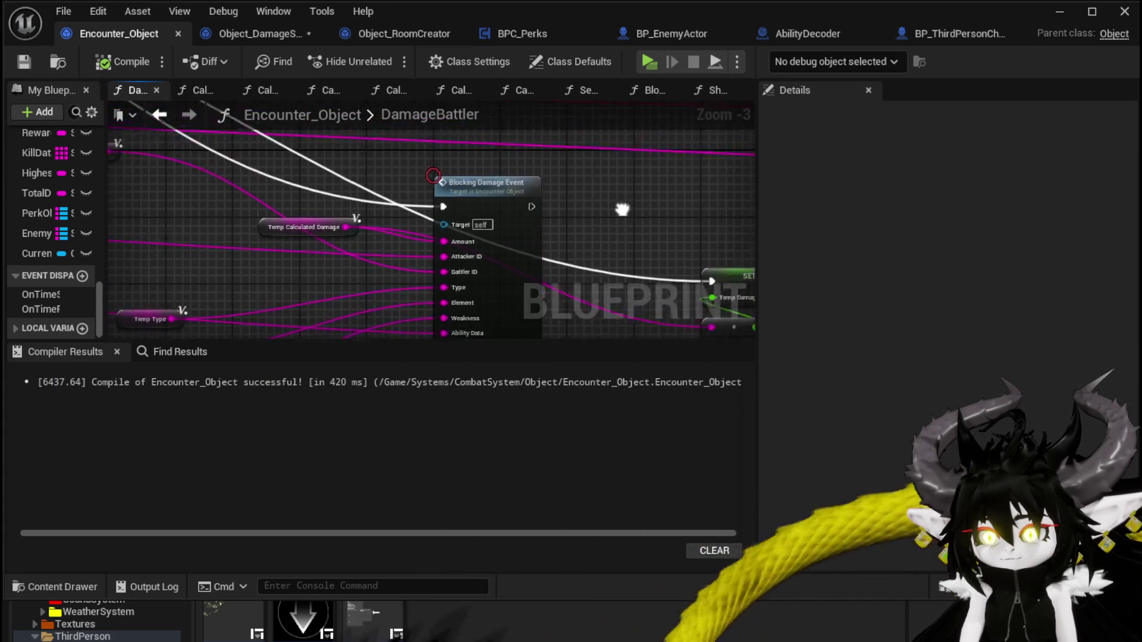
right_click(598, 212)
scroll(324, 224, down, 3)
mouse_move(273, 308)
mouse_down()
mouse_move(389, 216)
mouse_move(463, 214)
mouse_move(301, 221)
mouse_move(341, 170)
mouse_move(216, 153)
mouse_move(351, 229)
mouse_move(416, 220)
mouse_move(273, 184)
mouse_move(141, 216)
mouse_up()
scroll(301, 221, up, 3)
scroll(143, 222, down, 4)
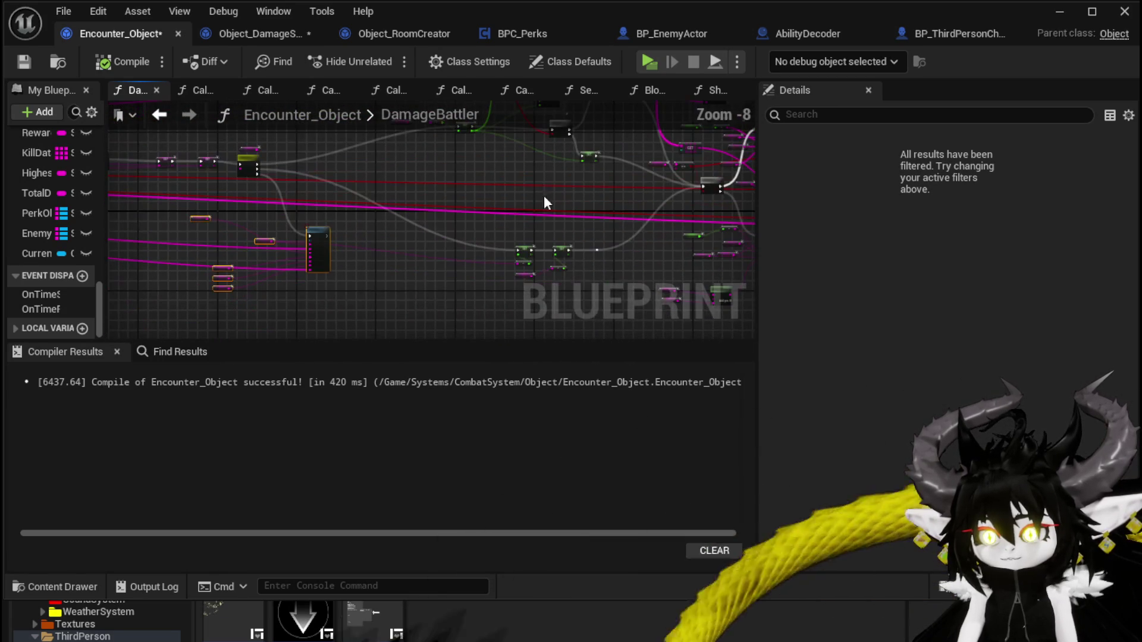
scroll(216, 200, up, 6)
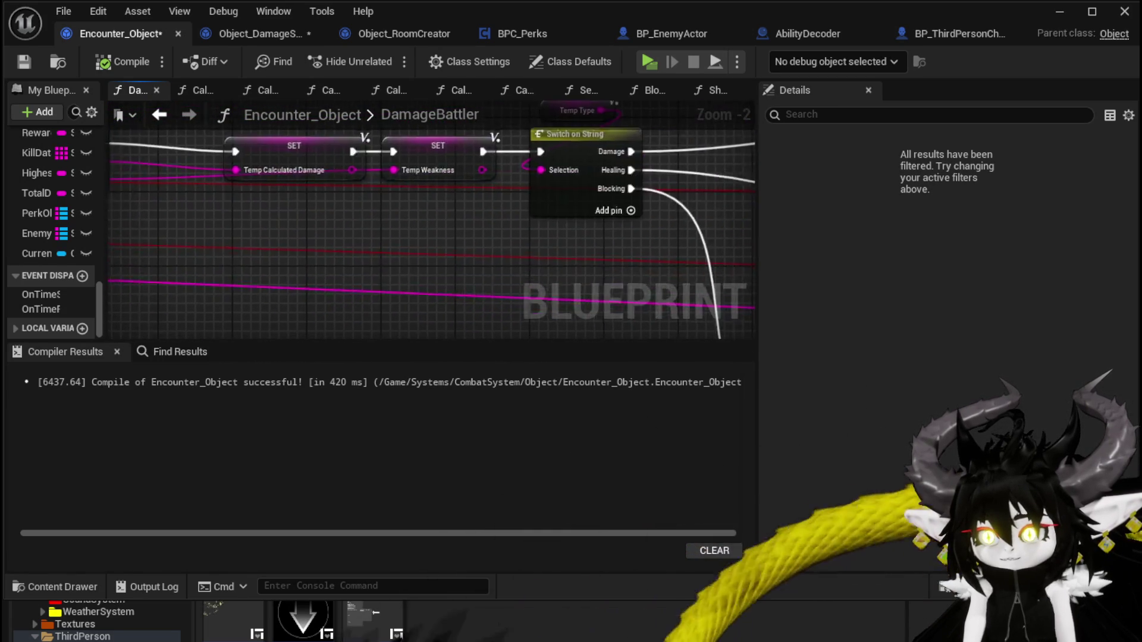
double_click(275, 172)
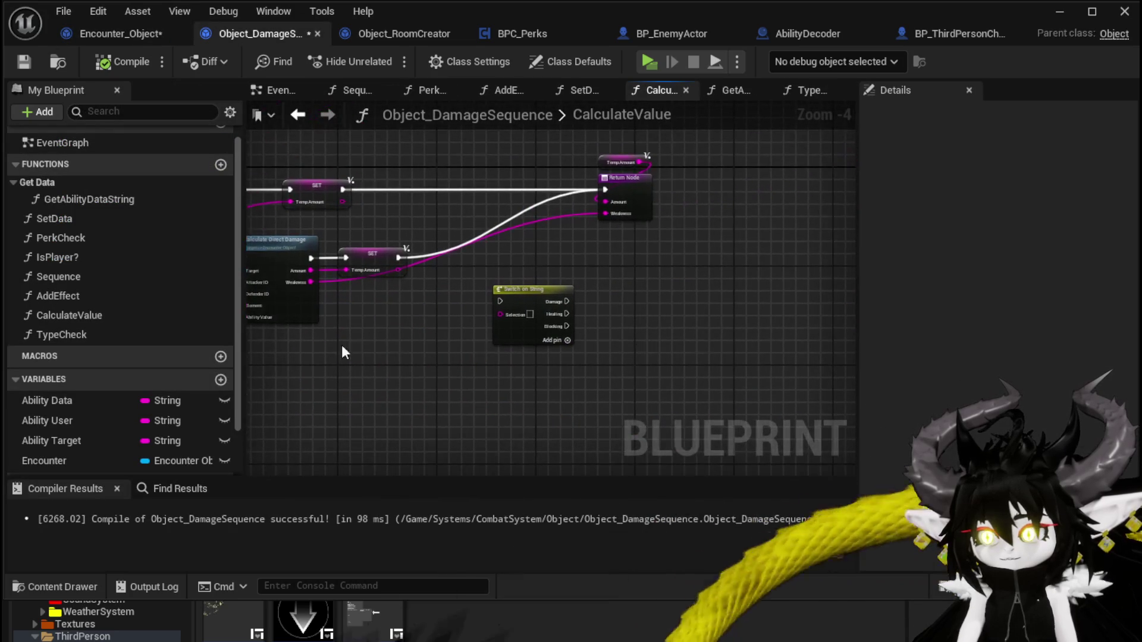
Step: Place a TypeCheck call in CalculateValue, rename TypeCheck's Selection input to 'Type', and compile
mouse_move(100, 334)
mouse_down()
mouse_move(509, 192)
mouse_move(395, 193)
mouse_move(376, 211)
mouse_up()
scroll(549, 237, up, 2)
double_click(535, 177)
right_click(382, 172)
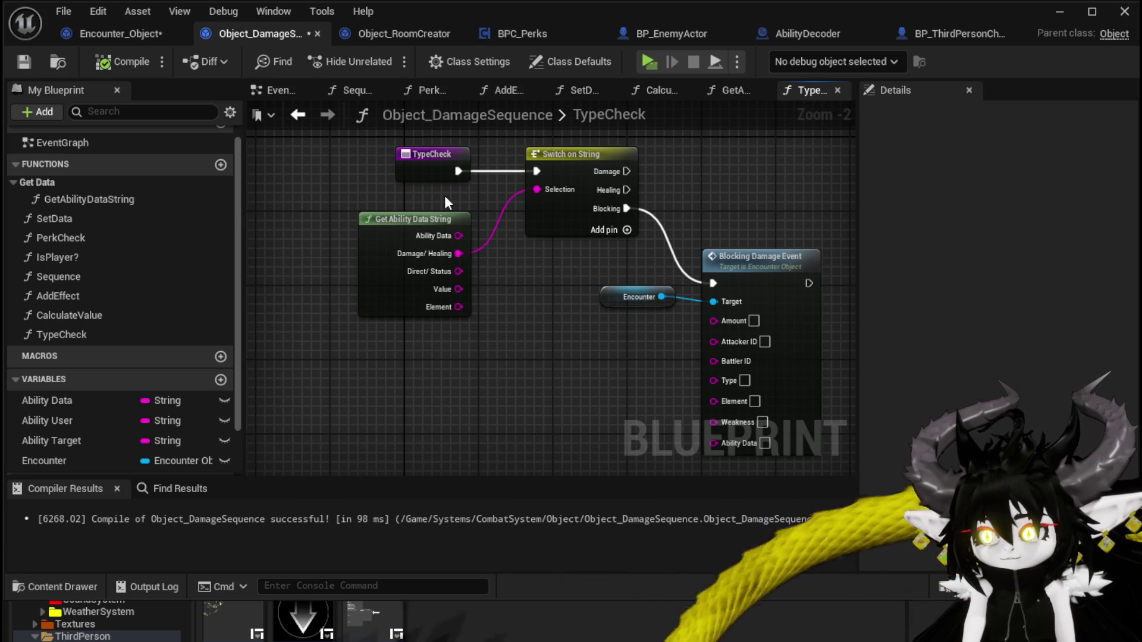
drag(458, 185, 431, 176)
click(412, 180)
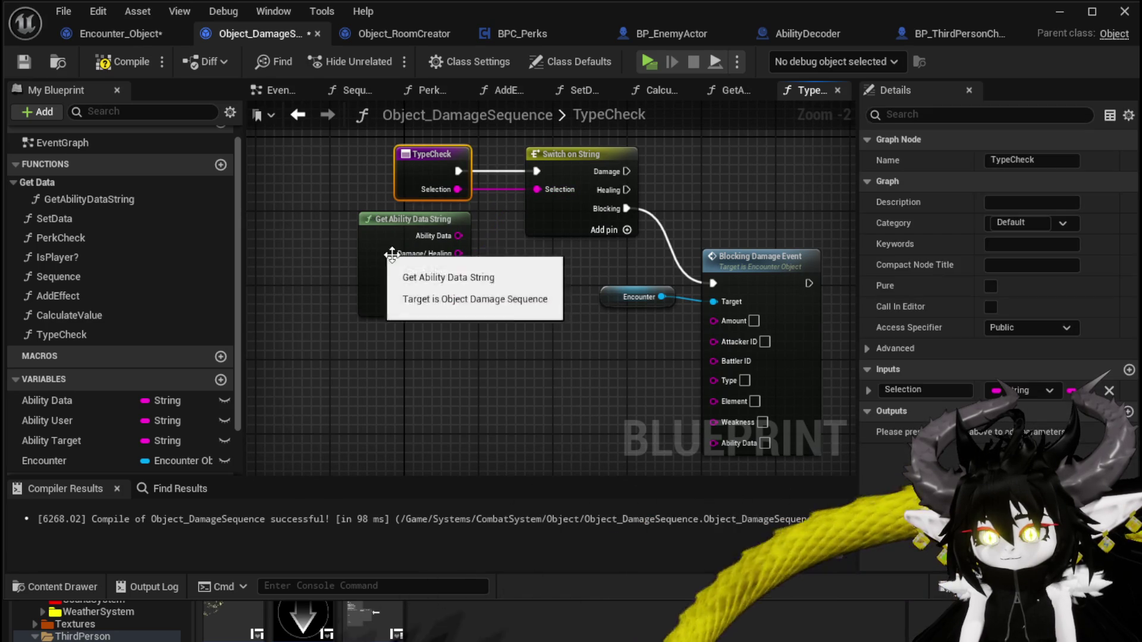
click(904, 390)
text(Type)
key(Return)
click(143, 62)
Step: Add an Amount input and wire Damage/Healing into Blocking Damage Event's Type
mouse_move(641, 348)
mouse_down()
mouse_move(574, 283)
mouse_move(652, 297)
mouse_move(473, 230)
mouse_up()
drag(363, 148, 364, 149)
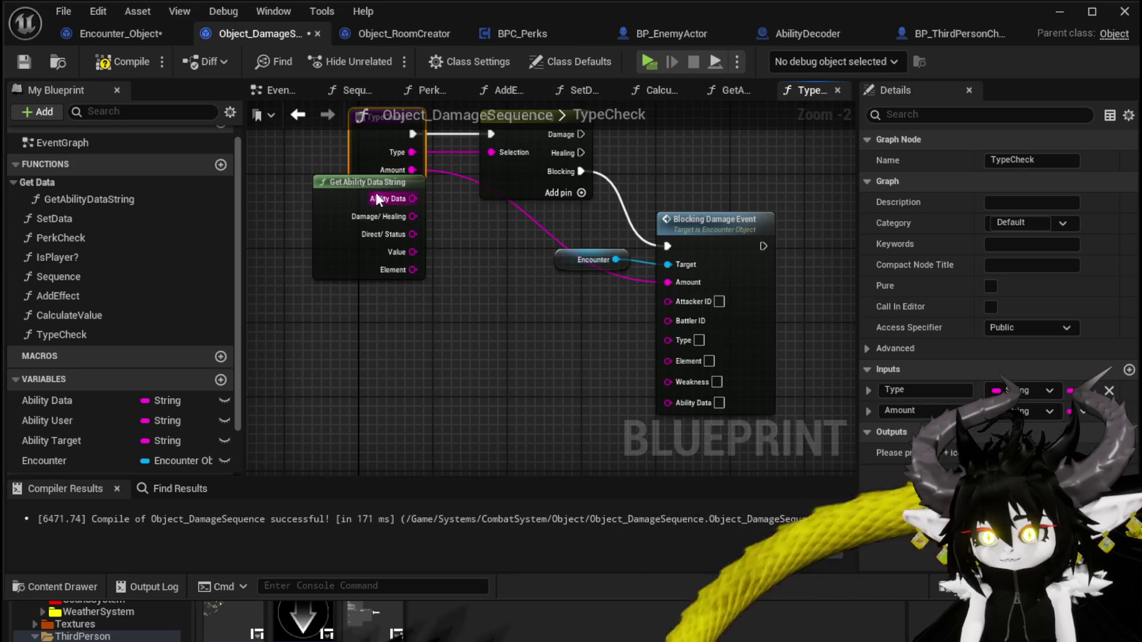
drag(376, 195, 326, 230)
mouse_move(676, 389)
mouse_down()
mouse_move(629, 335)
mouse_move(676, 384)
mouse_move(470, 216)
mouse_move(687, 374)
mouse_move(706, 364)
mouse_move(447, 223)
mouse_move(377, 153)
mouse_up()
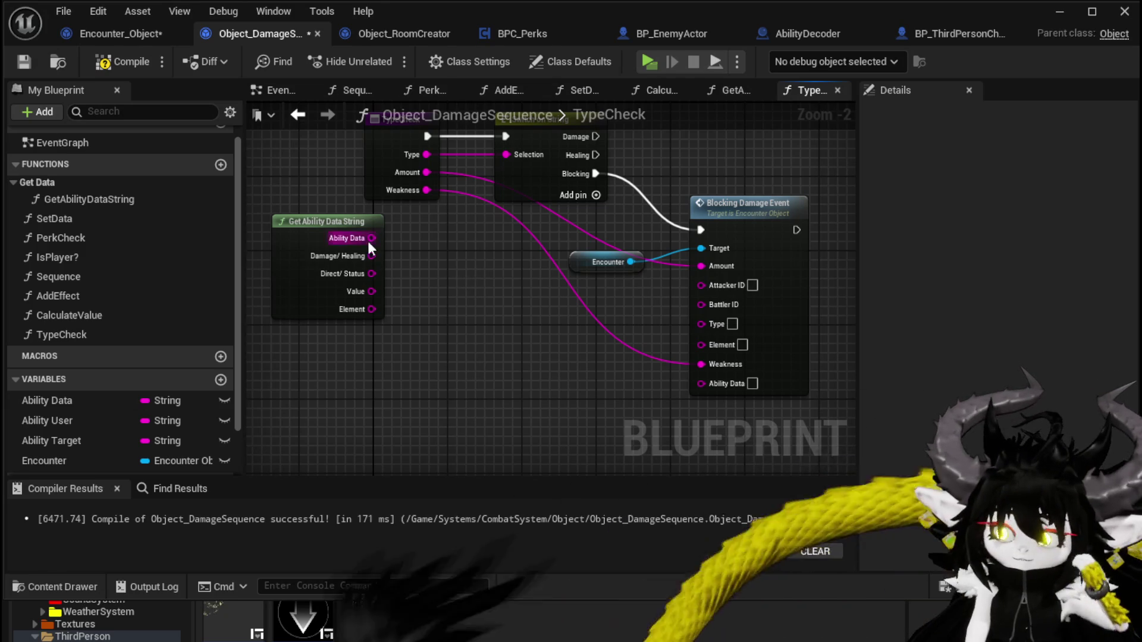
mouse_move(371, 256)
mouse_down()
mouse_move(454, 284)
mouse_move(702, 323)
mouse_up()
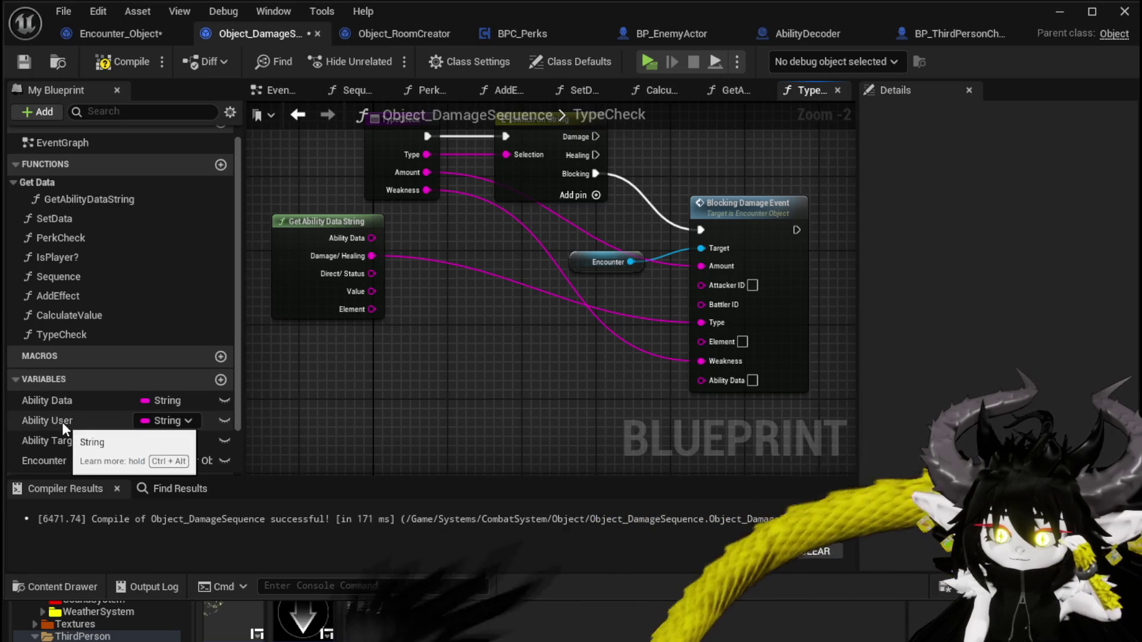
Step: Connect Ability User to Attacker ID, Ability Target to Battler ID, wire Element, and compile
mouse_move(62, 421)
mouse_down()
mouse_move(591, 331)
mouse_move(709, 285)
mouse_up()
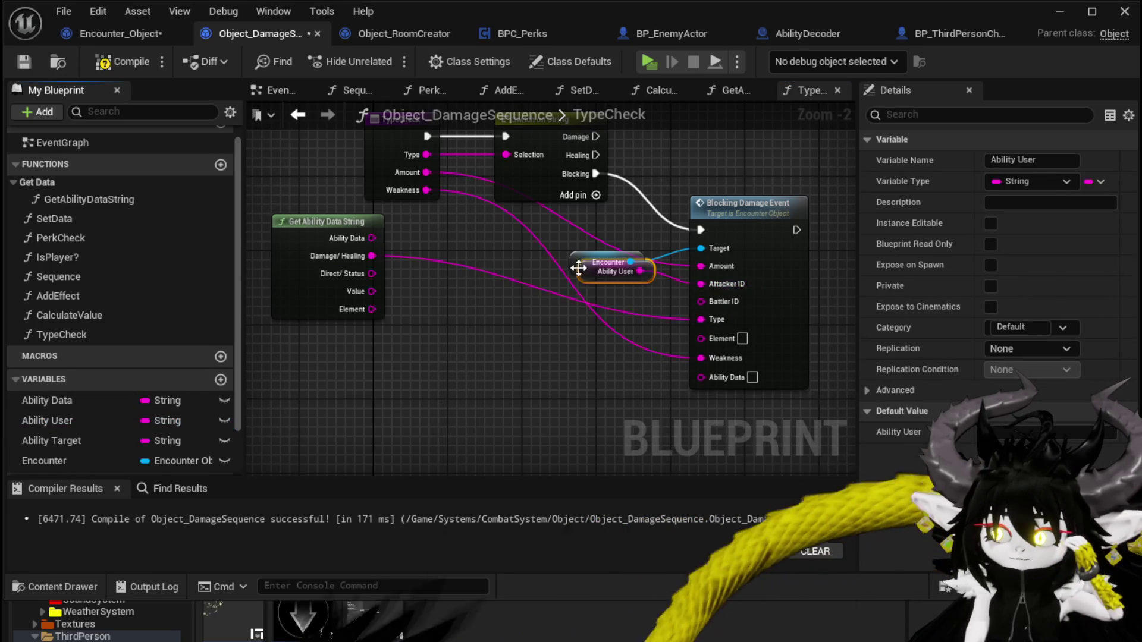
mouse_move(569, 253)
mouse_down()
mouse_move(574, 231)
mouse_move(601, 244)
mouse_up()
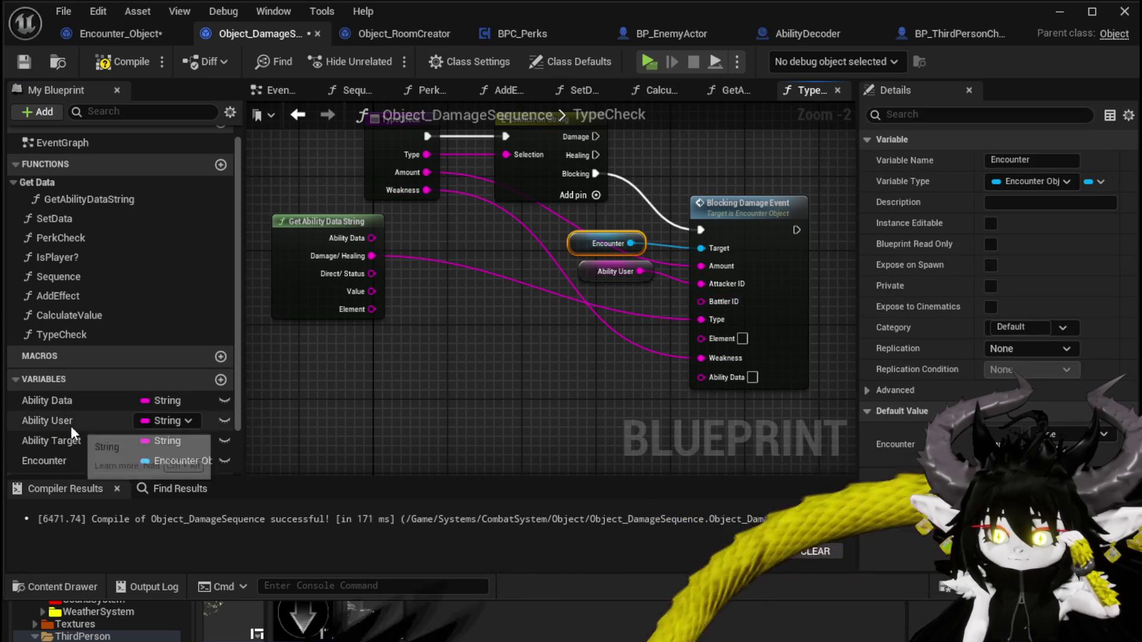
mouse_move(70, 440)
mouse_down()
mouse_move(710, 345)
mouse_move(711, 310)
mouse_up()
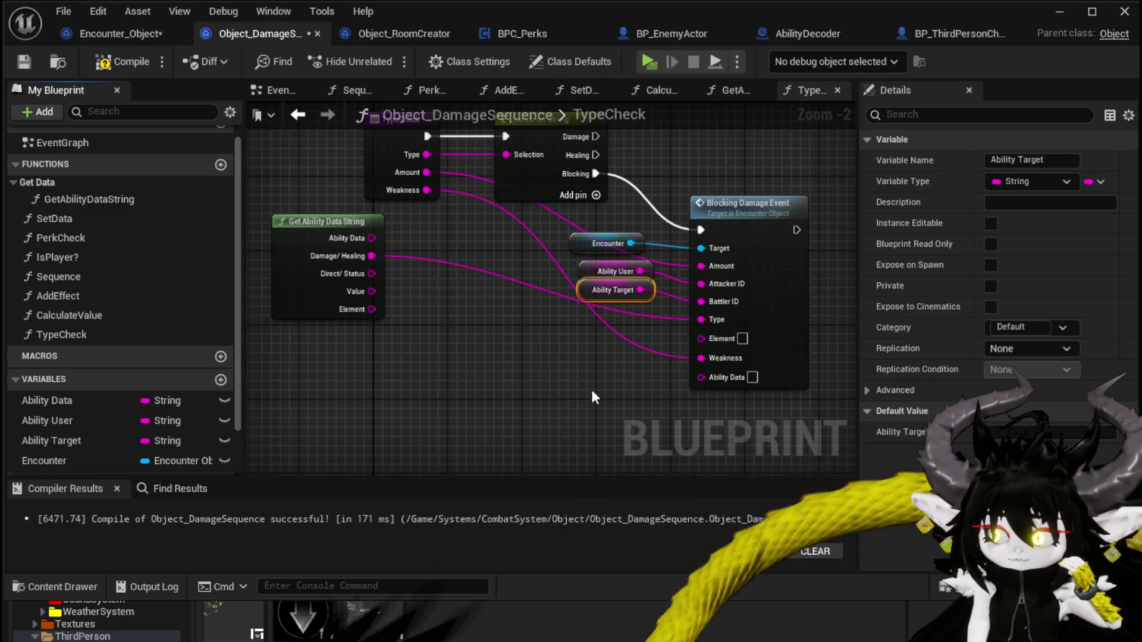
mouse_move(372, 309)
mouse_down()
mouse_move(704, 334)
mouse_move(716, 345)
mouse_up()
mouse_move(371, 238)
mouse_down()
mouse_move(747, 383)
mouse_move(701, 375)
mouse_up()
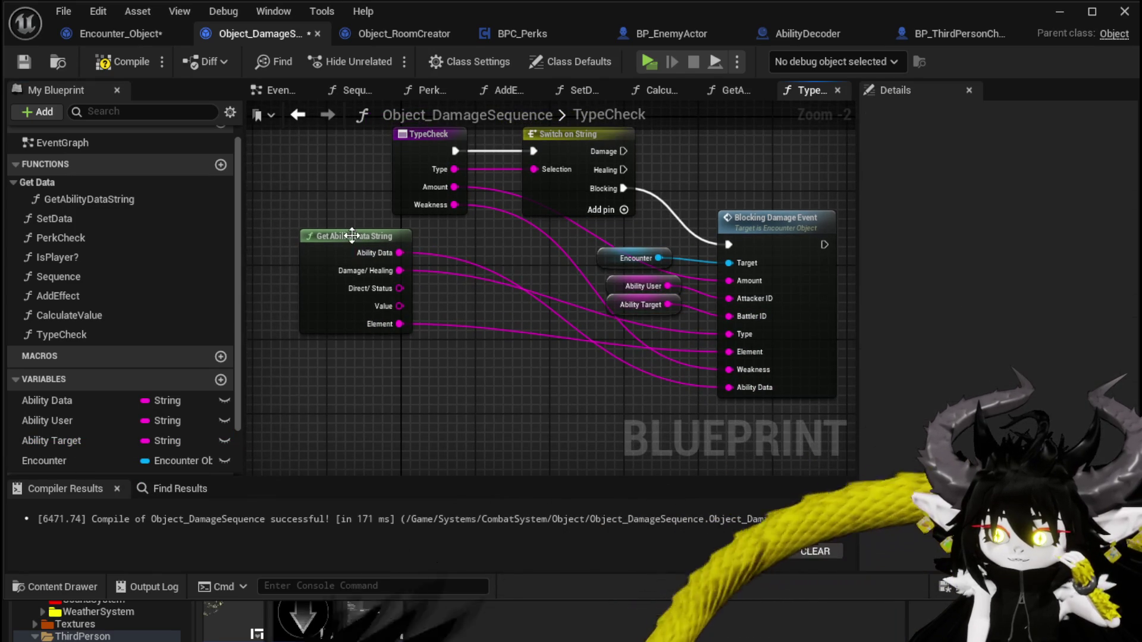
drag(345, 236, 408, 254)
click(122, 62)
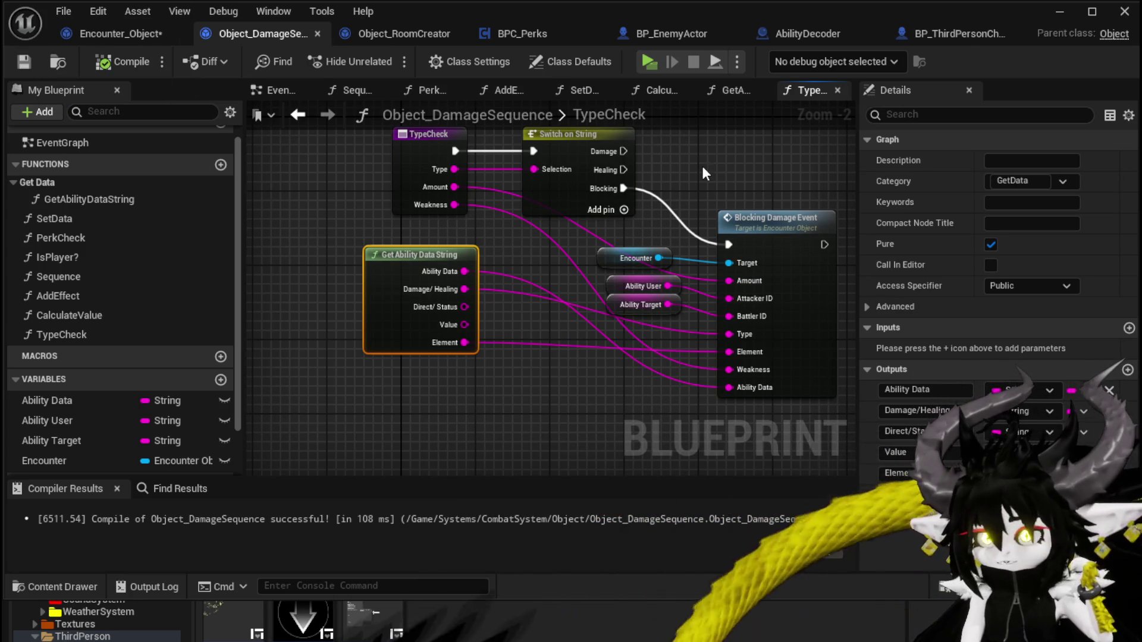
click(312, 115)
Step: Route the SET node's execution through Type Check before the Return Node and delete Switch on String
drag(559, 243, 664, 303)
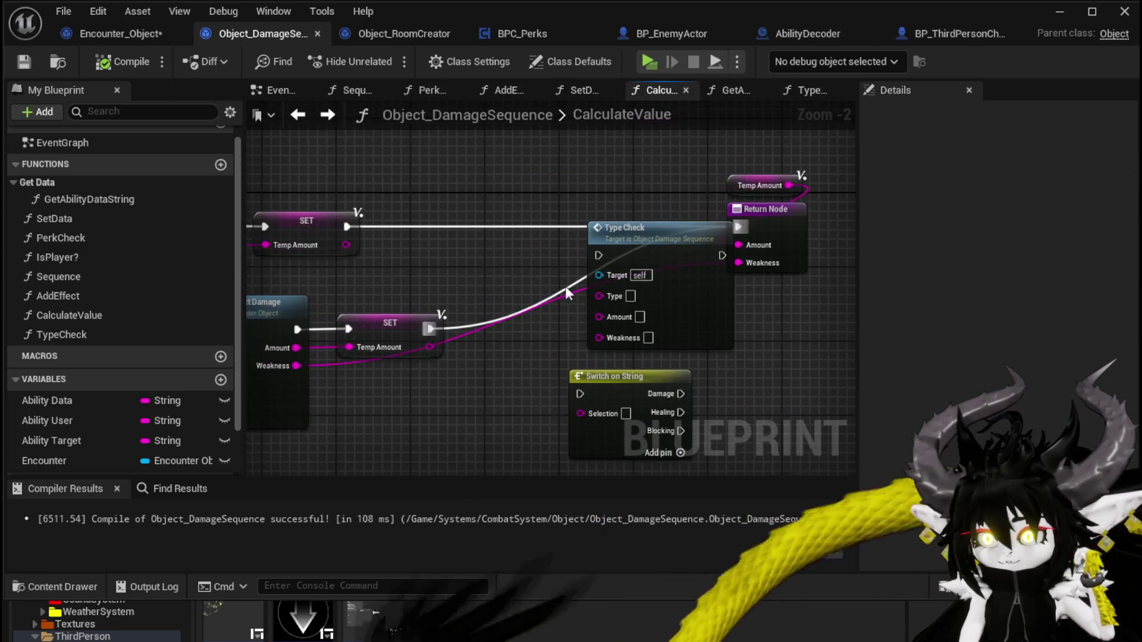
mouse_move(739, 226)
mouse_down()
mouse_move(603, 230)
mouse_move(599, 255)
mouse_up()
mouse_move(673, 243)
mouse_down()
mouse_move(642, 212)
mouse_move(737, 226)
mouse_up()
click(654, 348)
key(Delete)
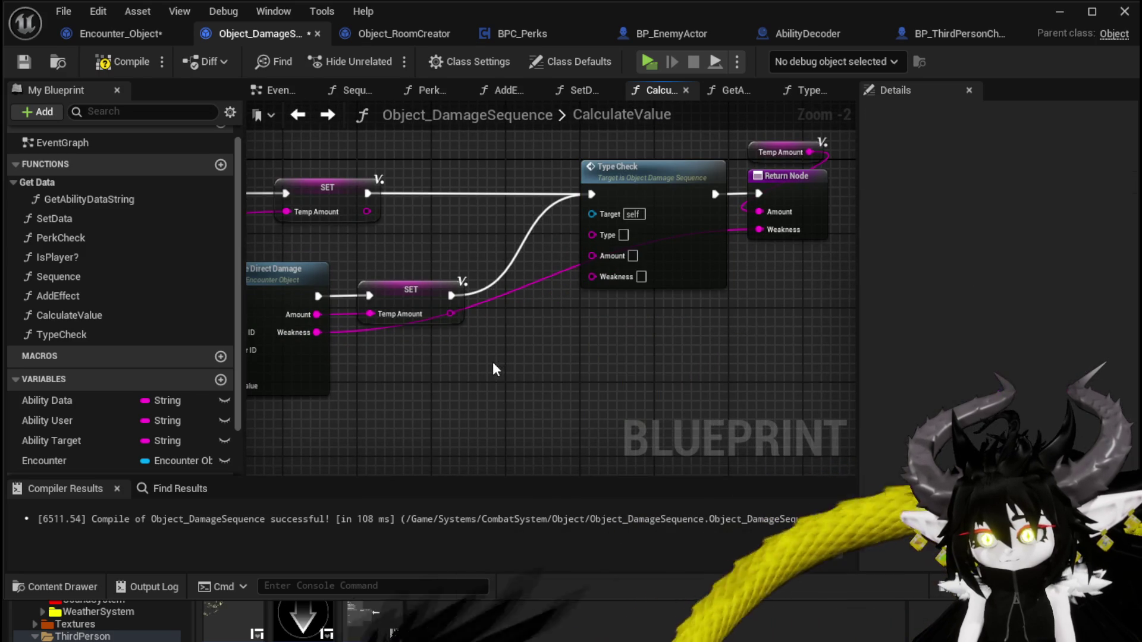
scroll(179, 416, down, 2)
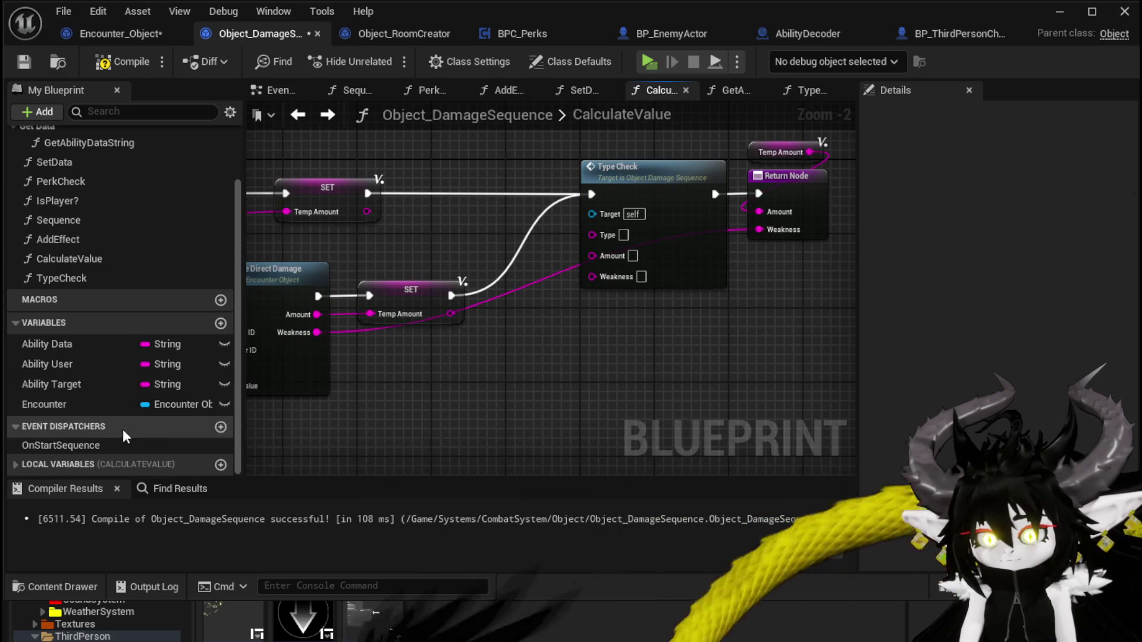
Step: Feed a Temp Amount getter into Type Check's Amount and Weakness into its Weakness
click(64, 458)
mouse_move(53, 463)
mouse_down()
mouse_move(478, 377)
mouse_move(474, 390)
mouse_move(487, 258)
mouse_move(477, 238)
mouse_move(548, 266)
mouse_move(593, 256)
mouse_up()
click(523, 409)
drag(483, 236, 615, 324)
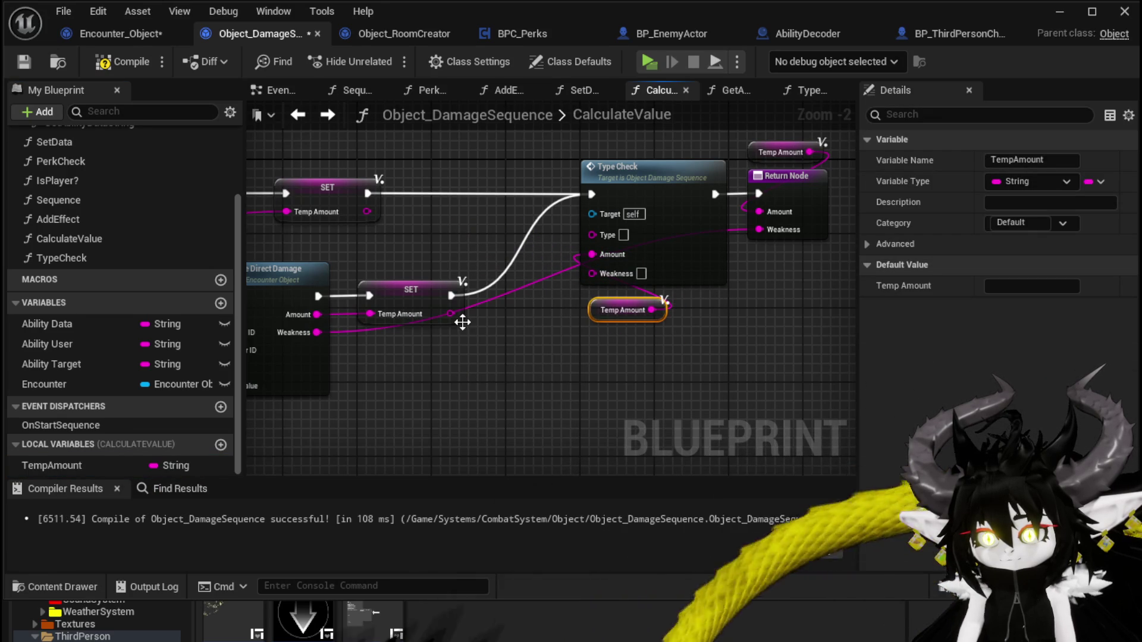
drag(317, 332, 591, 276)
Step: Reposition Get Ability Data String and review the finished CalculateValue graph
scroll(529, 339, down, 2)
drag(464, 294, 374, 324)
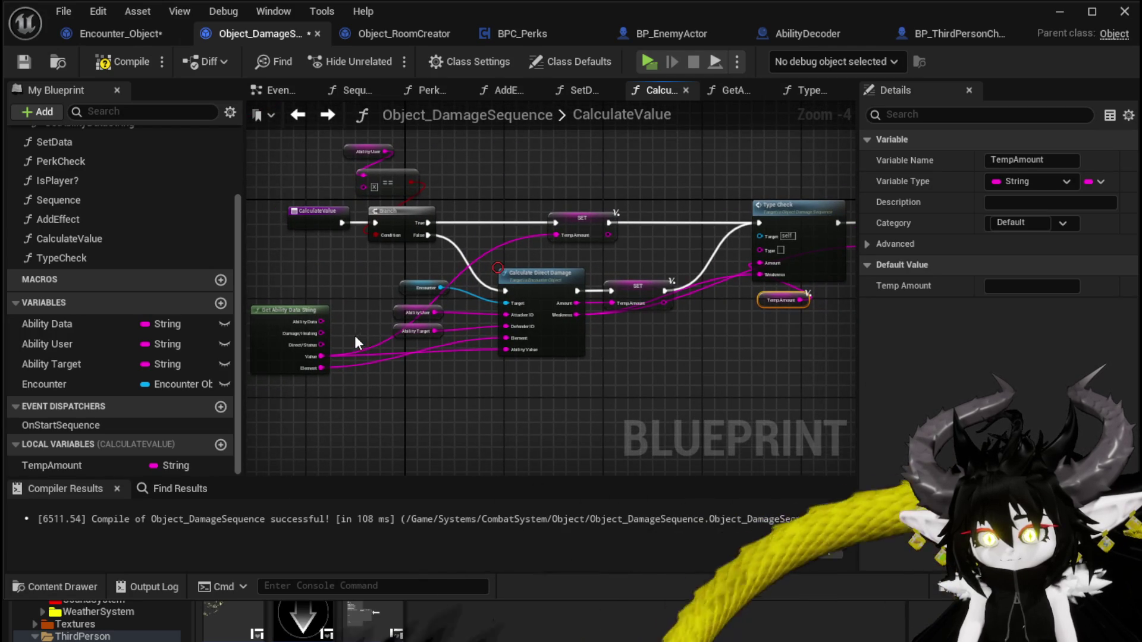
scroll(355, 337, up, 2)
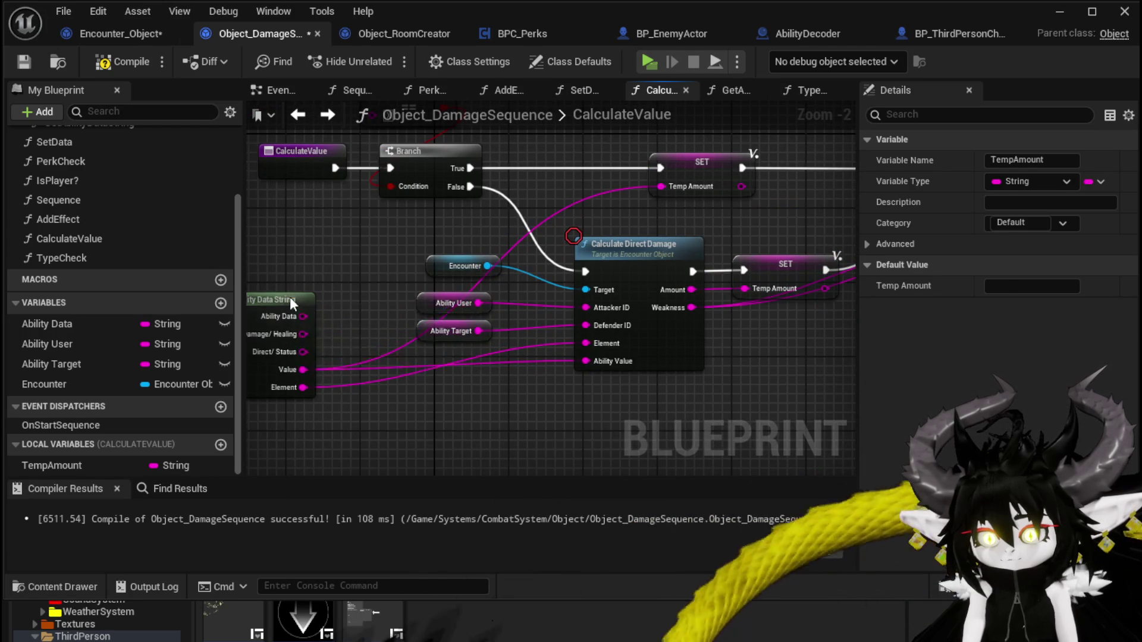
drag(286, 296, 305, 229)
mouse_move(386, 238)
mouse_down()
mouse_move(294, 300)
mouse_move(702, 232)
mouse_up()
drag(836, 285, 613, 302)
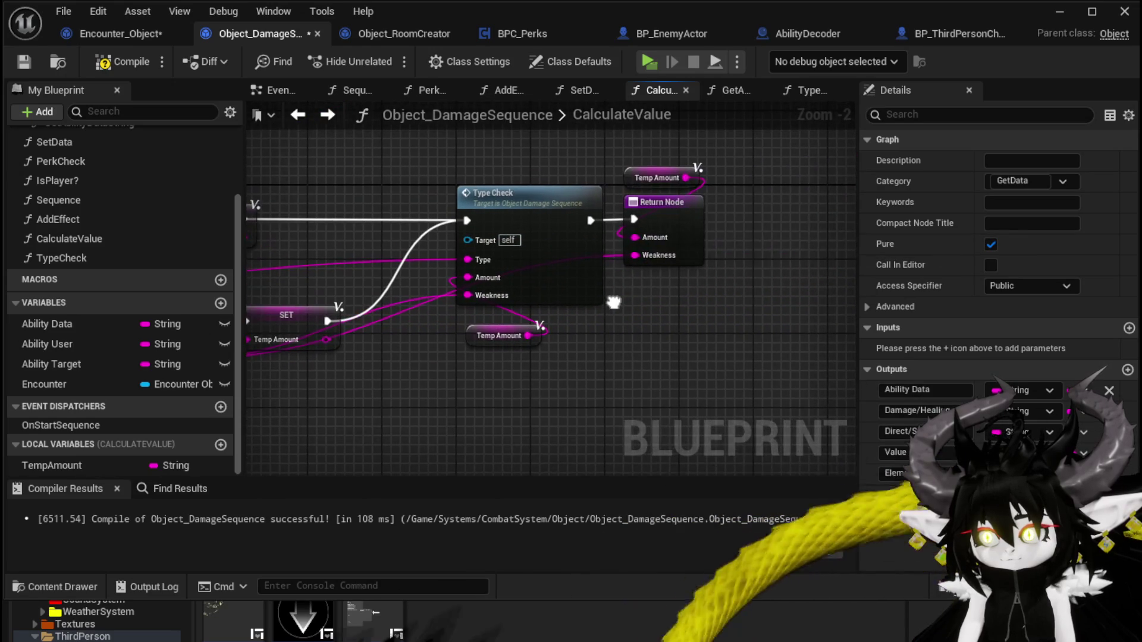
click(687, 313)
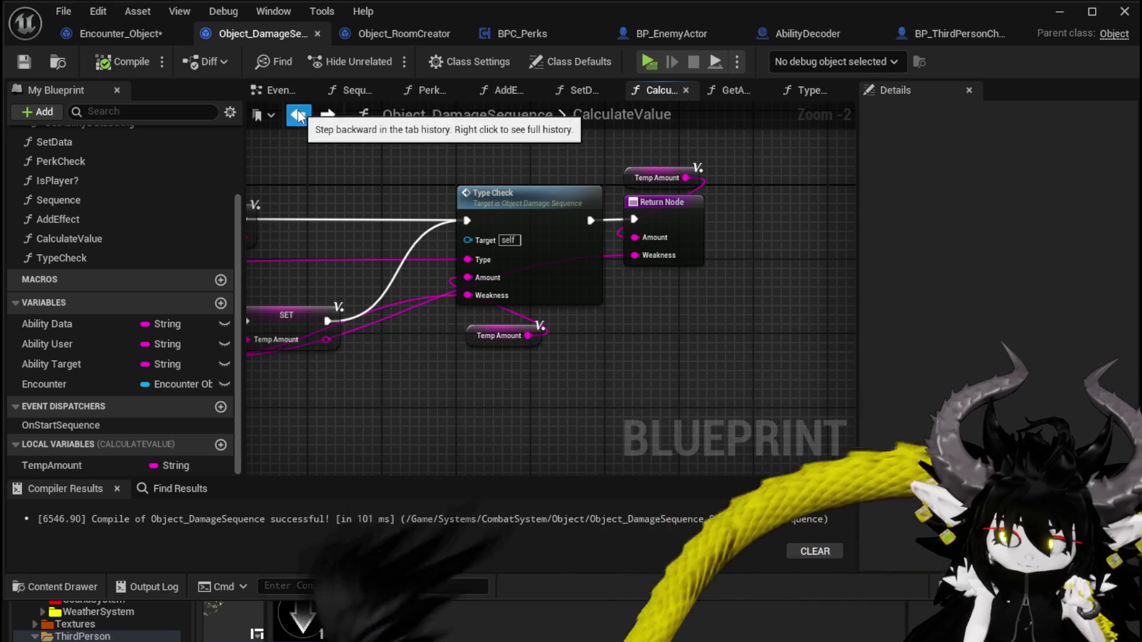
click(117, 29)
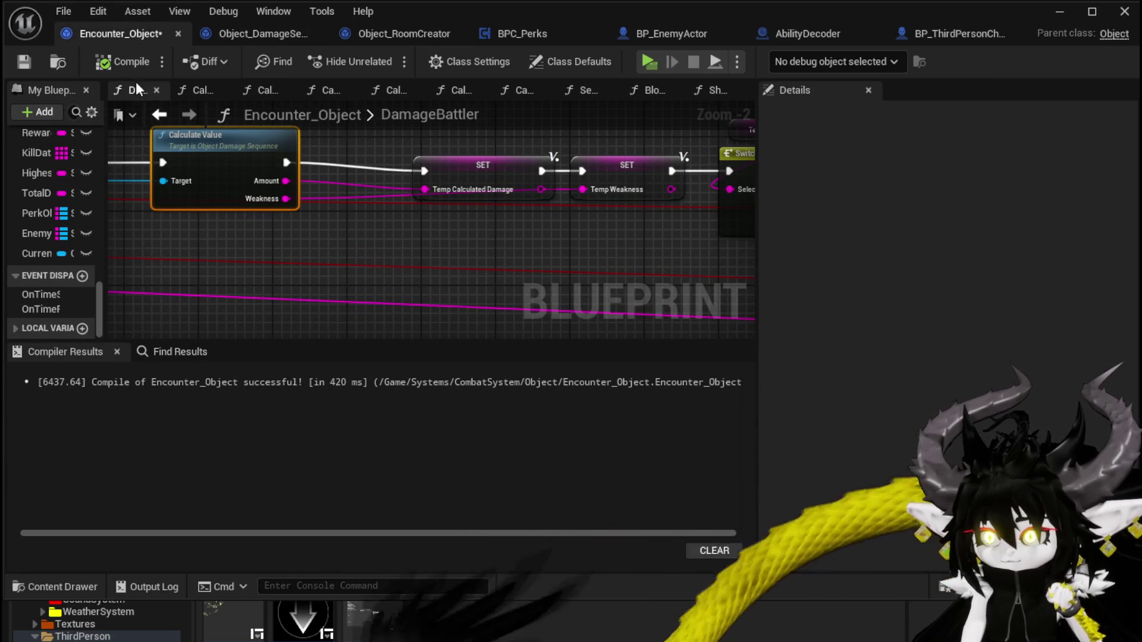
Step: Save Encounter_Object, review DamageBattler's Blocking Damage Event branch, and minimize the editor to play
click(30, 59)
drag(508, 271, 123, 263)
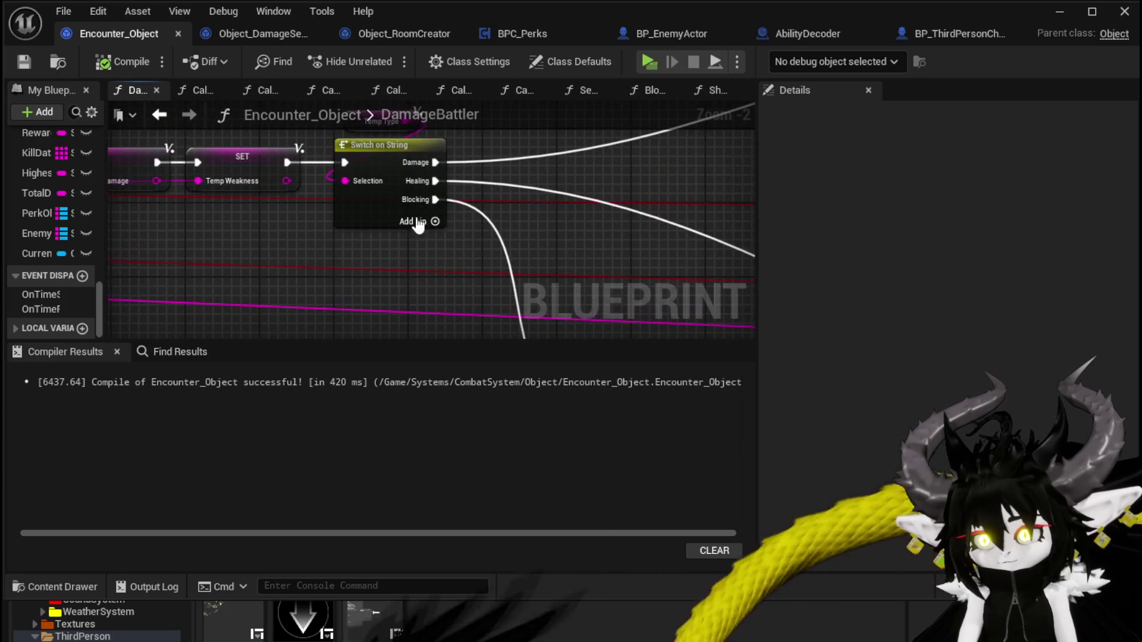
scroll(427, 200, down, 2)
mouse_move(426, 200)
mouse_down()
mouse_move(357, 238)
mouse_move(258, 229)
mouse_move(322, 179)
mouse_move(357, 173)
mouse_up()
scroll(357, 174, down, 2)
mouse_move(453, 207)
mouse_down()
mouse_move(413, 284)
mouse_move(396, 215)
mouse_move(307, 197)
mouse_move(431, 309)
mouse_up()
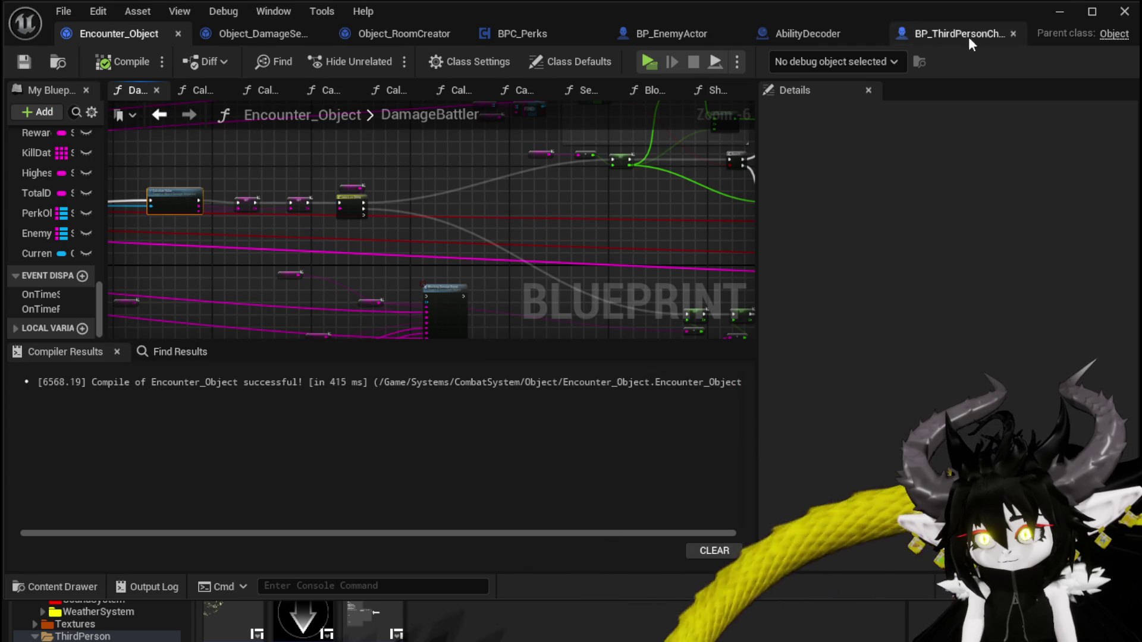
click(1058, 12)
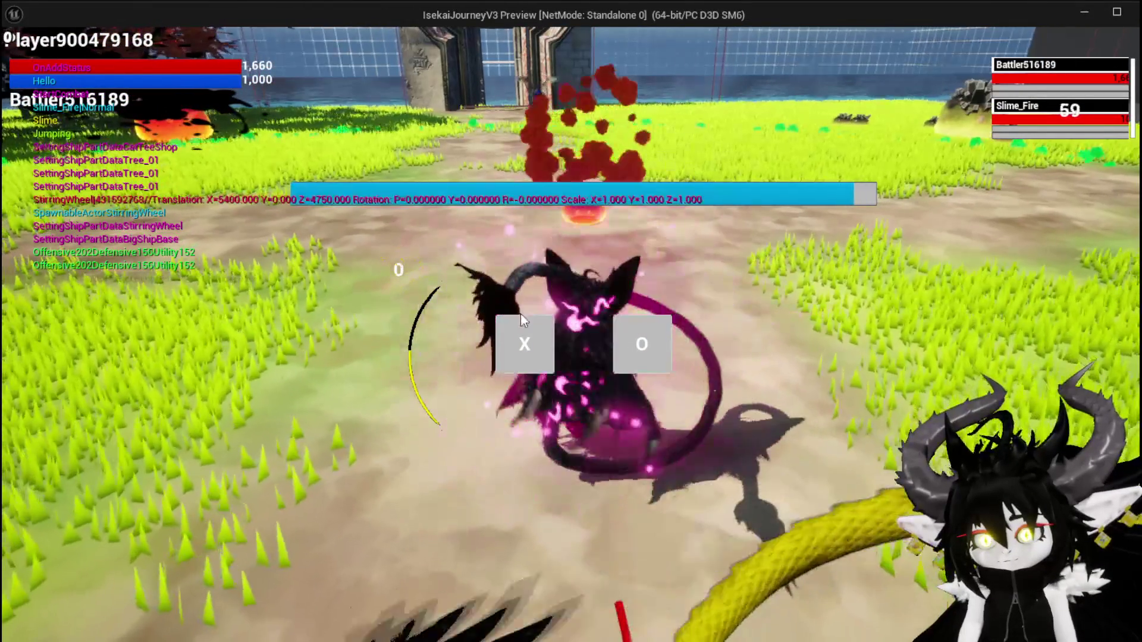
Step: Choose X at the battle prompt, then play two DefenceUp cards and a SummonSpawn card
click(523, 339)
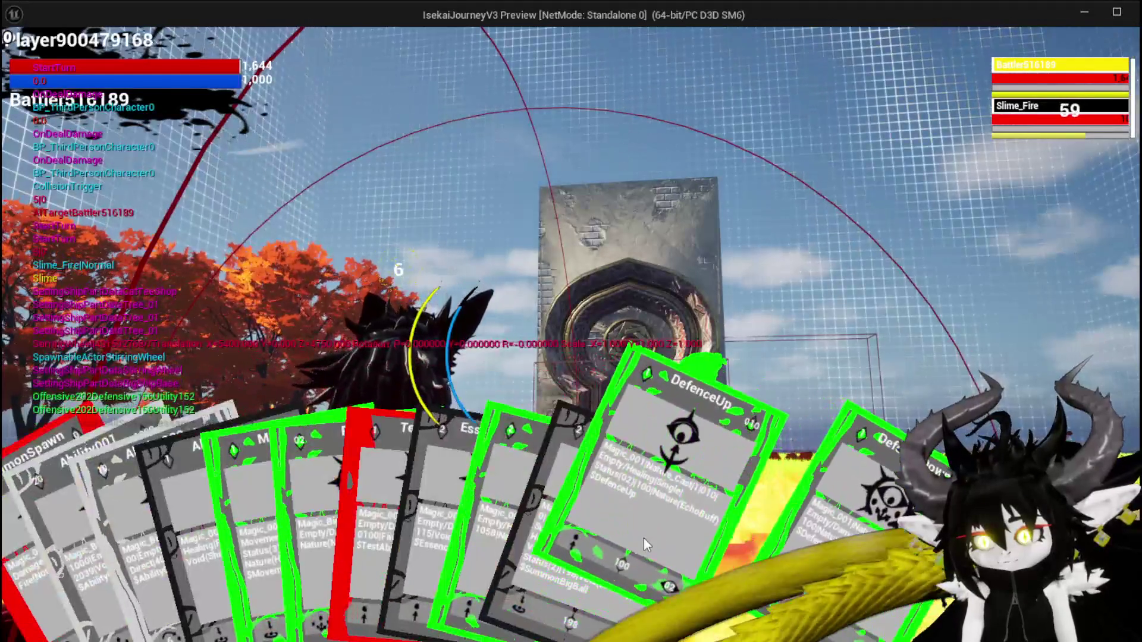
click(644, 538)
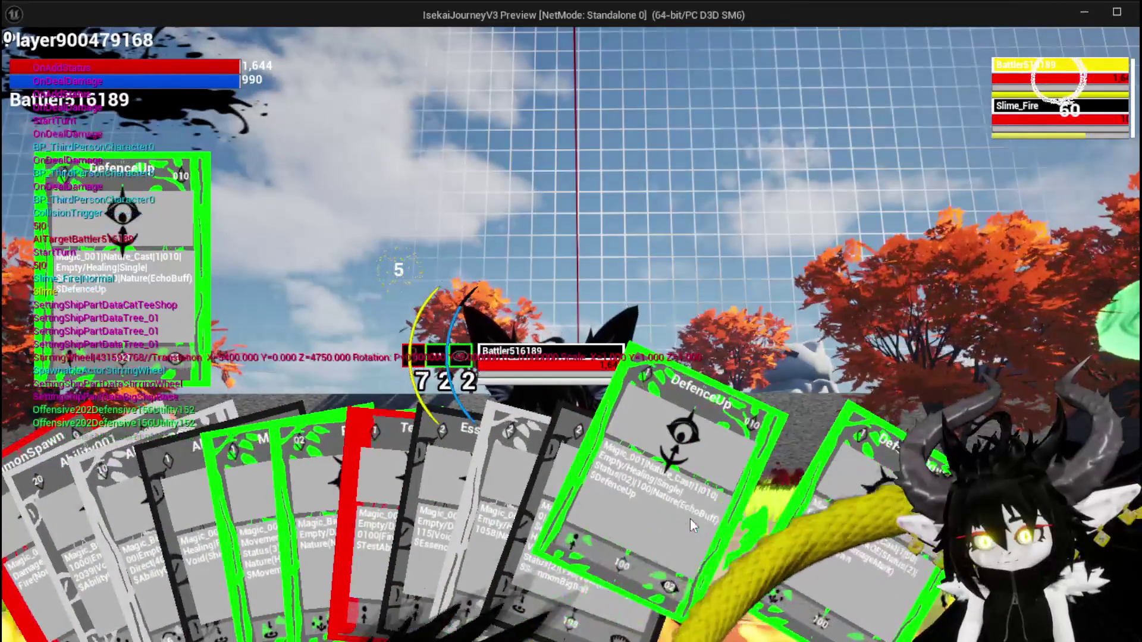
click(690, 519)
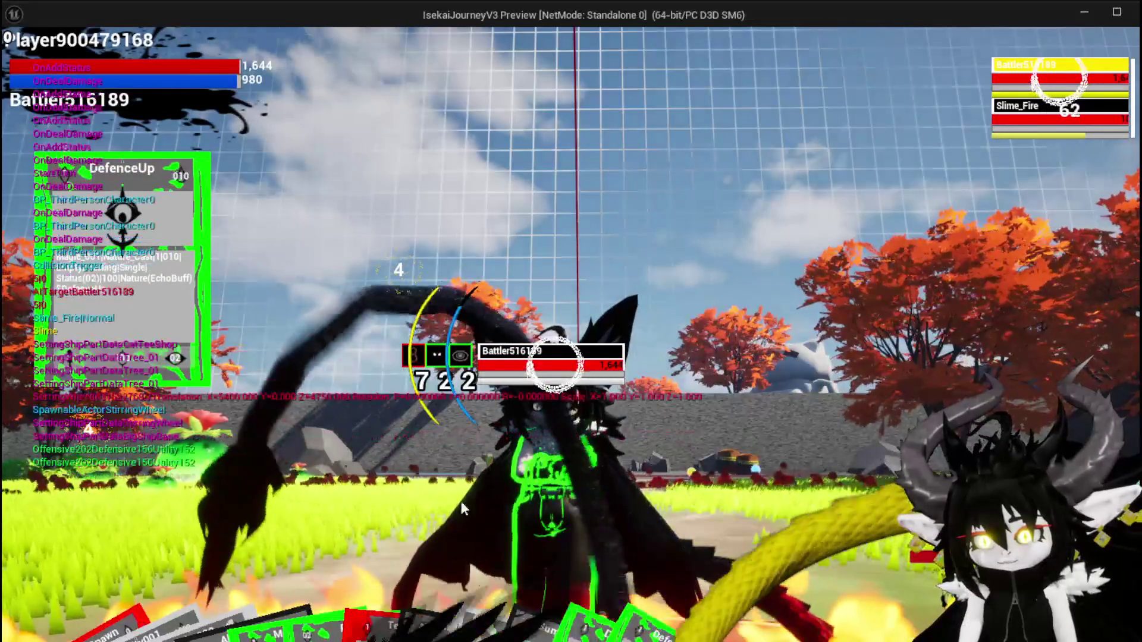
click(59, 636)
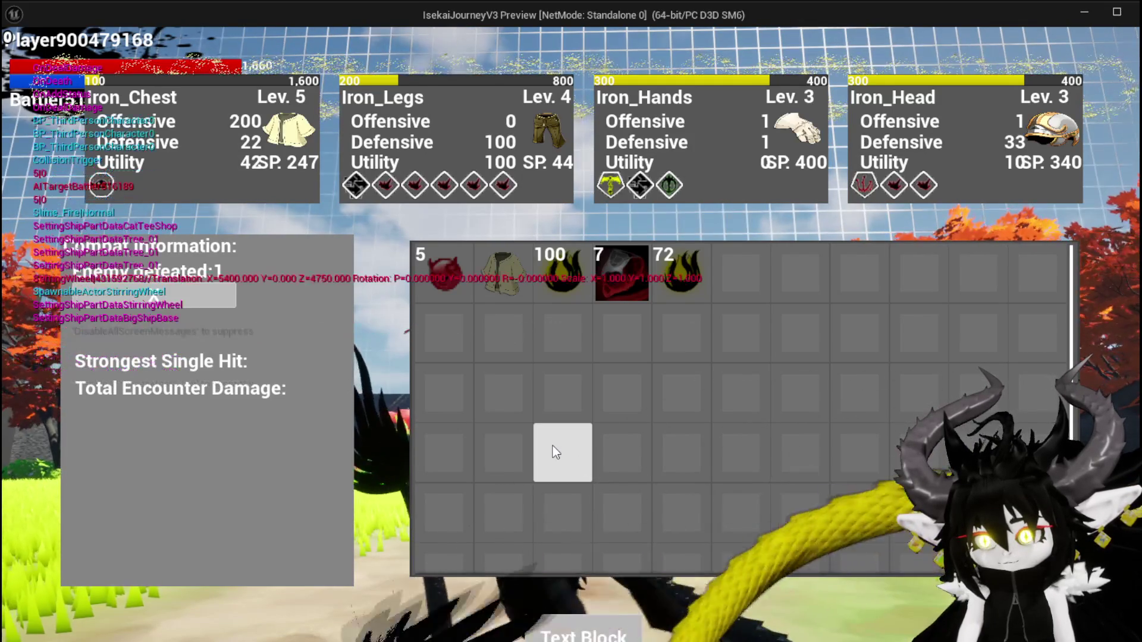
Step: Close the battle results and inventory, then run and jump forward to the next fight
mouse_move(486, 253)
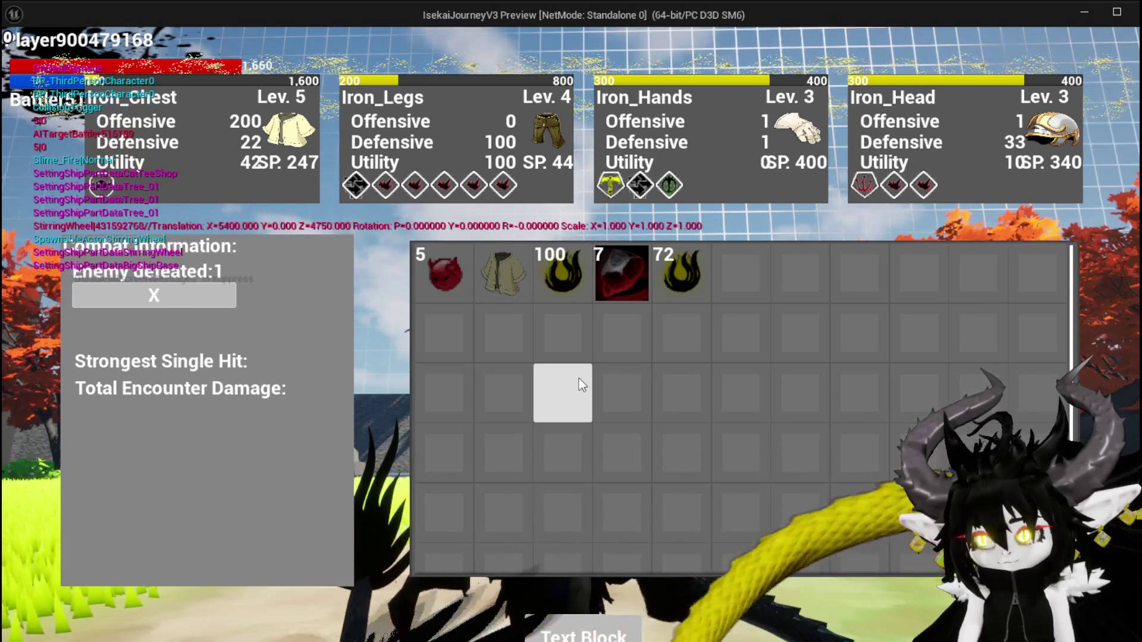
key(Escape)
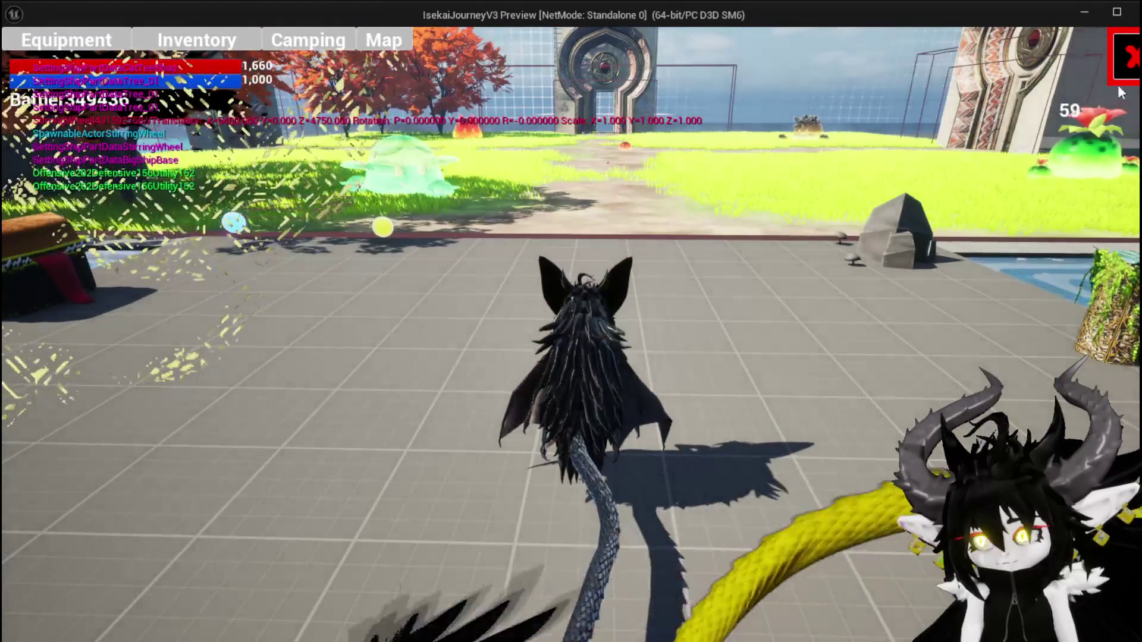
click(1121, 72)
key(w)
key(space)
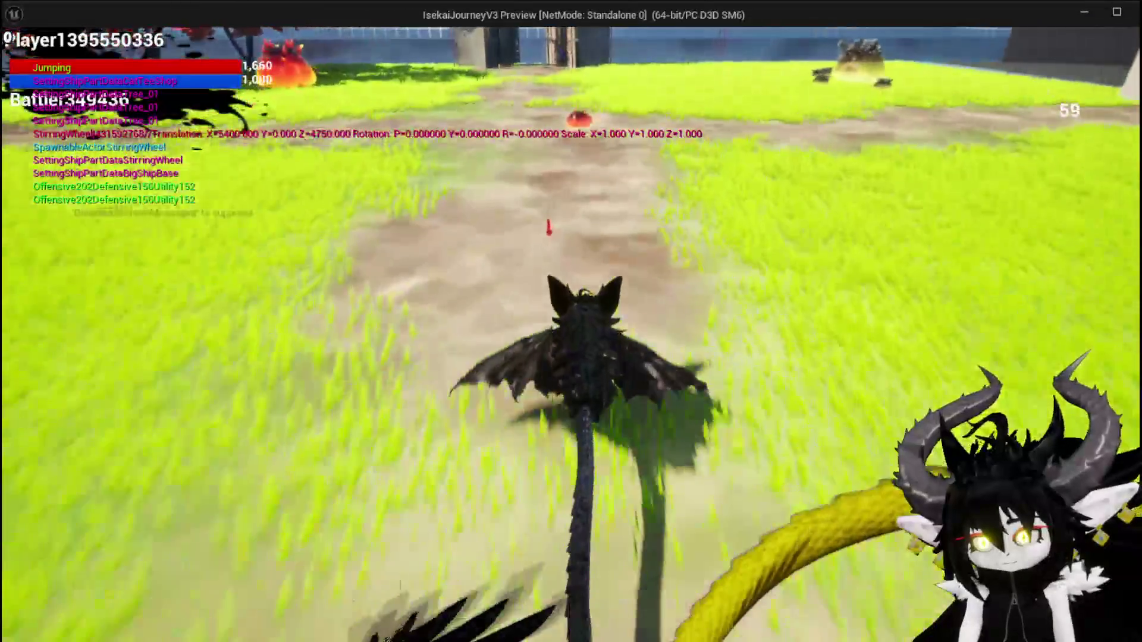
key(w)
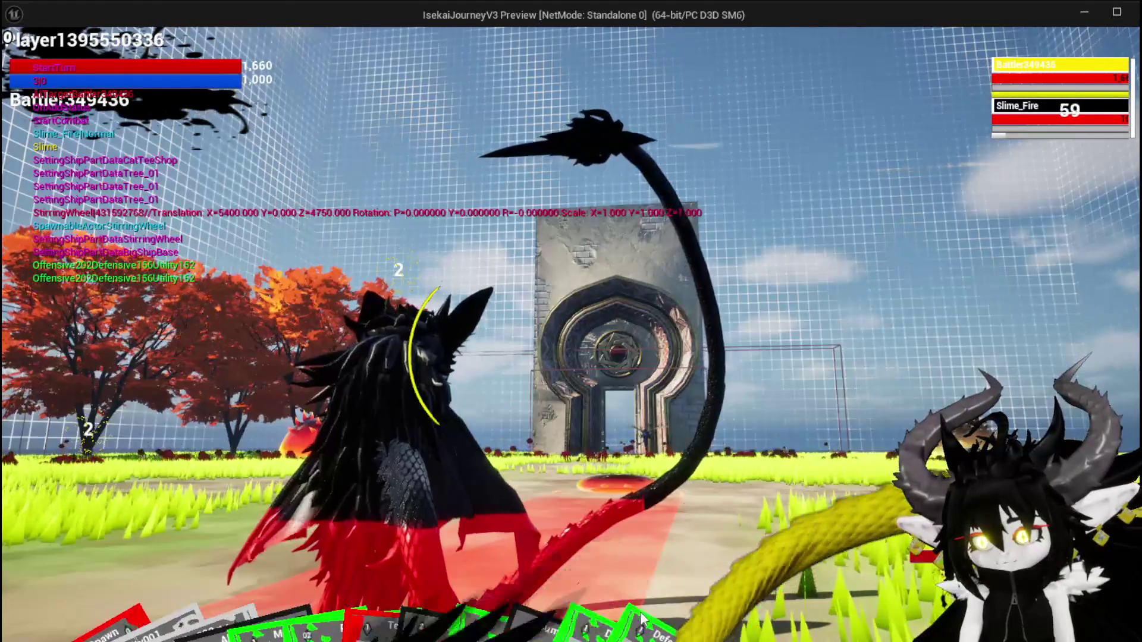
Step: Play a DefenceDown card on Slime_Fire, then cast a DefenceUp card
click(733, 551)
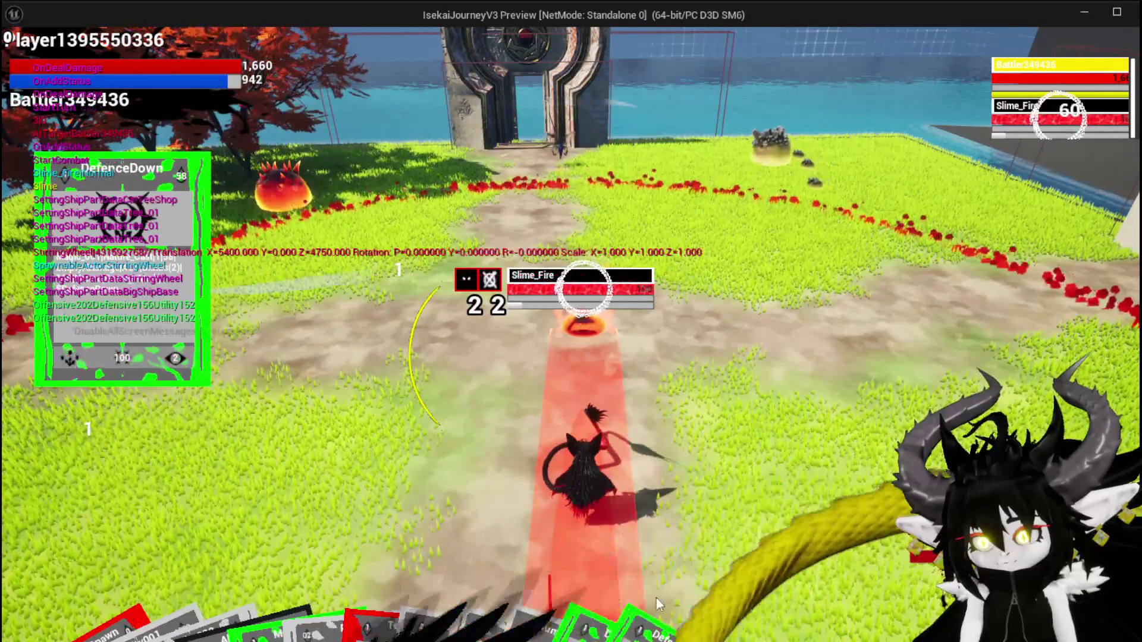
mouse_move(667, 569)
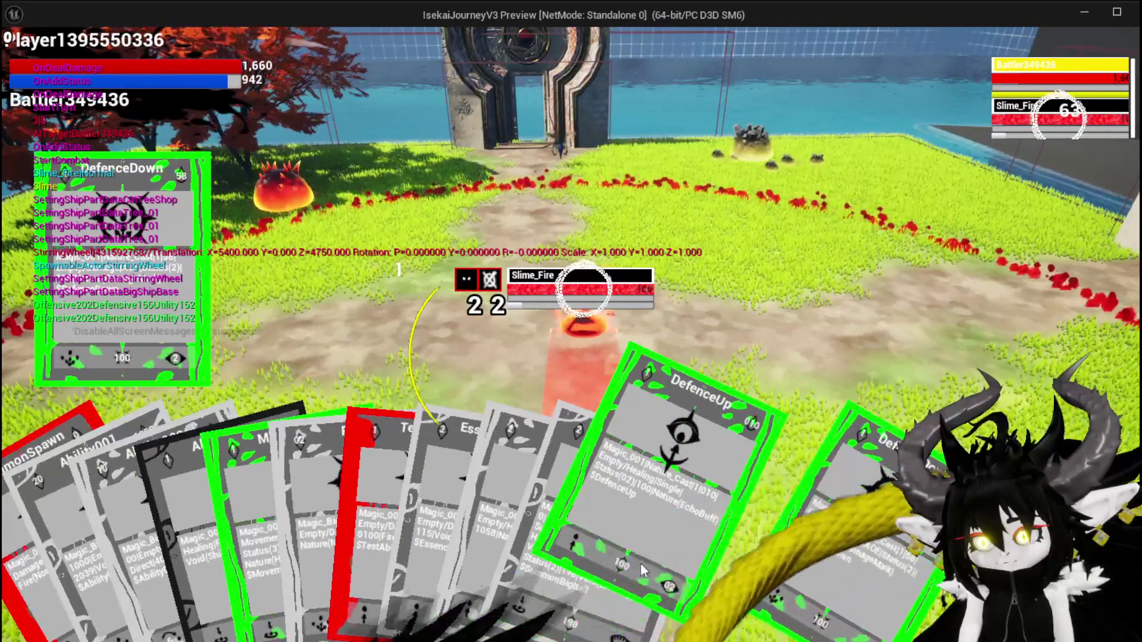
click(641, 558)
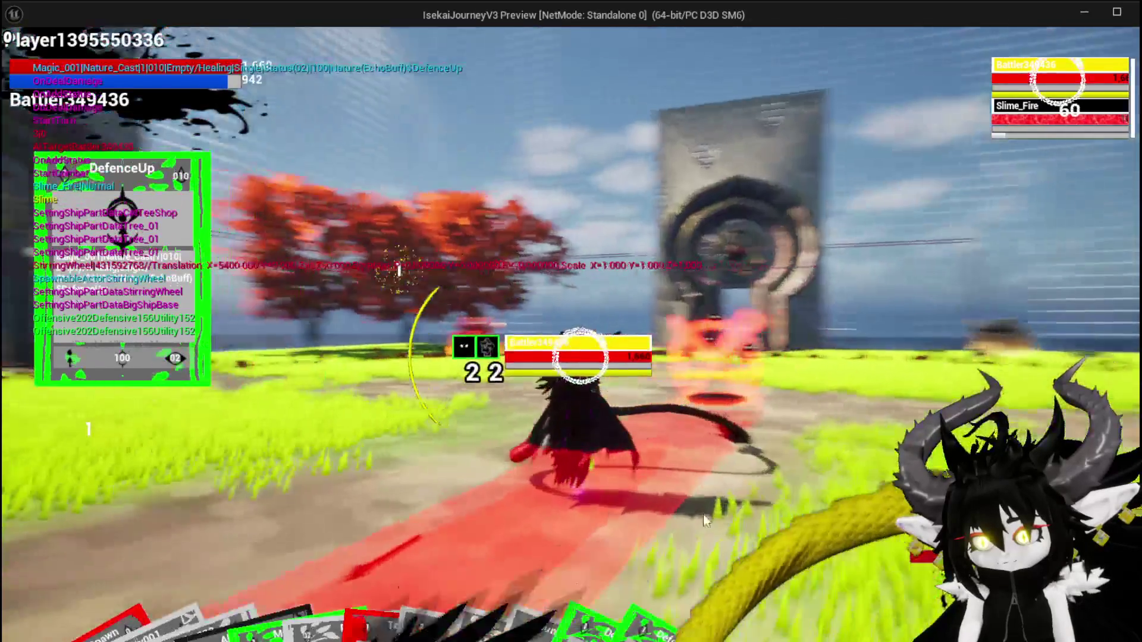
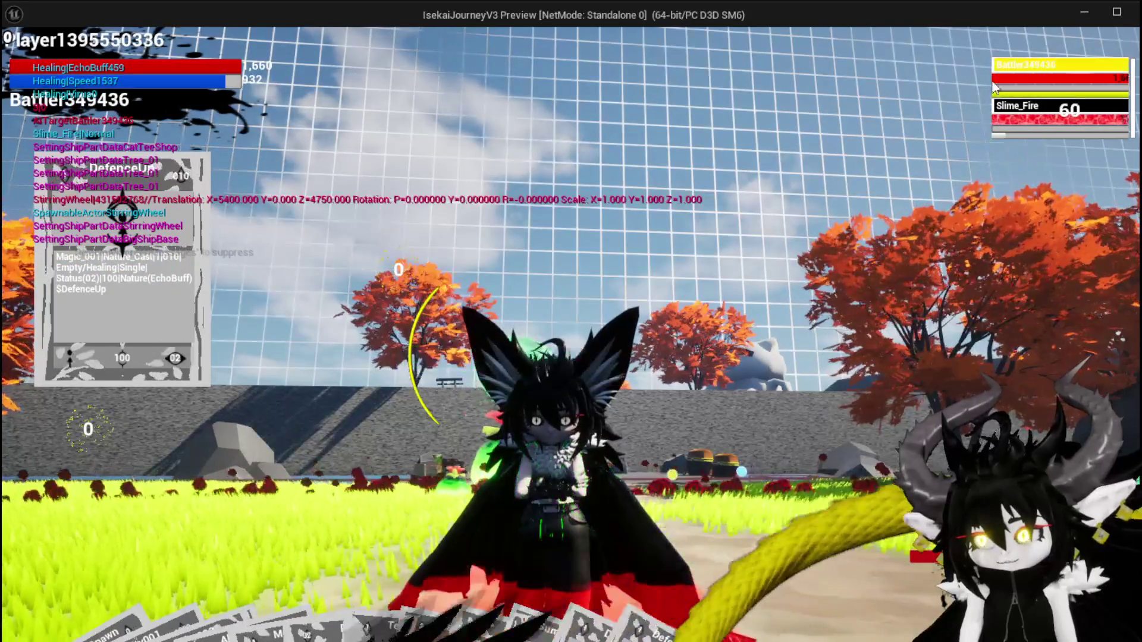
Step: Check the battler's turn and health bars in the playtest, then stop the playtest
click(1012, 80)
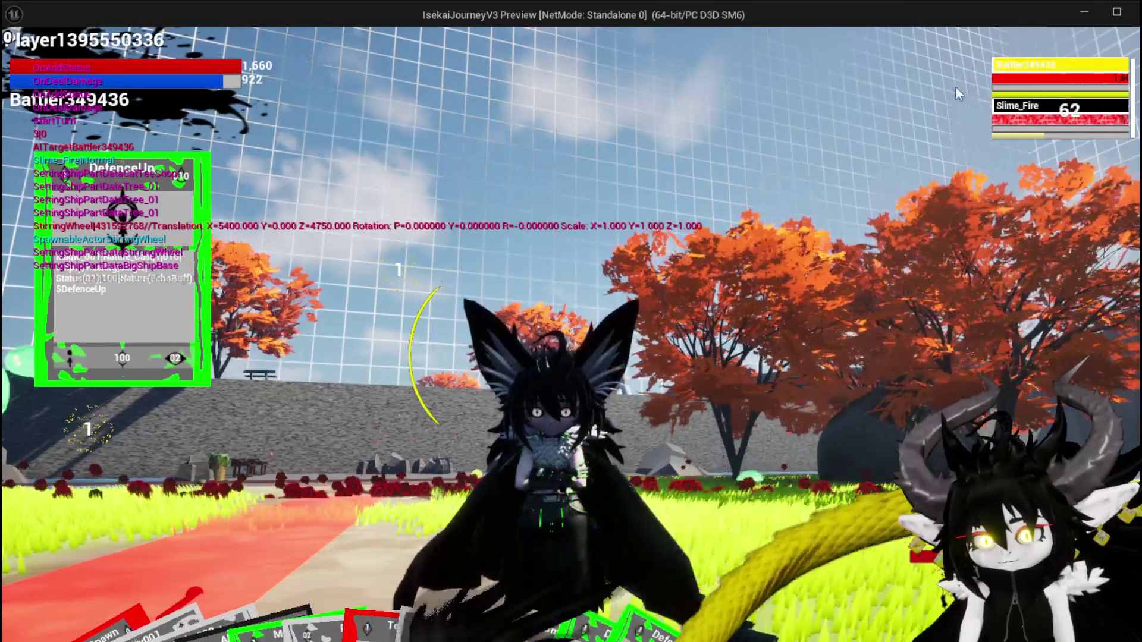
click(1033, 81)
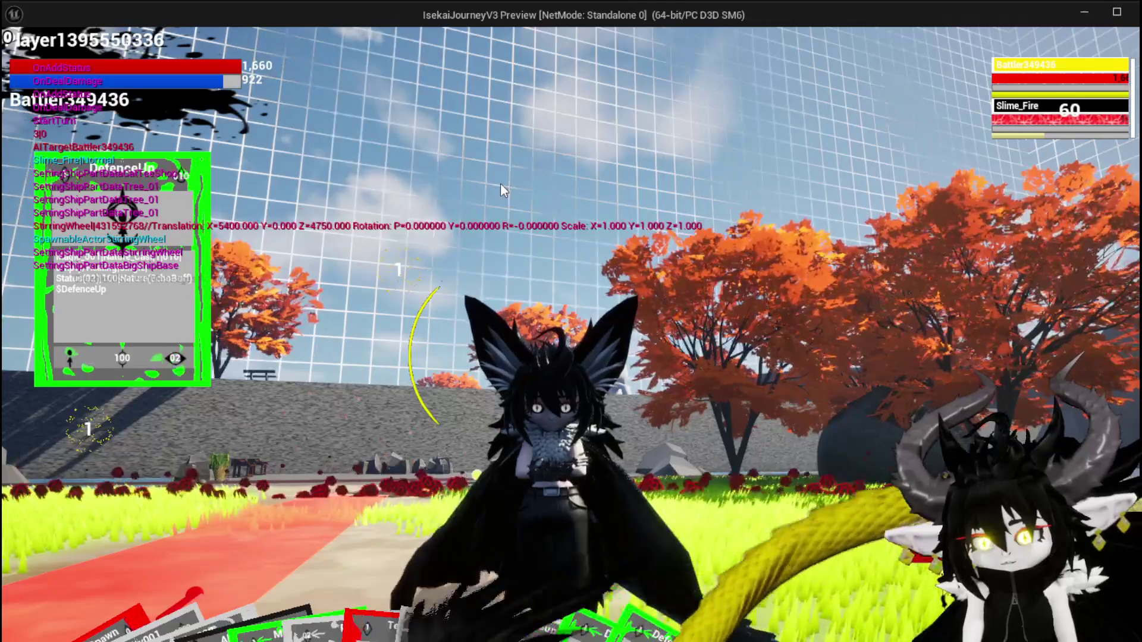
key(Escape)
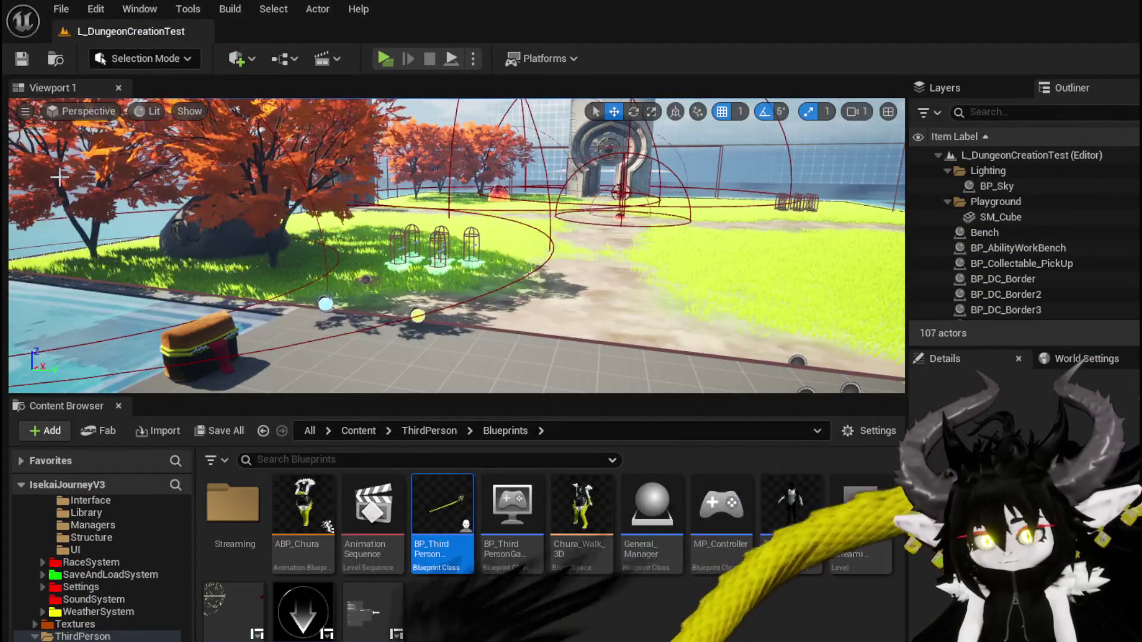
Step: Save all and bring up Encounter_Object, panning the DamageBattler graph to the SET damage nodes
key(ctrl+s)
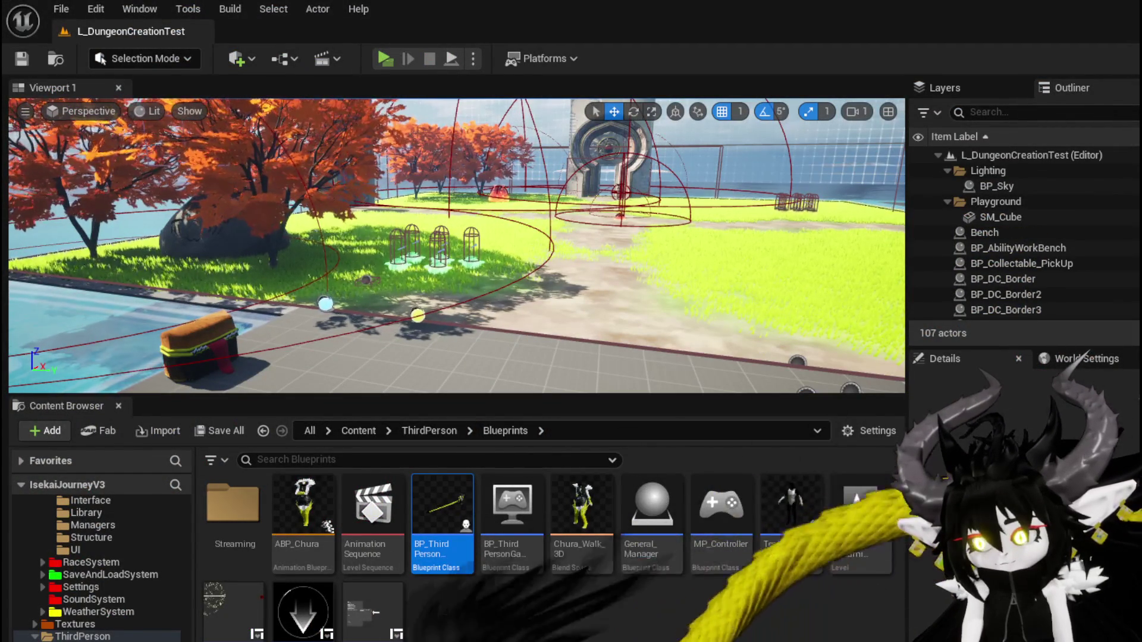
key(alt+Tab)
mouse_move(576, 222)
mouse_down()
mouse_move(498, 173)
mouse_move(318, 164)
mouse_up()
mouse_move(405, 205)
mouse_down()
mouse_move(308, 224)
mouse_move(244, 272)
mouse_move(475, 160)
mouse_move(586, 123)
mouse_up()
scroll(387, 194, down, 1)
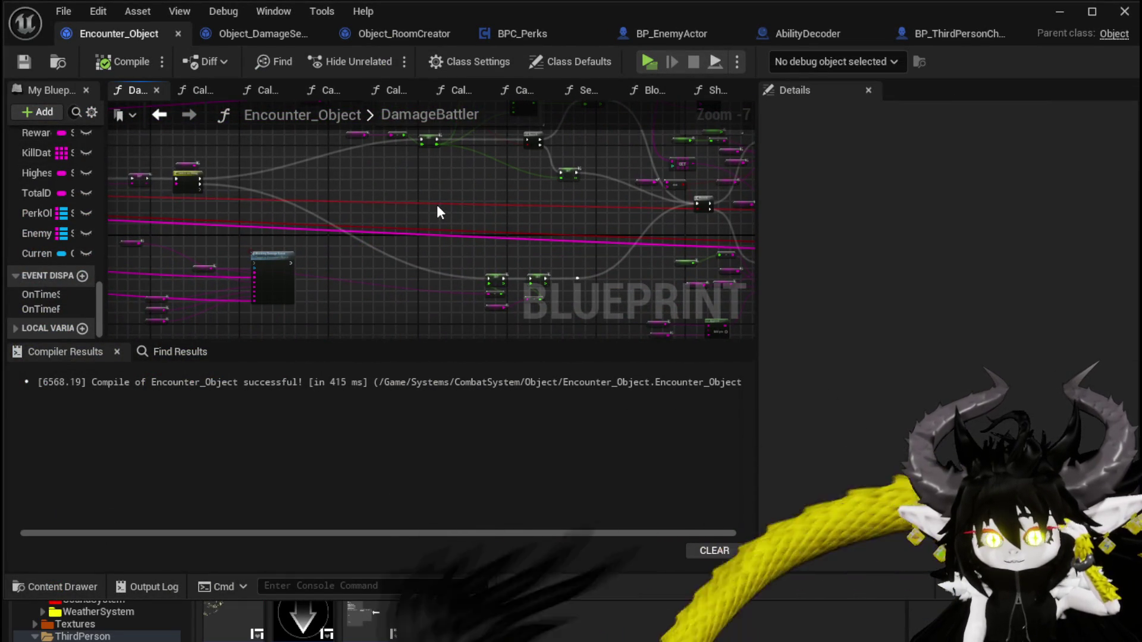
drag(439, 208, 462, 171)
scroll(377, 221, up, 3)
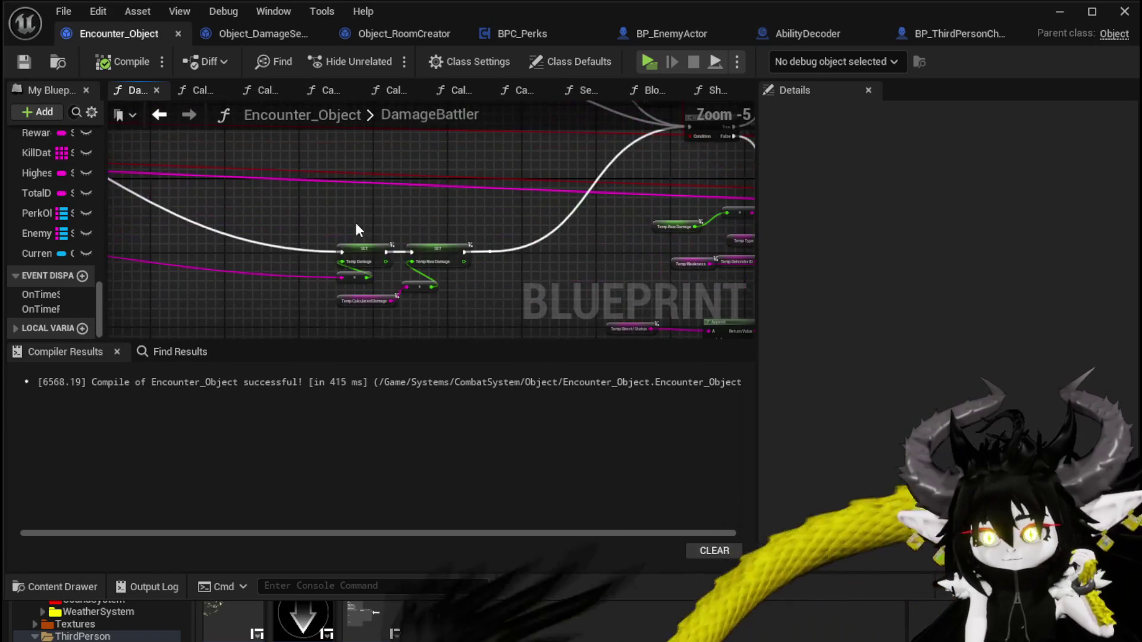
drag(356, 159, 383, 161)
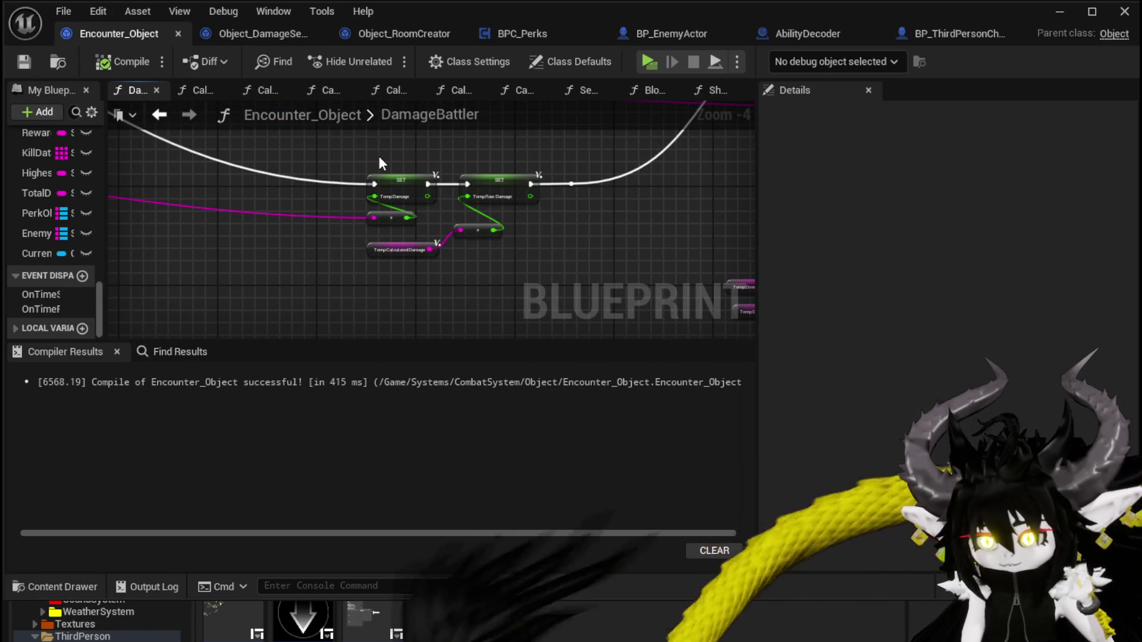
scroll(440, 285, down, 2)
Step: Select the two SET damage nodes and inspect the Branch, GET, Temp Type and Temp Weakness nodes
drag(404, 220, 462, 295)
drag(411, 221, 531, 236)
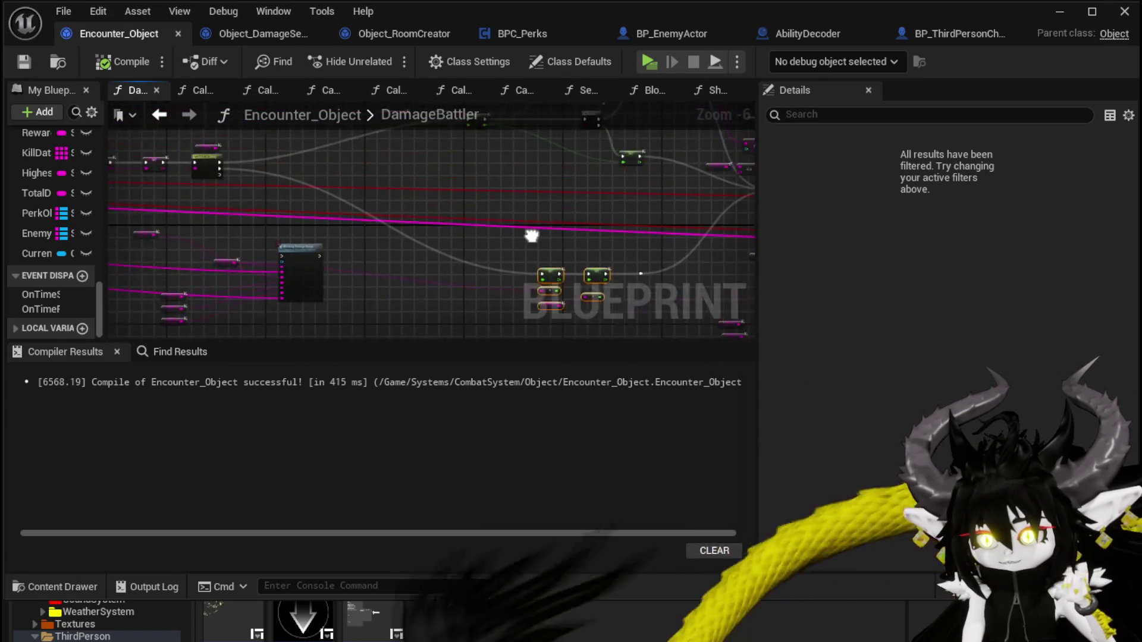
scroll(445, 233, up, 3)
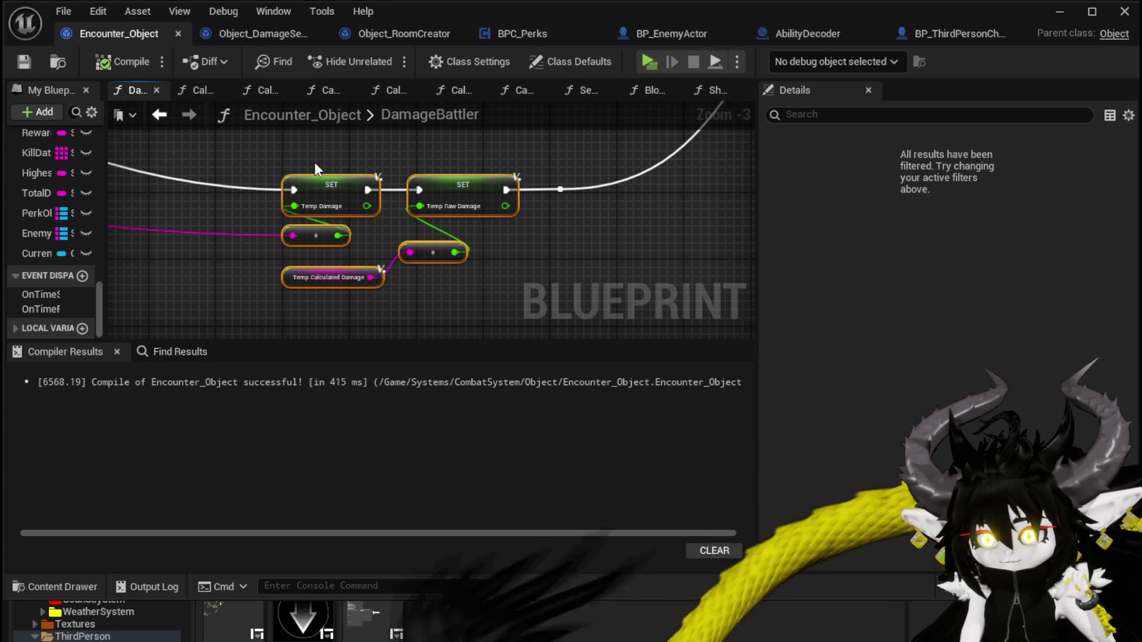
scroll(315, 162, down, 4)
scroll(401, 238, up, 3)
mouse_move(395, 215)
mouse_down()
mouse_move(255, 306)
mouse_move(258, 222)
mouse_move(186, 289)
mouse_up()
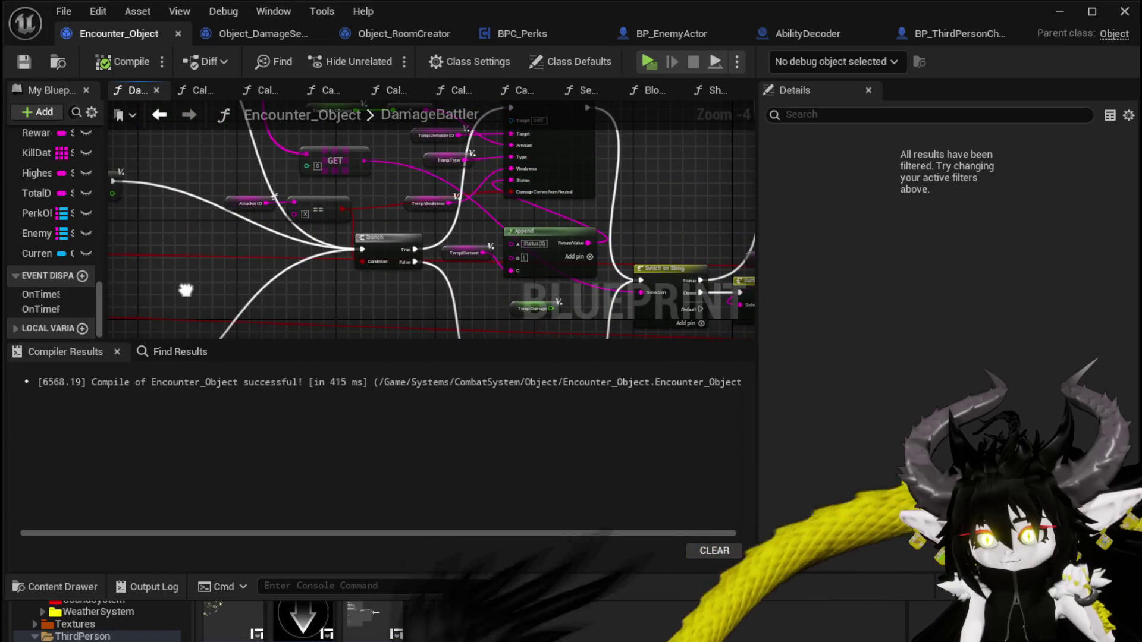
scroll(184, 290, up, 2)
mouse_move(385, 223)
mouse_down()
mouse_move(365, 327)
mouse_move(378, 281)
mouse_move(382, 318)
mouse_up()
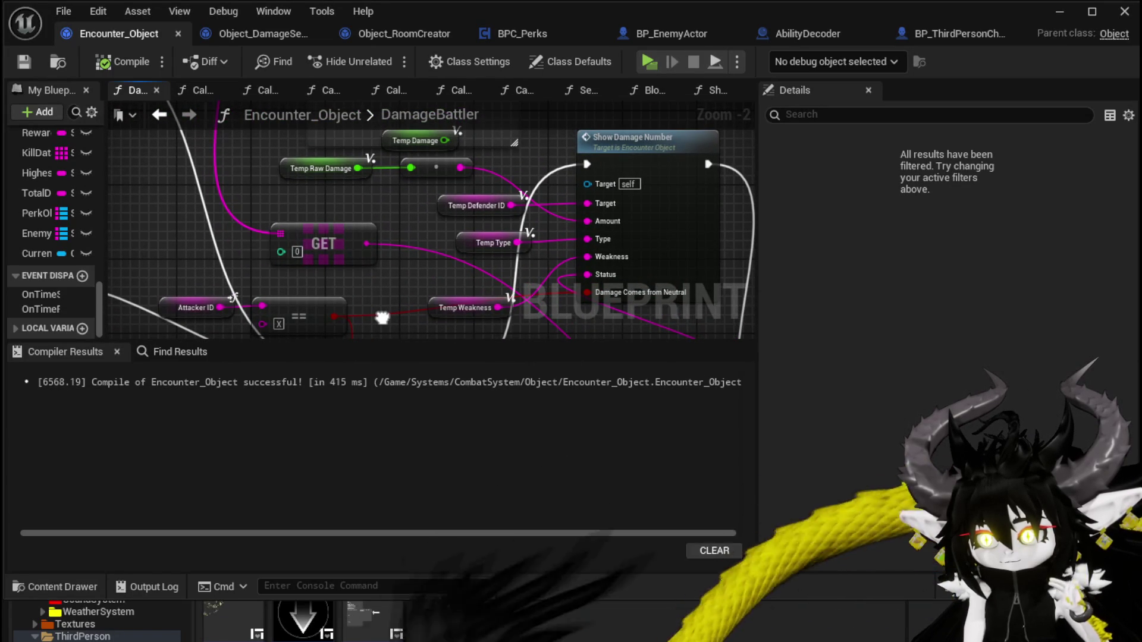
scroll(396, 289, down, 1)
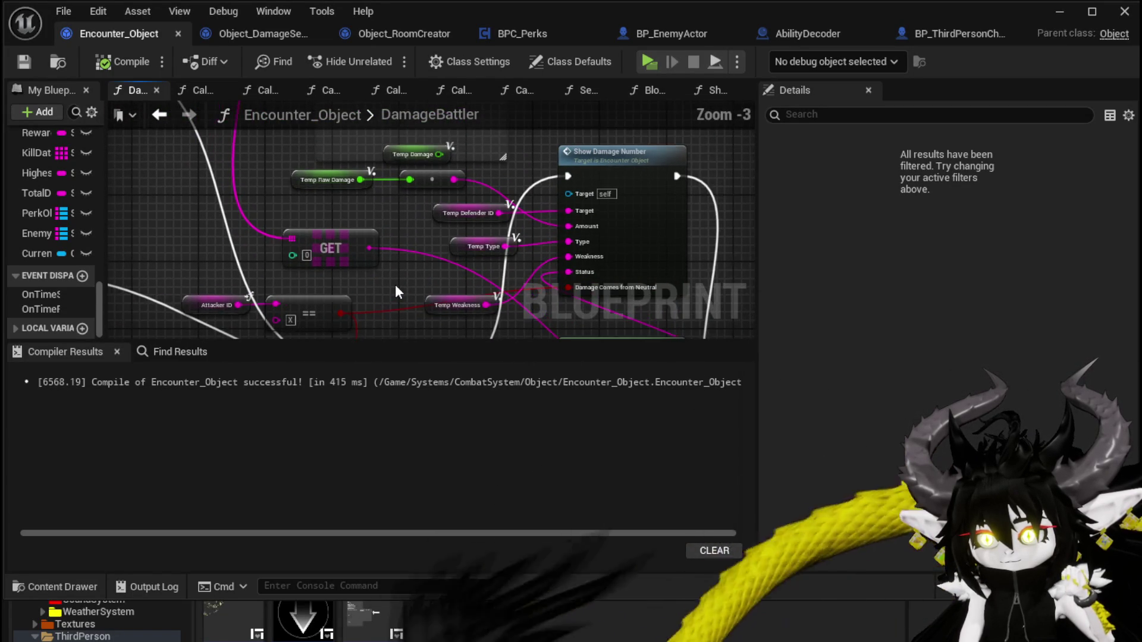
scroll(395, 284, down, 2)
drag(395, 284, 385, 243)
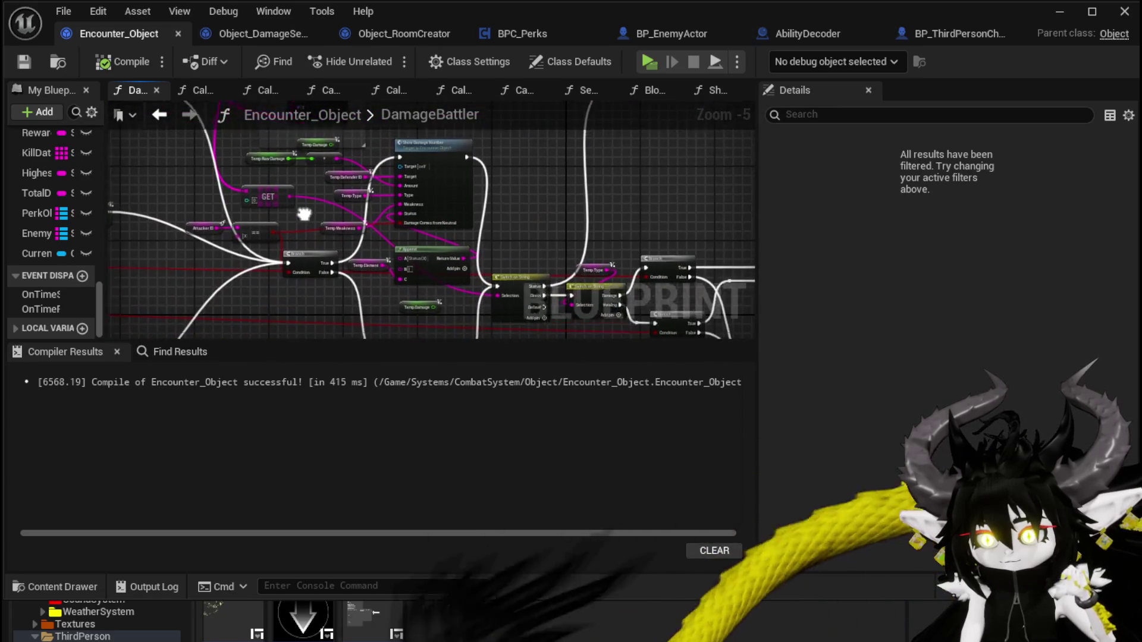
scroll(384, 243, up, 1)
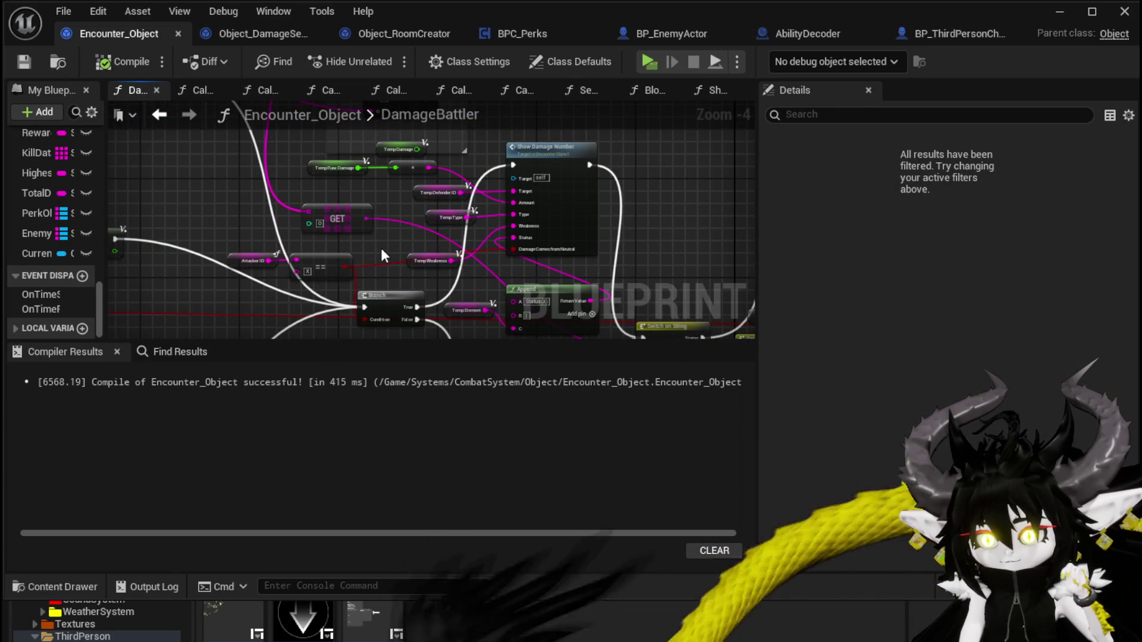
Step: Select the AttackerID and == nodes and survey the remaining DamageBattler node clusters
mouse_move(227, 294)
mouse_down()
mouse_move(330, 246)
mouse_move(446, 278)
mouse_move(604, 281)
mouse_up()
scroll(445, 241, down, 2)
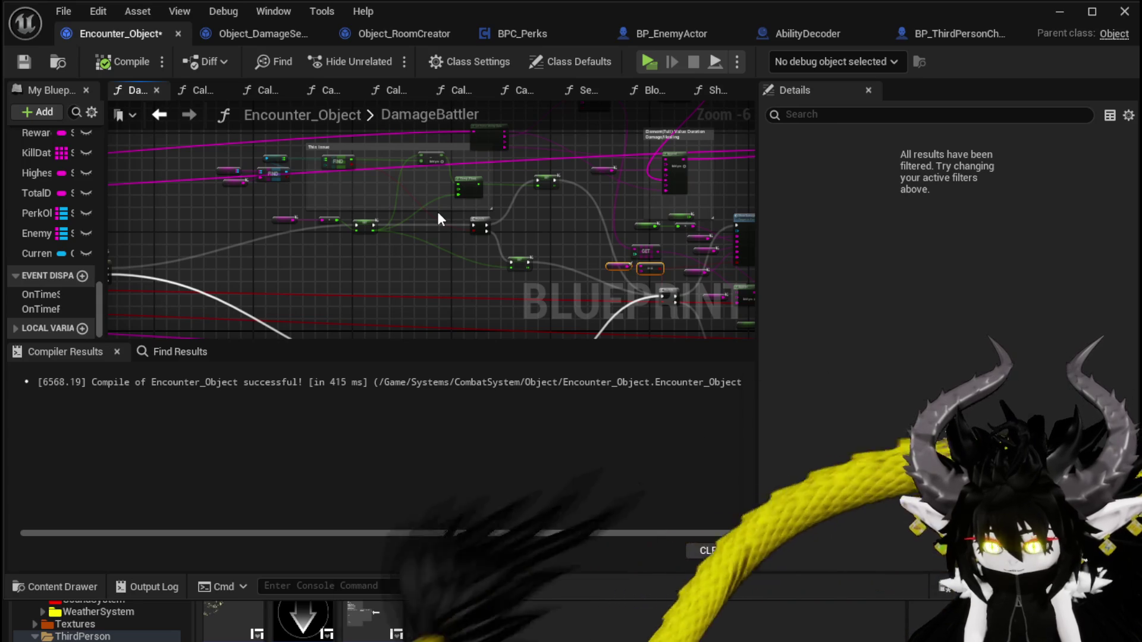
mouse_move(350, 235)
mouse_down()
mouse_move(298, 265)
mouse_move(400, 260)
mouse_up()
scroll(502, 255, up, 3)
scroll(497, 196, down, 3)
scroll(512, 217, up, 2)
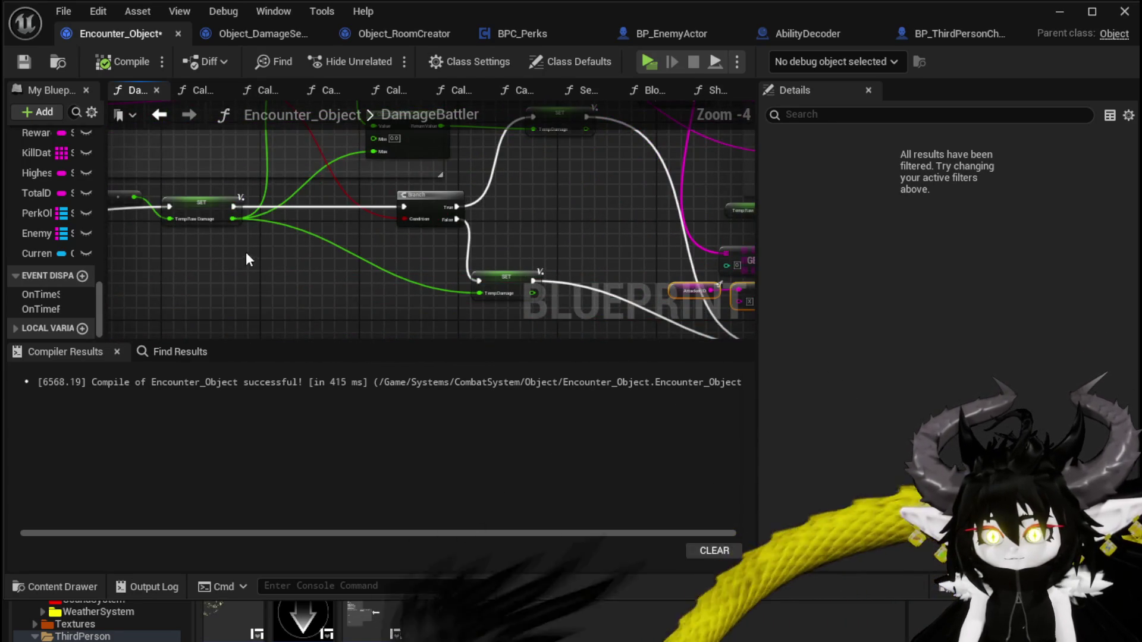
scroll(262, 256, down, 2)
drag(273, 237, 420, 234)
scroll(355, 246, up, 1)
mouse_move(355, 247)
mouse_down()
mouse_move(430, 304)
mouse_move(298, 245)
mouse_move(573, 178)
mouse_move(537, 197)
mouse_move(547, 209)
mouse_move(205, 257)
mouse_move(364, 178)
mouse_move(430, 179)
mouse_move(313, 143)
mouse_up()
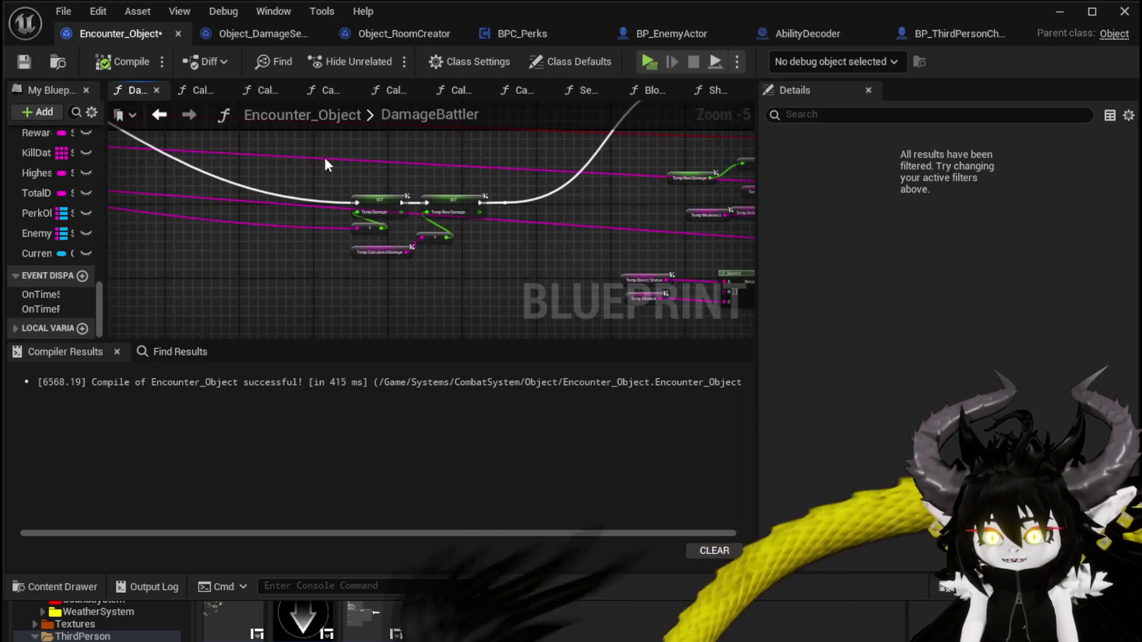
scroll(403, 255, down, 1)
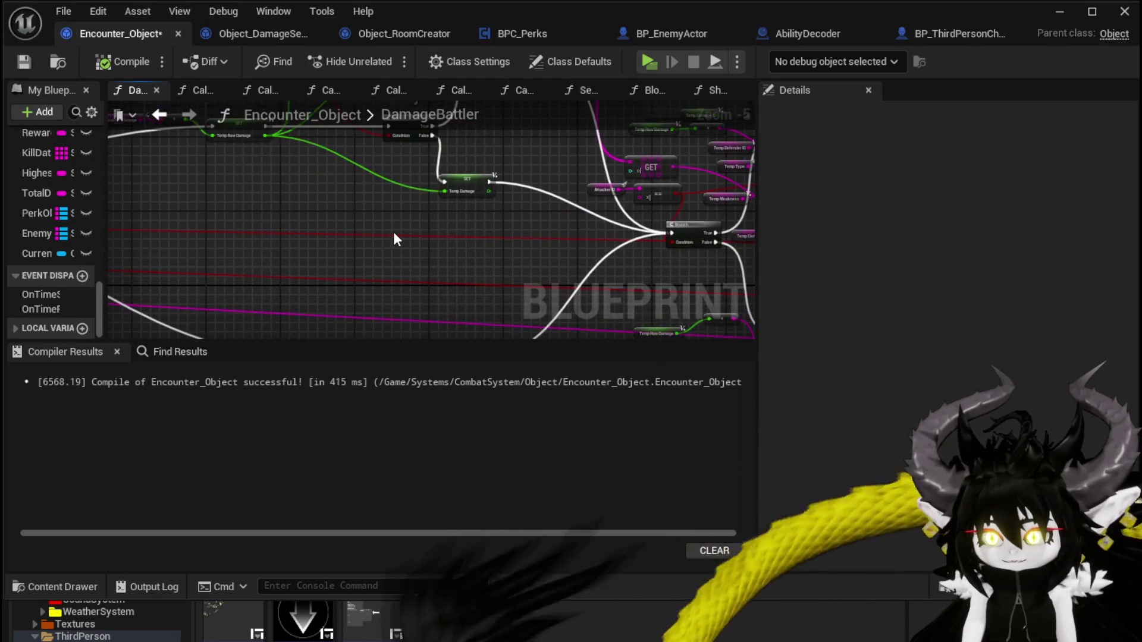
drag(396, 237, 381, 296)
scroll(430, 290, up, 1)
scroll(476, 226, up, 1)
Step: Reposition the SET TempDamage node lower-left and the Get Parse Ability Data node higher
click(417, 245)
mouse_move(616, 167)
mouse_down()
mouse_move(571, 184)
mouse_move(403, 197)
mouse_move(381, 219)
mouse_move(547, 261)
mouse_up()
scroll(409, 229, down, 1)
drag(305, 255, 425, 288)
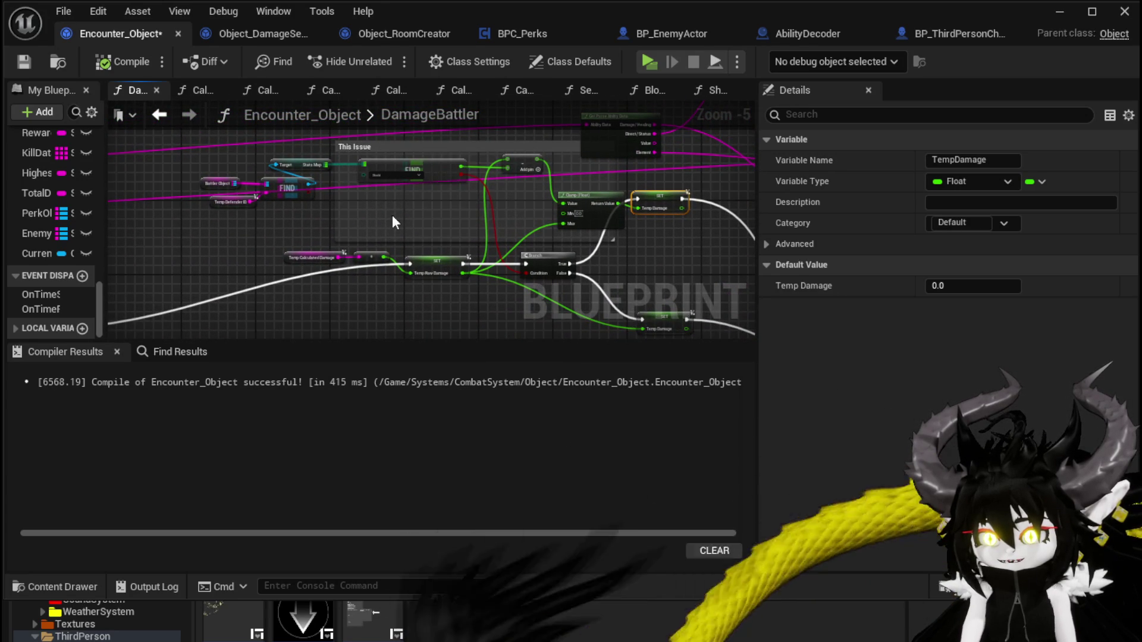
scroll(383, 221, up, 3)
mouse_move(372, 270)
mouse_down()
mouse_move(311, 285)
mouse_move(255, 272)
mouse_up()
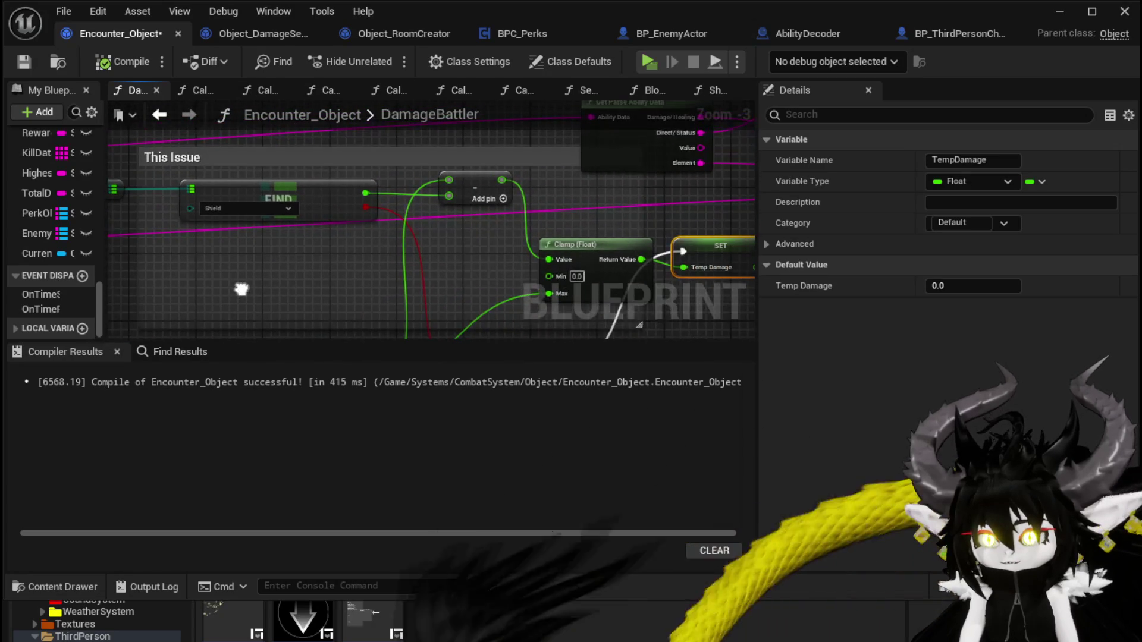
scroll(256, 271, down, 2)
drag(445, 160, 448, 130)
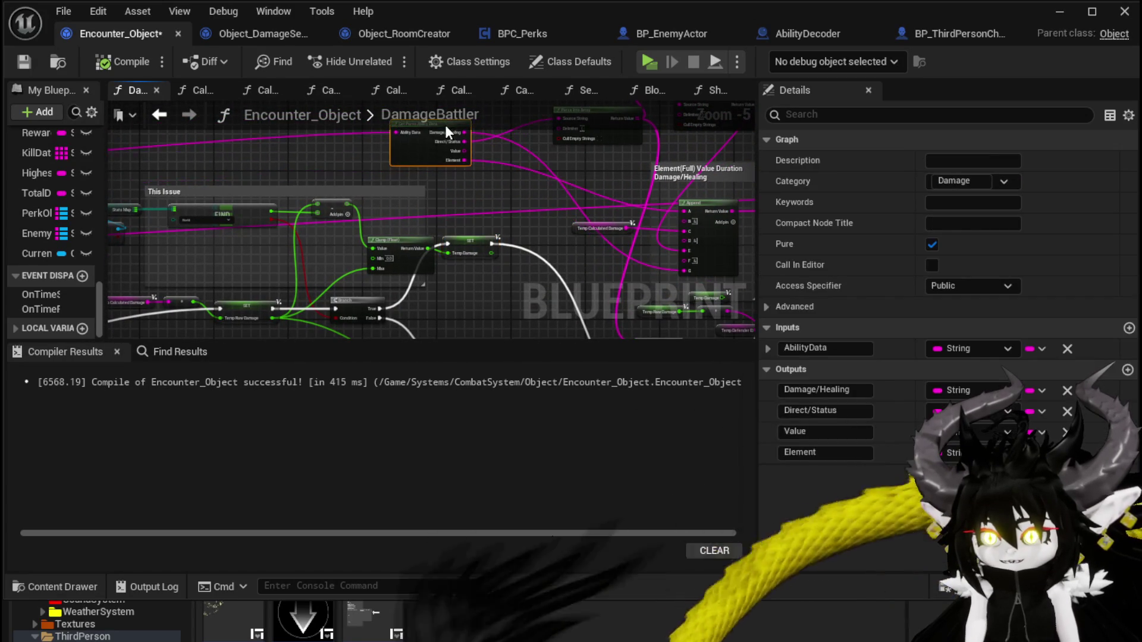
Step: Select the clamp, branch and SET nodes by the This Issue comment, save, and move to Object_DamageSequence
drag(131, 291, 366, 237)
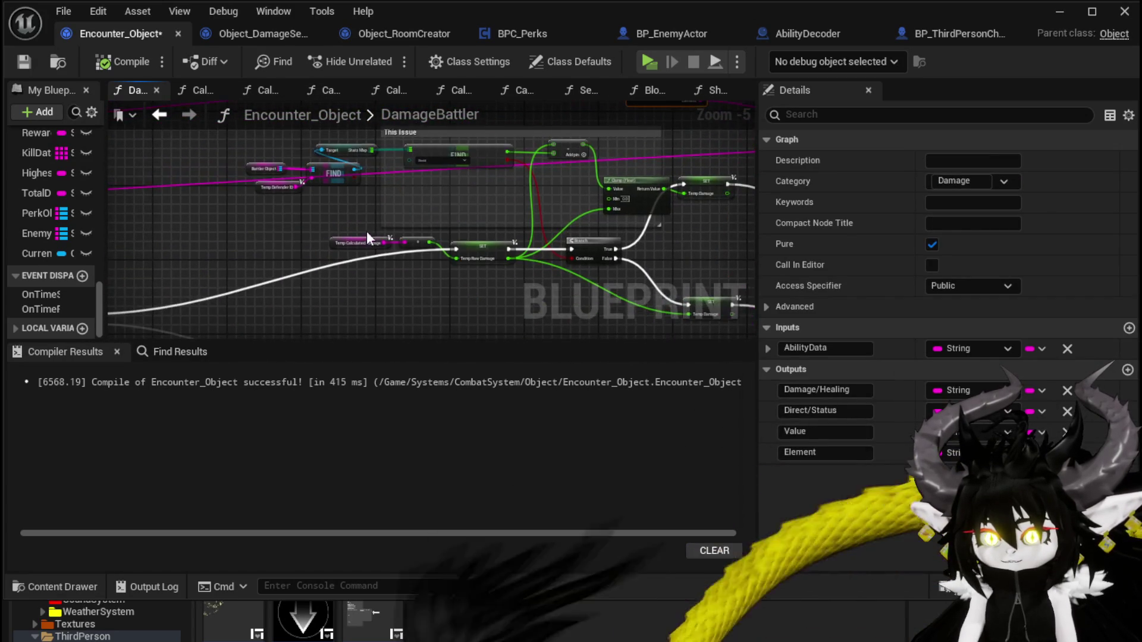
drag(268, 232, 348, 219)
scroll(277, 265, up, 1)
mouse_move(277, 265)
mouse_down()
mouse_move(275, 236)
mouse_move(333, 249)
mouse_up()
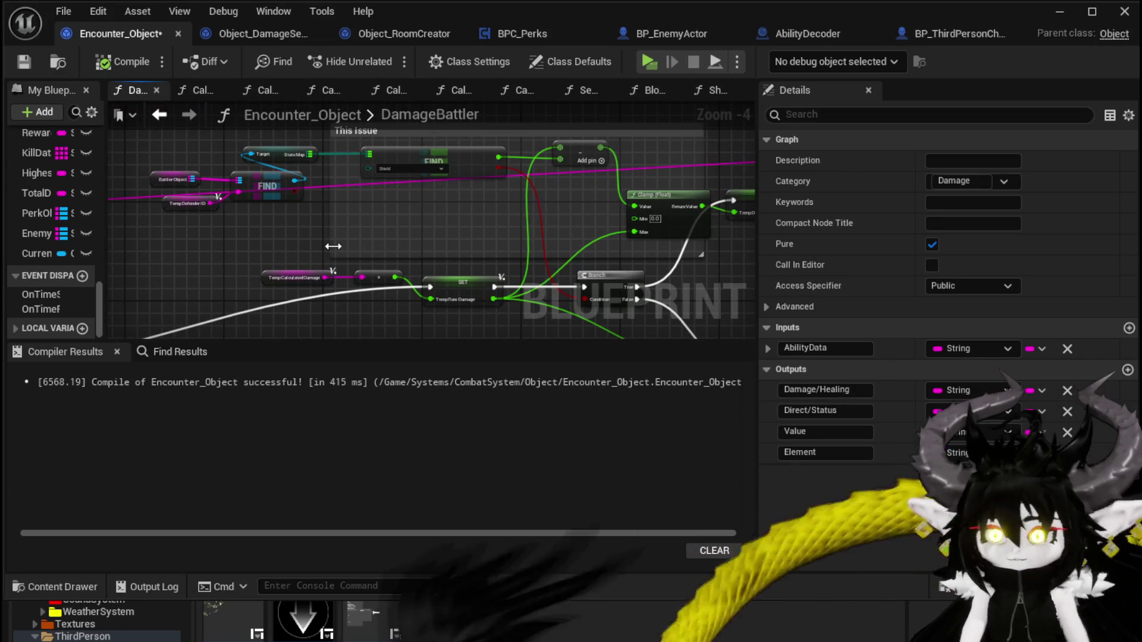
drag(333, 246, 263, 199)
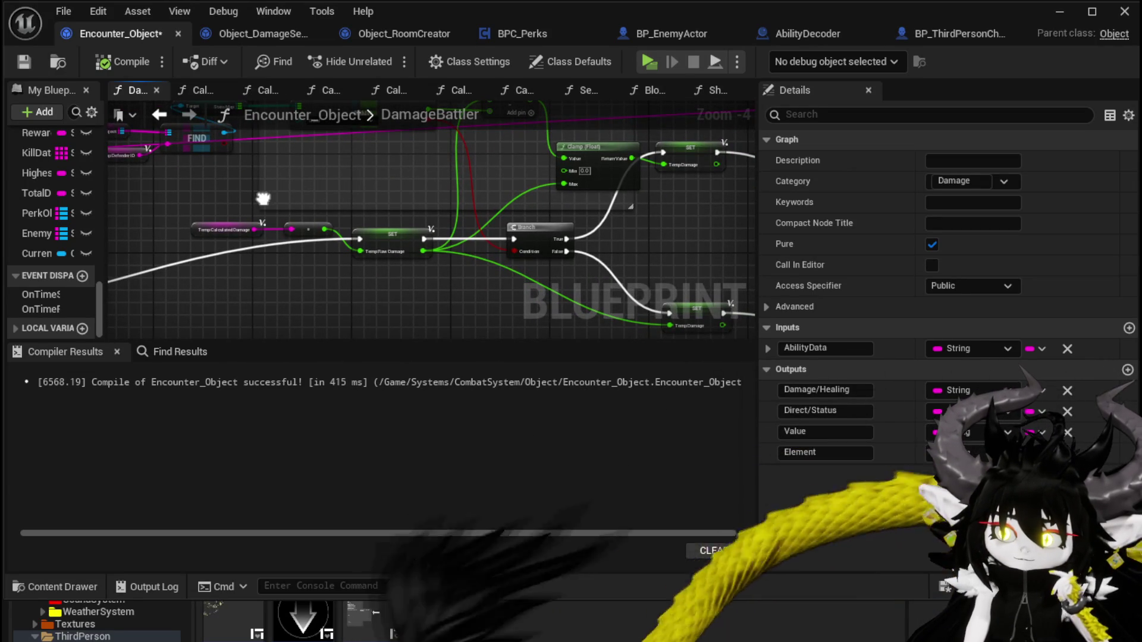
mouse_move(263, 199)
mouse_down()
mouse_move(273, 224)
mouse_move(292, 230)
mouse_move(274, 228)
mouse_up()
scroll(275, 234, down, 1)
mouse_move(157, 297)
mouse_down()
mouse_move(195, 269)
mouse_move(203, 302)
mouse_up()
drag(412, 148, 301, 169)
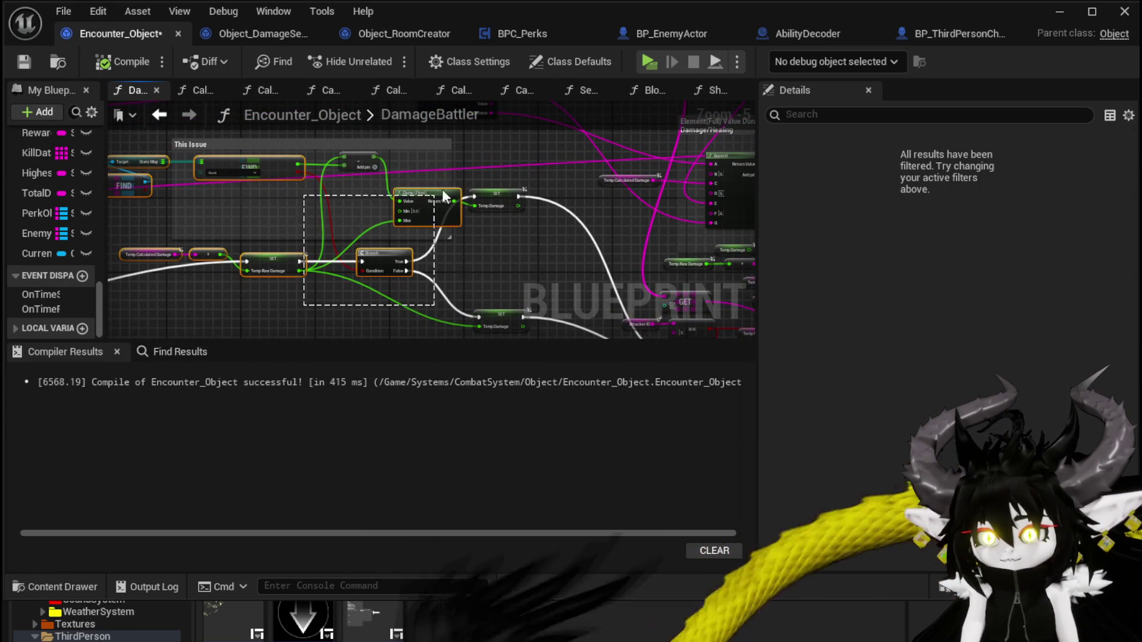
drag(481, 167, 479, 167)
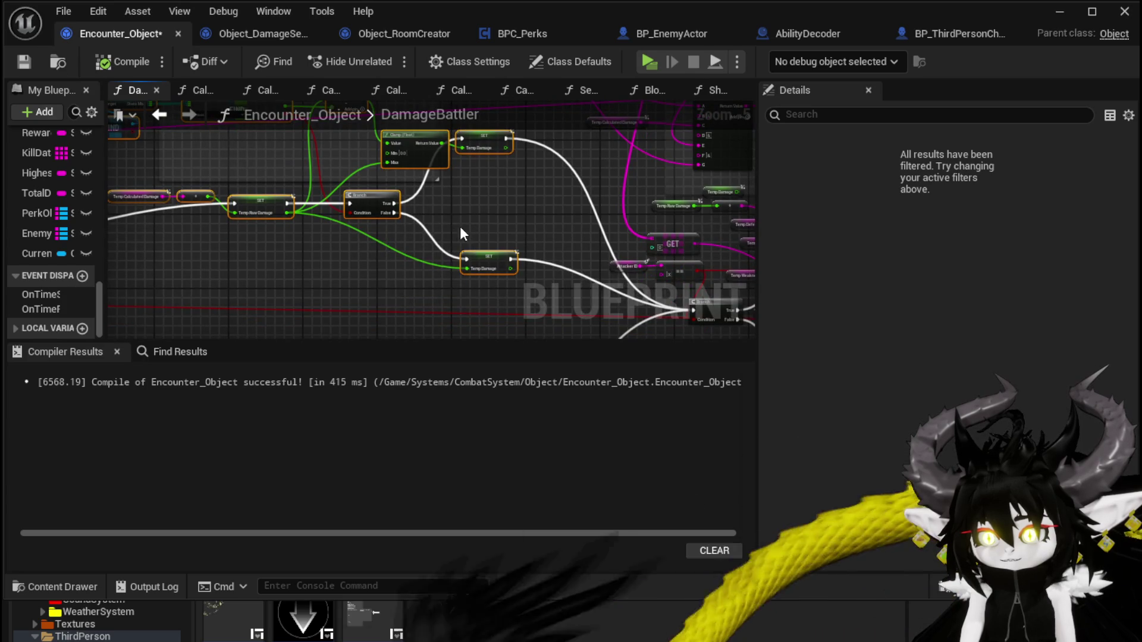
drag(459, 226, 562, 281)
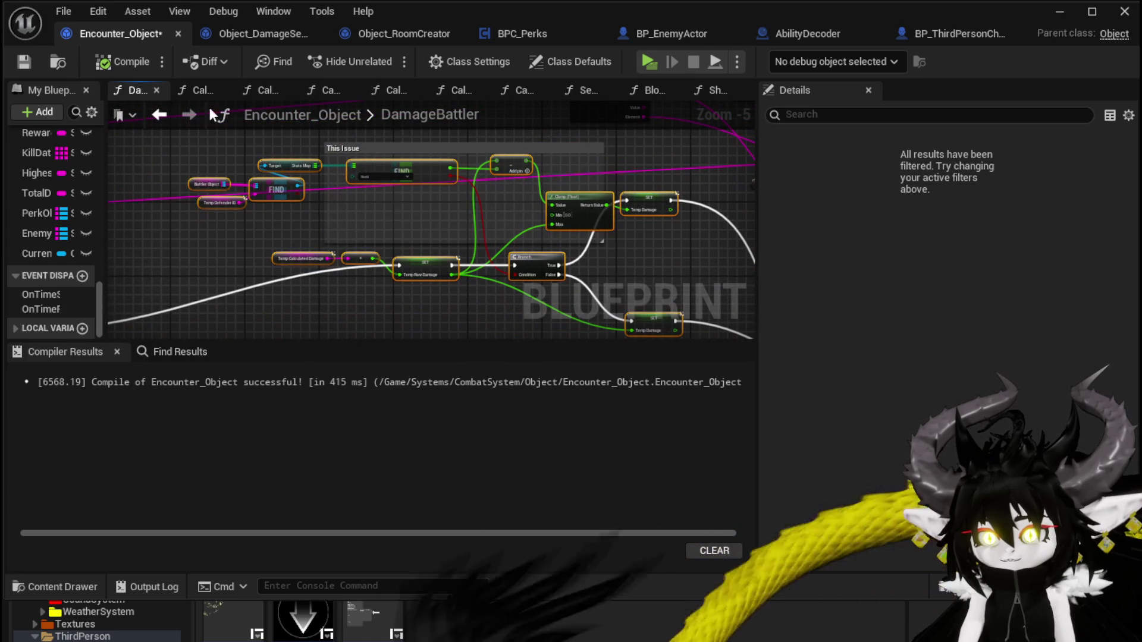
click(24, 62)
click(249, 34)
Step: Paste the copied damage nodes into the TypeCheck function graph
double_click(534, 251)
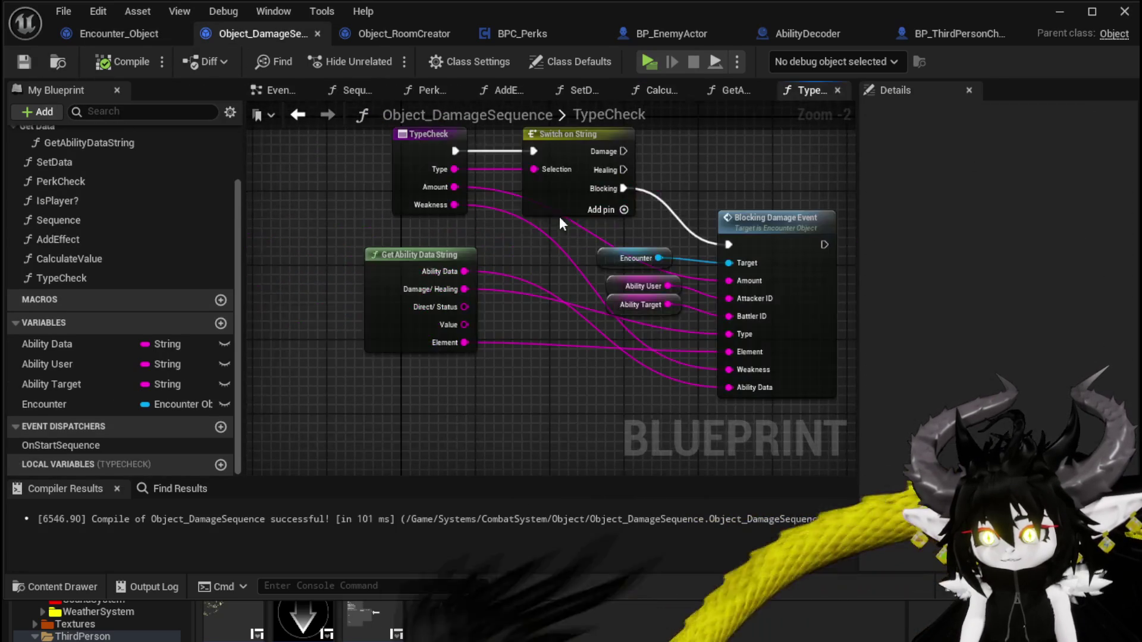
scroll(604, 194, down, 3)
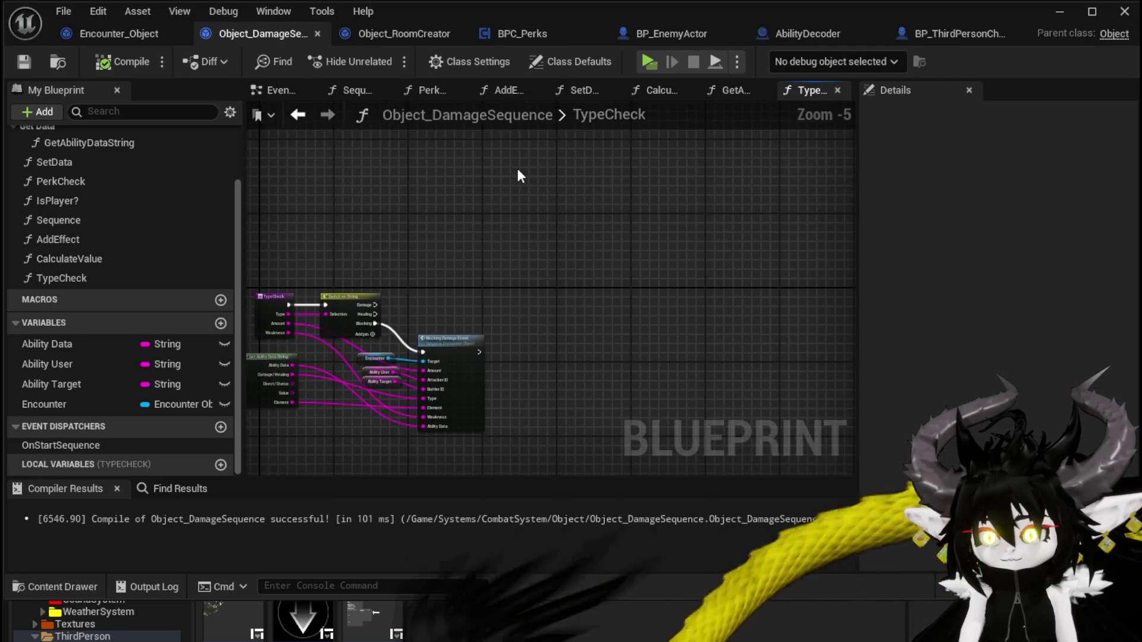
key(ctrl+v)
drag(384, 188, 462, 240)
Step: Feed an Encounter Get Battler Object into FIND's map, replacing the old Battler Object node
mouse_move(45, 404)
mouse_down()
mouse_move(335, 238)
mouse_move(320, 190)
mouse_move(403, 169)
mouse_up()
click(348, 200)
scroll(311, 246, up, 3)
text(B)
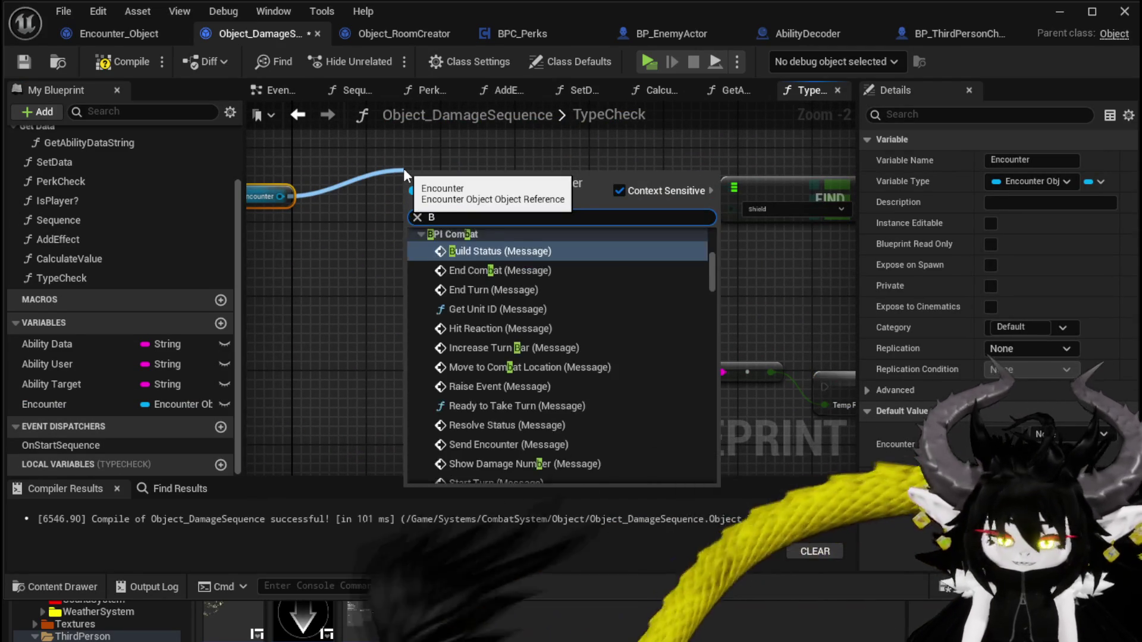
text(attler OB)
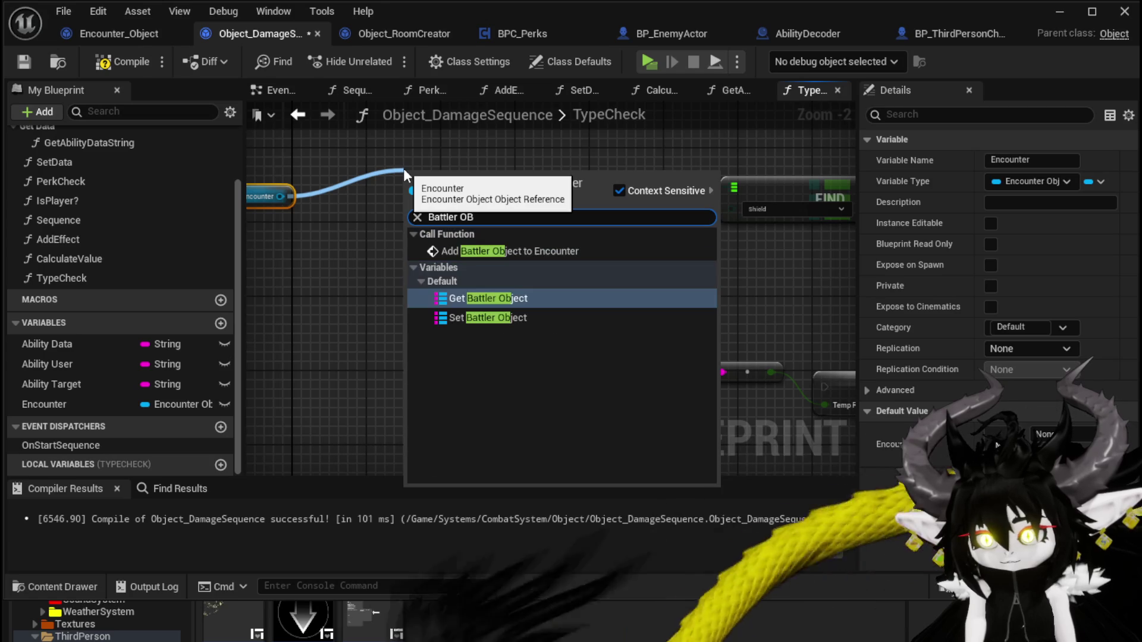
click(486, 298)
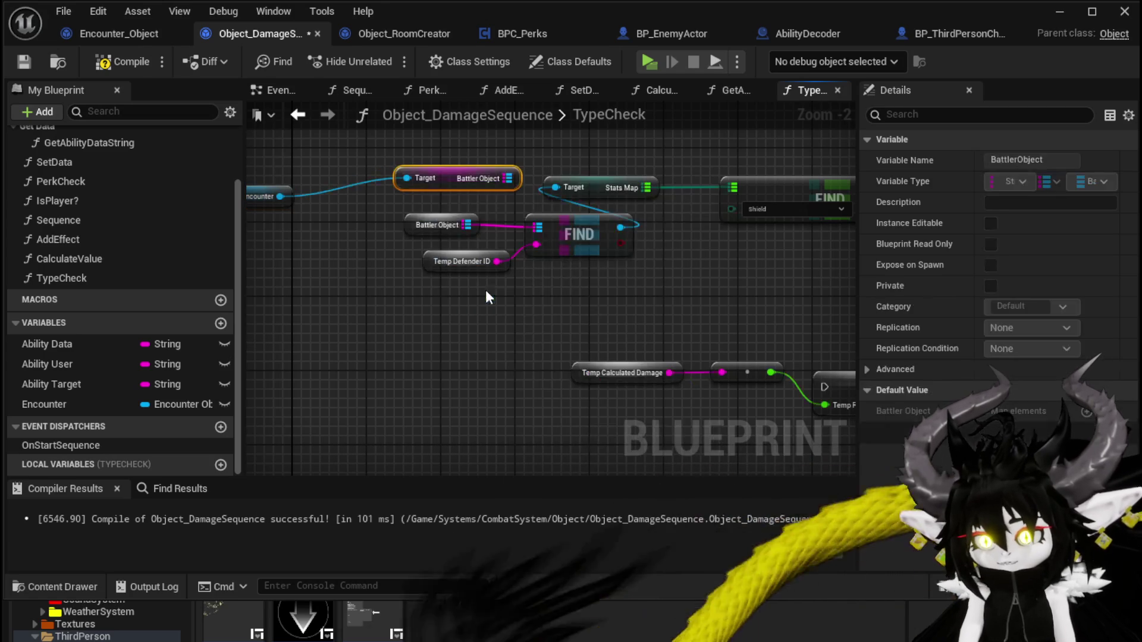
drag(507, 184, 537, 227)
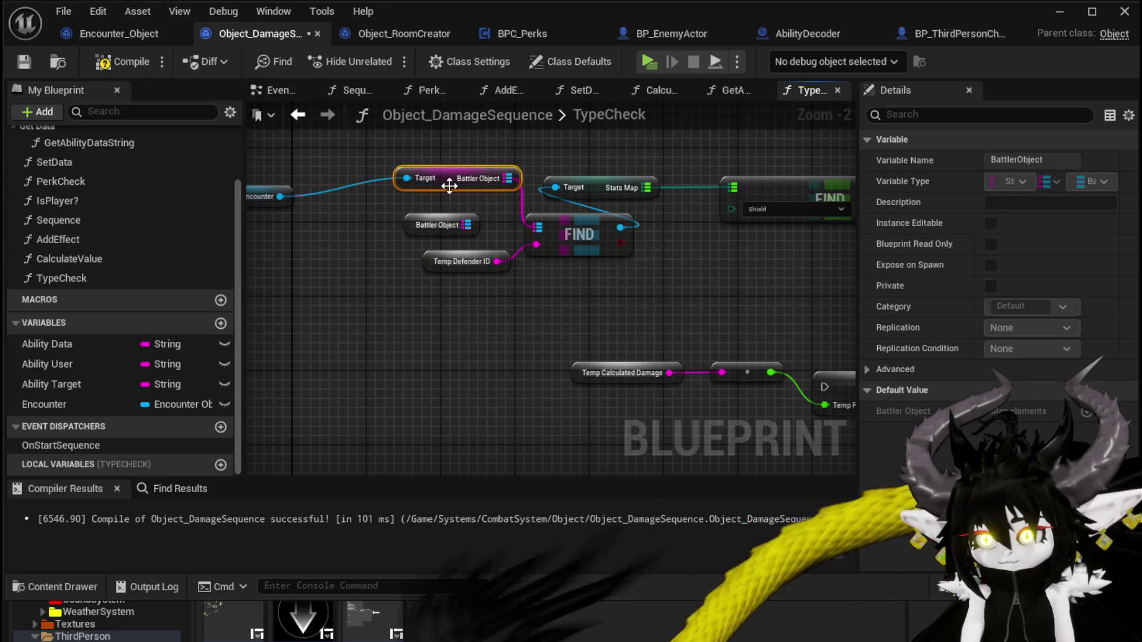
click(440, 225)
key(Delete)
drag(448, 180, 401, 218)
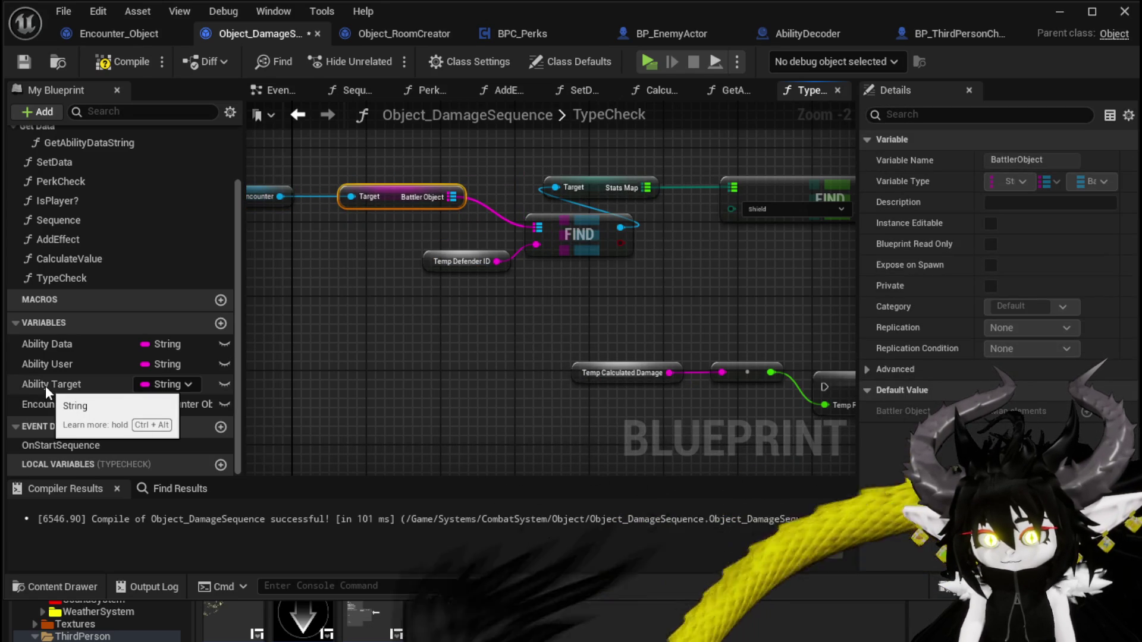
Step: Wire Ability Target into FIND's key input, keeping the getter after an undone deletion
drag(47, 377, 532, 245)
click(485, 294)
click(450, 253)
key(Delete)
mouse_move(600, 306)
mouse_down()
mouse_move(421, 305)
mouse_move(621, 266)
mouse_move(577, 208)
mouse_up()
key(ctrl+z)
click(535, 292)
scroll(620, 266, down, 2)
scroll(457, 297, up, 2)
Step: Route TypeCheck's Weakness input through a reroute into the Add node's top input
mouse_move(351, 396)
mouse_down()
mouse_move(671, 142)
mouse_move(729, 162)
mouse_up()
mouse_move(674, 113)
mouse_down()
mouse_move(538, 214)
mouse_move(374, 284)
mouse_move(464, 231)
mouse_move(434, 228)
mouse_move(379, 293)
mouse_up()
scroll(538, 214, down, 2)
scroll(434, 228, up, 1)
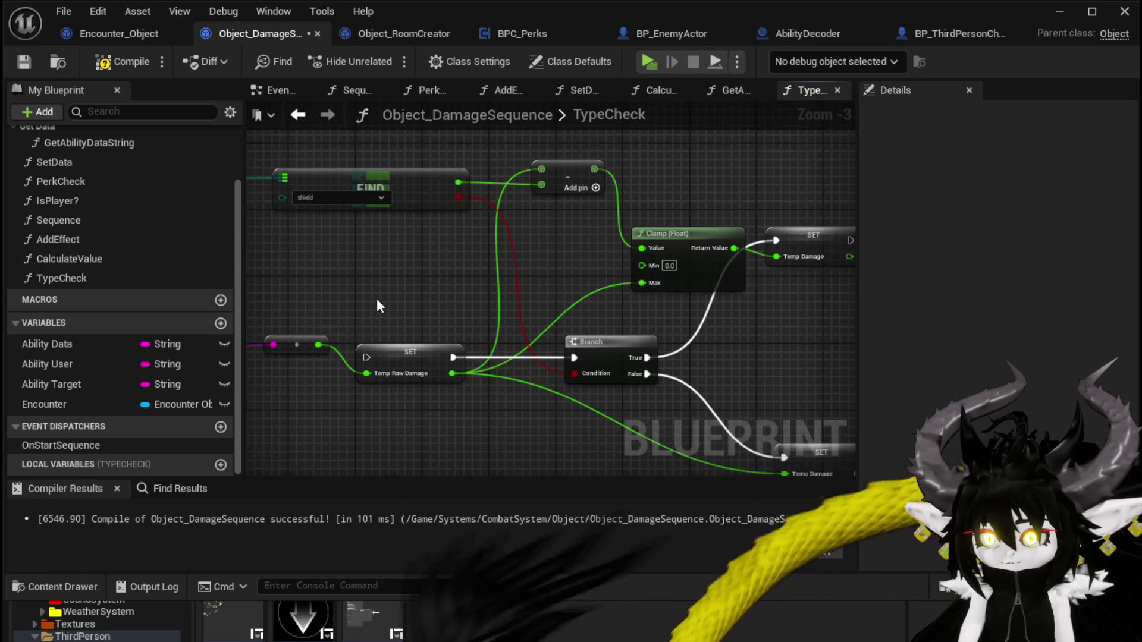
drag(320, 341, 543, 170)
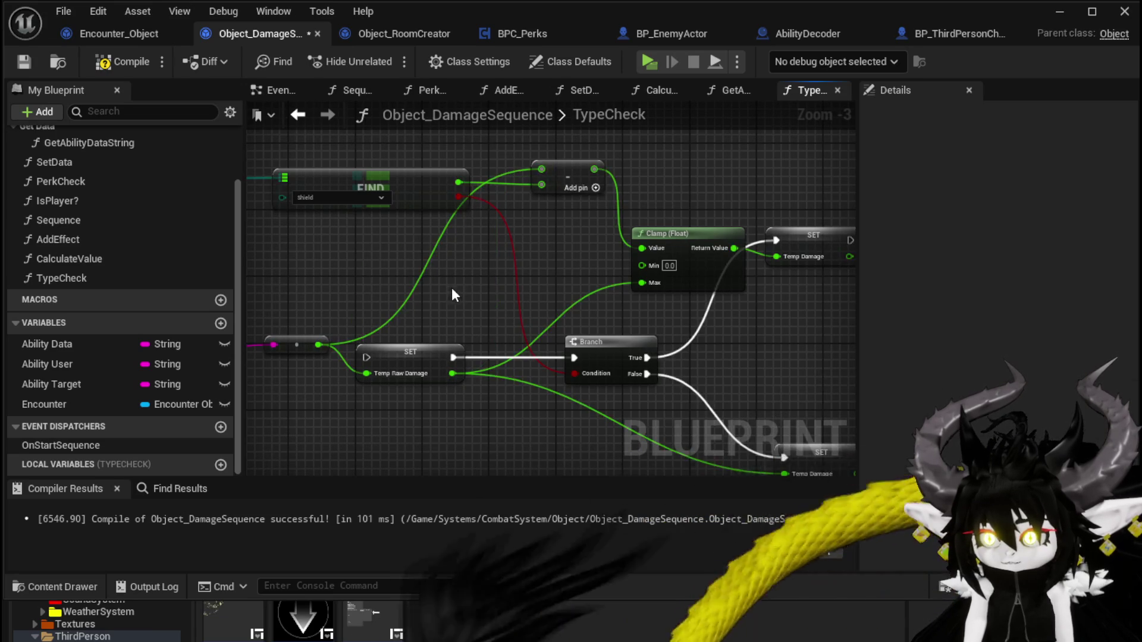
drag(451, 288, 448, 241)
Step: Restore the deleted SET Temp Raw Damage node and look over the Switch on String nodes
click(411, 300)
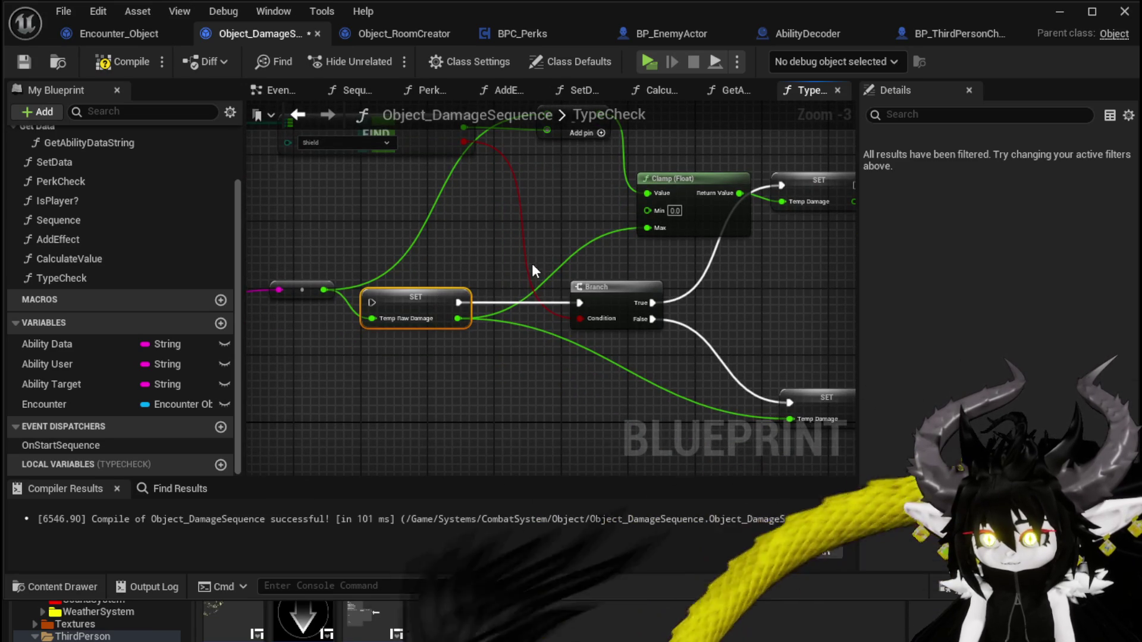
key(Delete)
scroll(497, 283, down, 1)
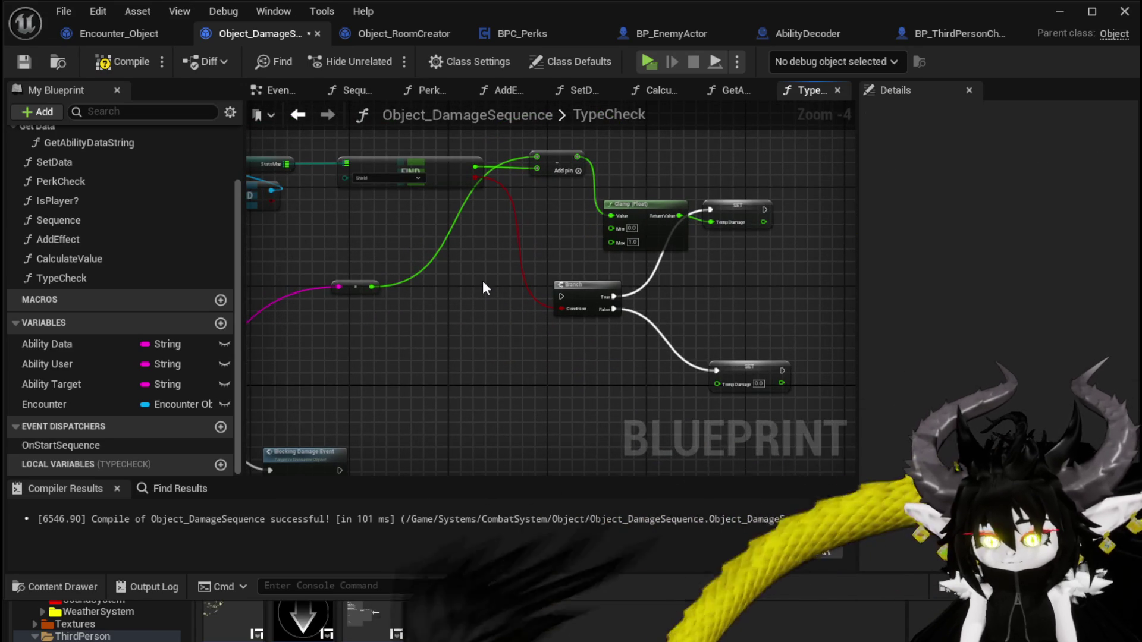
key(ctrl+z)
scroll(506, 261, up, 1)
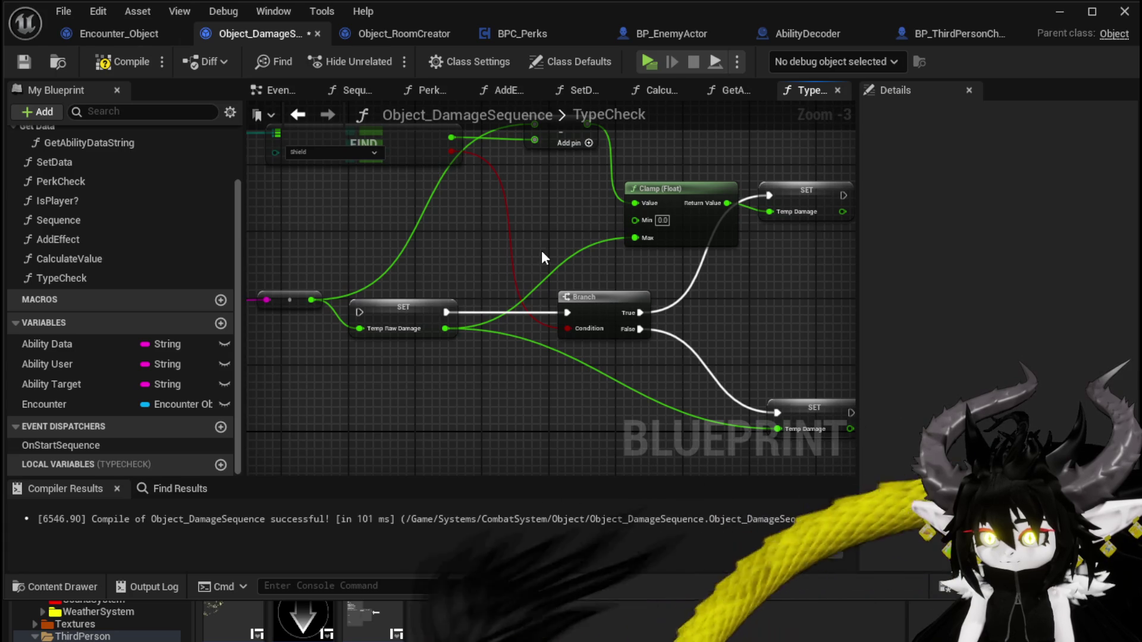
scroll(542, 253, down, 1)
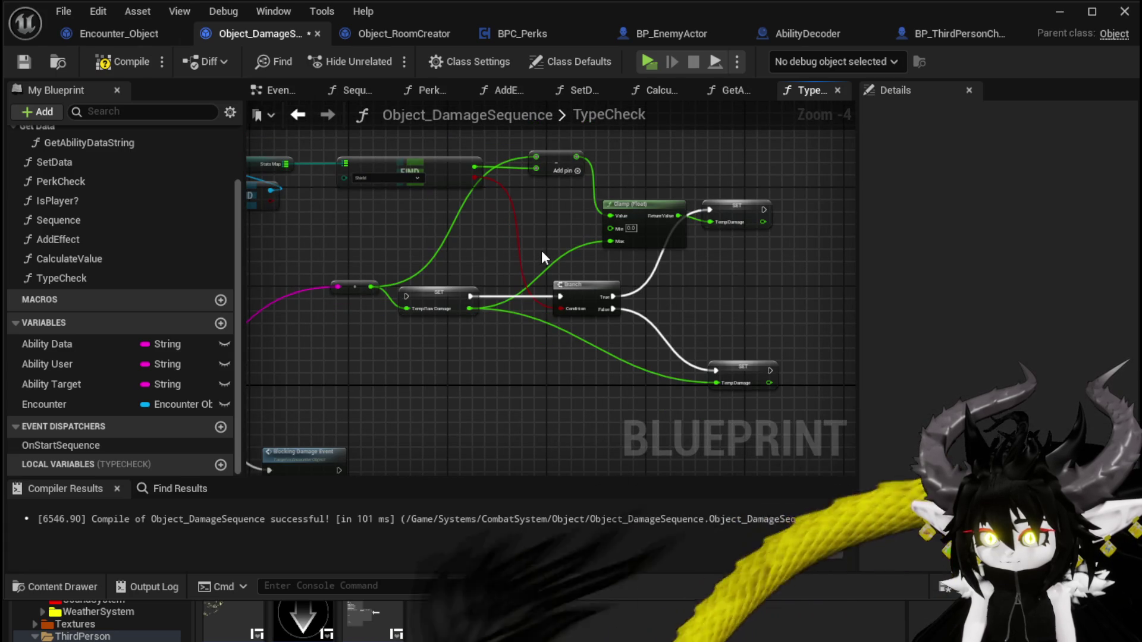
mouse_move(541, 251)
mouse_down()
mouse_move(706, 185)
mouse_move(584, 204)
mouse_move(580, 214)
mouse_move(722, 192)
mouse_up()
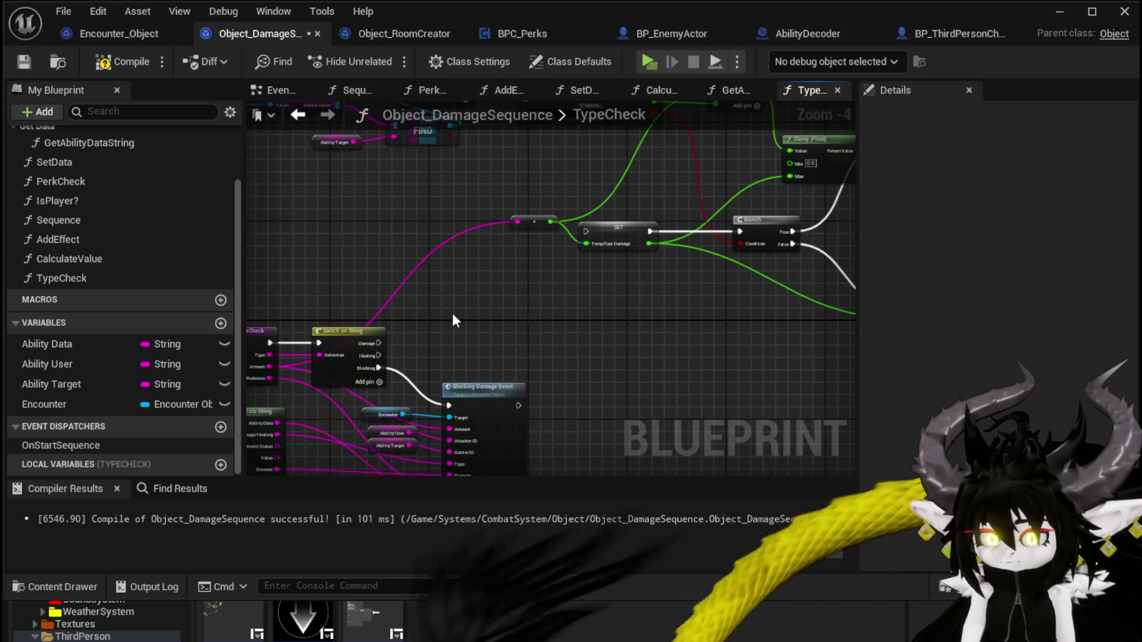
scroll(432, 331, up, 1)
drag(502, 298, 635, 282)
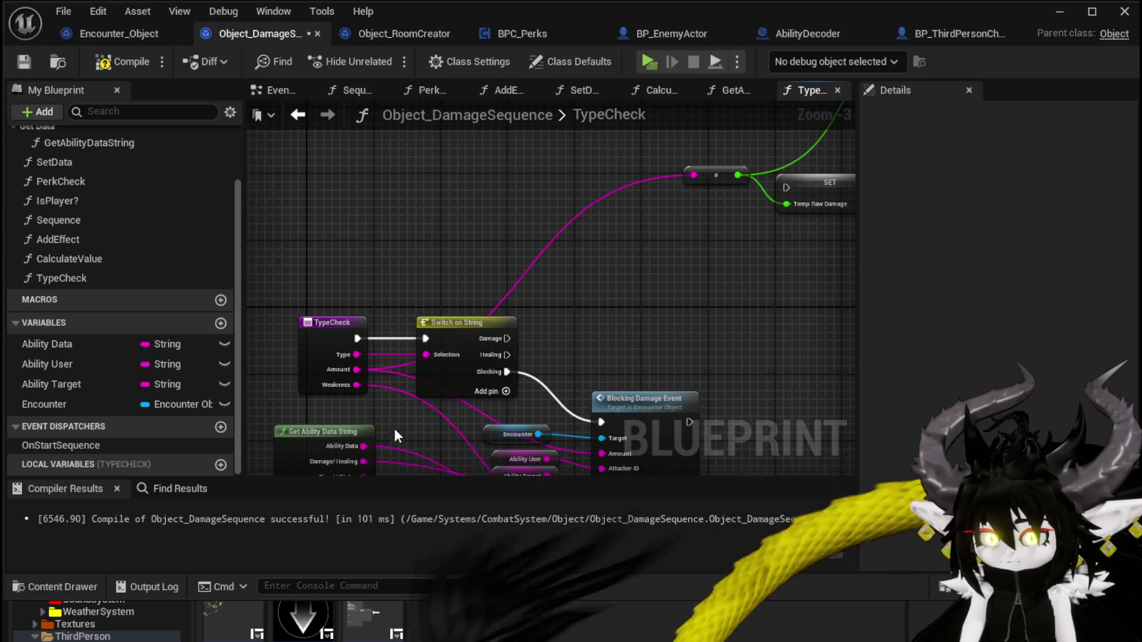
Step: Promote the Amount pin to a TempAmount local variable and feed it the converted value
right_click(357, 376)
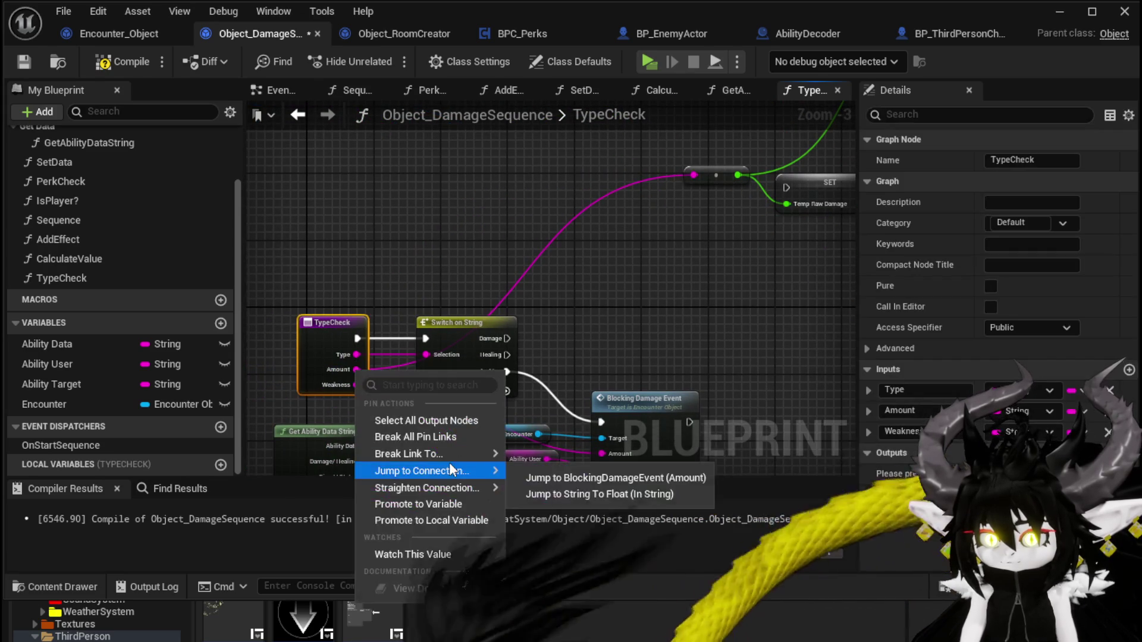
click(426, 516)
text(TempAmou)
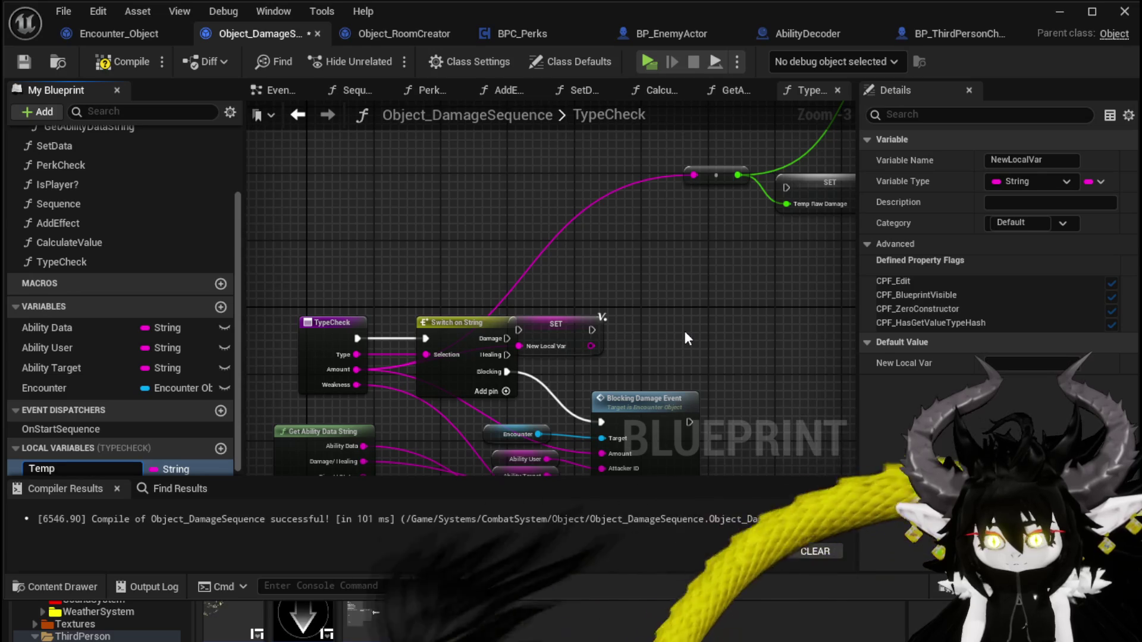
text(nt)
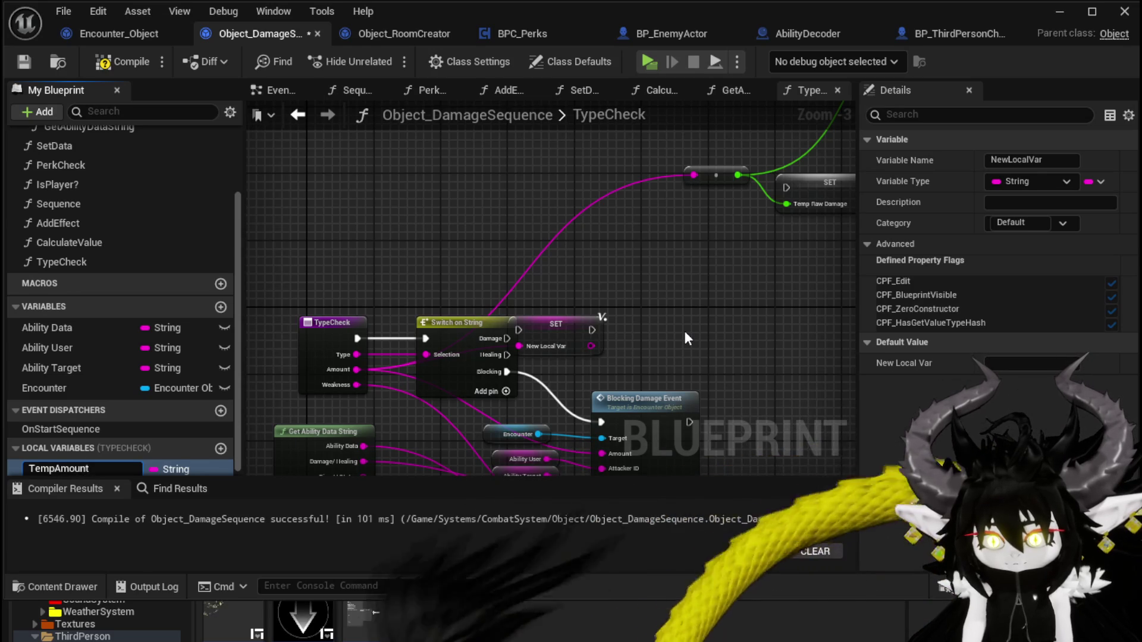
key(Return)
drag(409, 355, 540, 273)
mouse_move(512, 225)
mouse_down()
mouse_move(528, 265)
mouse_move(495, 305)
mouse_up()
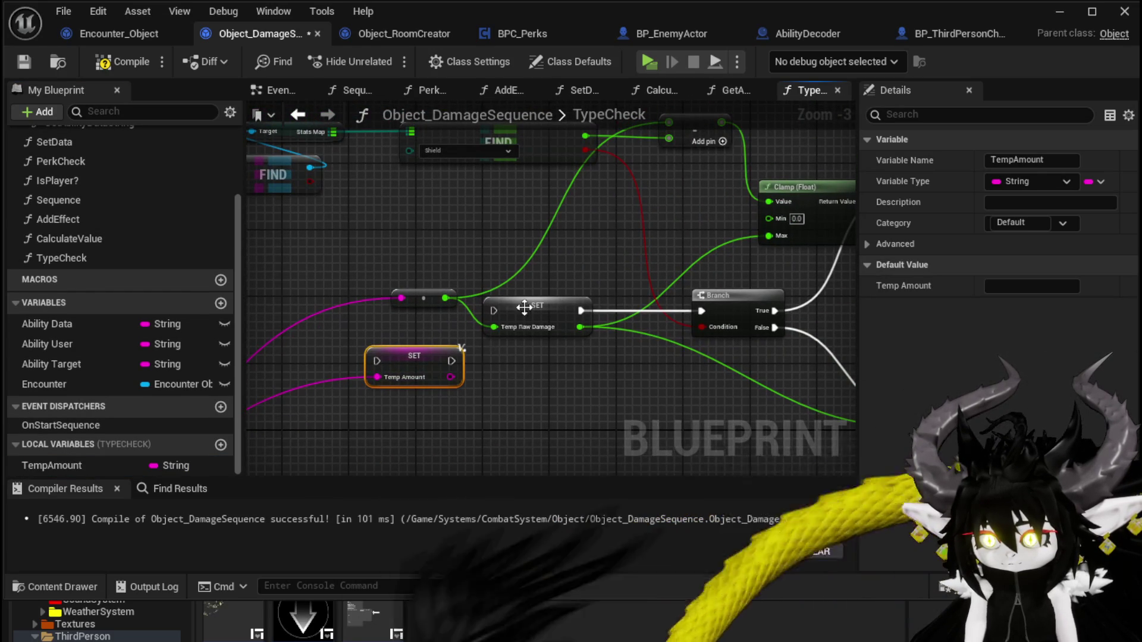
Step: Run SET Temp Amount from the Switch's Damage output and feed Temp Amount into Clamp Max
mouse_move(421, 382)
mouse_down()
mouse_move(627, 271)
mouse_move(739, 276)
mouse_move(315, 357)
mouse_up()
drag(427, 376, 637, 227)
mouse_move(548, 358)
mouse_down()
mouse_move(474, 318)
mouse_move(498, 317)
mouse_up()
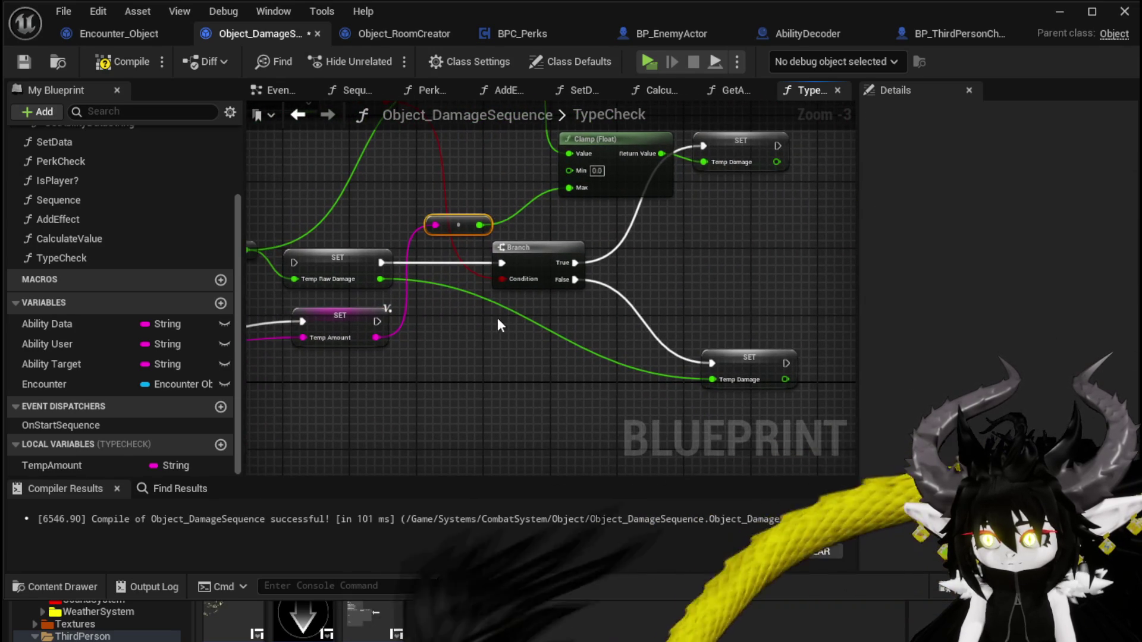
drag(387, 355, 720, 395)
click(402, 339)
mouse_move(487, 336)
mouse_down()
mouse_move(684, 316)
mouse_move(797, 268)
mouse_move(763, 287)
mouse_up()
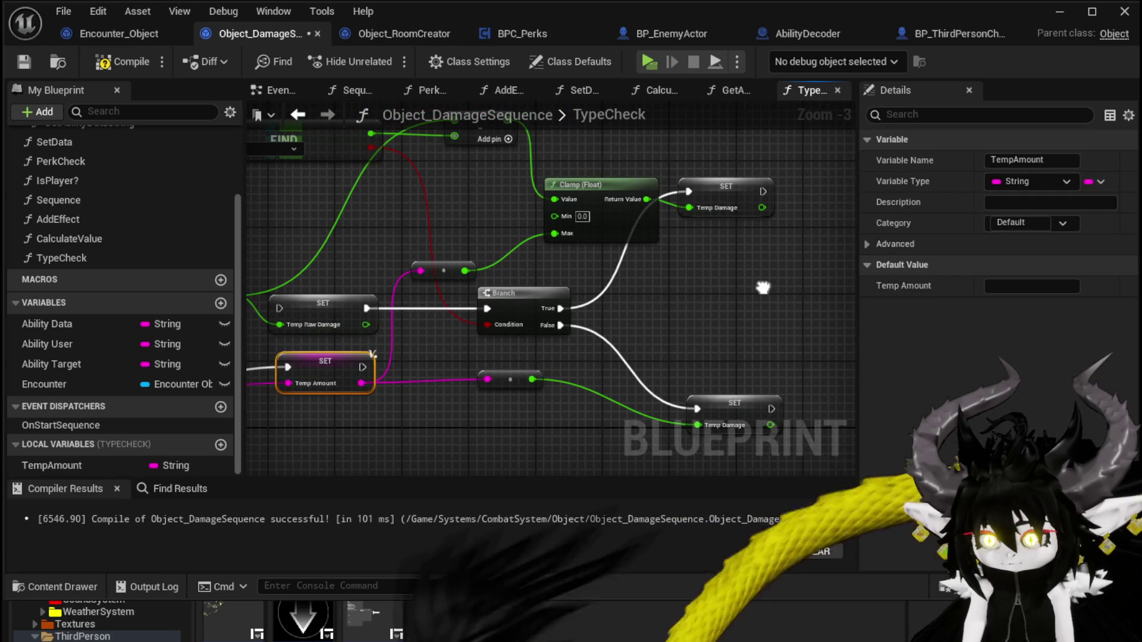
Step: Add a second SET Temp Amount storing the clamped value on Branch True, removing both SET Temp Damage nodes
key(ctrl+c)
key(ctrl+v)
drag(560, 308, 727, 255)
drag(647, 199, 732, 275)
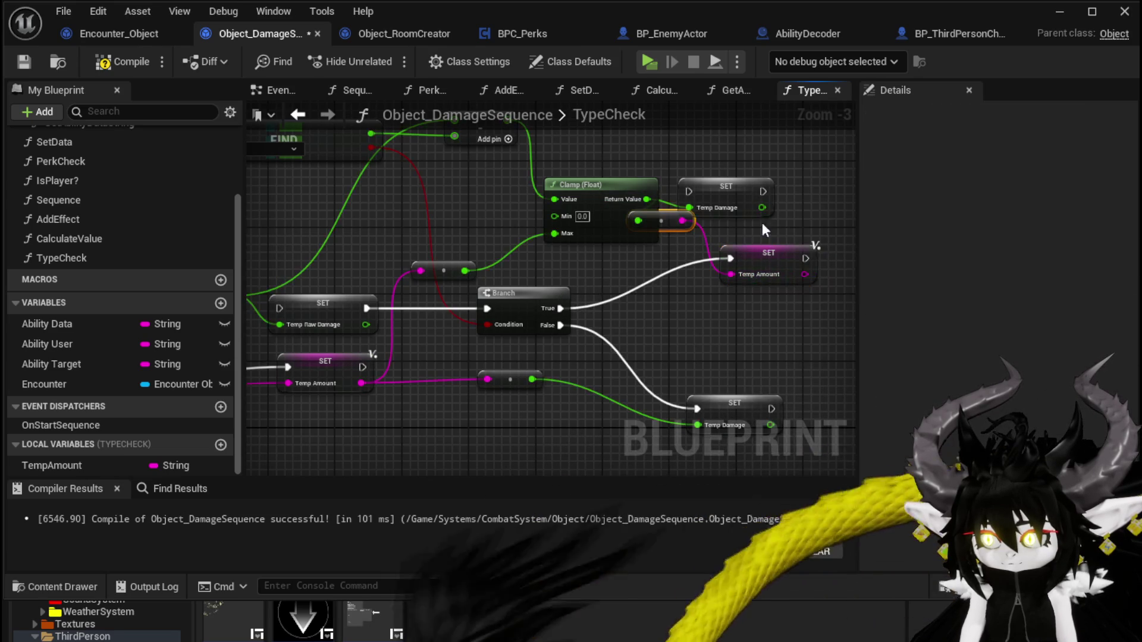
key(Delete)
click(738, 351)
key(Delete)
click(524, 304)
key(Delete)
Step: Replace SET Temp Raw Damage so SET Temp Amount runs the Branch, then compile
mouse_move(566, 298)
mouse_down()
mouse_move(541, 352)
mouse_move(558, 357)
mouse_up()
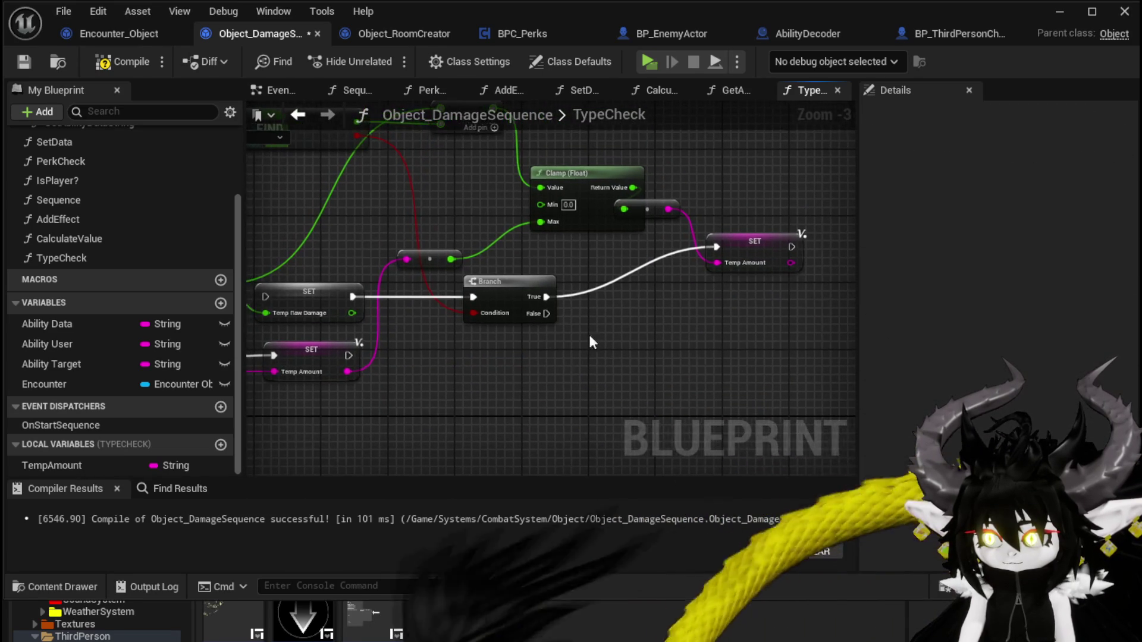
drag(654, 213, 624, 260)
drag(533, 300, 732, 275)
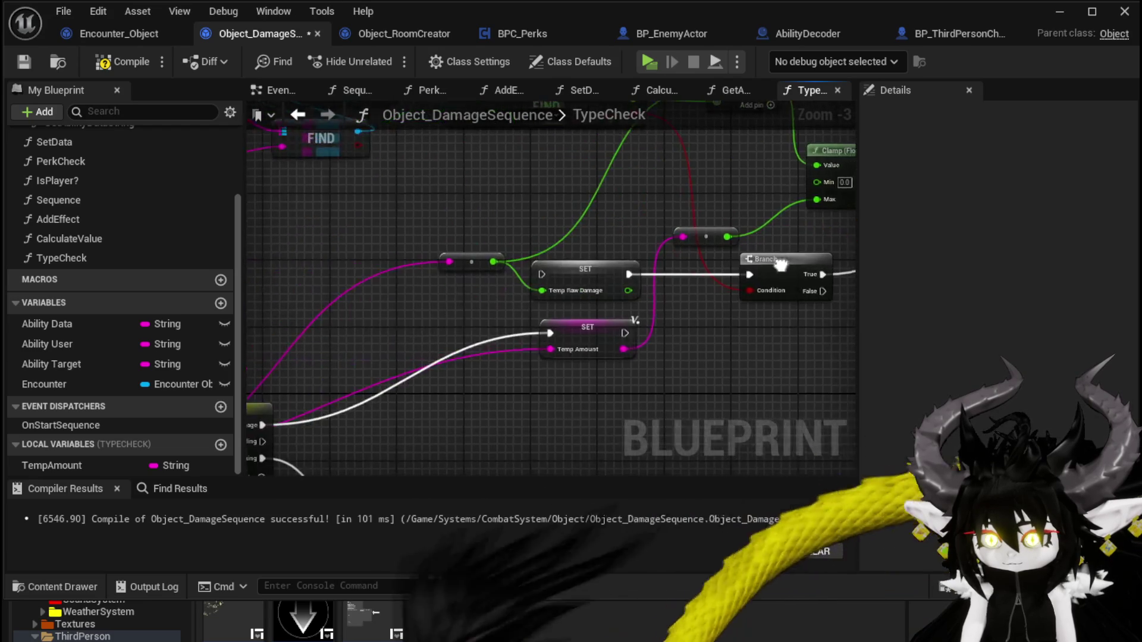
key(Delete)
mouse_move(495, 309)
mouse_down()
mouse_move(420, 316)
mouse_move(627, 267)
mouse_move(598, 279)
mouse_up()
drag(437, 331, 487, 266)
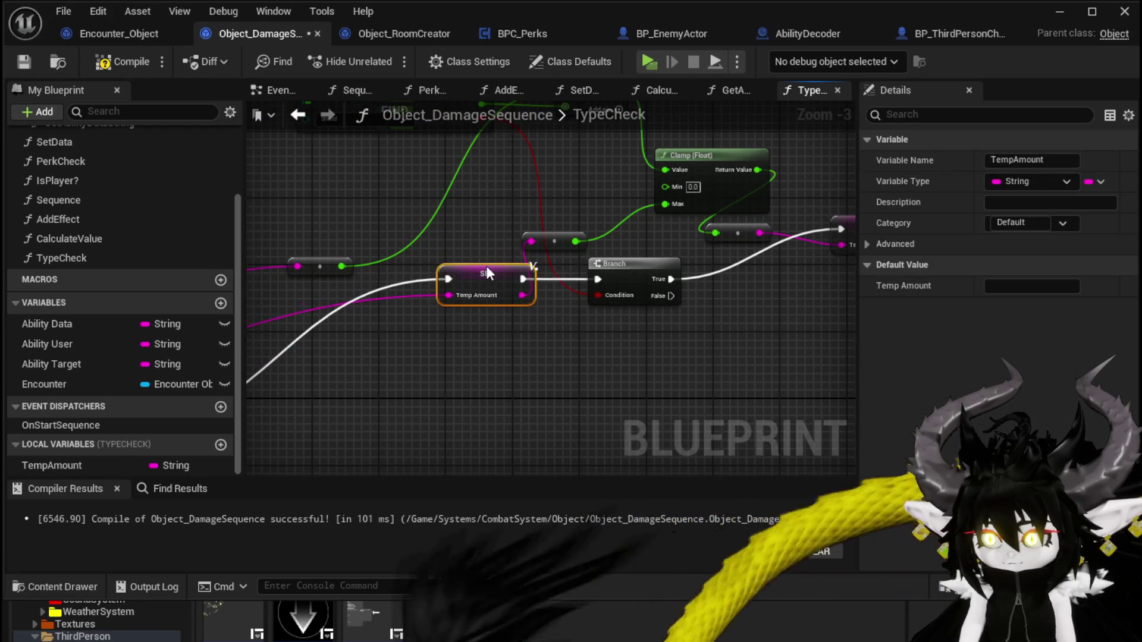
scroll(620, 299, down, 2)
scroll(682, 249, up, 1)
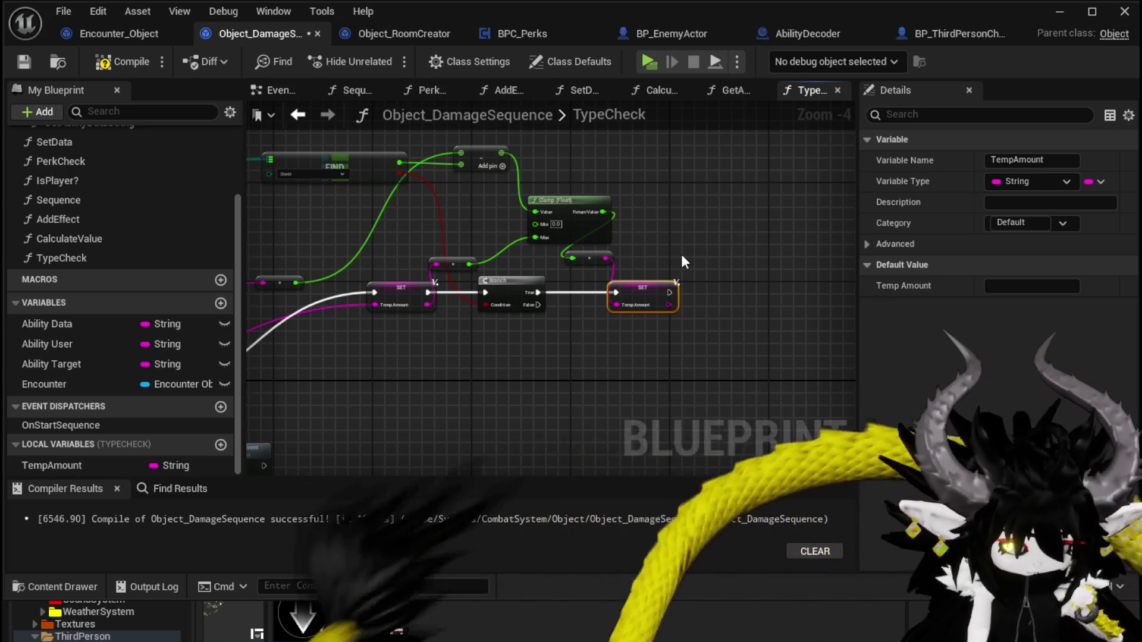
mouse_move(681, 255)
mouse_down()
mouse_move(688, 172)
mouse_move(572, 281)
mouse_move(687, 279)
mouse_up()
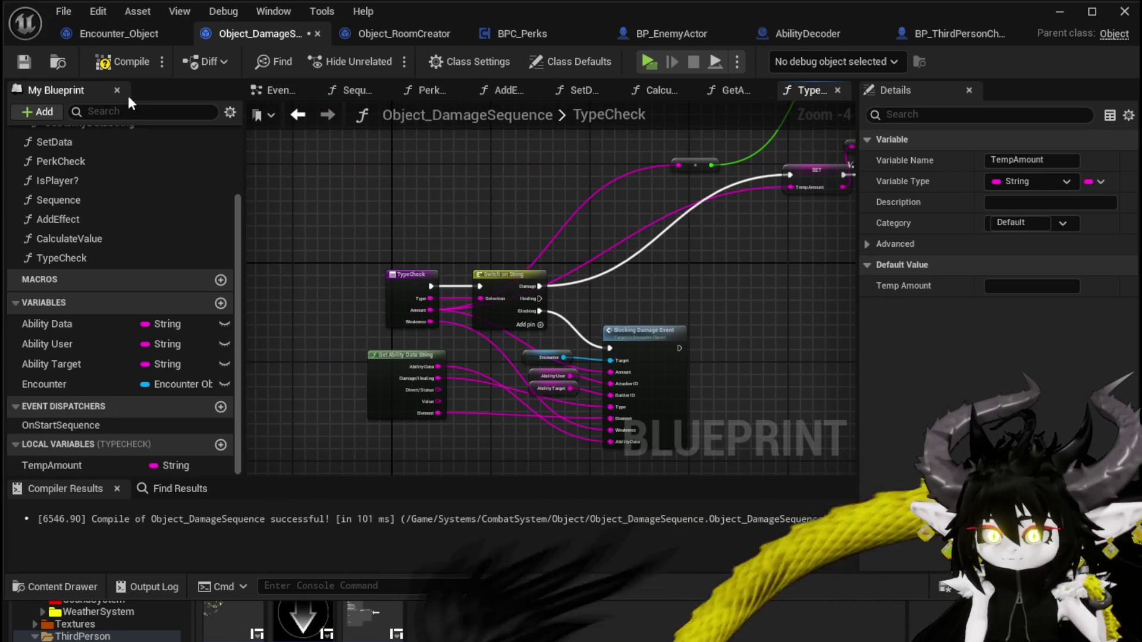
click(104, 65)
Step: Save the blueprint and run a Return Node after the final SET in TypeCheck's Damage chain
click(26, 63)
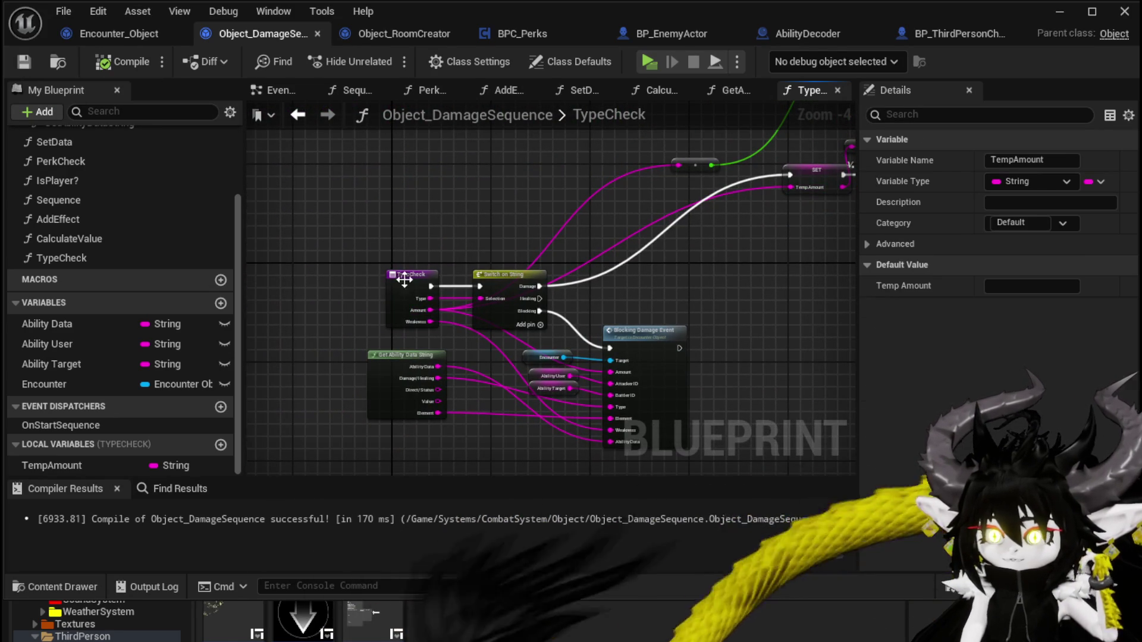
click(407, 286)
mouse_move(492, 247)
mouse_down()
mouse_move(833, 256)
mouse_move(929, 244)
mouse_up()
drag(473, 271, 535, 267)
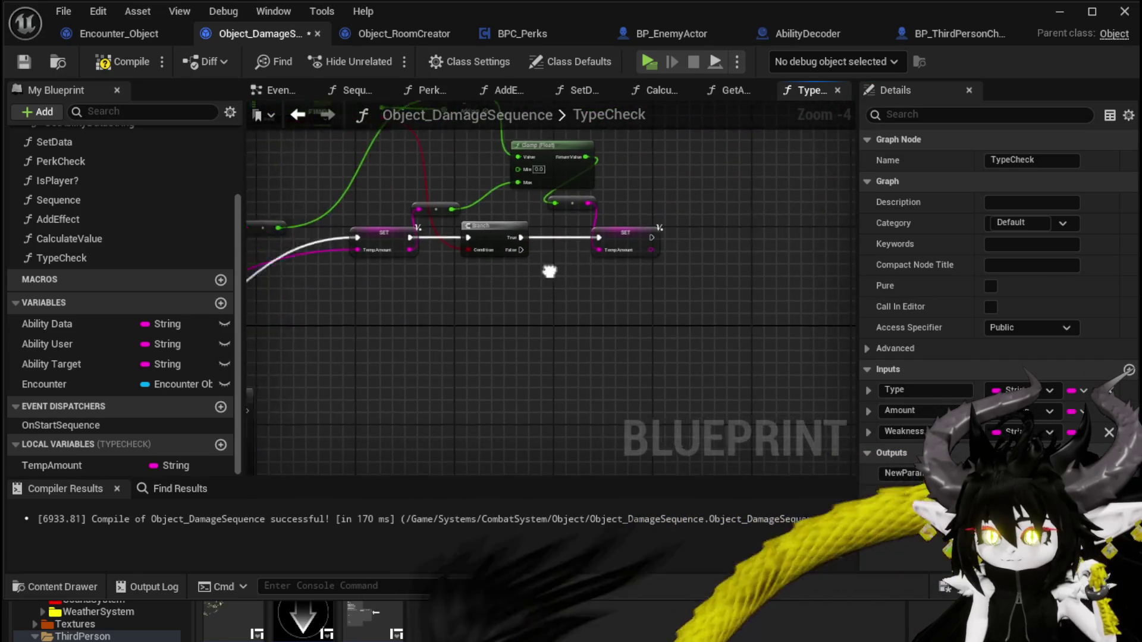
click(713, 226)
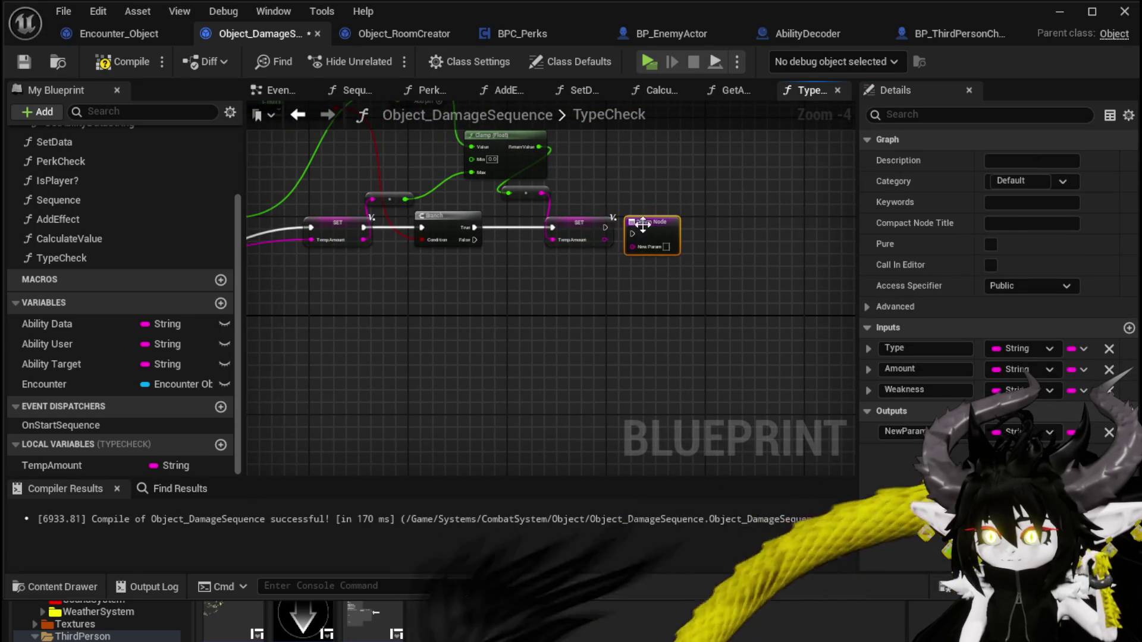
scroll(643, 225, up, 4)
drag(587, 230, 649, 240)
drag(662, 232, 674, 220)
text(Cal)
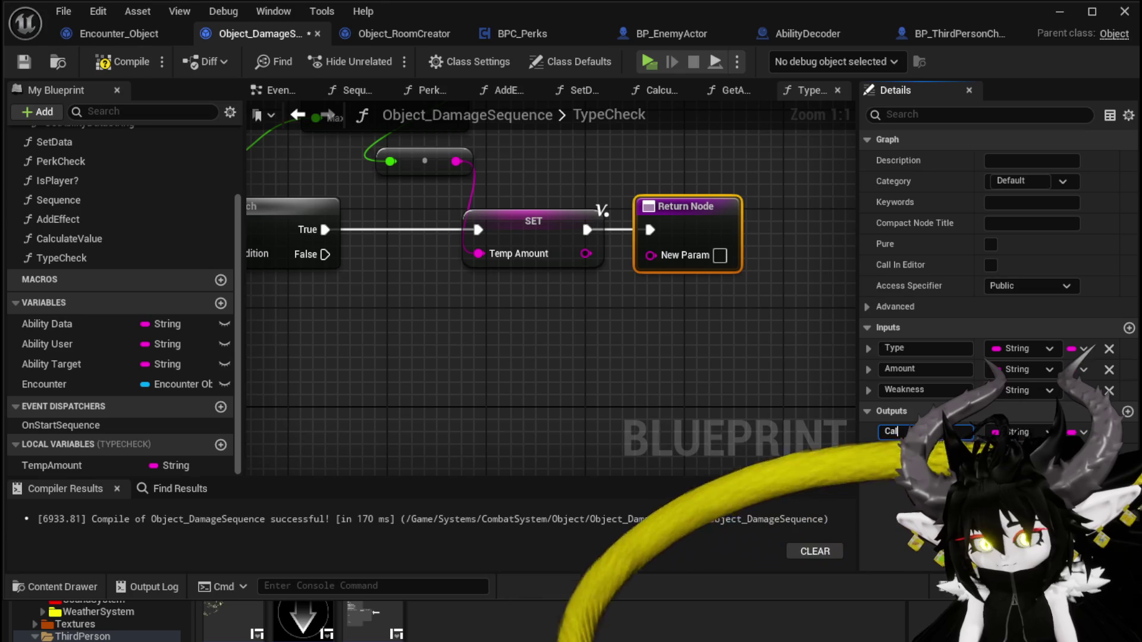
Step: Wire the Healing case and the incoming Amount to a Return Node, then recompile Object_DamageSequence
text(cu)
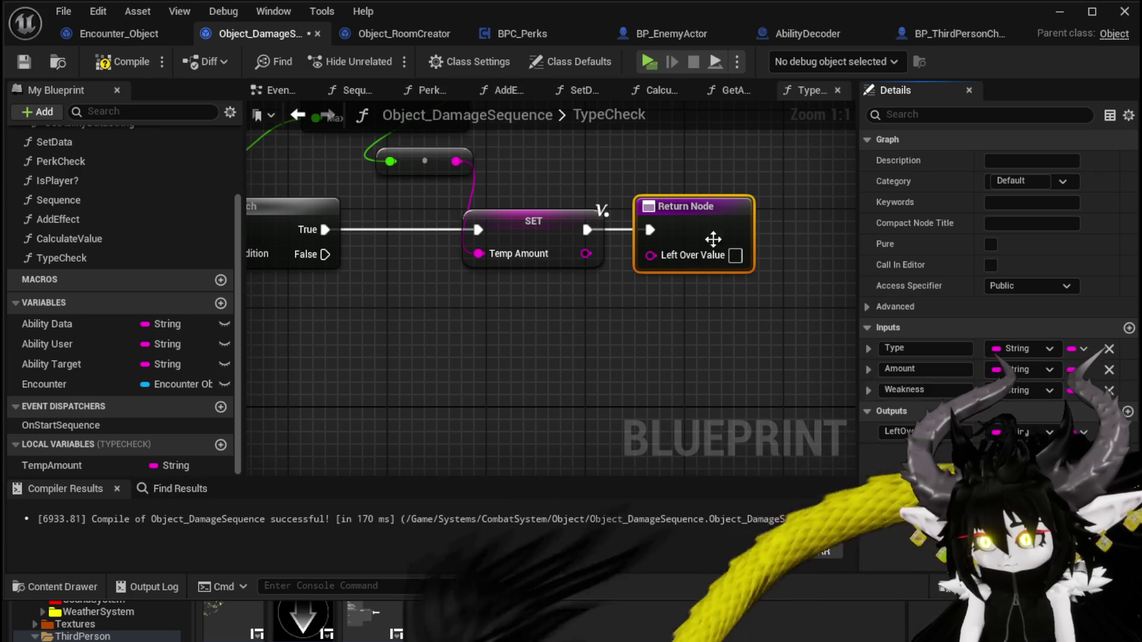
scroll(627, 300, down, 3)
drag(526, 296, 722, 296)
scroll(722, 295, down, 2)
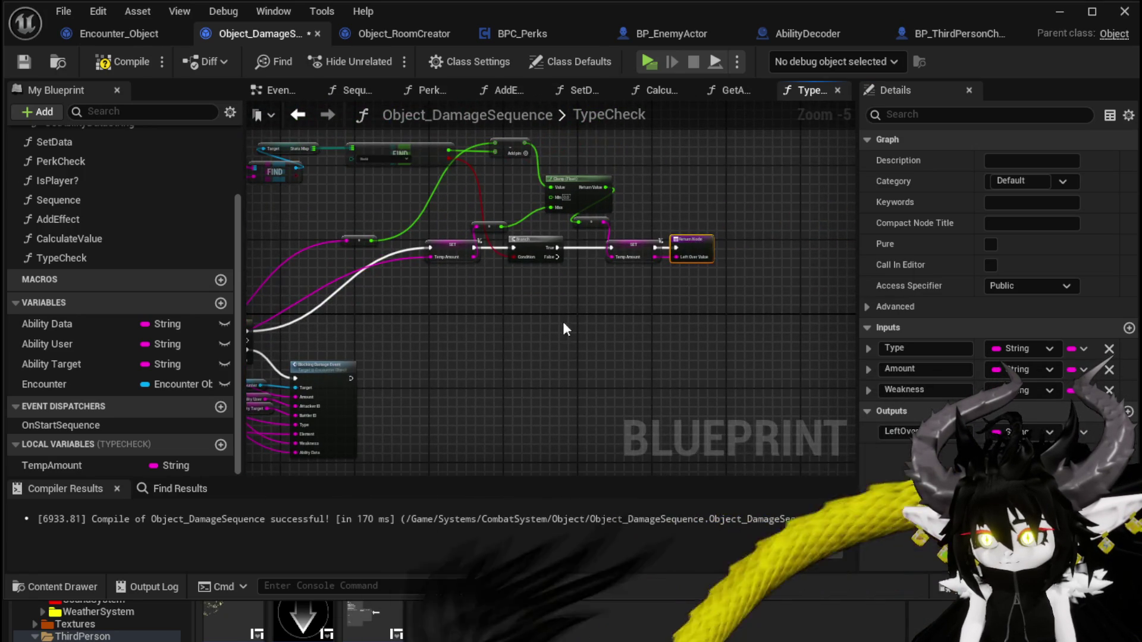
scroll(632, 306, up, 2)
drag(347, 338, 623, 329)
drag(494, 323, 681, 300)
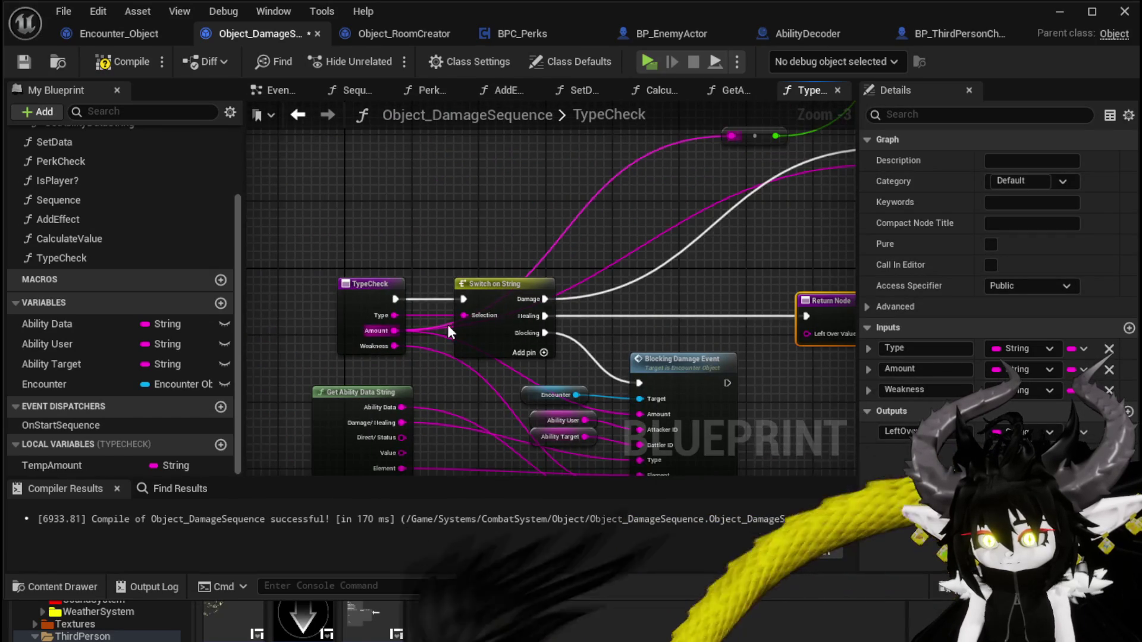
mouse_move(398, 331)
mouse_down()
mouse_move(822, 330)
mouse_move(432, 312)
mouse_move(540, 303)
mouse_up()
scroll(822, 330, down, 2)
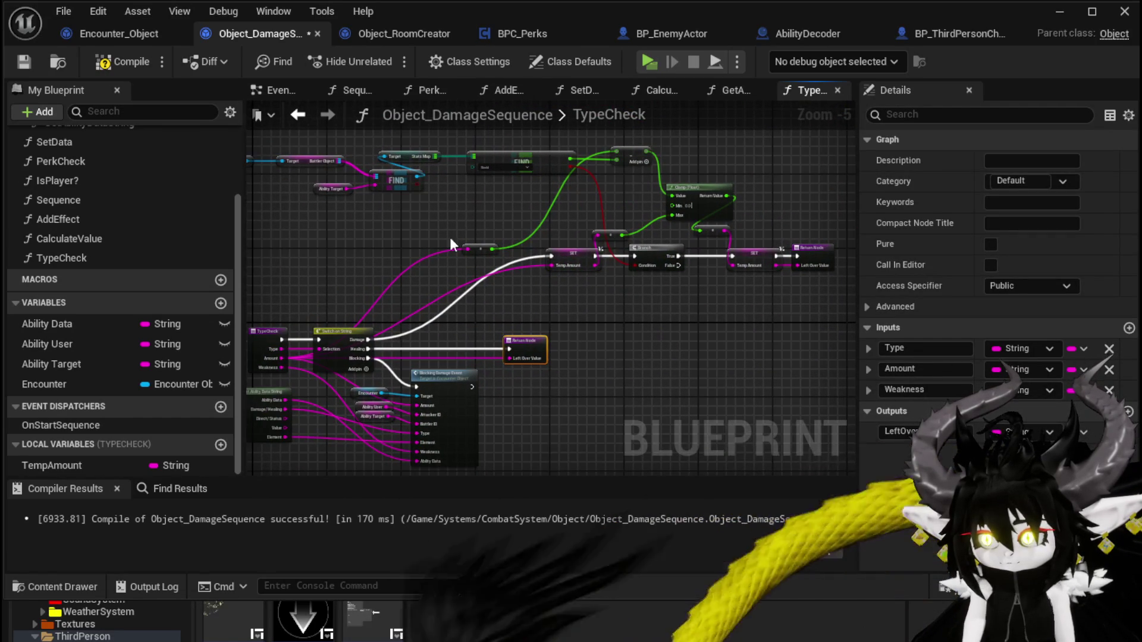
click(102, 63)
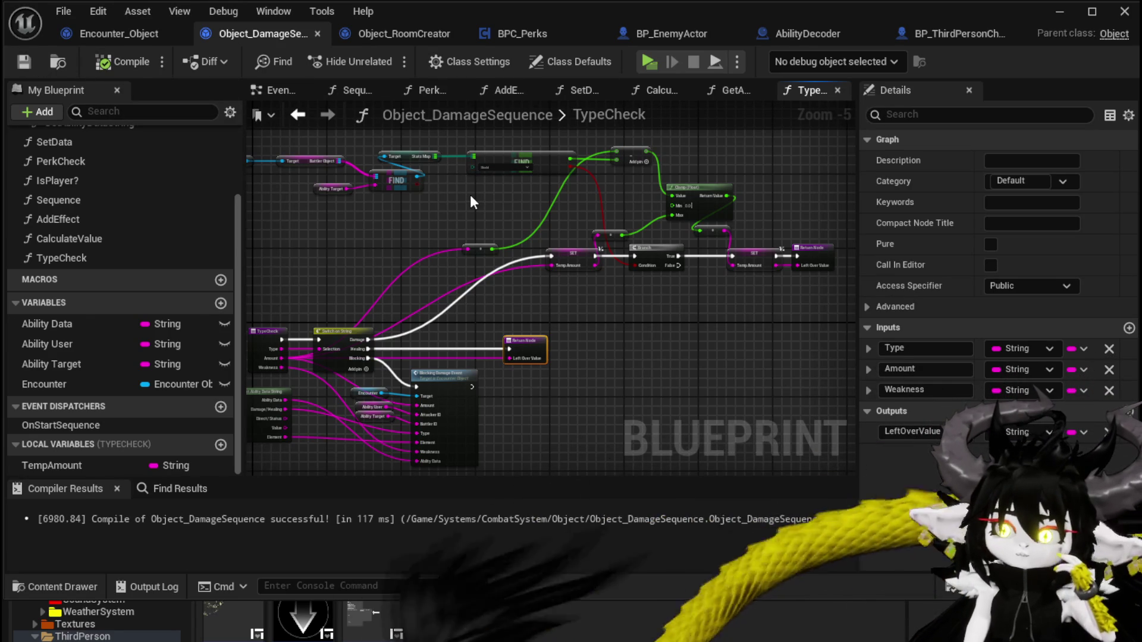
Step: Paste a second Return Node below the Branch and wire the Branch False path into it
scroll(470, 196, up, 1)
mouse_move(470, 202)
mouse_down()
mouse_move(303, 208)
mouse_move(597, 229)
mouse_up()
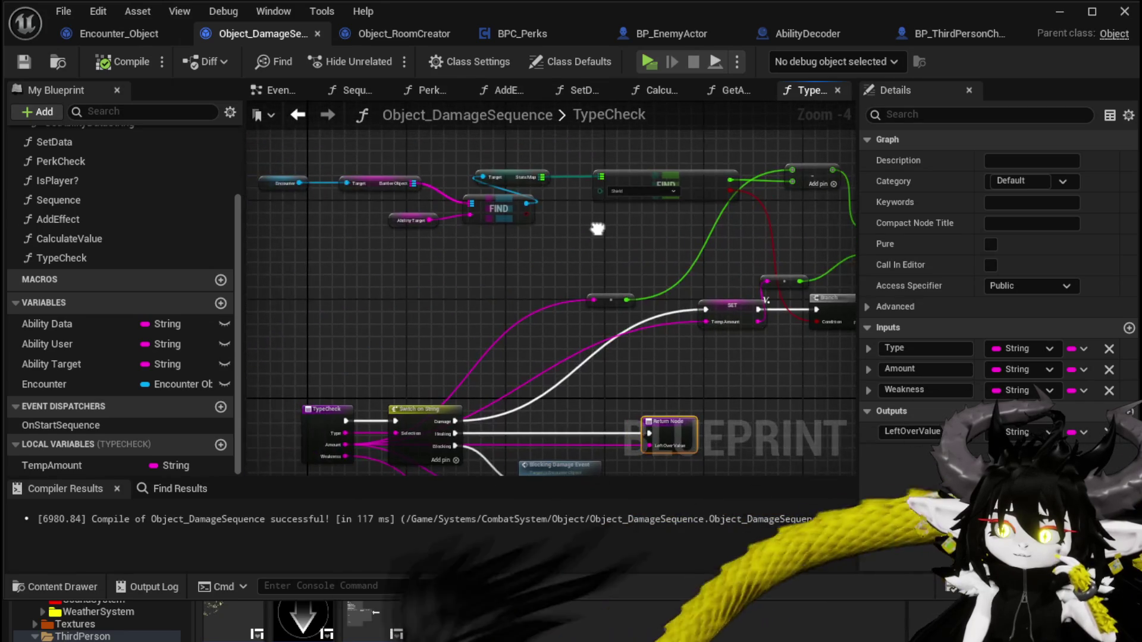
drag(703, 168, 703, 169)
scroll(395, 190, up, 2)
mouse_move(395, 191)
mouse_down()
mouse_move(412, 141)
mouse_move(296, 140)
mouse_up()
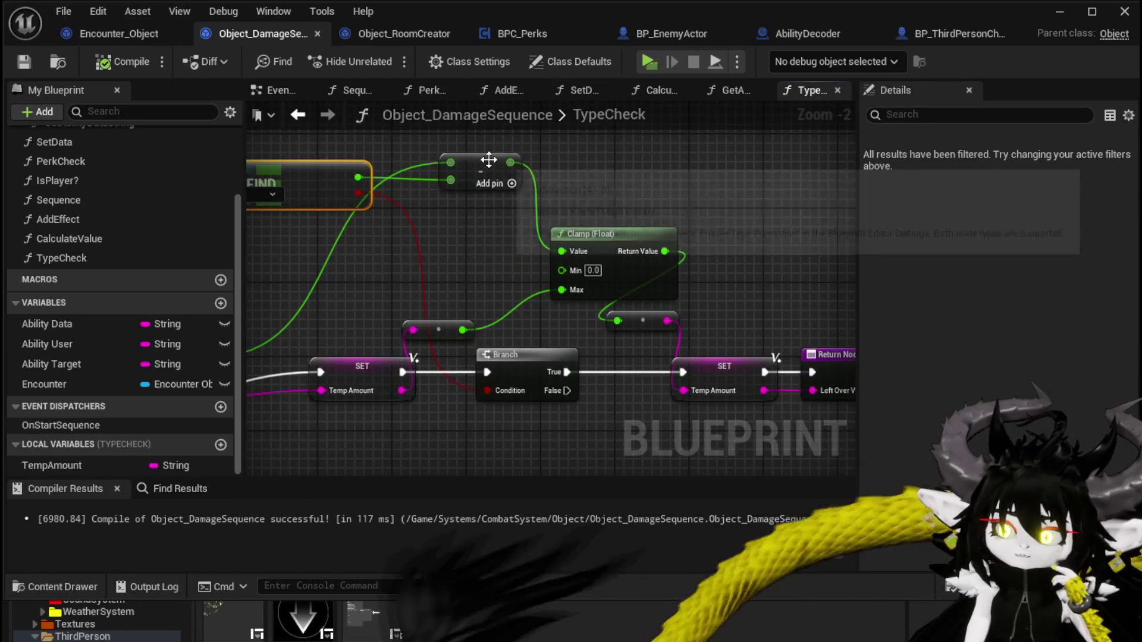
drag(717, 260, 580, 209)
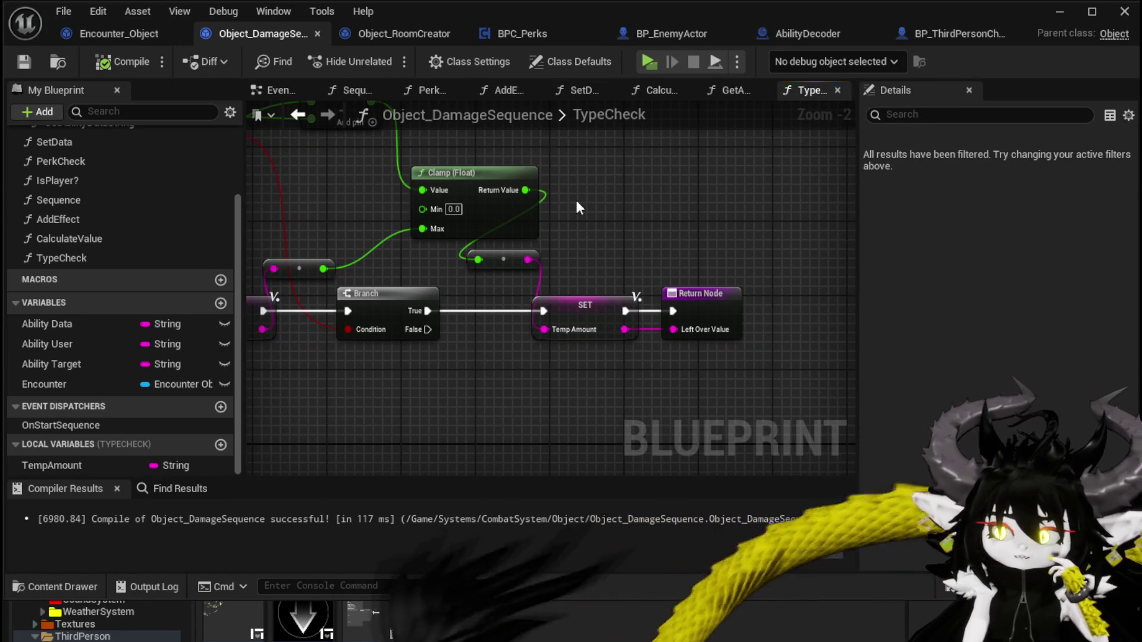
scroll(580, 208, down, 1)
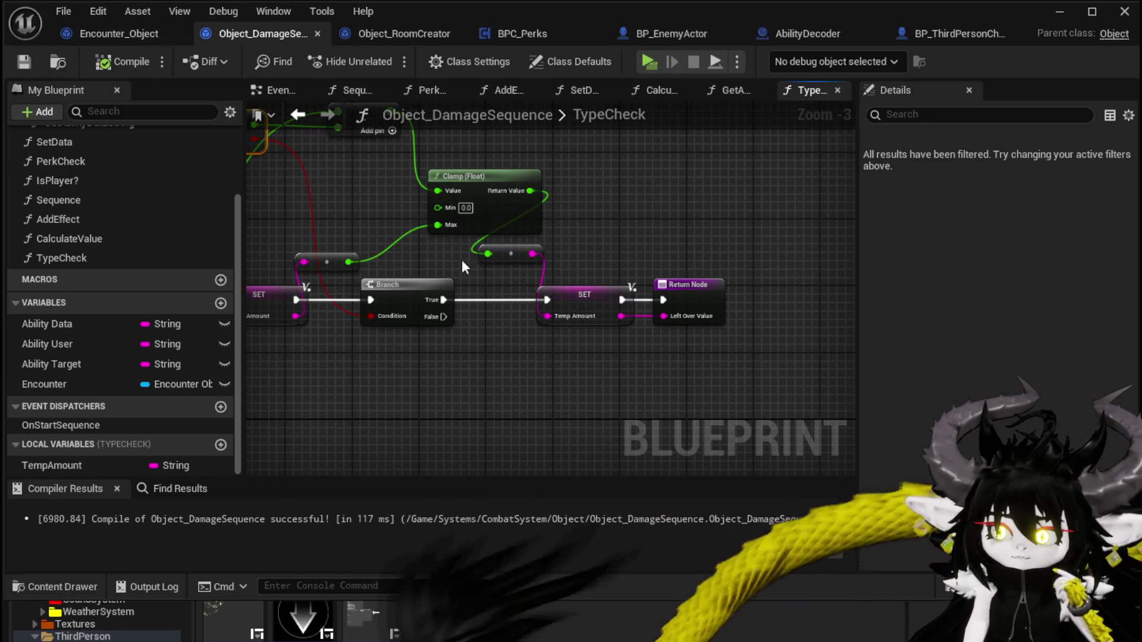
mouse_move(447, 265)
mouse_down()
mouse_move(555, 268)
mouse_move(607, 333)
mouse_move(658, 336)
mouse_move(425, 287)
mouse_move(523, 285)
mouse_move(529, 255)
mouse_up()
drag(536, 321, 446, 307)
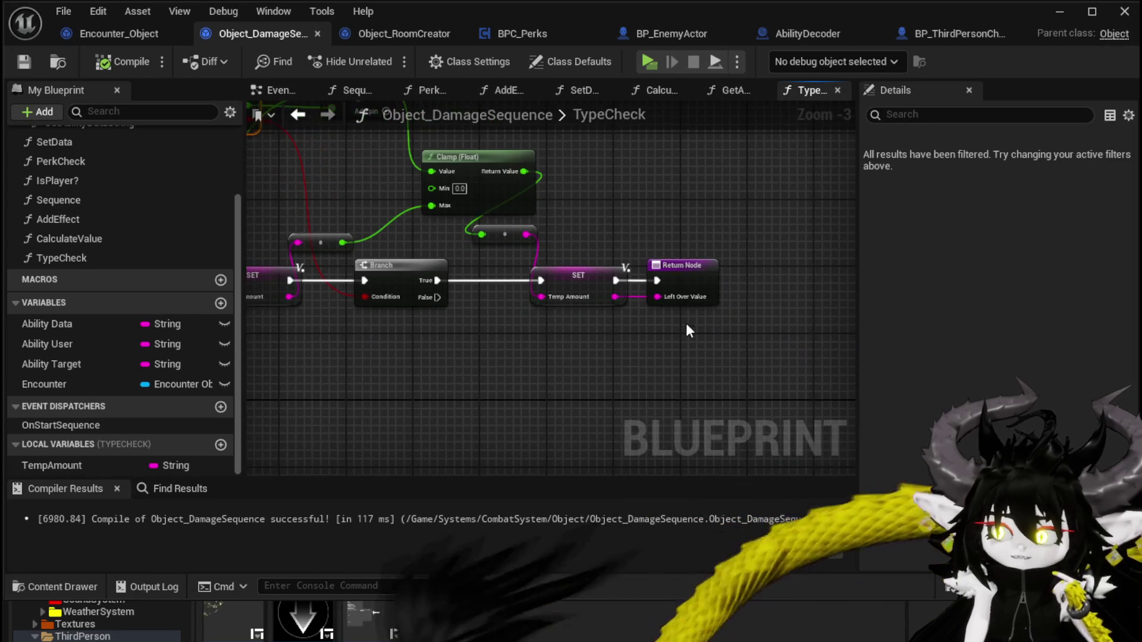
key(ctrl+v)
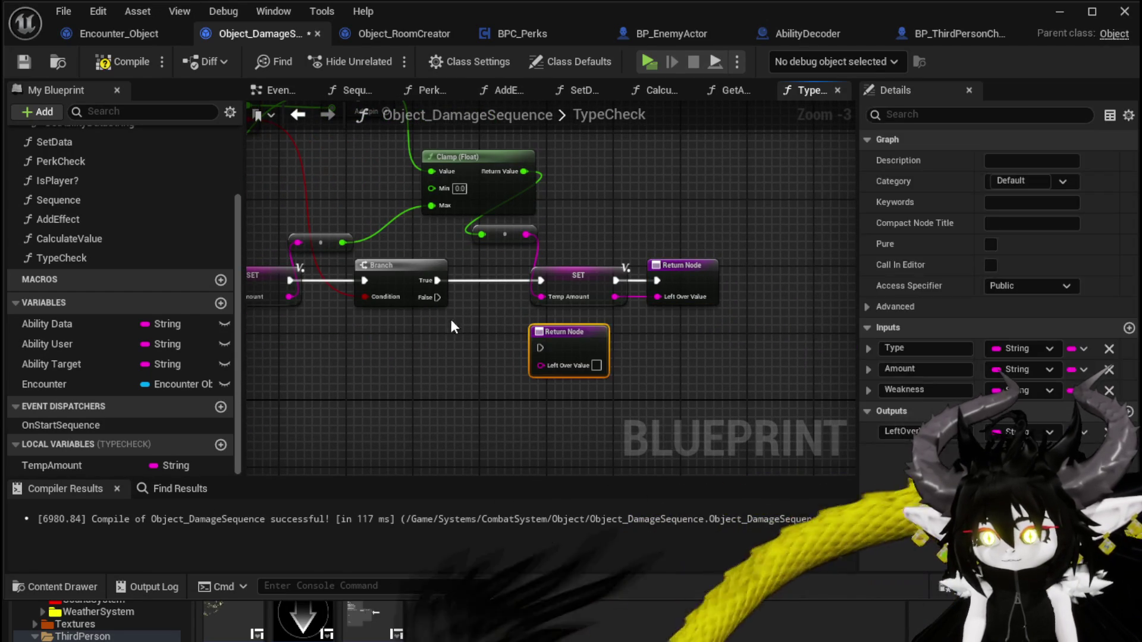
drag(437, 297, 545, 351)
mouse_move(334, 334)
mouse_down()
mouse_move(519, 319)
mouse_move(508, 315)
mouse_up()
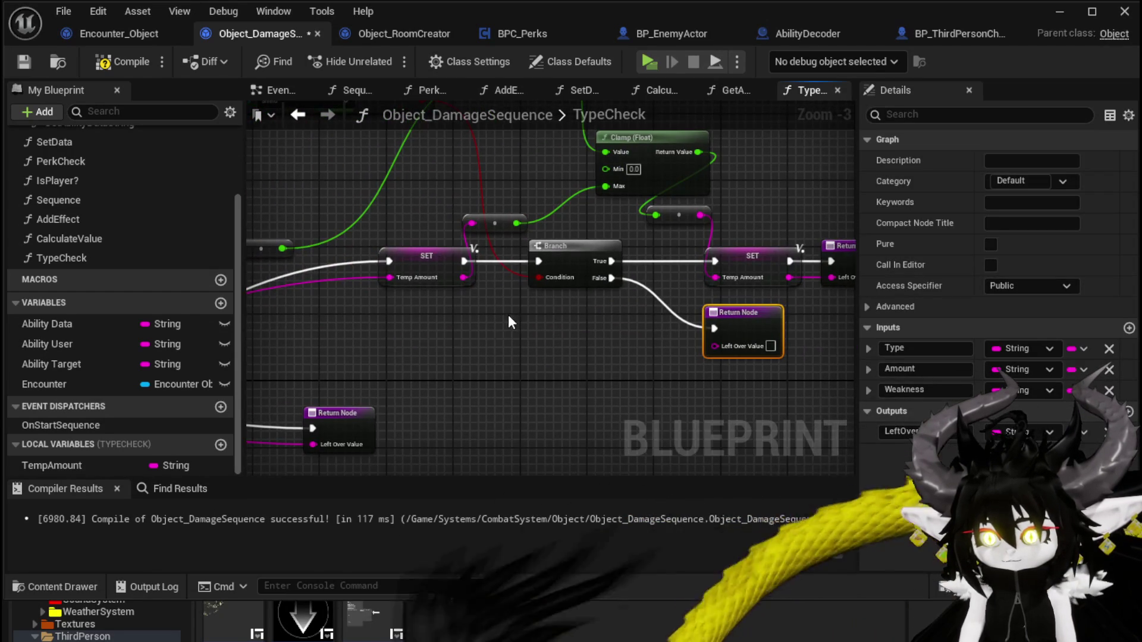
mouse_move(385, 279)
mouse_down()
mouse_move(471, 223)
mouse_move(748, 356)
mouse_move(715, 345)
mouse_up()
Step: Delete the first SET and the TempAmount local variable, have Branch True return the clamped value, and recompile
click(404, 259)
key(Delete)
mouse_move(340, 391)
mouse_down()
mouse_move(362, 359)
mouse_move(829, 233)
mouse_move(317, 282)
mouse_up()
drag(470, 319, 518, 285)
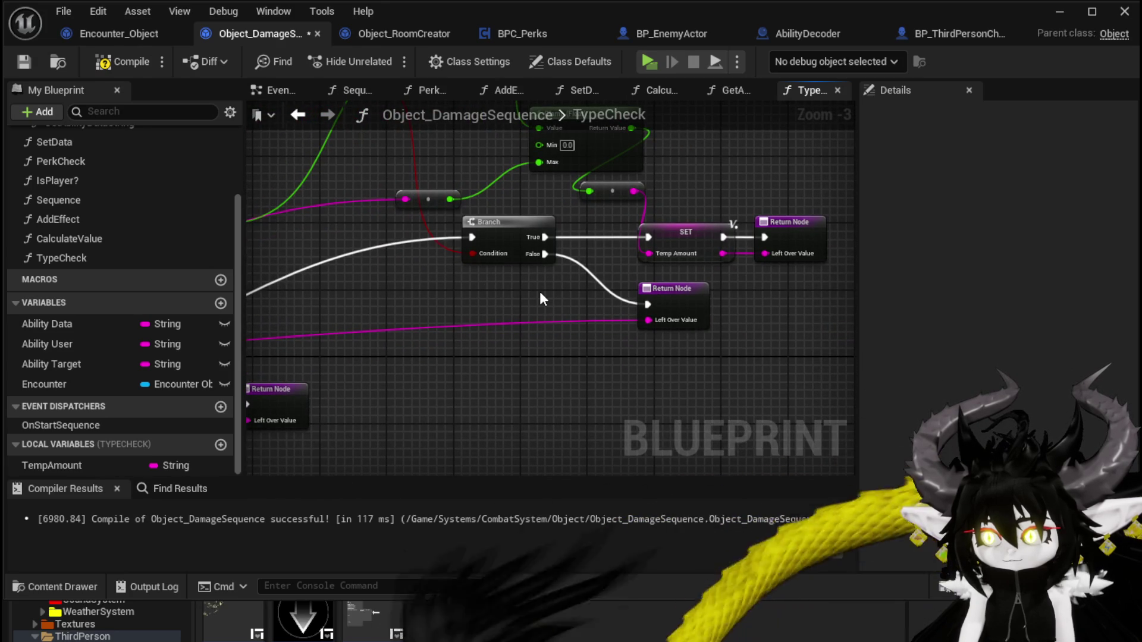
mouse_move(602, 226)
mouse_down()
mouse_move(519, 289)
mouse_move(677, 329)
mouse_up()
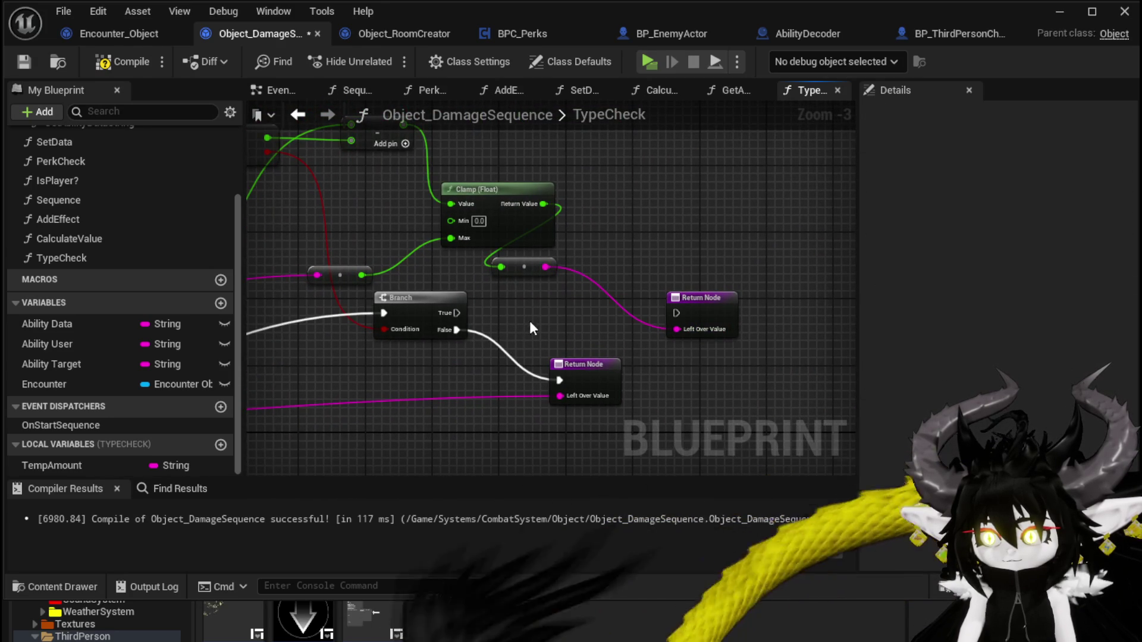
drag(466, 313, 508, 324)
drag(676, 313, 677, 312)
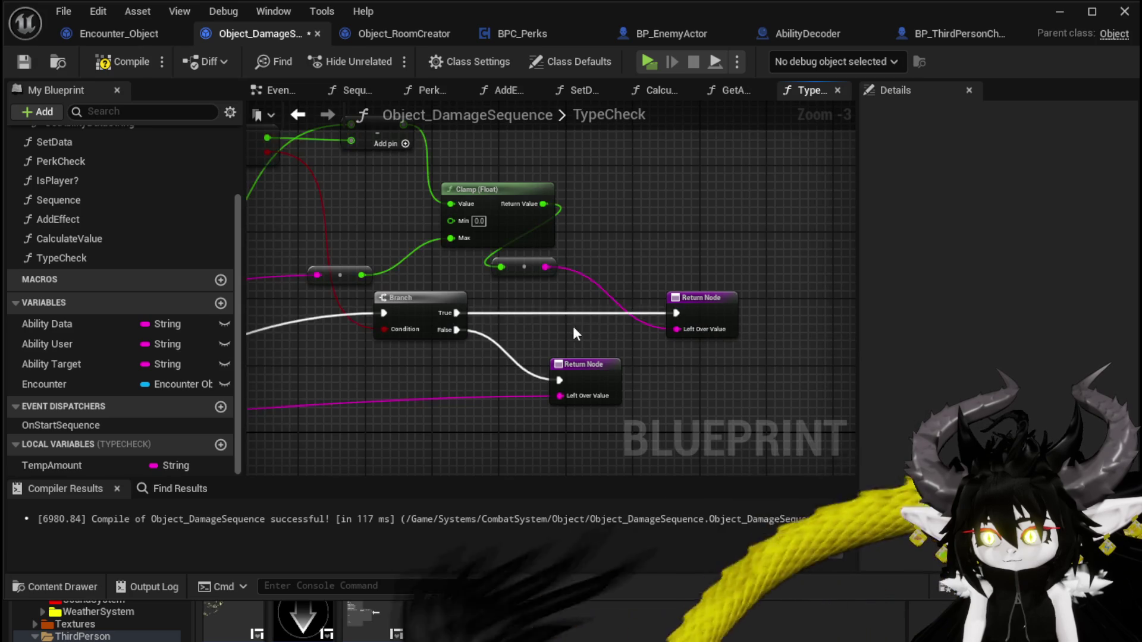
scroll(573, 326, down, 2)
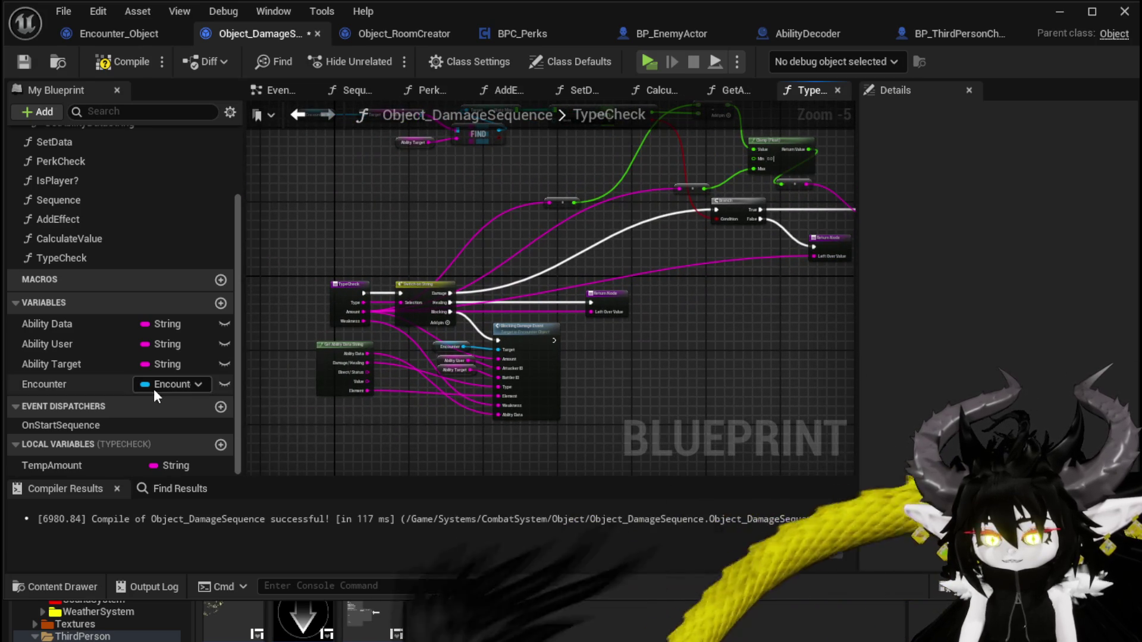
click(64, 463)
key(Delete)
click(120, 68)
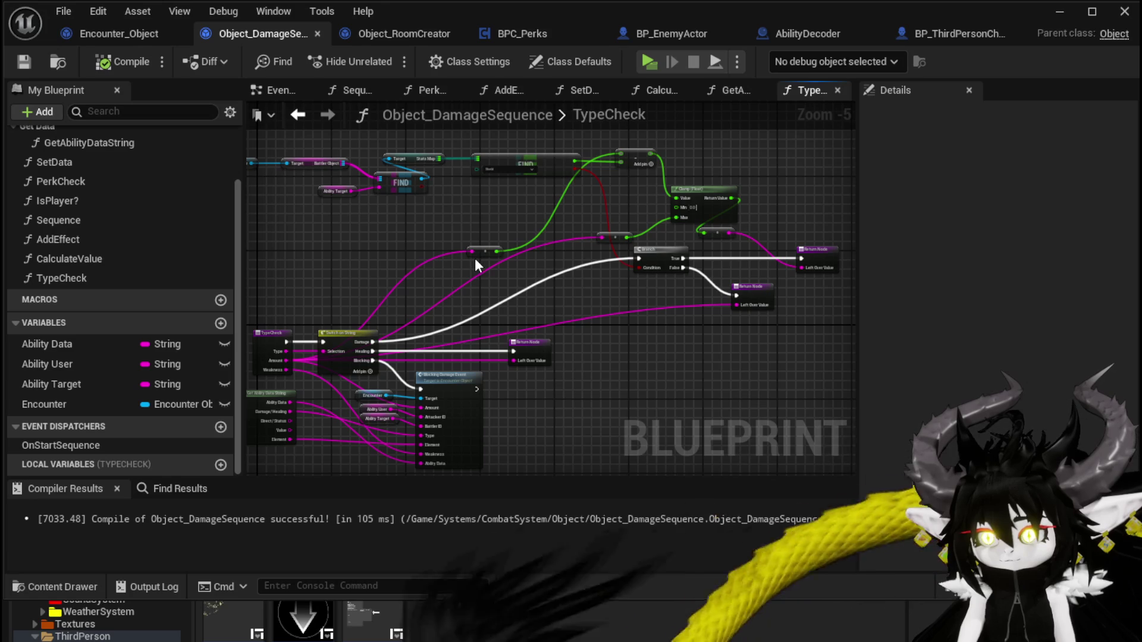
Step: In CalculateValue, return Type Check's Left Over Value as Amount and tidy the Type Check and Temp Amount nodes
click(299, 114)
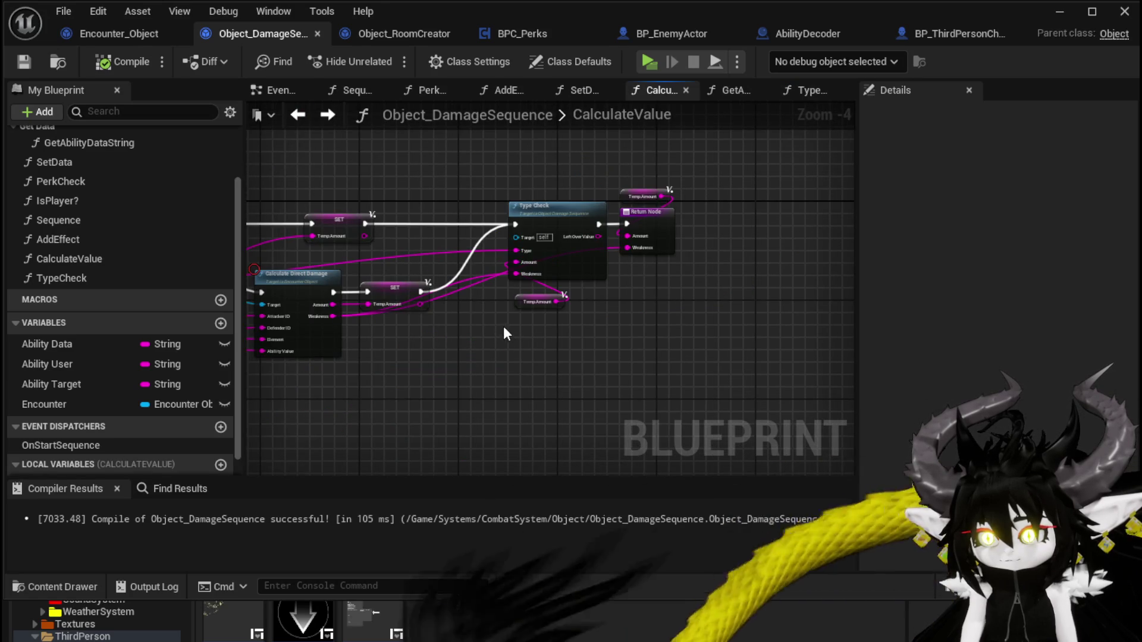
scroll(665, 273, up, 3)
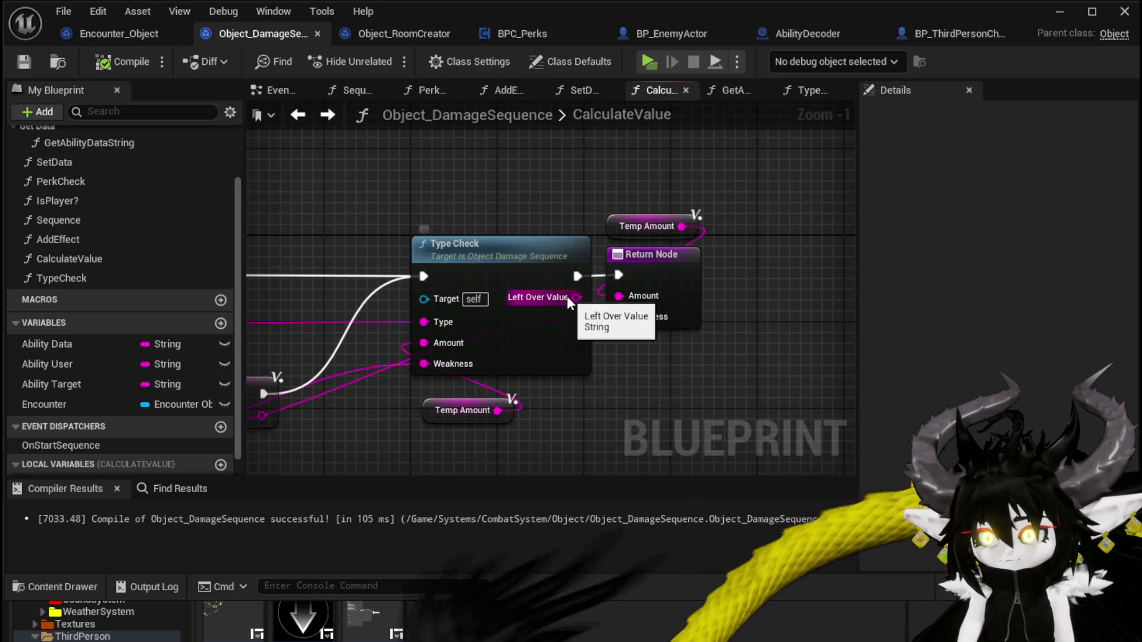
drag(576, 297, 619, 296)
drag(647, 229, 470, 162)
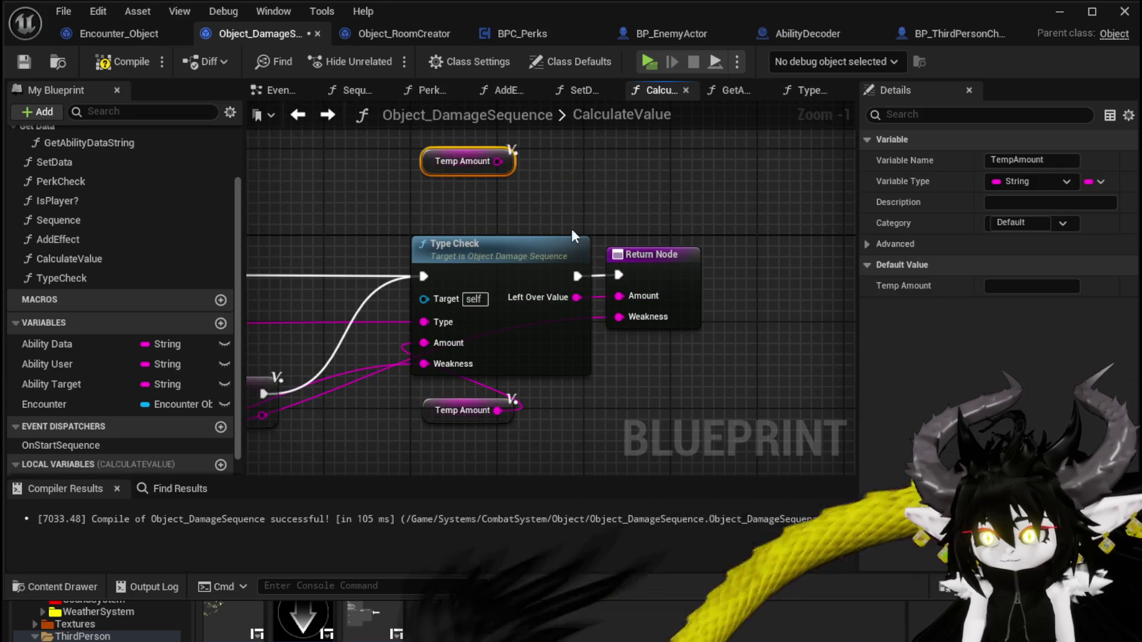
scroll(470, 162, down, 2)
mouse_move(369, 260)
mouse_down()
mouse_move(725, 259)
mouse_move(467, 271)
mouse_up()
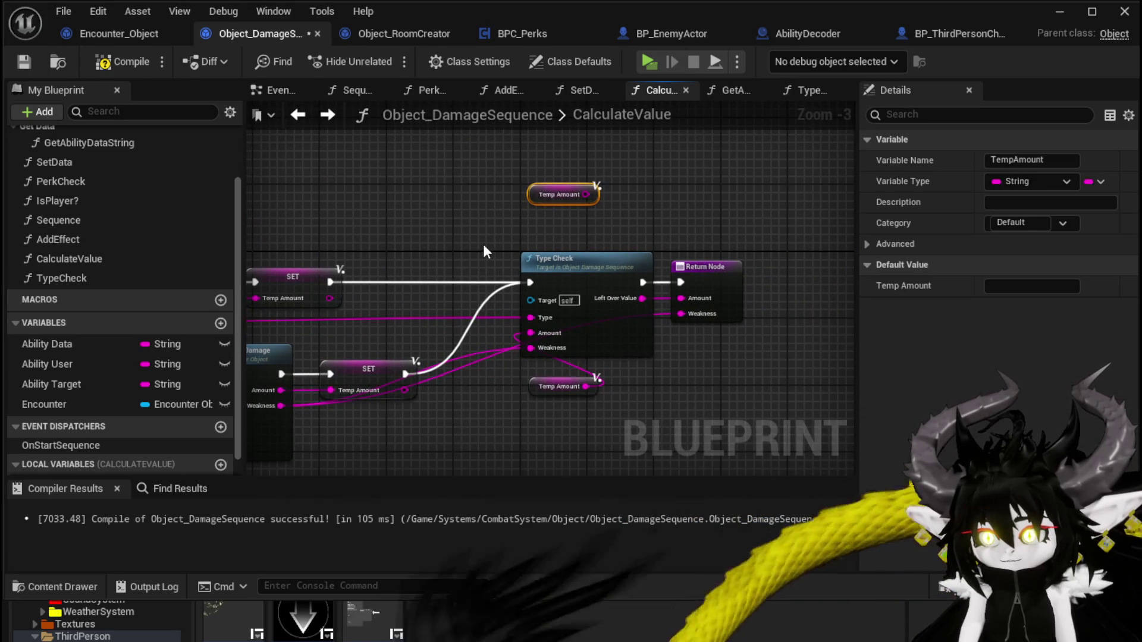
drag(494, 235, 563, 207)
click(688, 237)
drag(580, 277, 537, 277)
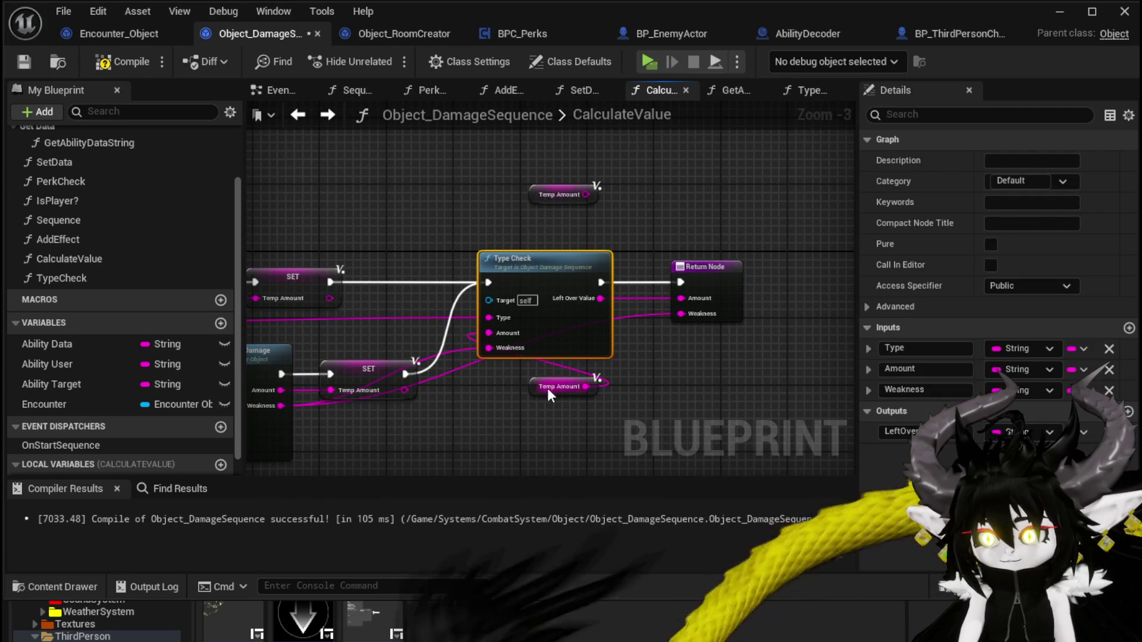
drag(547, 387, 506, 378)
click(596, 380)
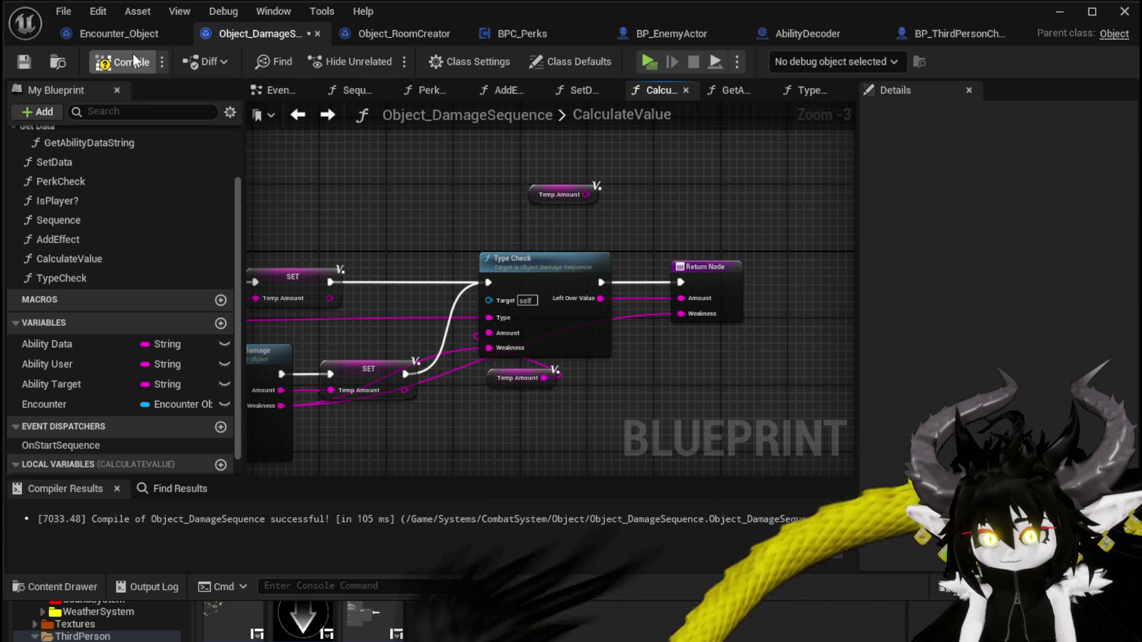
Step: Compile and save Object_DamageSequence, then bring up the Encounter_Object blueprint
click(23, 61)
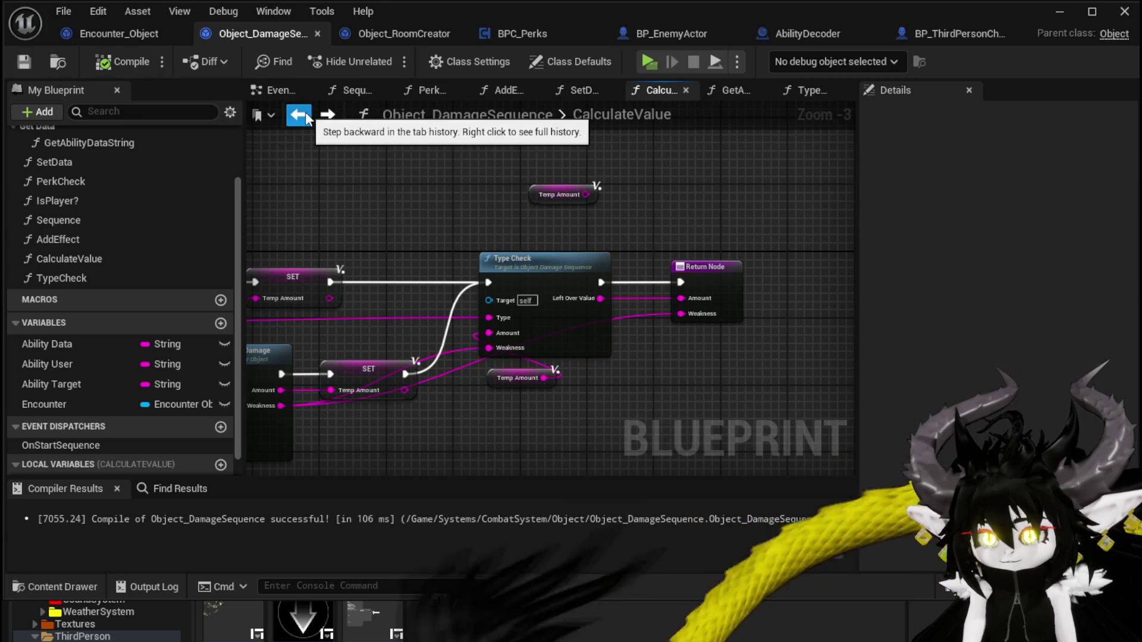
click(304, 113)
click(327, 115)
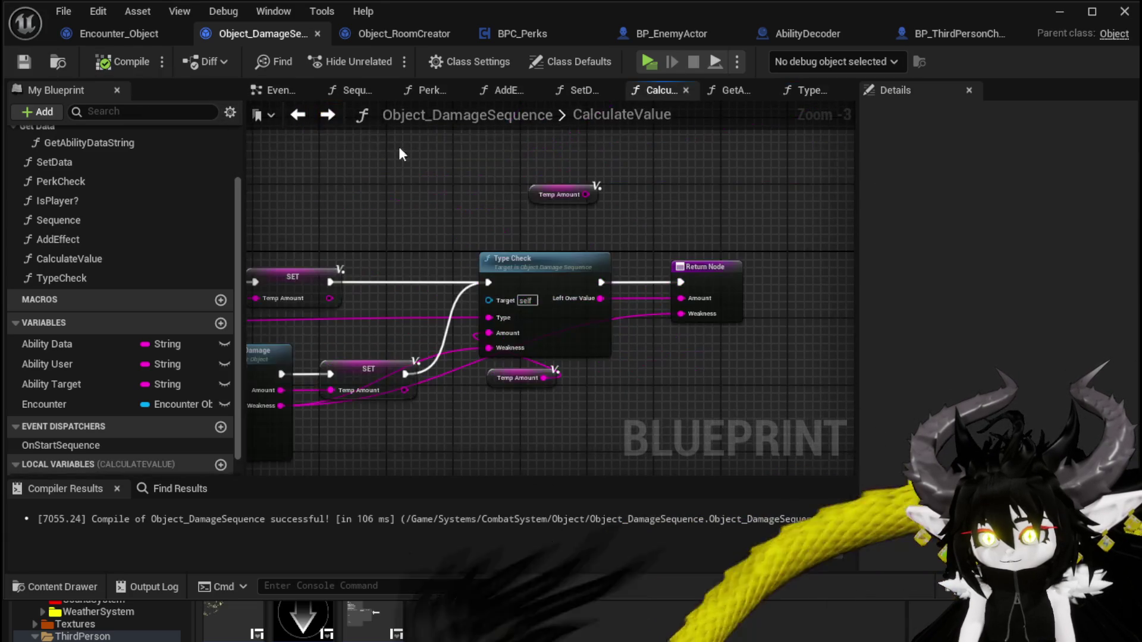
click(132, 34)
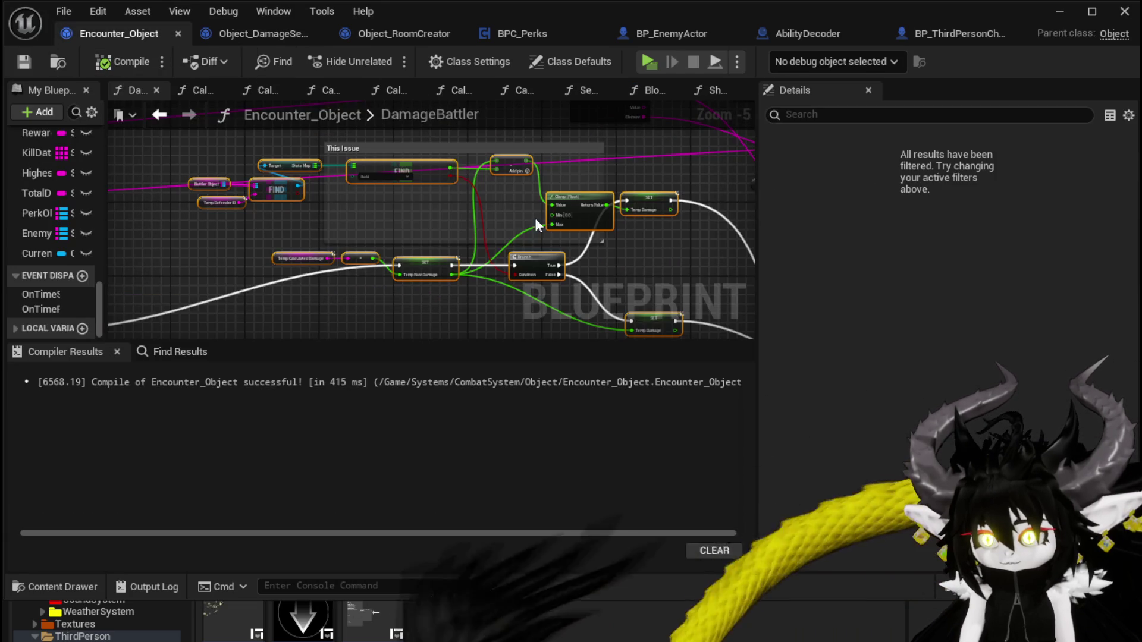
Step: Reposition the SET Temp Calculated Damage and Branch nodes in the DamageBattler graph
scroll(375, 214, down, 2)
drag(523, 261, 586, 235)
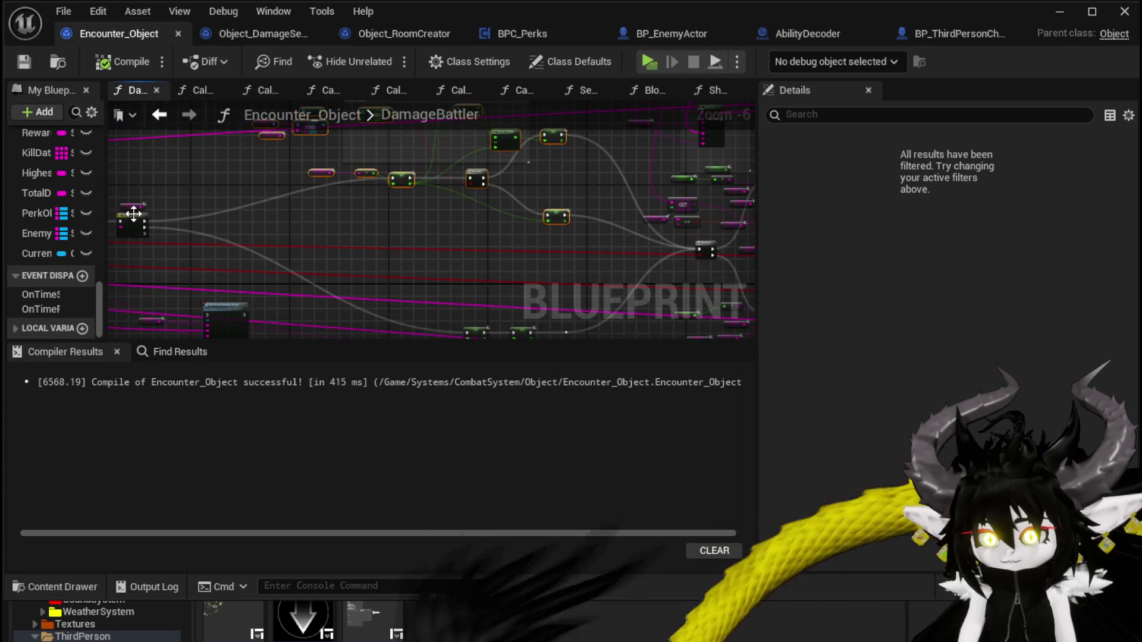
scroll(133, 214, up, 2)
mouse_move(250, 241)
mouse_down()
mouse_move(687, 280)
mouse_move(569, 365)
mouse_move(692, 252)
mouse_move(734, 284)
mouse_move(451, 137)
mouse_move(510, 255)
mouse_move(654, 263)
mouse_move(636, 263)
mouse_up()
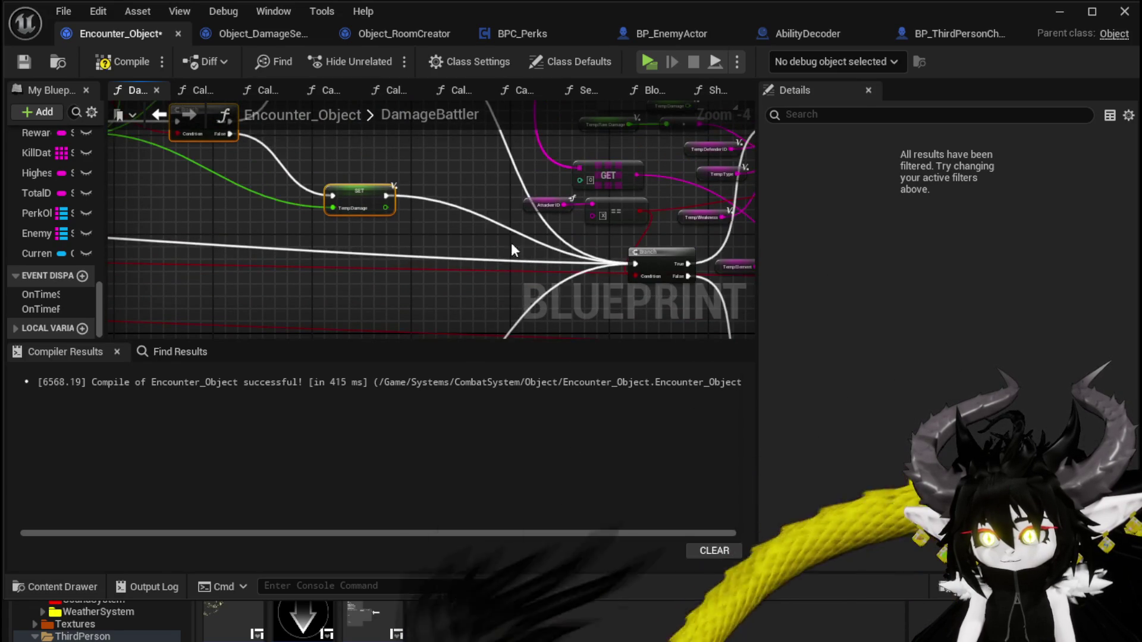
mouse_move(148, 197)
mouse_down()
mouse_move(326, 213)
mouse_move(337, 234)
mouse_move(416, 237)
mouse_move(273, 229)
mouse_move(390, 260)
mouse_up()
scroll(387, 238, up, 3)
click(326, 238)
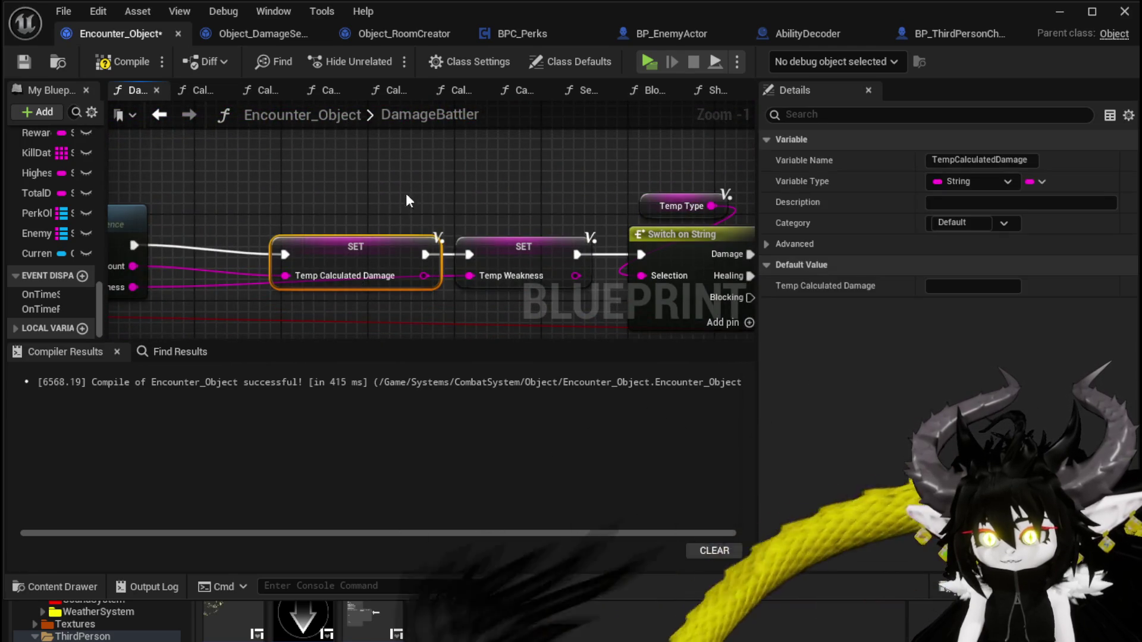
scroll(398, 202, down, 1)
mouse_move(527, 251)
mouse_down()
mouse_move(544, 191)
mouse_move(537, 220)
mouse_up()
click(408, 156)
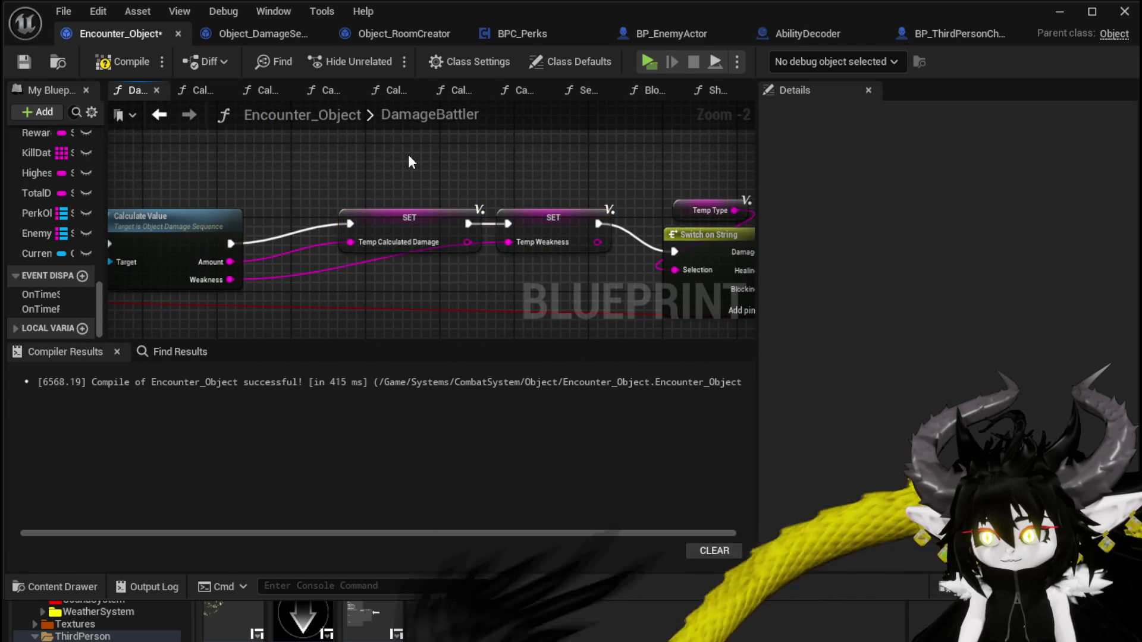
scroll(408, 155, down, 2)
drag(408, 155, 339, 173)
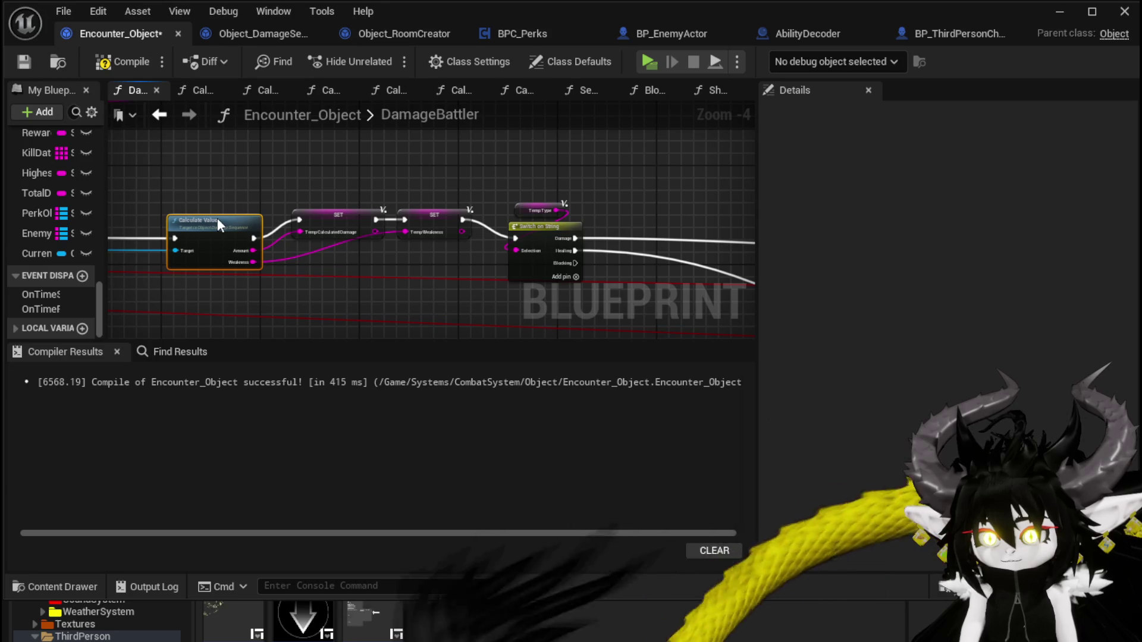
mouse_move(436, 195)
mouse_down()
mouse_move(357, 173)
mouse_move(282, 113)
mouse_move(393, 179)
mouse_move(178, 200)
mouse_move(277, 159)
mouse_up()
click(452, 161)
mouse_move(452, 162)
mouse_down()
mouse_move(279, 246)
mouse_move(252, 246)
mouse_move(314, 262)
mouse_move(233, 266)
mouse_up()
click(250, 219)
drag(250, 219, 351, 298)
Step: Paste Temp Calculated Damage getters and wire one into the add node feeding Show Damage Number
scroll(233, 280, up, 2)
scroll(424, 193, down, 2)
scroll(342, 217, up, 3)
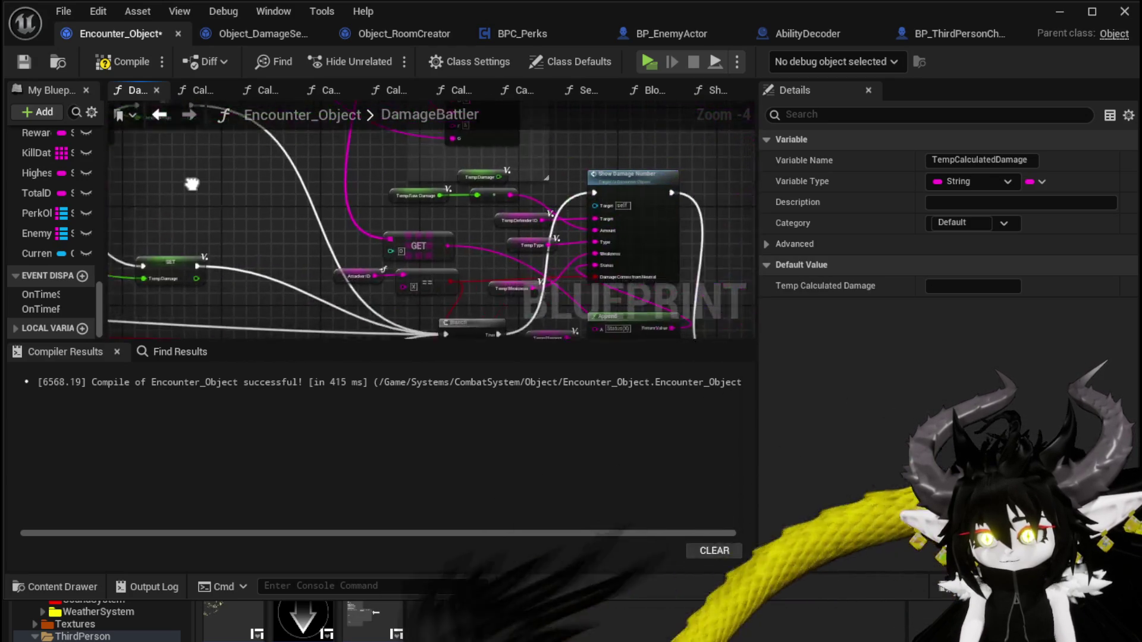
click(334, 238)
key(ctrl+v)
mouse_move(417, 251)
mouse_down()
mouse_move(501, 221)
mouse_move(427, 235)
mouse_up()
scroll(426, 235, down, 4)
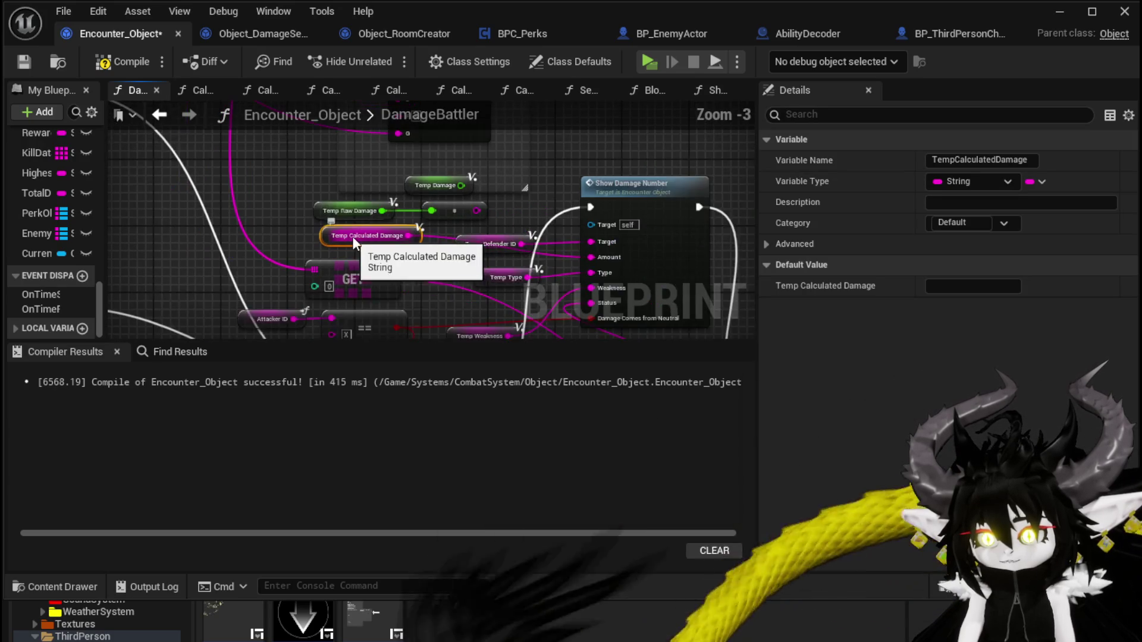
scroll(335, 180, up, 4)
click(320, 159)
key(ctrl+v)
drag(515, 194, 432, 161)
scroll(526, 149, down, 4)
scroll(364, 252, up, 3)
scroll(347, 249, down, 4)
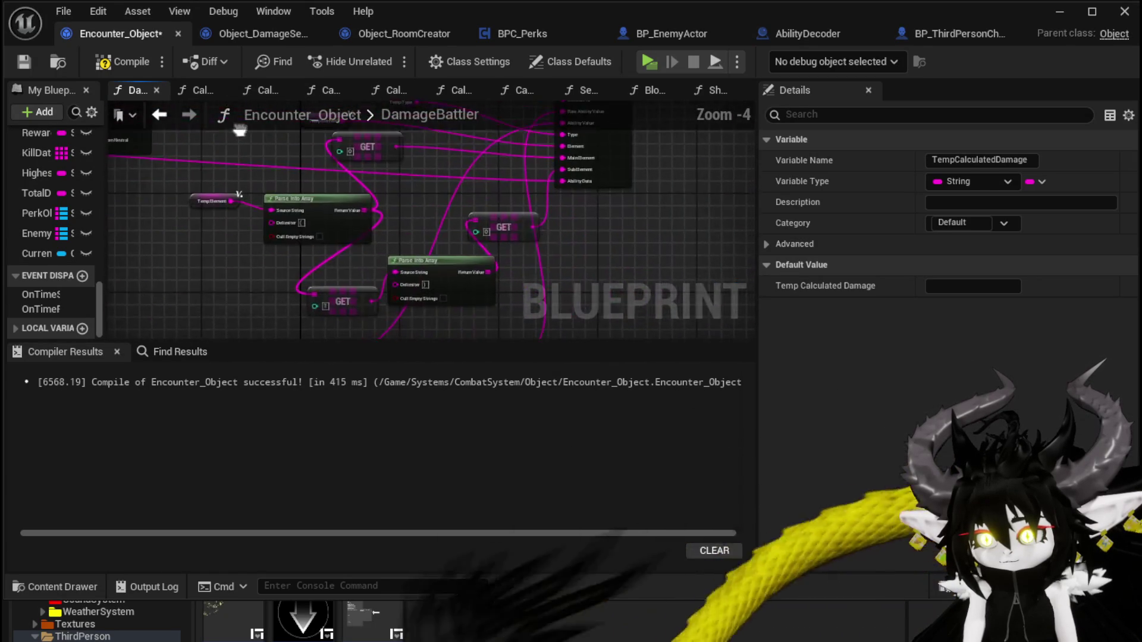
scroll(372, 242, up, 4)
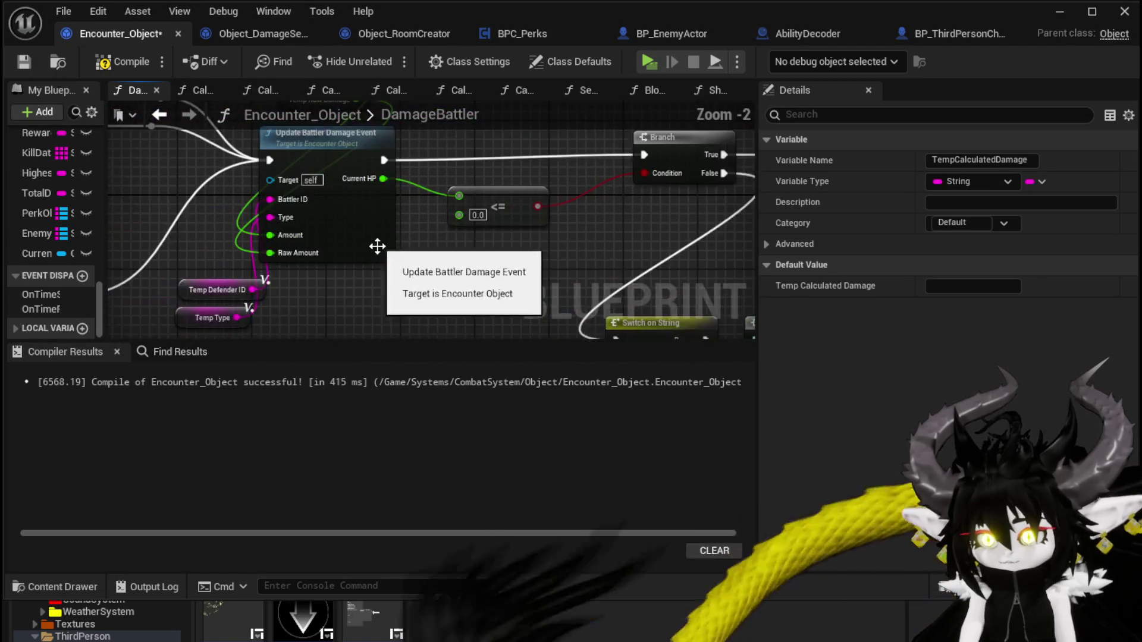
Step: Paste a Temp Calculated Damage getter above Update Battler Damage Event and wire it to Amount
drag(426, 336, 455, 281)
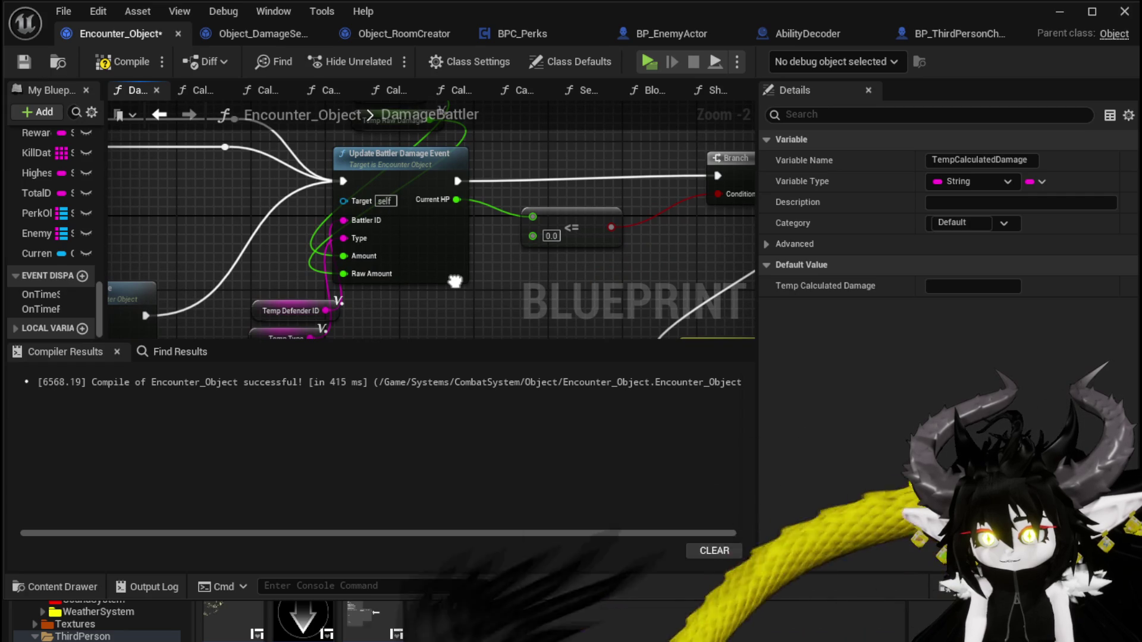
mouse_move(455, 280)
mouse_down()
mouse_move(392, 285)
mouse_move(410, 335)
mouse_up()
drag(326, 148, 393, 178)
key(ctrl+v)
drag(388, 231, 348, 137)
drag(427, 258, 491, 353)
mouse_move(417, 158)
mouse_down()
mouse_move(400, 245)
mouse_move(432, 228)
mouse_move(376, 277)
mouse_up()
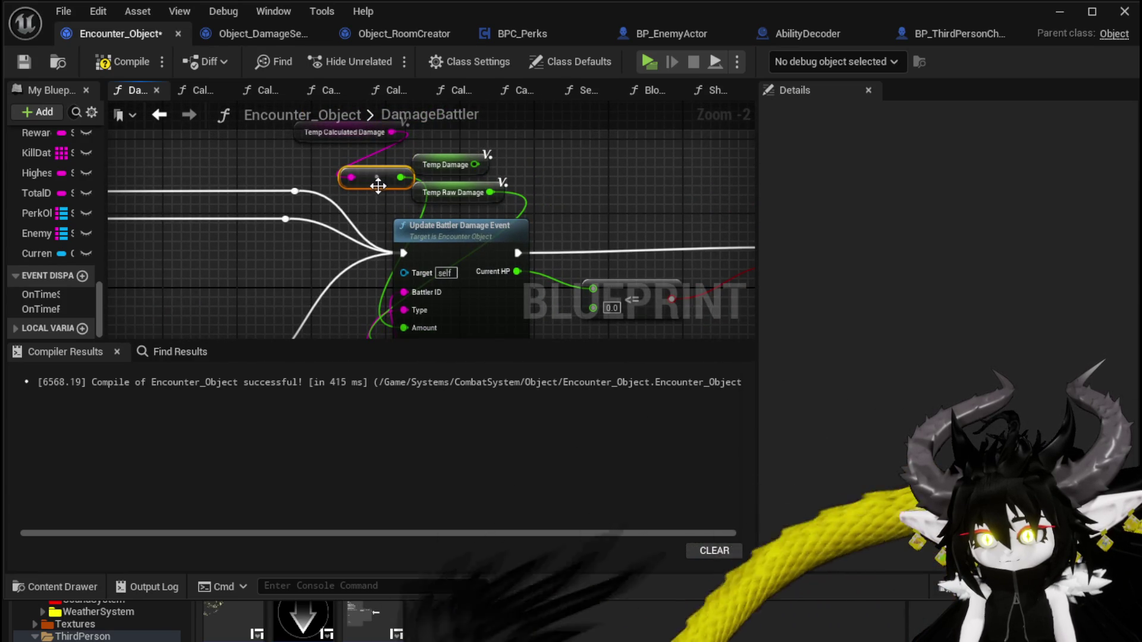
Step: Open the Update Battler Damage Event function graph
mouse_move(319, 155)
mouse_down()
mouse_move(406, 247)
mouse_move(341, 243)
mouse_move(228, 170)
mouse_up()
click(433, 224)
double_click(433, 224)
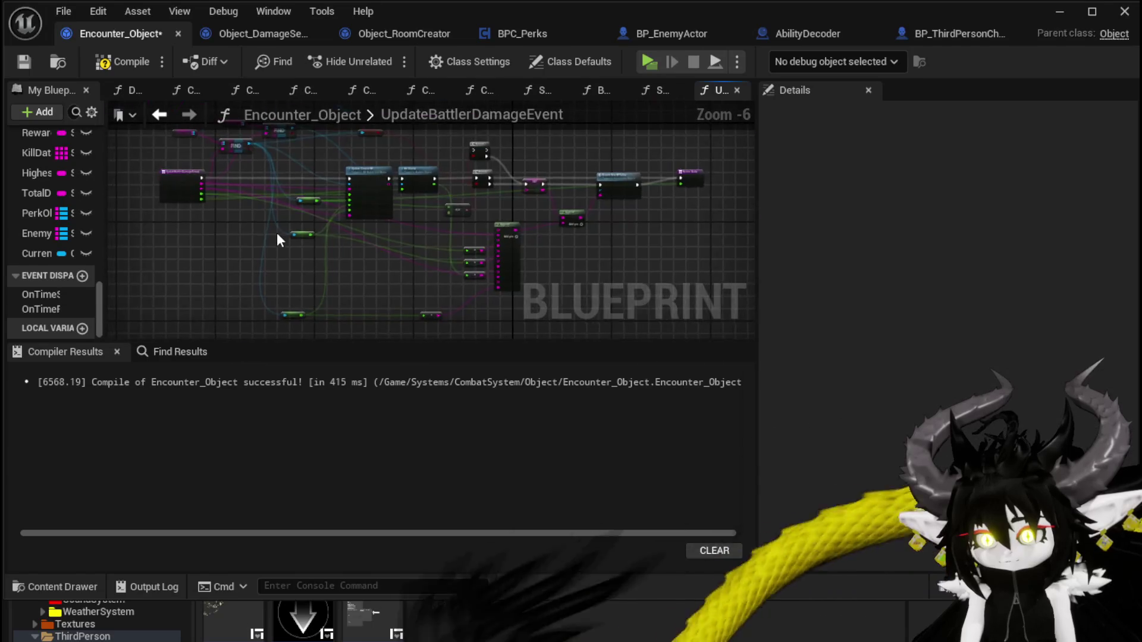
Step: Inspect the Update Current HP, Hit Shield and Report New HP Value nodes in the graph
scroll(277, 233, up, 2)
drag(276, 233, 293, 235)
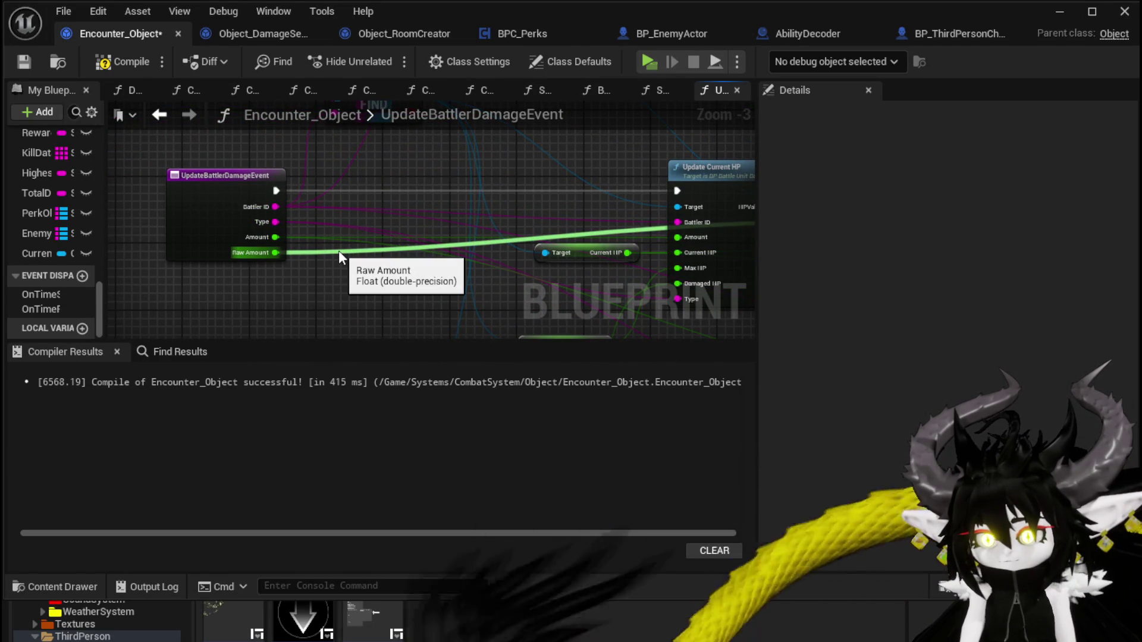
scroll(417, 294, down, 1)
scroll(465, 266, up, 2)
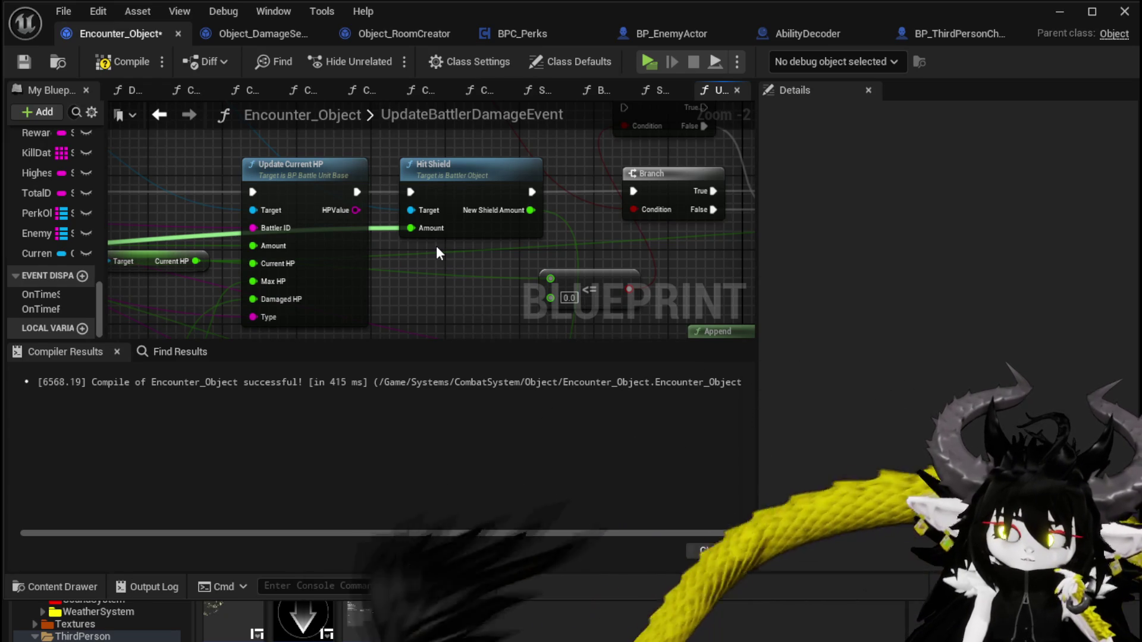
scroll(436, 245, down, 1)
scroll(133, 199, down, 1)
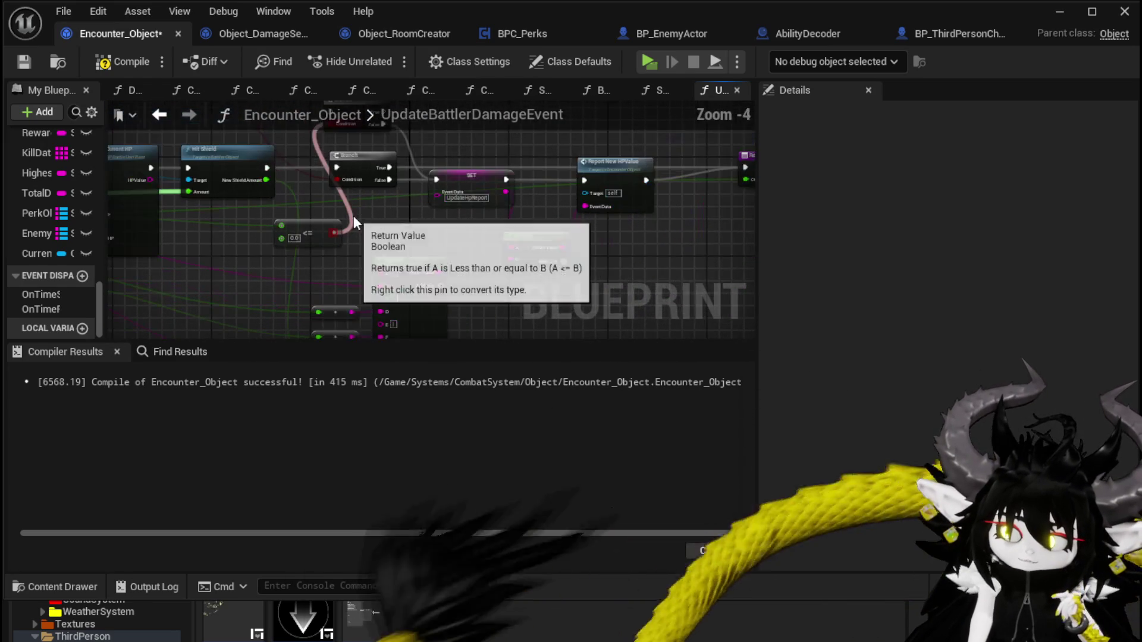
scroll(662, 240, up, 2)
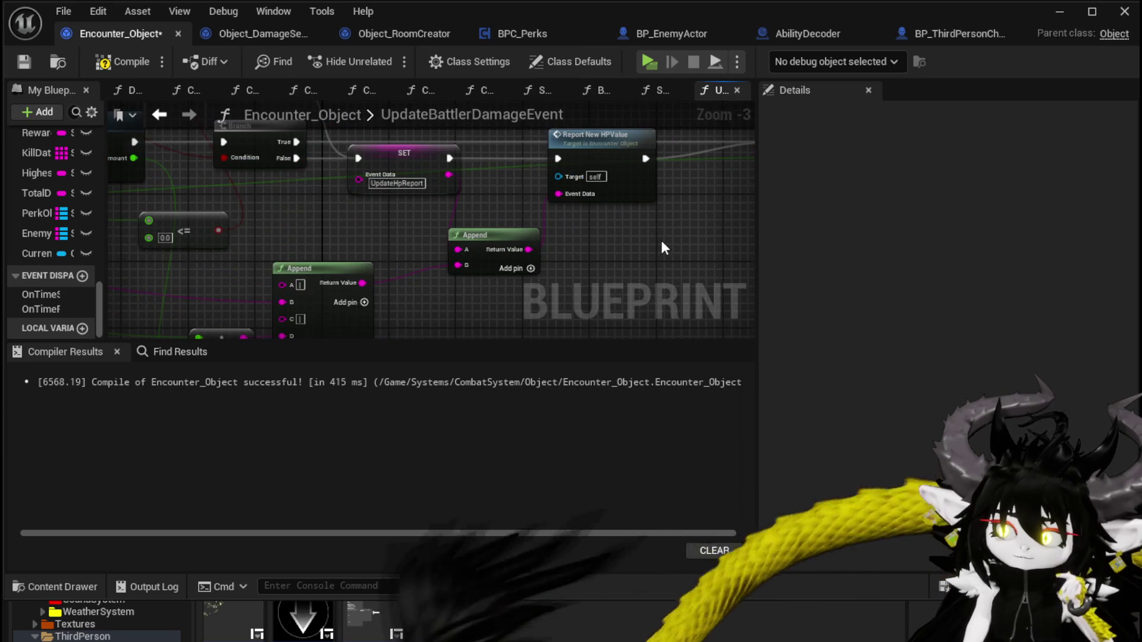
scroll(662, 241, down, 2)
drag(441, 226, 689, 255)
drag(400, 151, 380, 300)
mouse_move(243, 137)
mouse_down()
mouse_move(336, 196)
mouse_move(477, 201)
mouse_move(459, 179)
mouse_move(279, 146)
mouse_up()
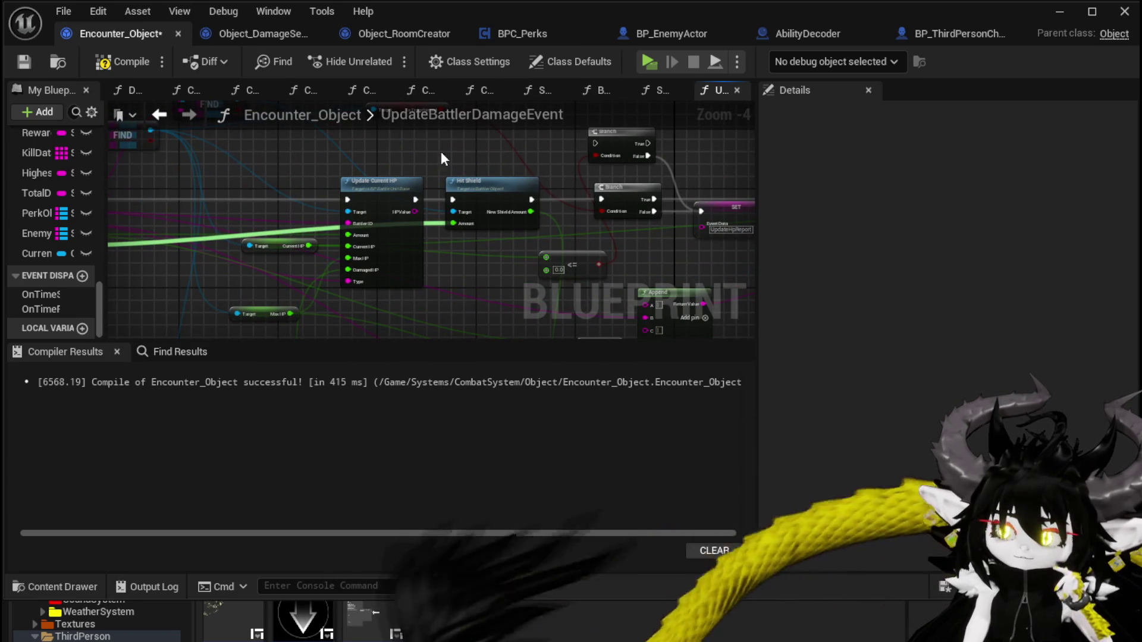
Step: Compile and save Encounter_Object, then bring up the Object_DamageSequence blueprint
click(98, 62)
click(31, 60)
click(256, 37)
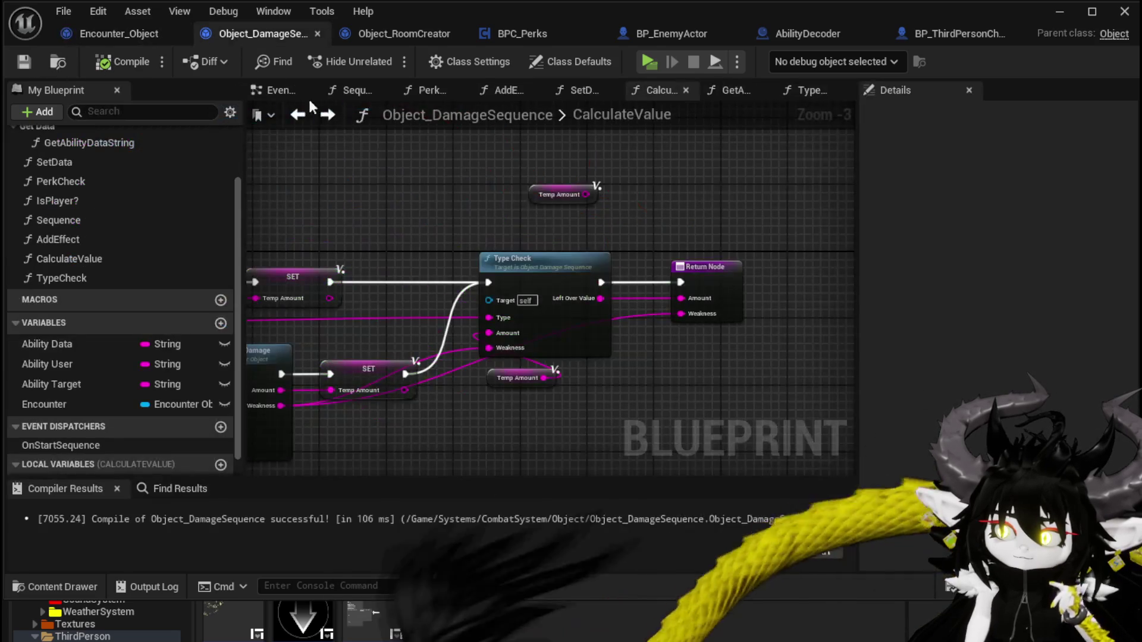
Step: Open TypeCheck and search for a 'hit' action from the Encounter pin, then cancel the search
double_click(516, 257)
scroll(480, 247, down, 2)
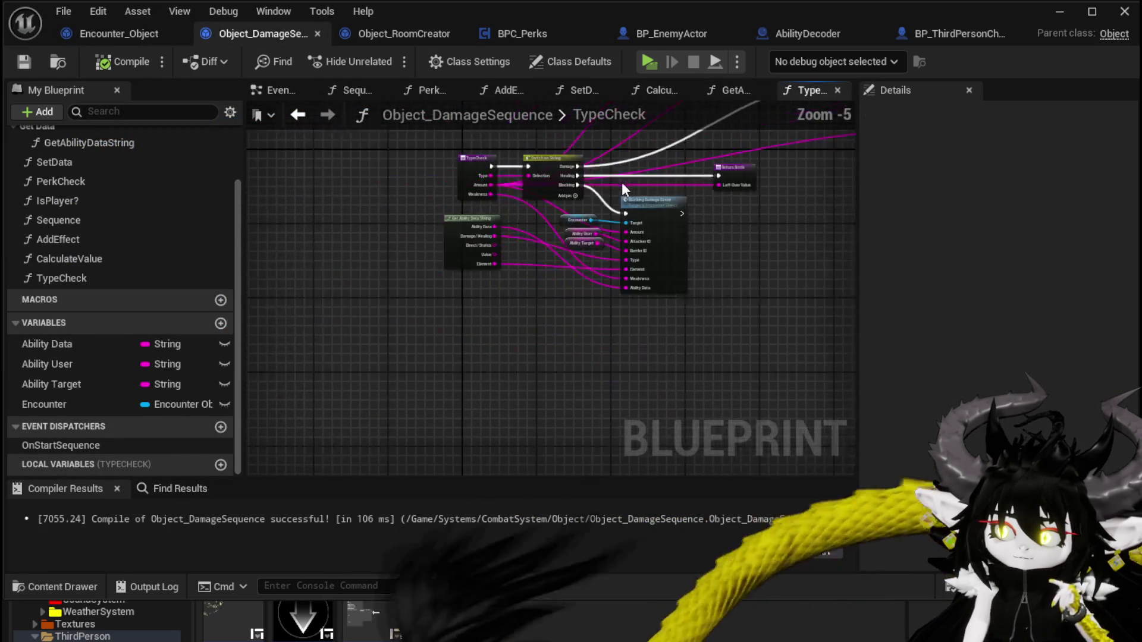
scroll(316, 187, up, 1)
scroll(383, 285, up, 2)
drag(390, 243, 521, 163)
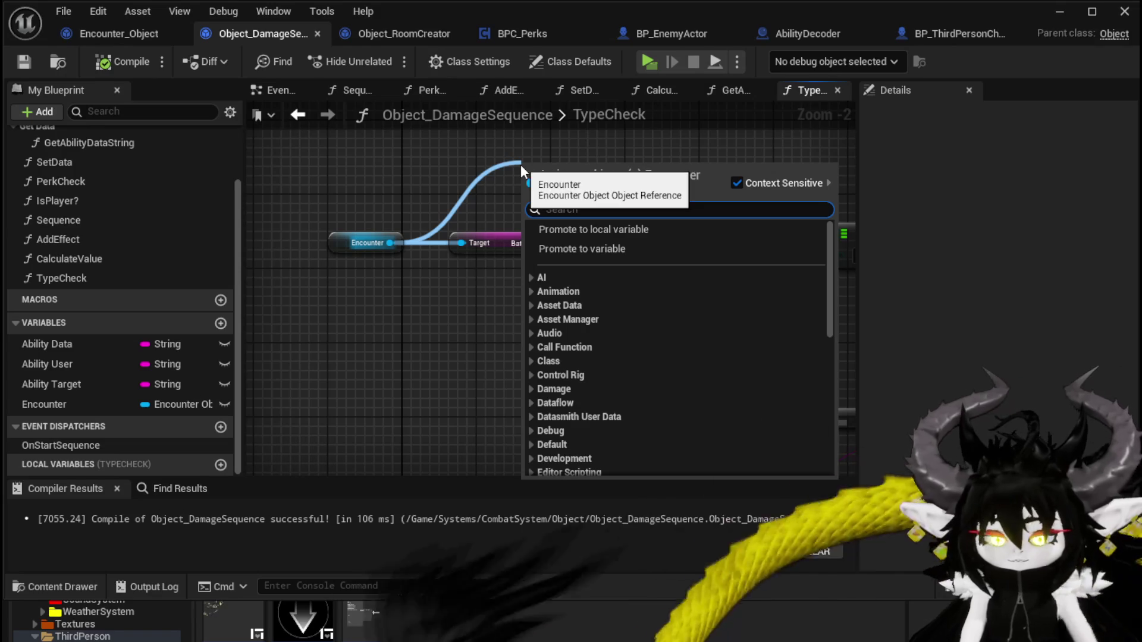
text(hit)
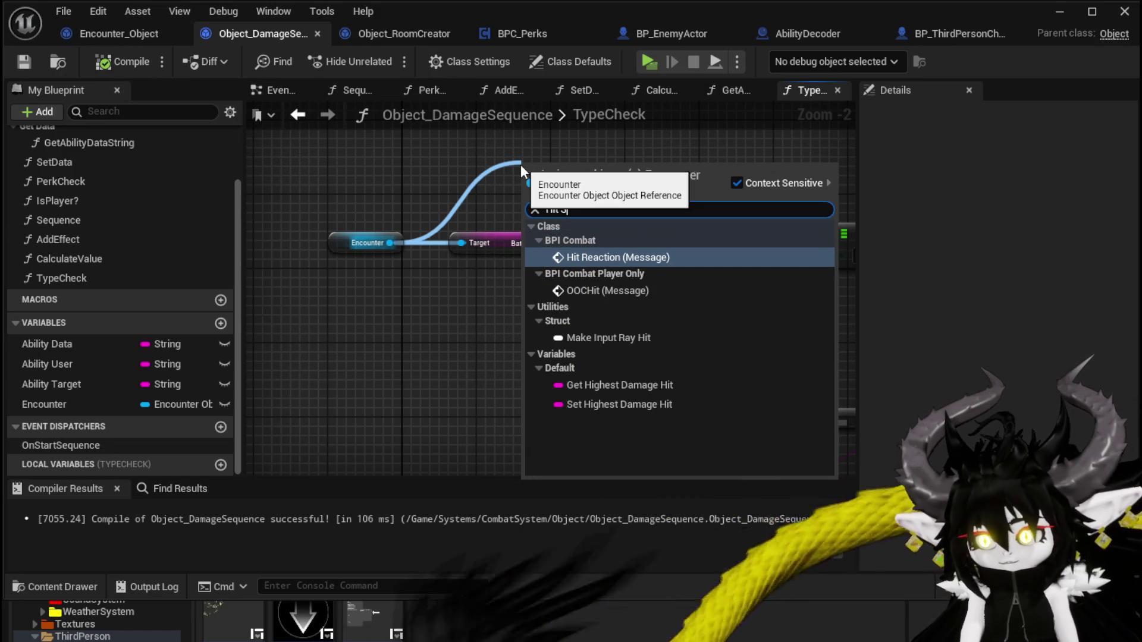
key(Escape)
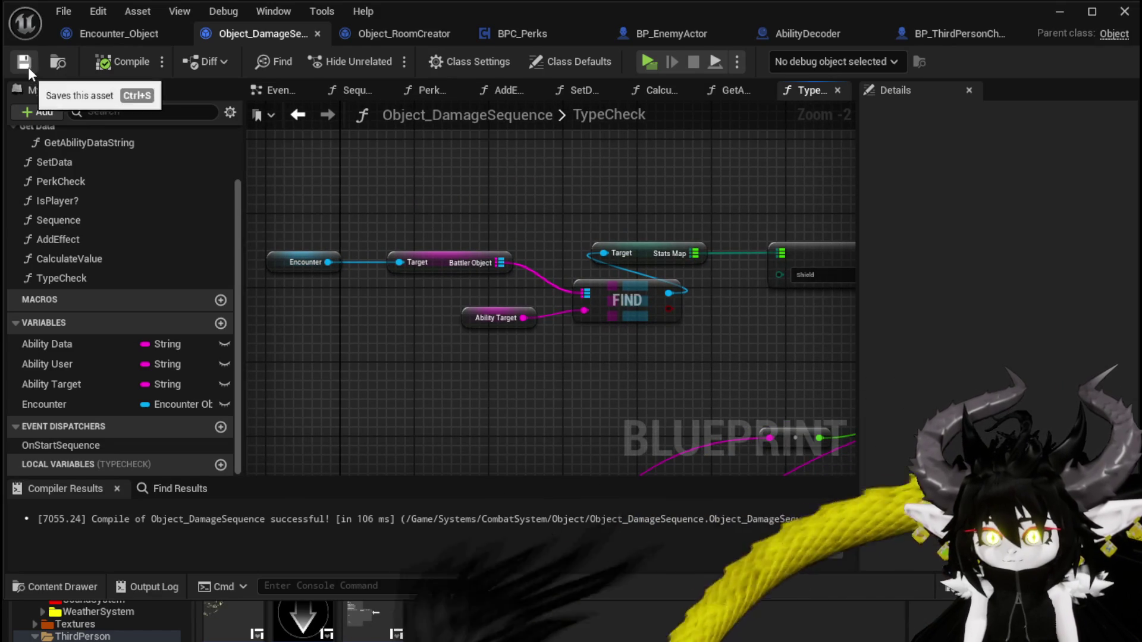
Step: Select the Battler Object and FIND lookup nodes in Encounter_Object, then return to Object_DamageSequence
click(106, 35)
scroll(526, 250, up, 2)
drag(226, 153, 430, 237)
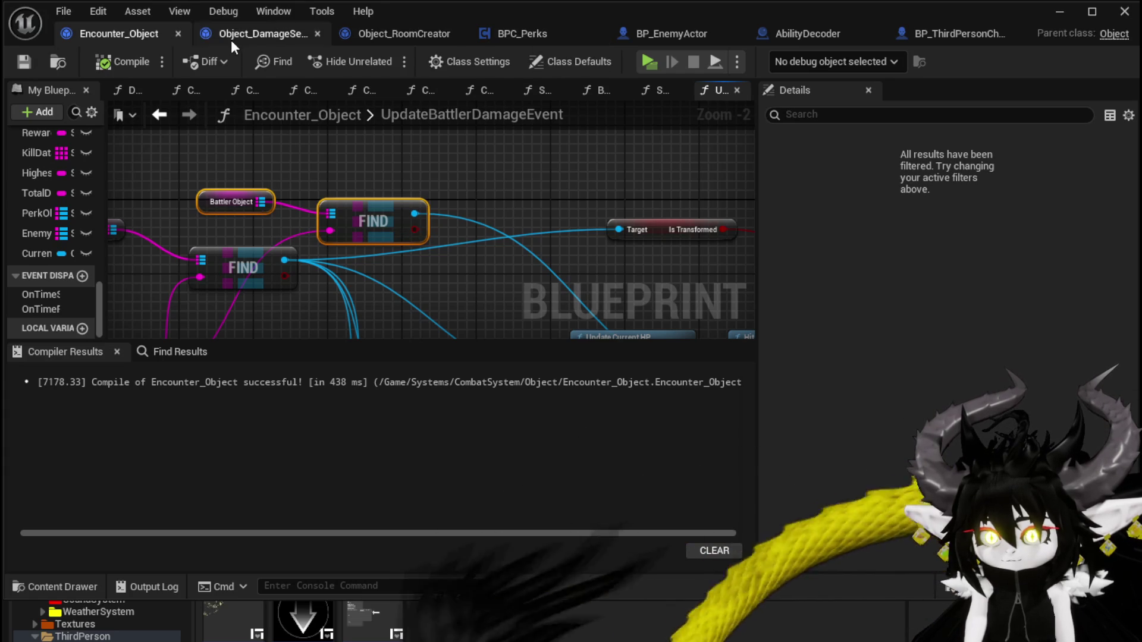
click(233, 39)
Step: Add a Hit Shield call on the FIND result and rearrange the Clamp and Return nodes
drag(360, 230, 302, 234)
drag(467, 286, 519, 181)
text(Hit Shiel)
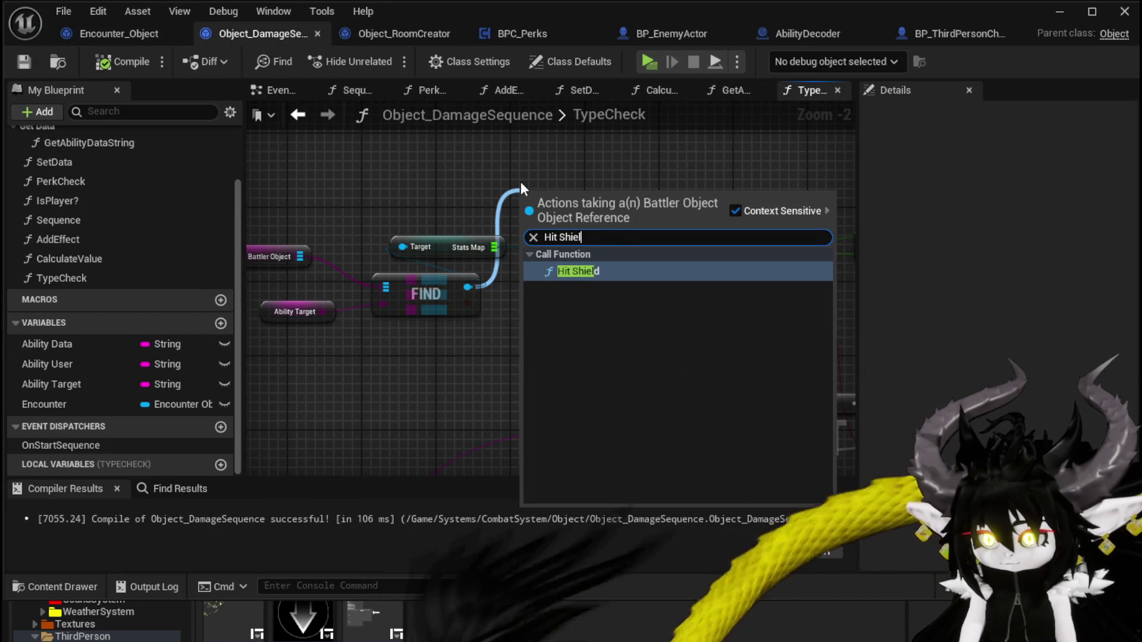
click(609, 272)
mouse_move(616, 209)
mouse_down()
mouse_move(353, 202)
mouse_move(735, 242)
mouse_move(620, 247)
mouse_up()
drag(479, 243, 451, 225)
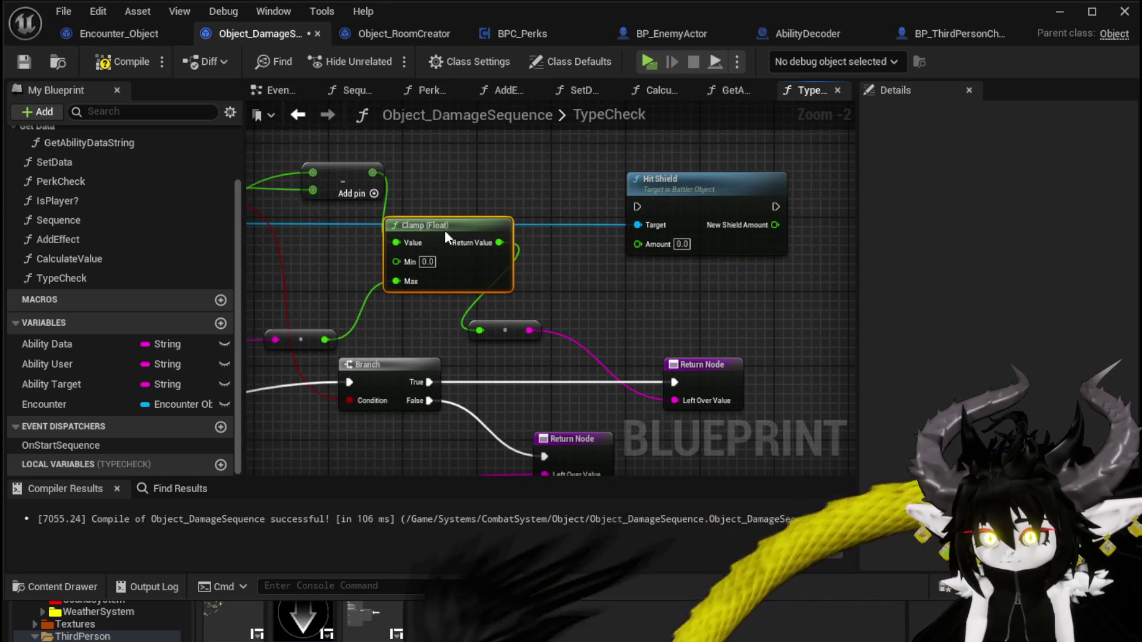
drag(576, 339, 676, 339)
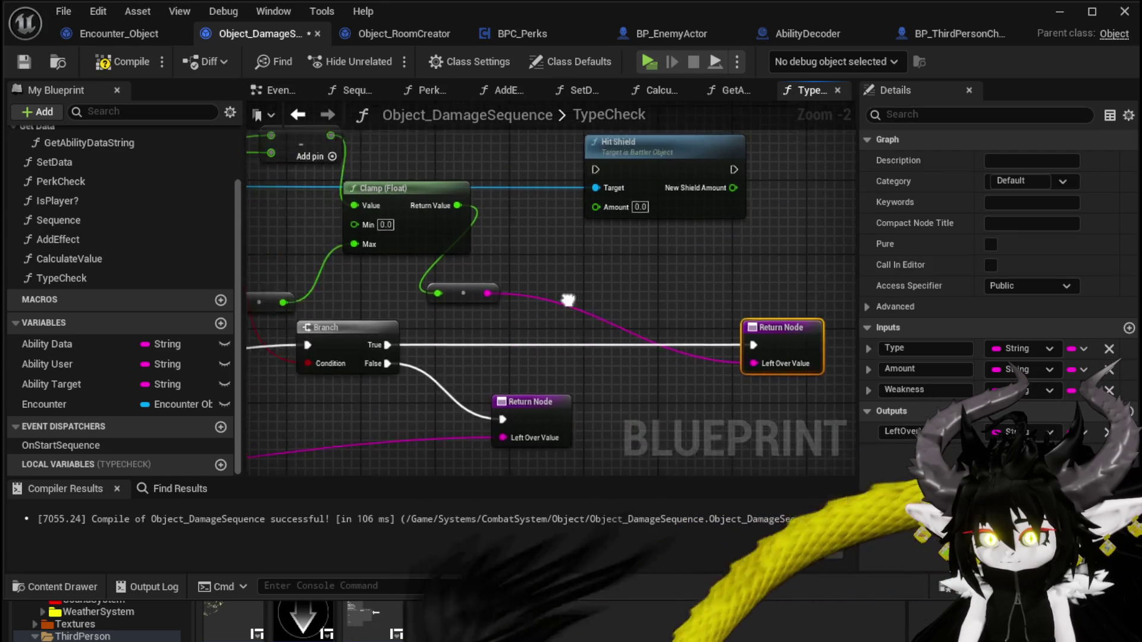
Step: Wire Branch True through Hit Shield into the Return Node, then open the HitShield function
click(548, 323)
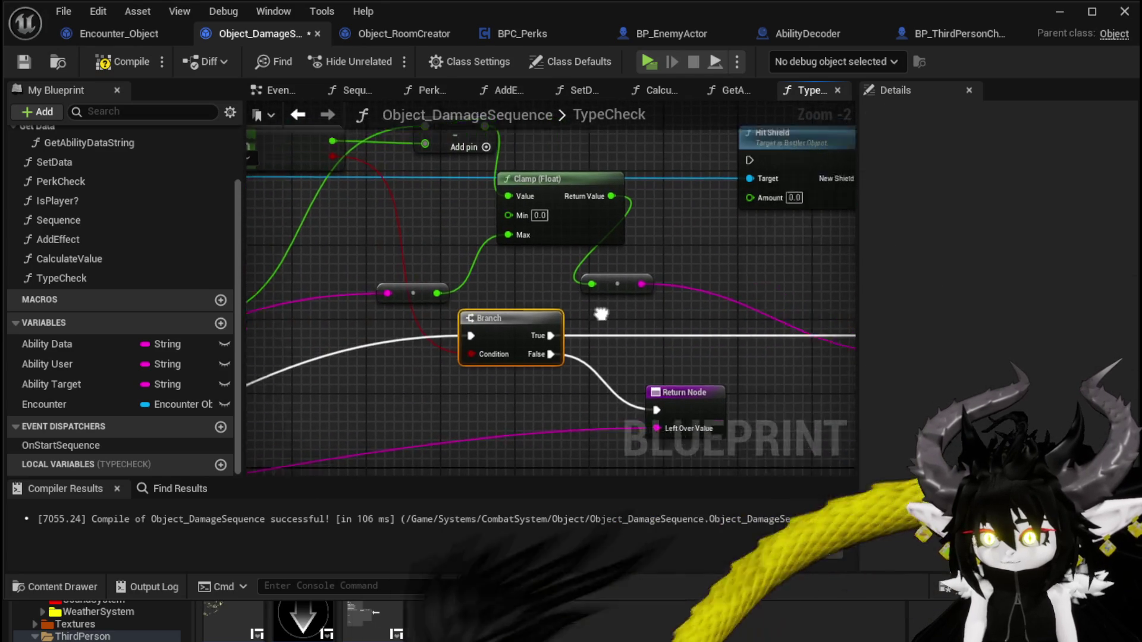
drag(426, 348, 623, 172)
drag(684, 149, 599, 157)
mouse_move(680, 182)
mouse_down()
mouse_move(741, 253)
mouse_move(784, 348)
mouse_up()
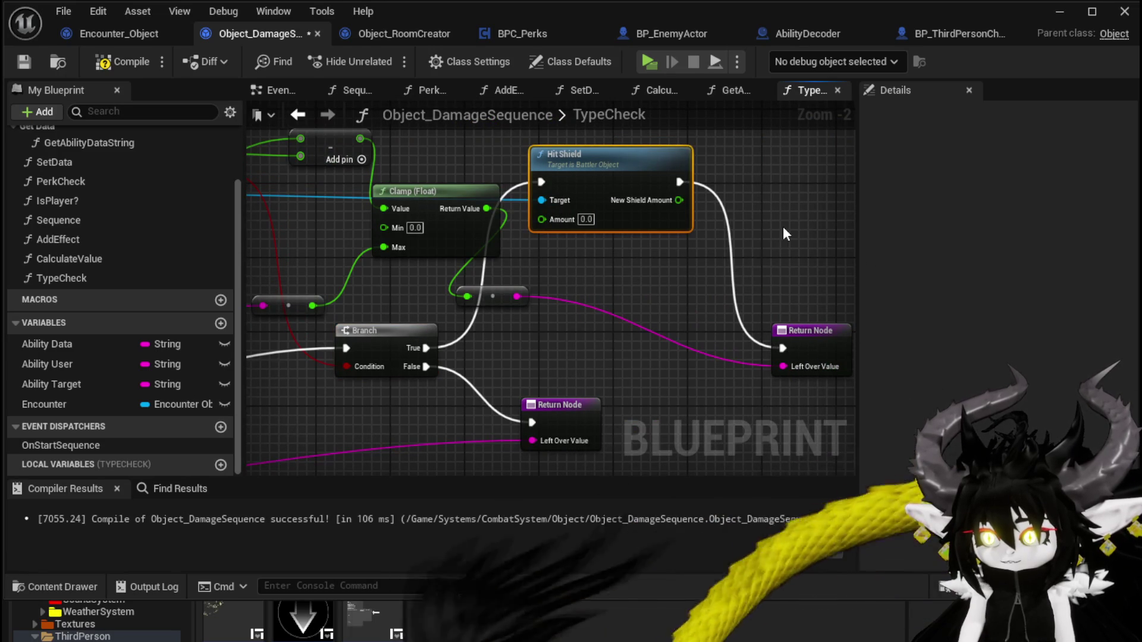
drag(603, 162, 640, 180)
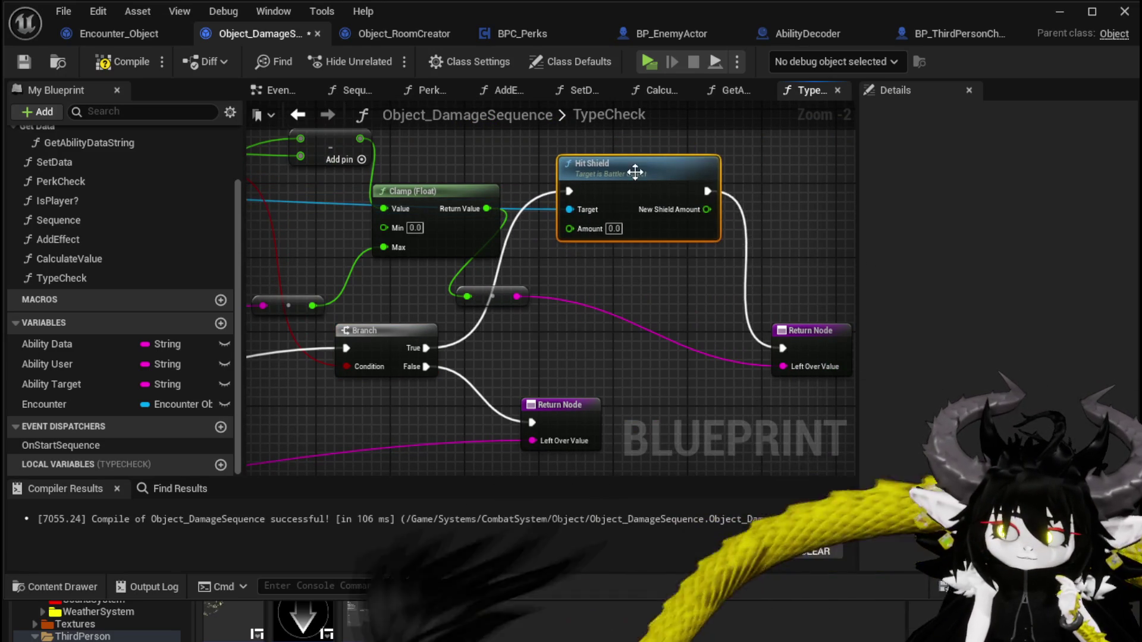
mouse_move(765, 196)
mouse_down()
mouse_move(649, 192)
mouse_move(384, 262)
mouse_move(172, 287)
mouse_move(208, 284)
mouse_move(437, 151)
mouse_move(479, 184)
mouse_move(509, 168)
mouse_up()
double_click(654, 199)
Step: Review HitShield's FIND, subtract and ADD shield logic, then return to Object_DamageSequence's TypeCheck graph
scroll(226, 282, down, 1)
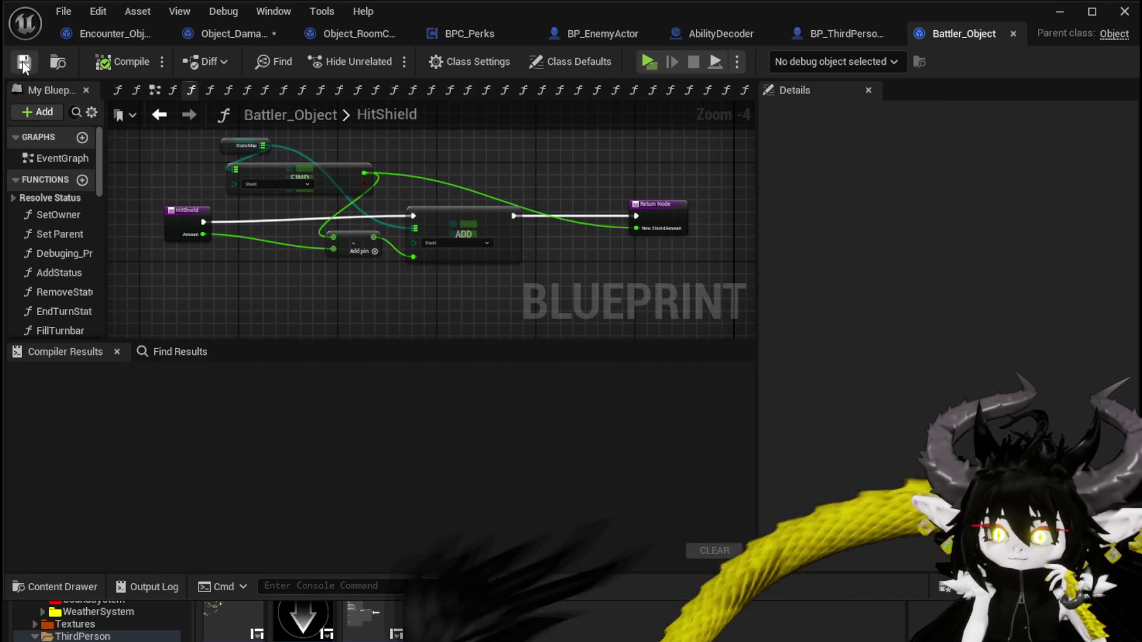
scroll(530, 156, up, 1)
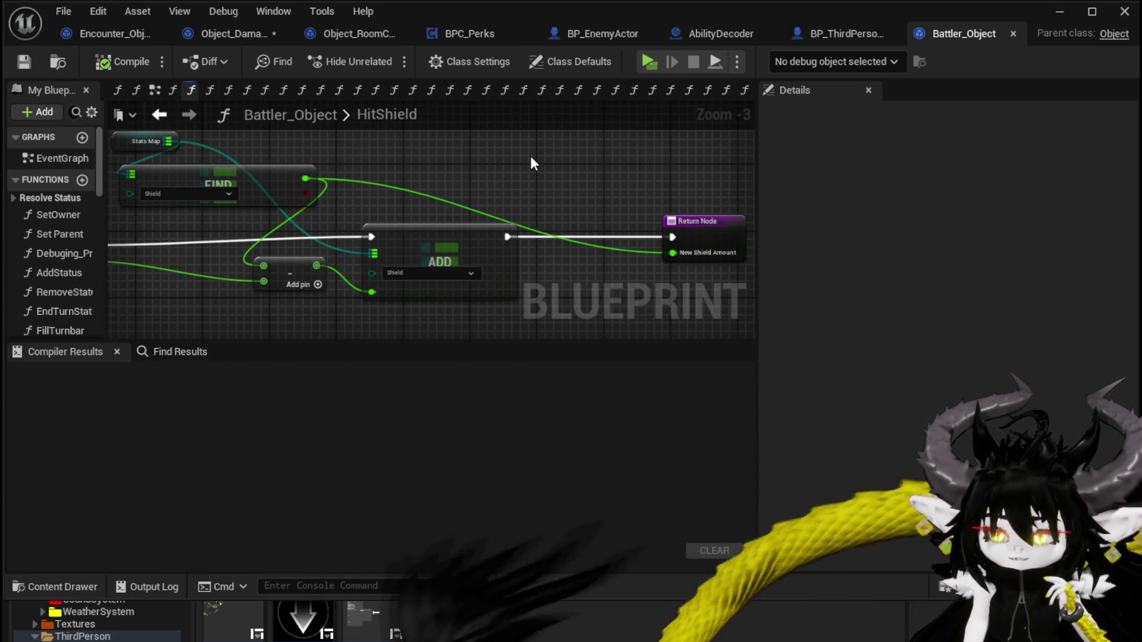
click(225, 34)
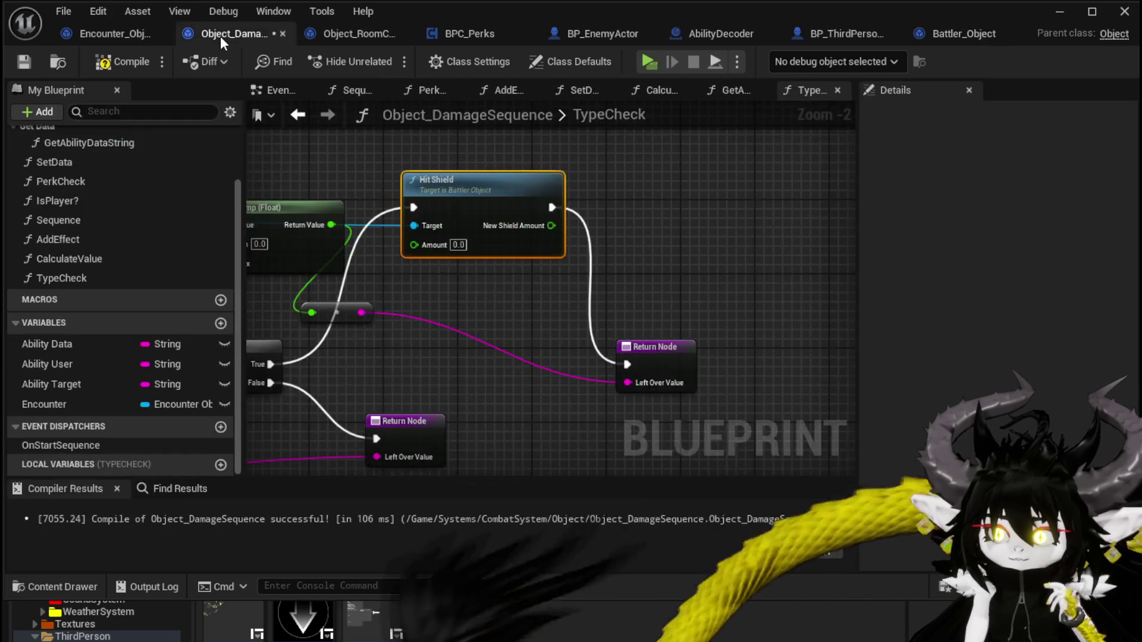
mouse_move(423, 311)
mouse_down()
mouse_move(632, 298)
mouse_move(777, 321)
mouse_move(558, 296)
mouse_up()
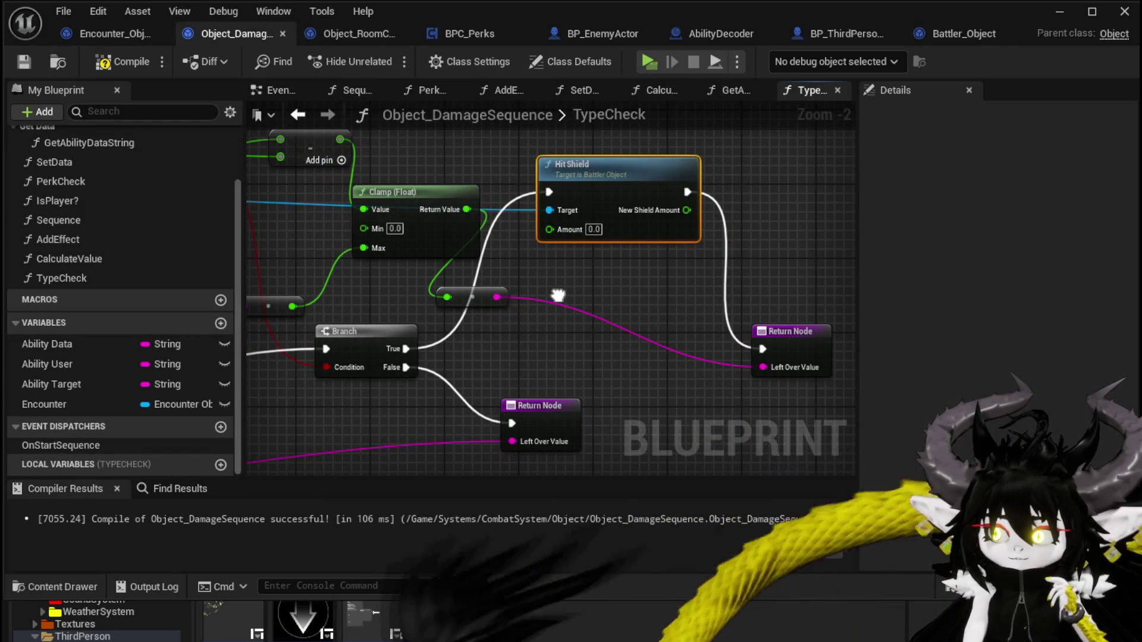
double_click(606, 202)
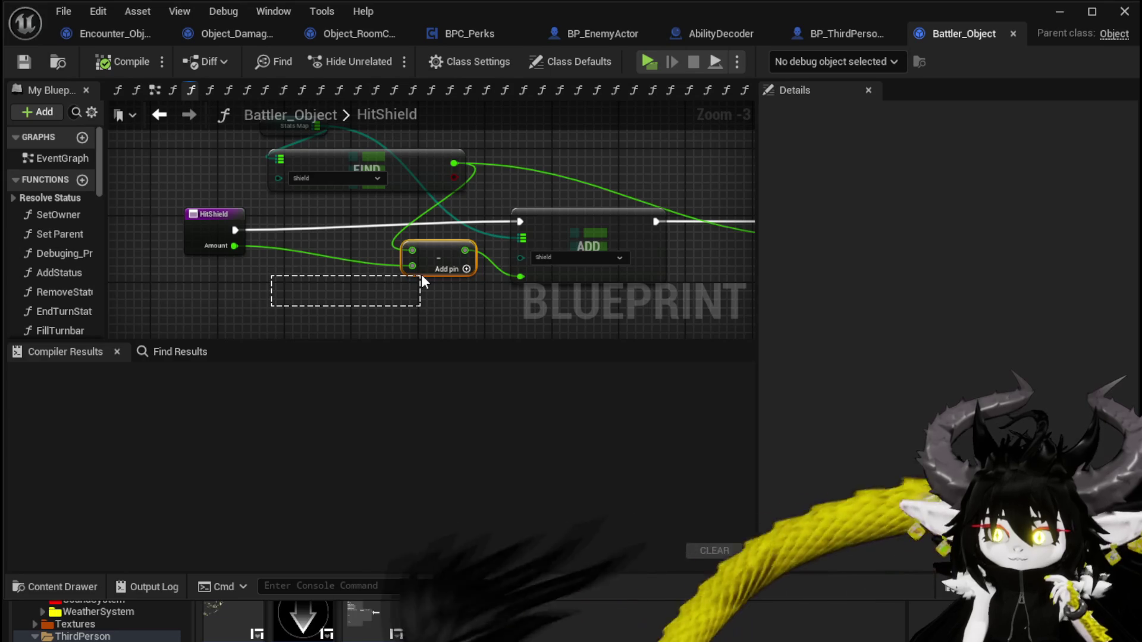
click(156, 115)
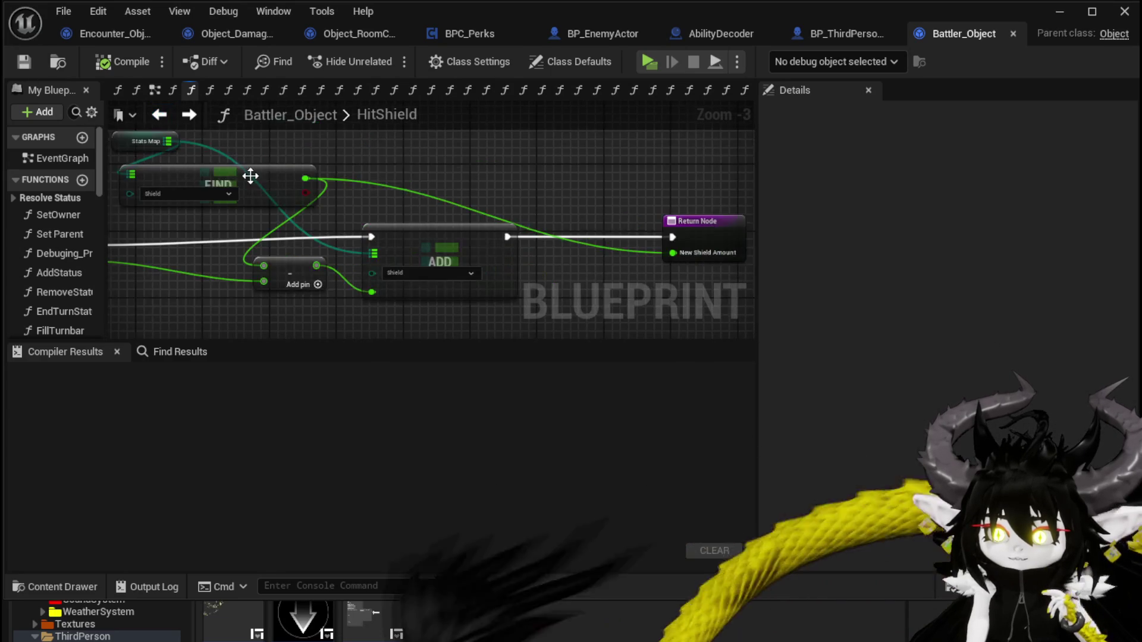
scroll(422, 149, up, 2)
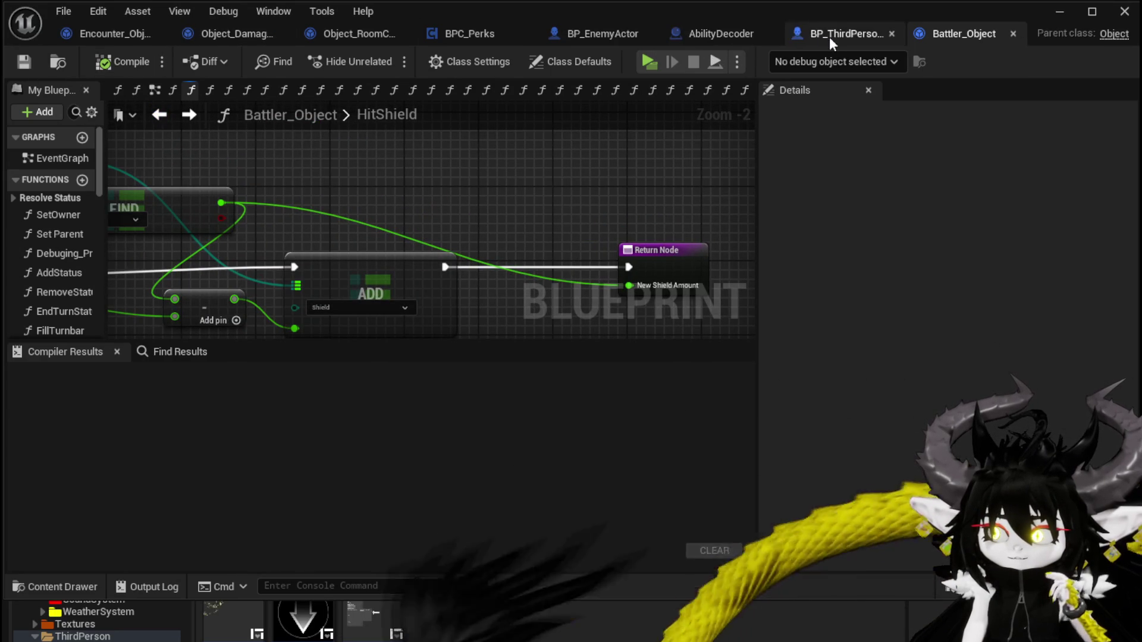
click(235, 34)
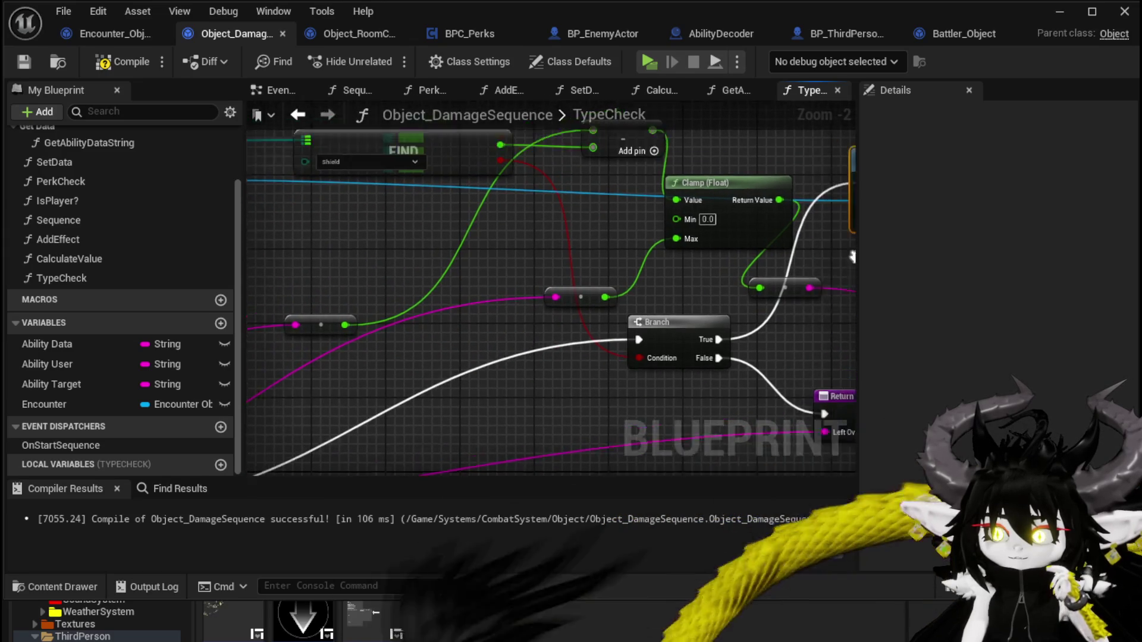
Step: Wire the reroute value into Hit Shield's Amount, tidy the node, then compile and save
mouse_move(333, 343)
mouse_down()
mouse_move(357, 323)
mouse_move(679, 235)
mouse_up()
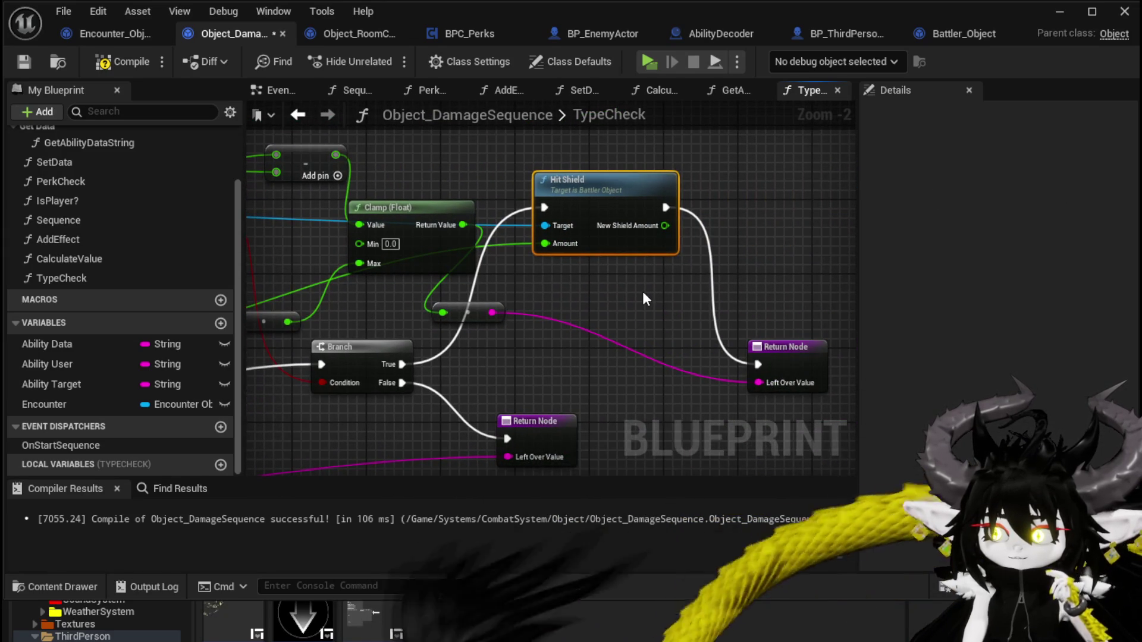
drag(597, 212, 588, 248)
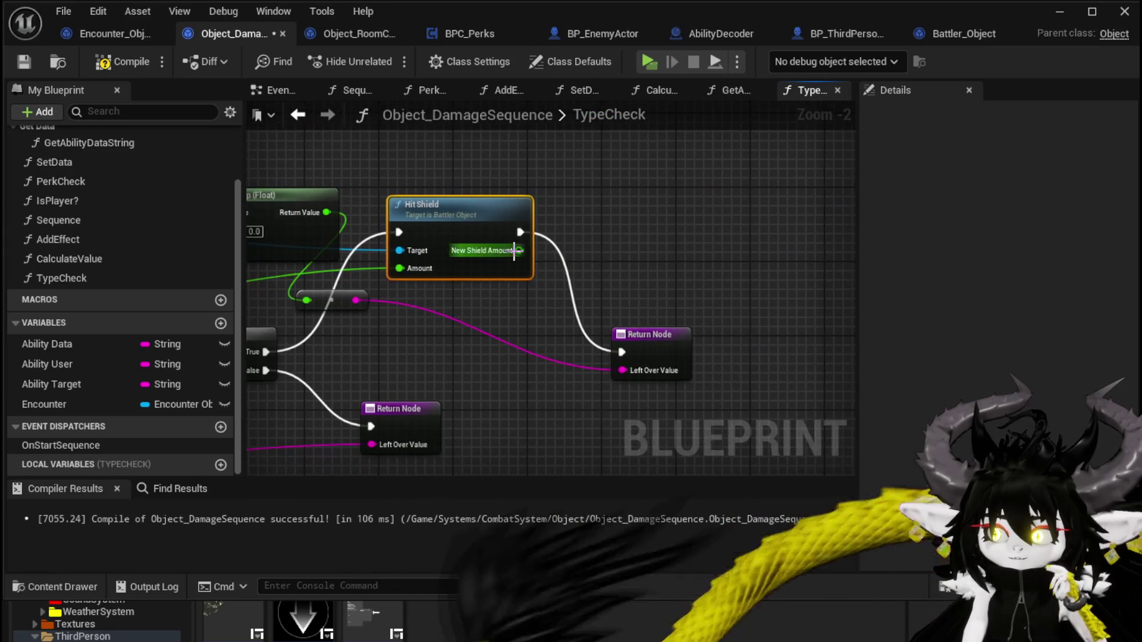
click(24, 61)
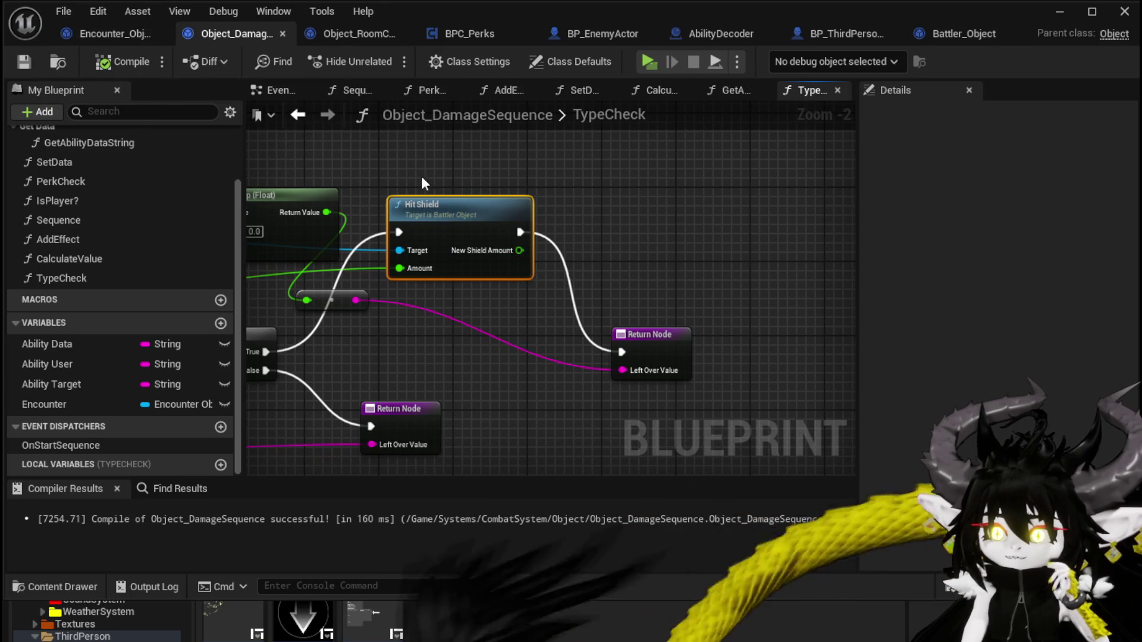
Step: Bring up Encounter_Object's UpdateBattlerDamageEvent graph with its Hit Shield call
click(126, 33)
mouse_move(629, 205)
mouse_down()
mouse_move(348, 166)
mouse_move(214, 119)
mouse_move(357, 89)
mouse_move(386, 219)
mouse_up()
scroll(386, 219, down, 3)
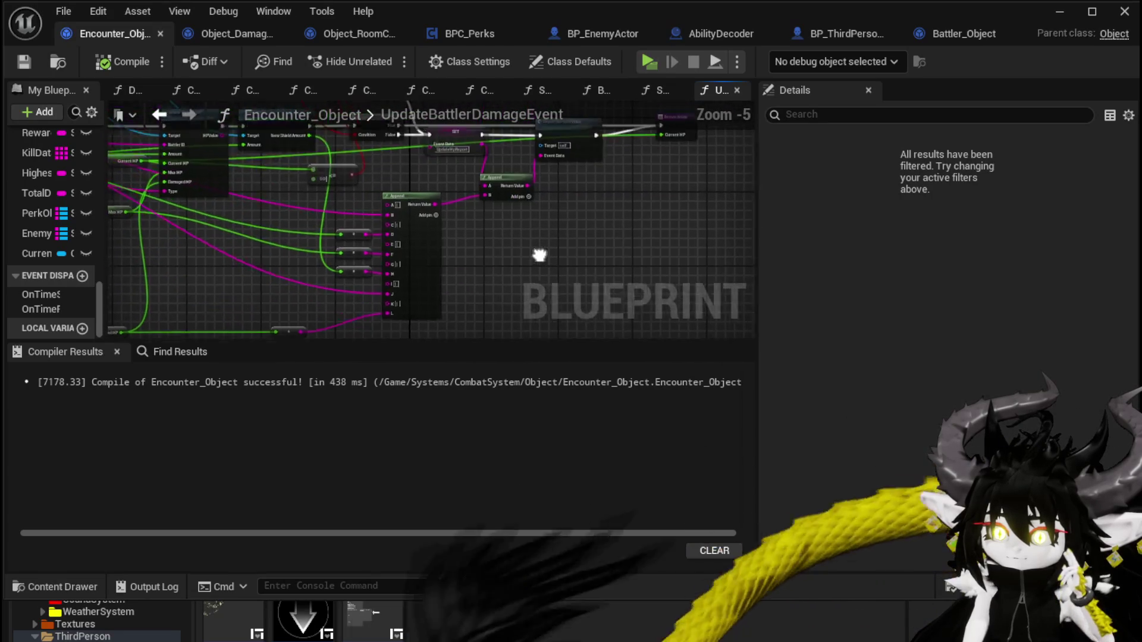
Step: Look over UpdateBattlerDamageEvent's SET, Report New HPValue and Append node chain
scroll(540, 265, up, 2)
scroll(470, 228, down, 1)
mouse_move(469, 227)
mouse_down()
mouse_move(510, 260)
mouse_move(514, 299)
mouse_move(490, 296)
mouse_move(574, 207)
mouse_move(597, 289)
mouse_move(602, 219)
mouse_move(593, 280)
mouse_move(614, 287)
mouse_move(633, 276)
mouse_move(462, 290)
mouse_up()
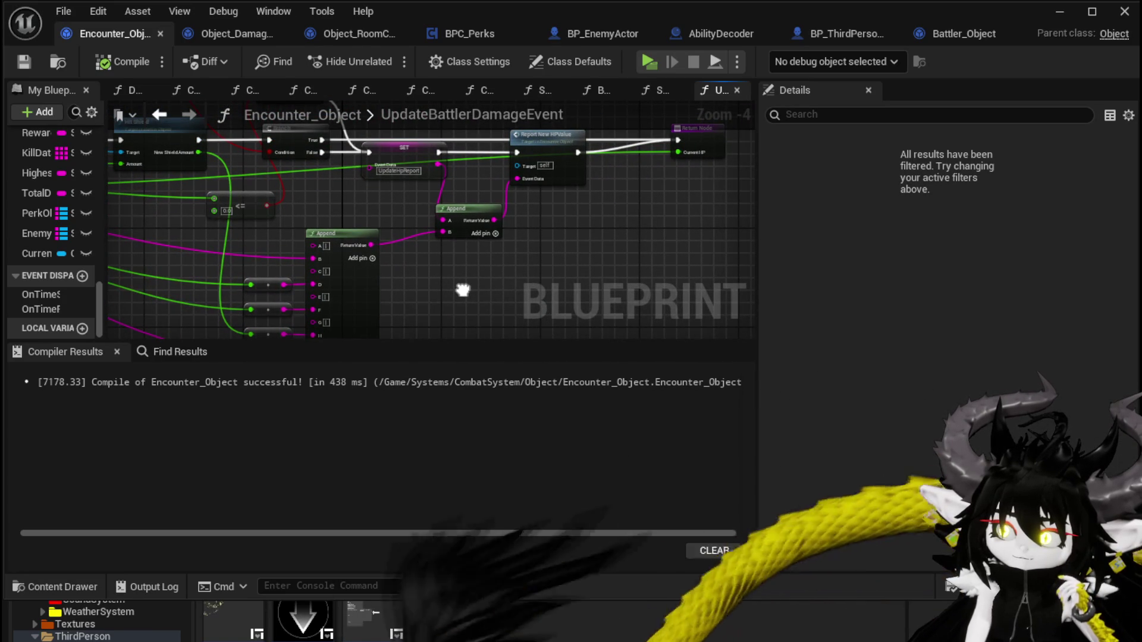
mouse_move(490, 225)
mouse_down()
mouse_move(533, 284)
mouse_move(554, 273)
mouse_move(548, 263)
mouse_move(616, 146)
mouse_move(658, 145)
mouse_move(263, 227)
mouse_move(392, 237)
mouse_move(420, 324)
mouse_move(372, 227)
mouse_move(648, 213)
mouse_move(472, 263)
mouse_move(528, 300)
mouse_up()
scroll(521, 295, up, 2)
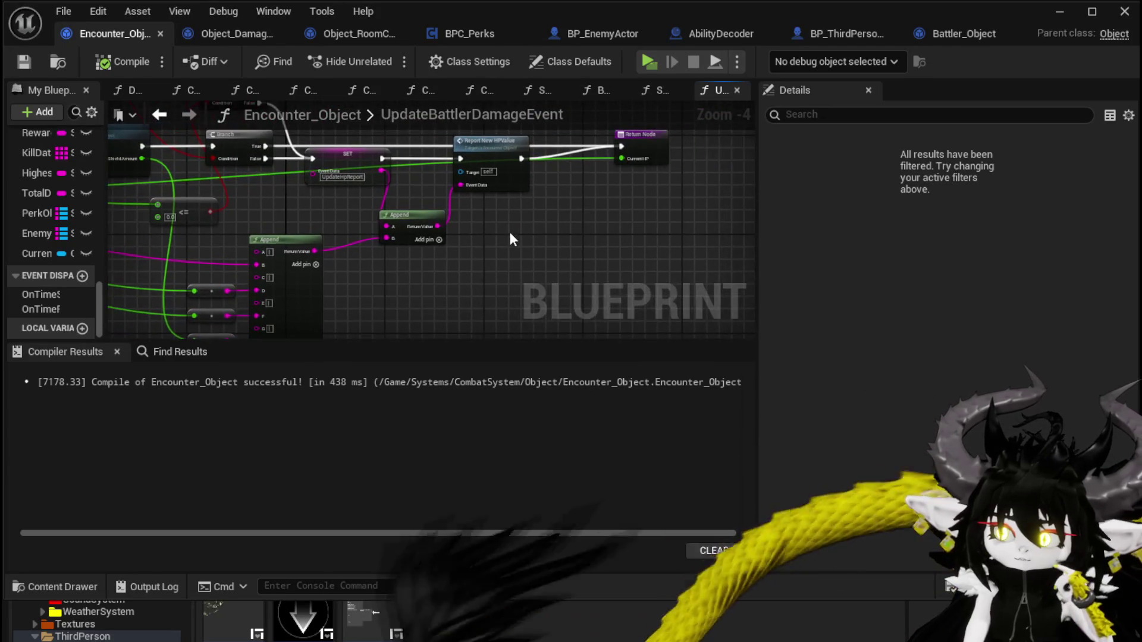
scroll(532, 286, down, 1)
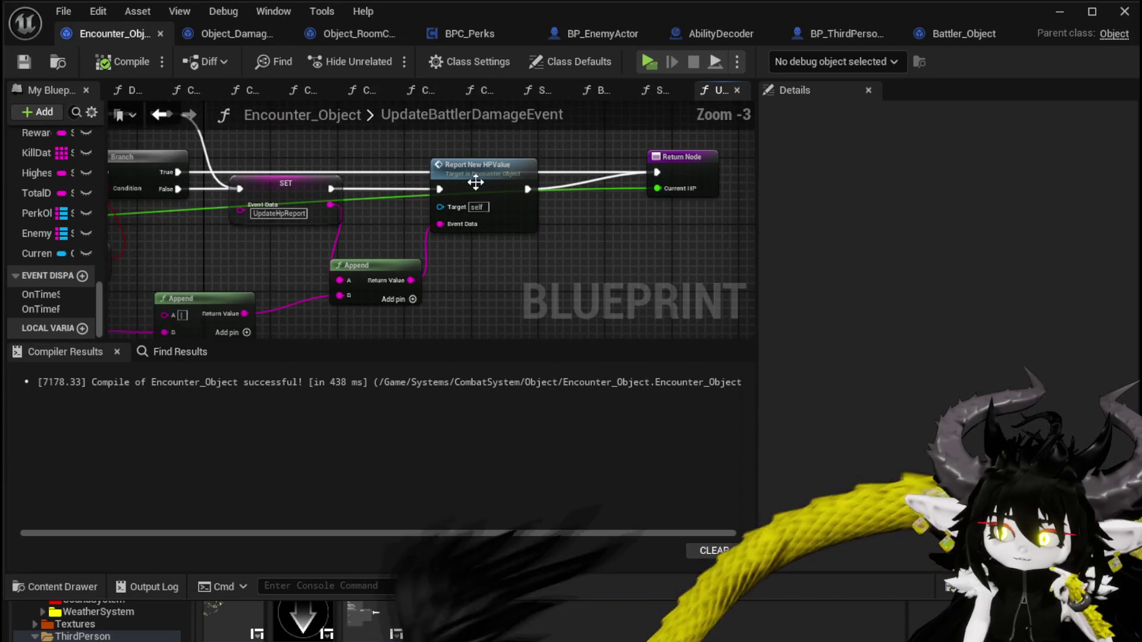
Step: Inspect ReportNewHPValue messaging each player's client, then return to the level editor
double_click(476, 181)
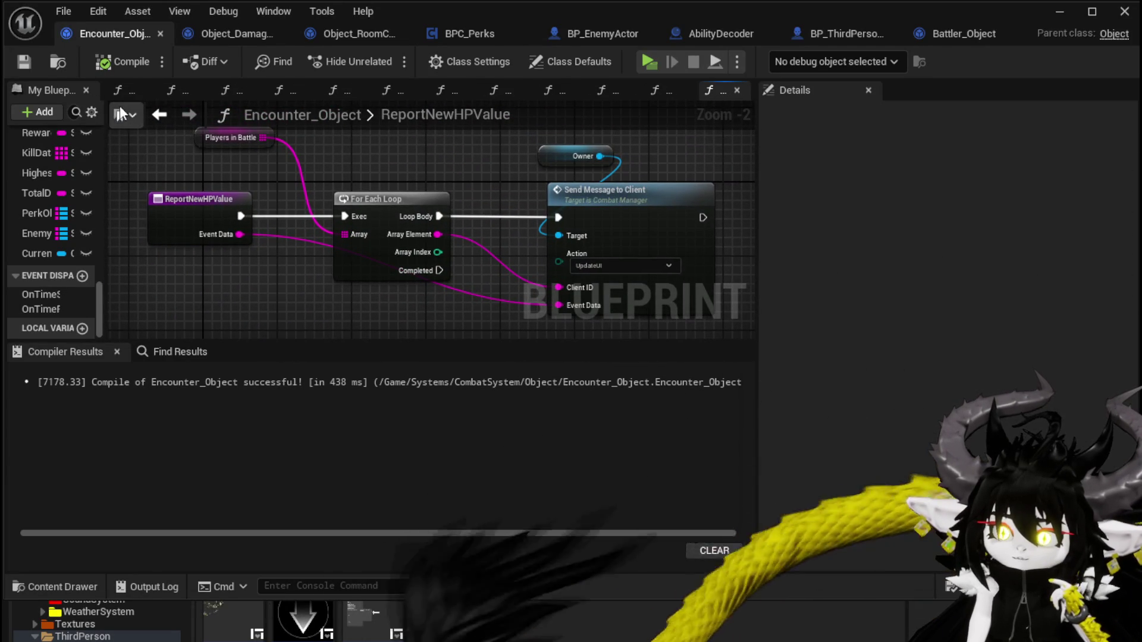
click(158, 117)
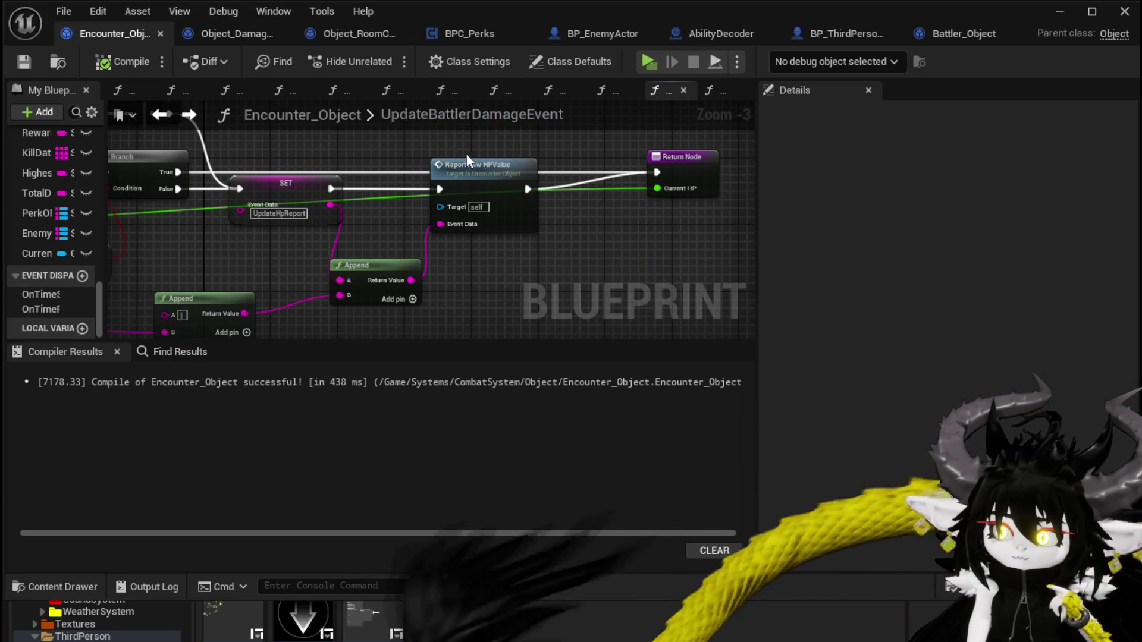
scroll(477, 284, down, 1)
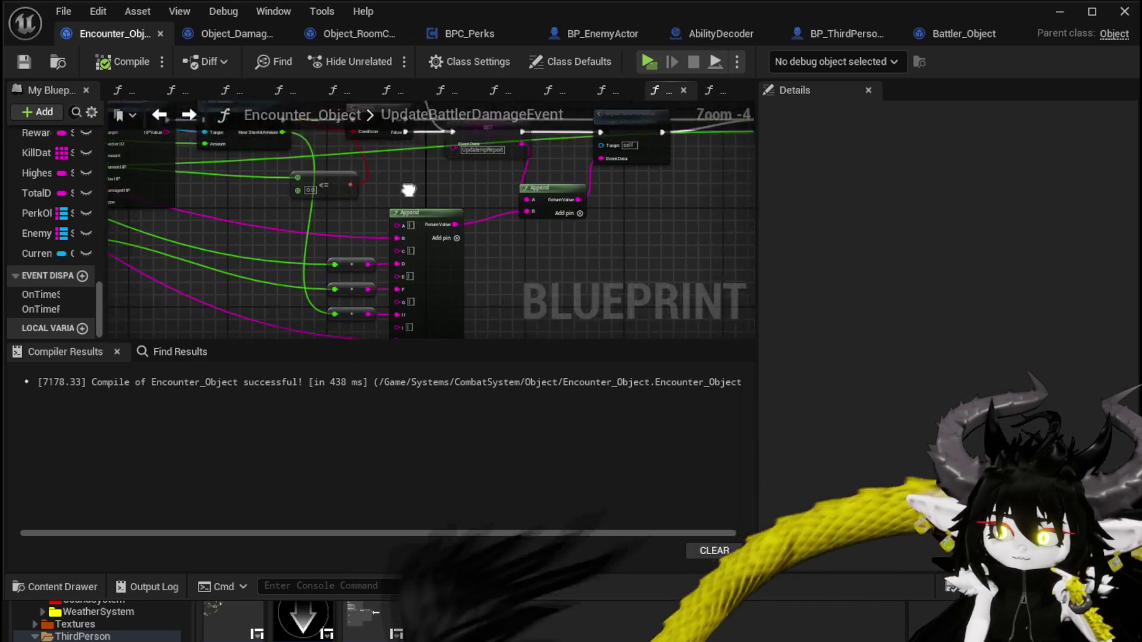
scroll(303, 241, up, 1)
mouse_move(308, 236)
mouse_down()
mouse_move(392, 279)
mouse_move(390, 312)
mouse_up()
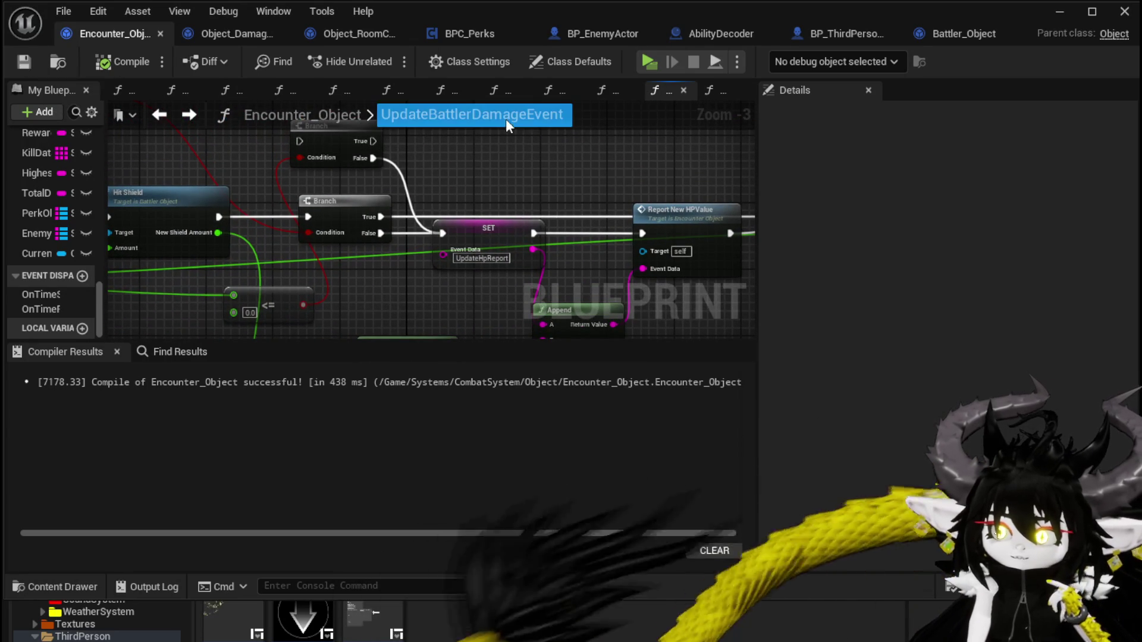
click(1062, 7)
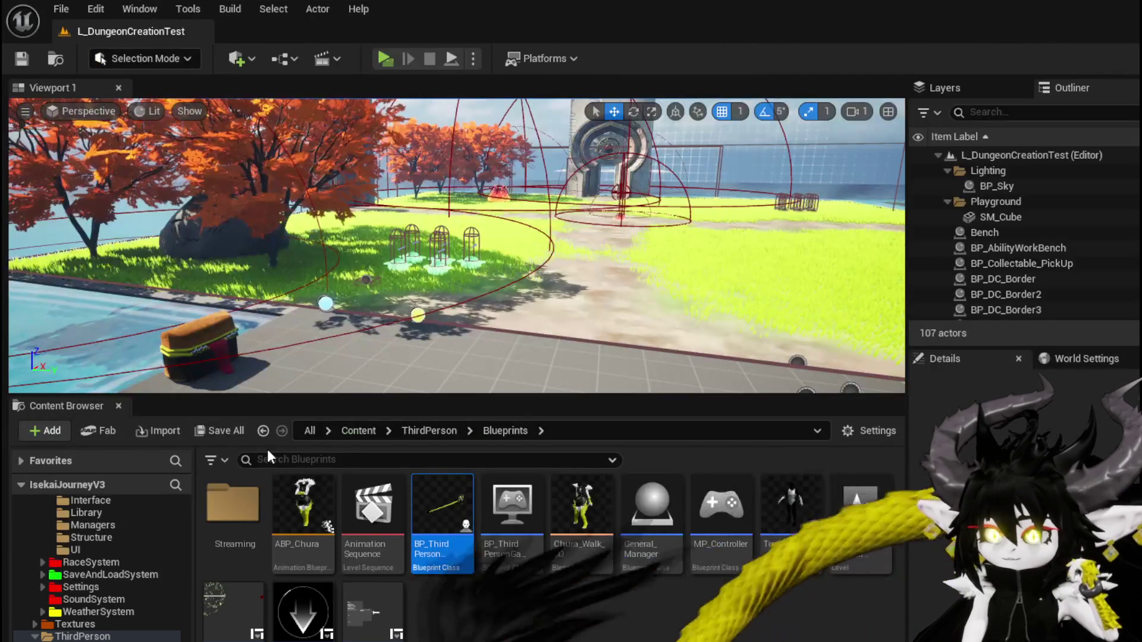
Step: In the Managers folder, glance at Combat_Manager, then close it and return to the level
scroll(95, 610, up, 5)
scroll(105, 610, up, 5)
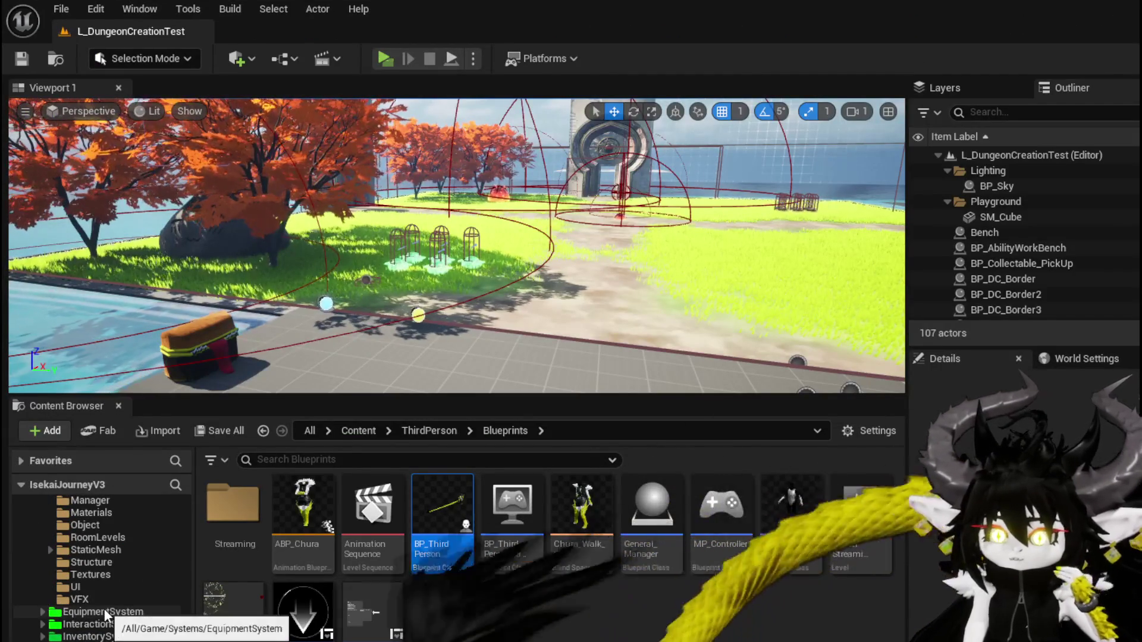
scroll(105, 630, up, 3)
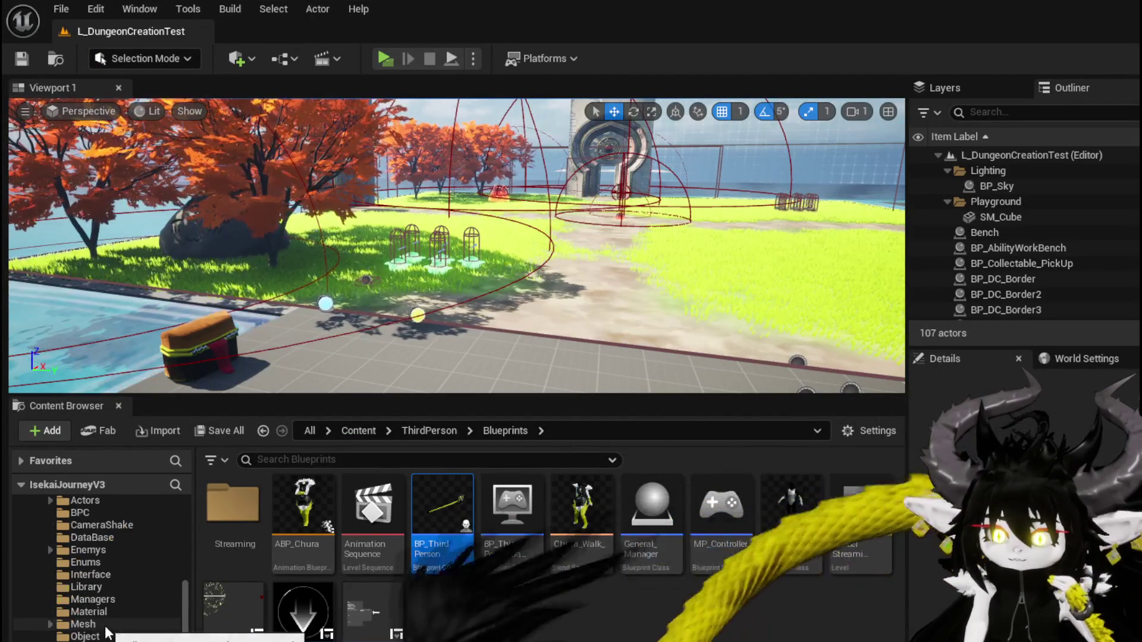
click(101, 601)
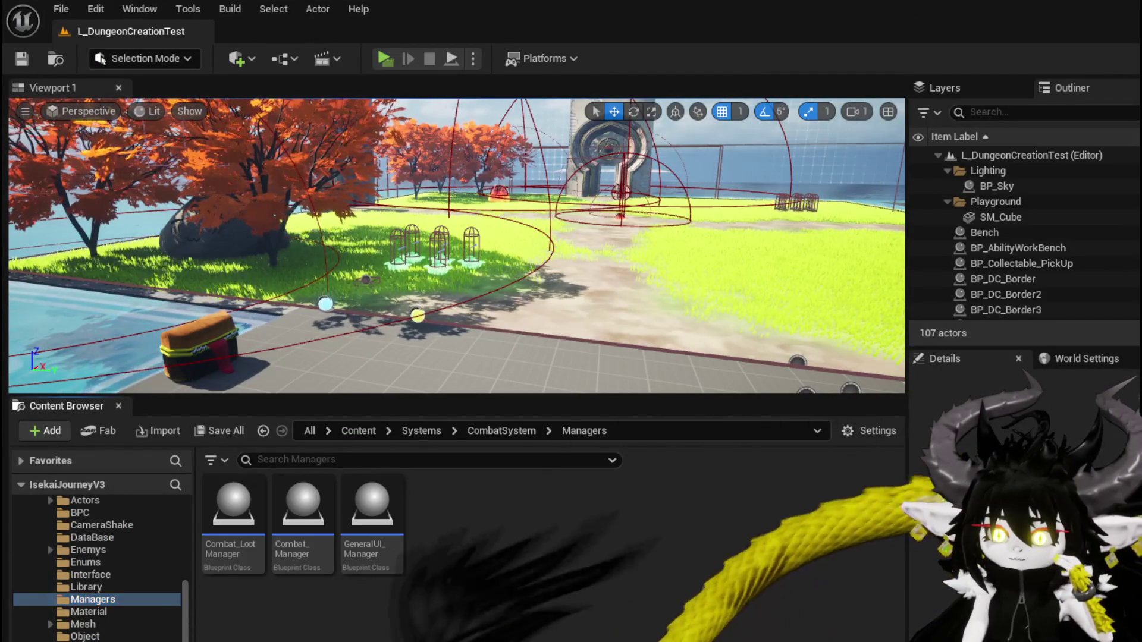
double_click(288, 516)
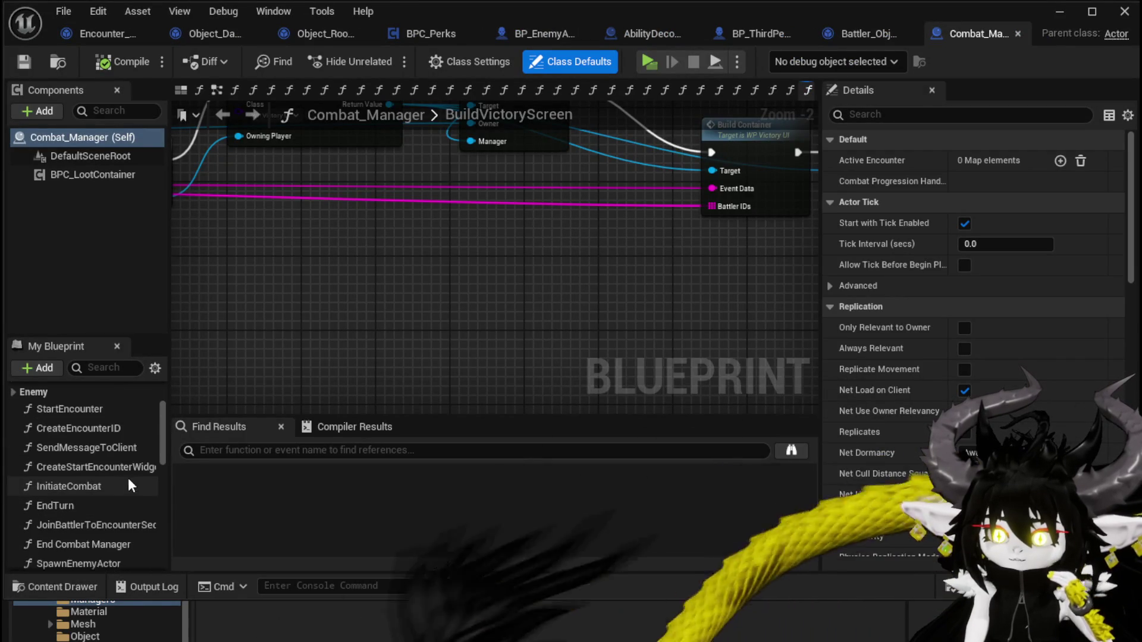
scroll(132, 475, down, 3)
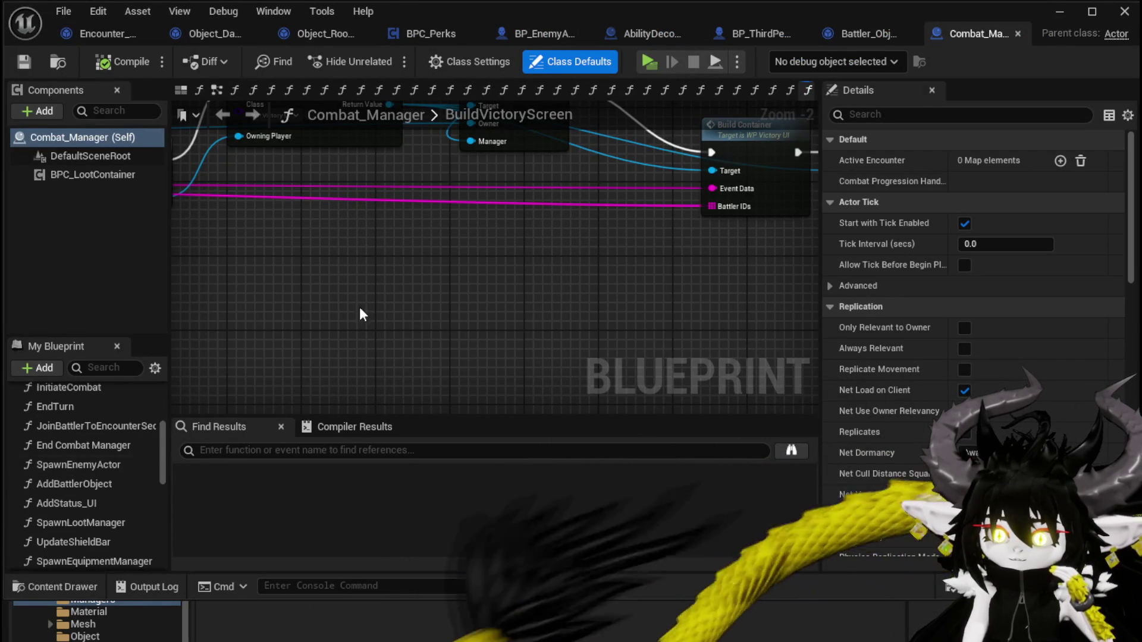
click(1018, 33)
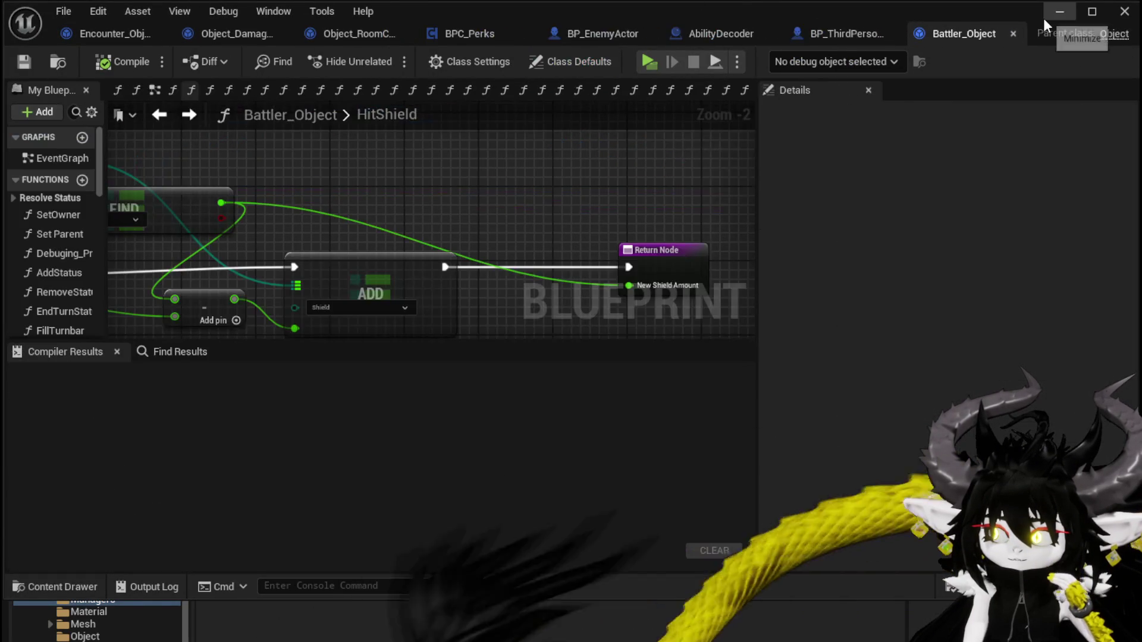
click(1059, 11)
Step: Follow GeneralUI_Manager's Update HP call into W_BattleUI's UpdateHP and its Call On Update HP node
double_click(393, 513)
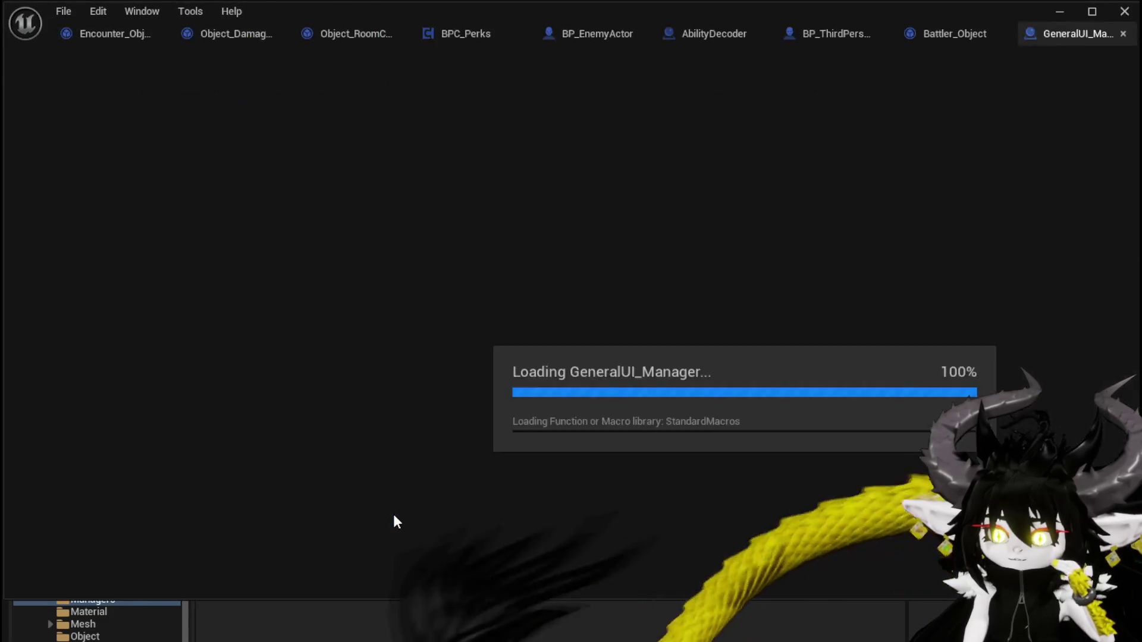
mouse_move(375, 250)
mouse_down()
mouse_move(543, 260)
mouse_move(539, 318)
mouse_move(553, 327)
mouse_up()
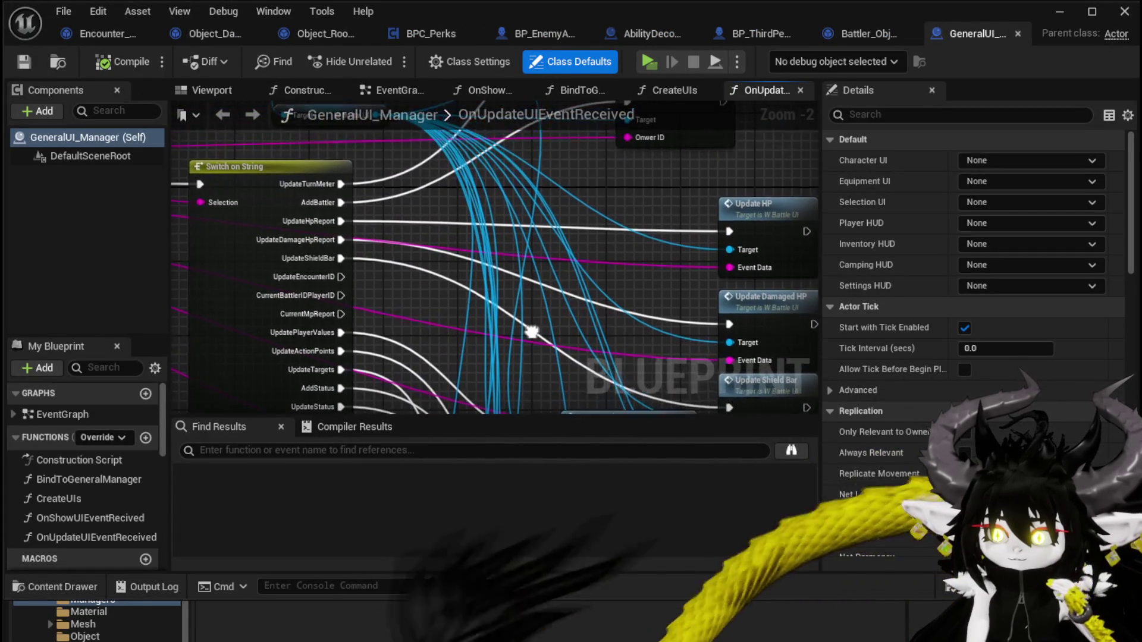
drag(771, 202, 557, 246)
double_click(558, 246)
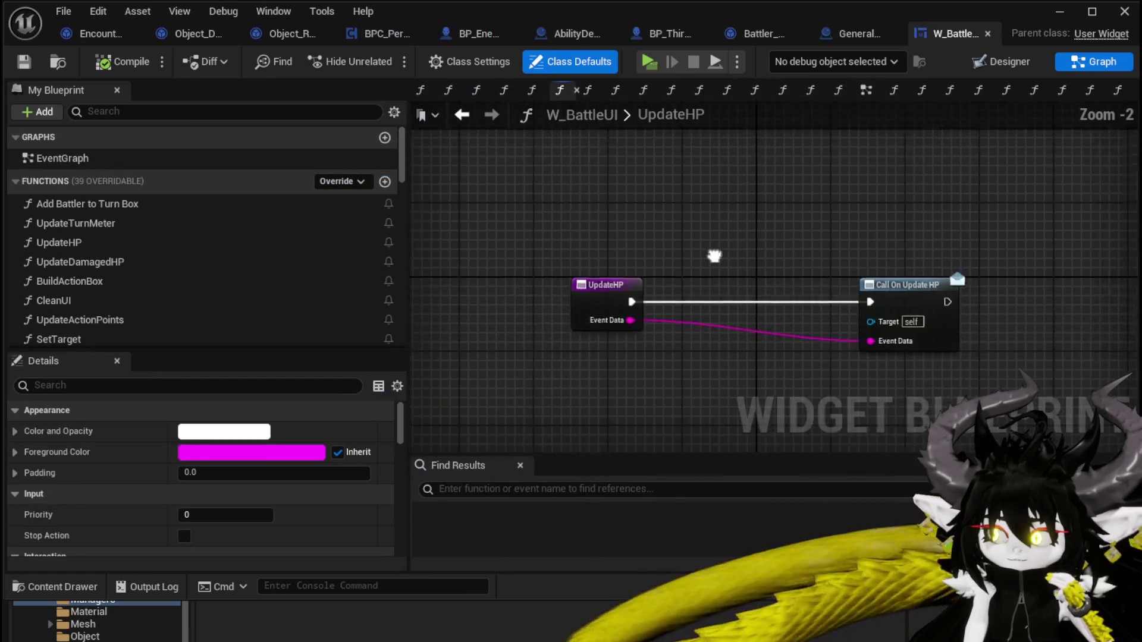
drag(714, 256, 599, 235)
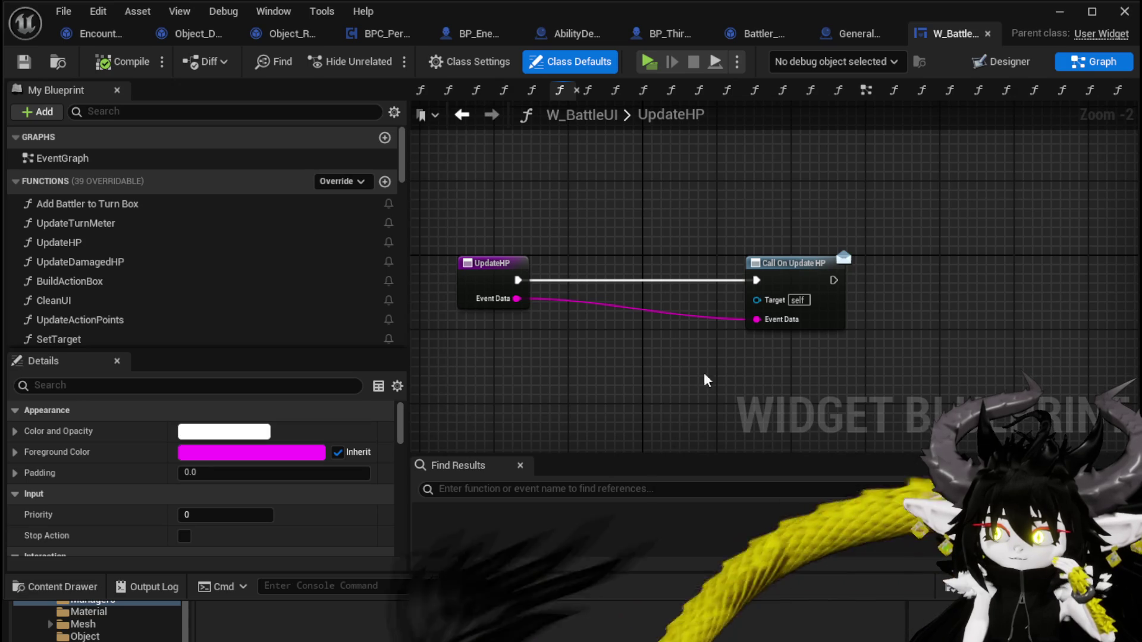
click(791, 280)
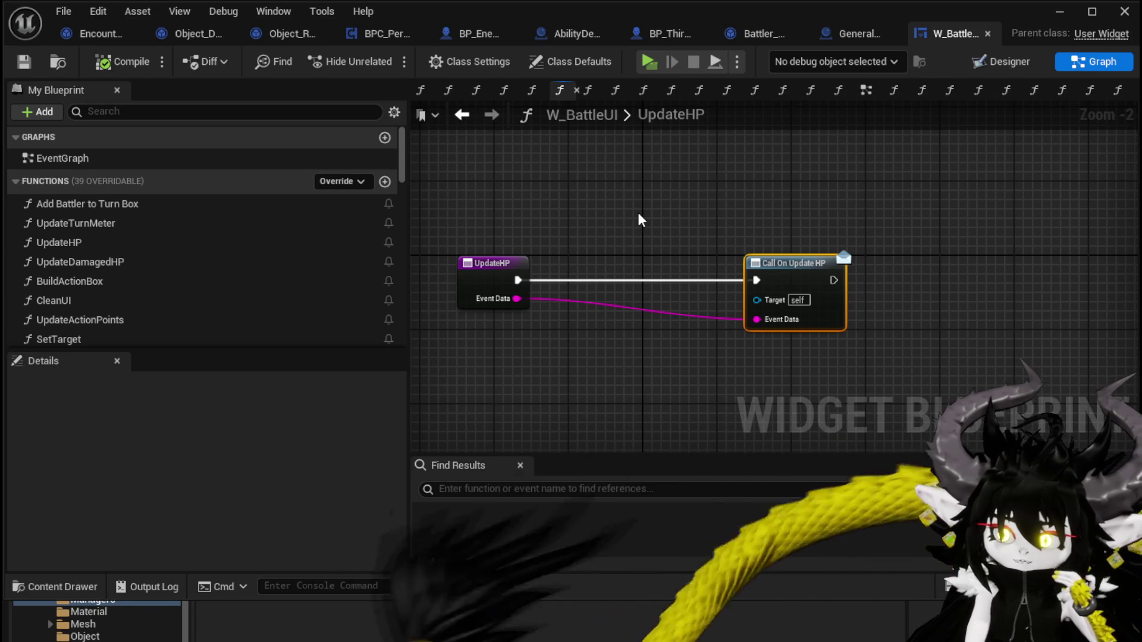
scroll(140, 306, down, 3)
scroll(178, 297, up, 2)
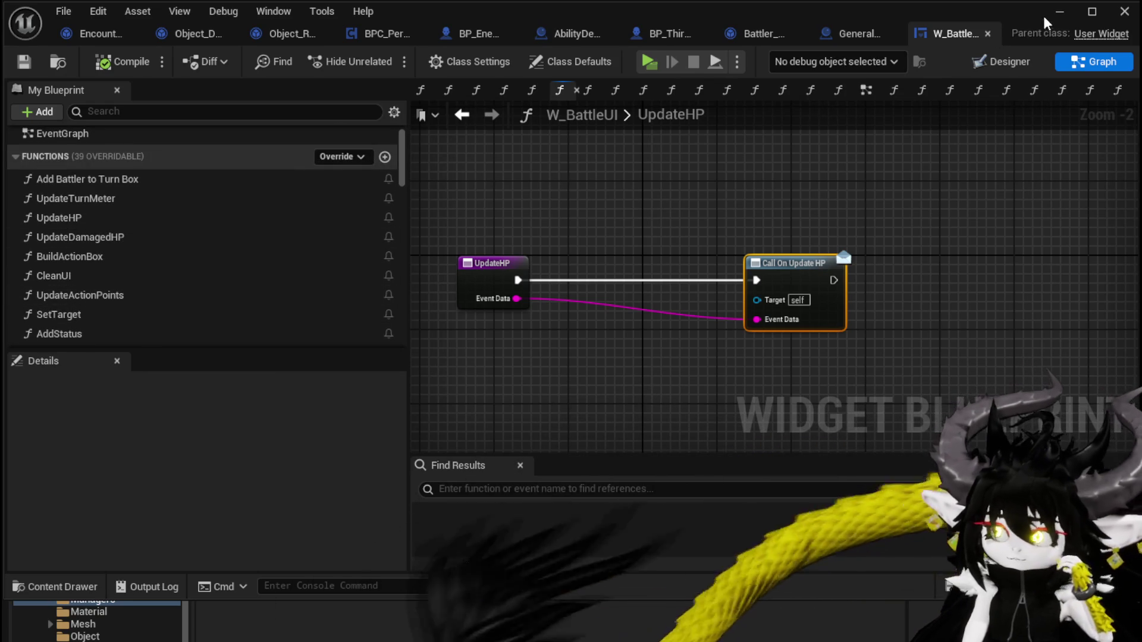
click(1060, 12)
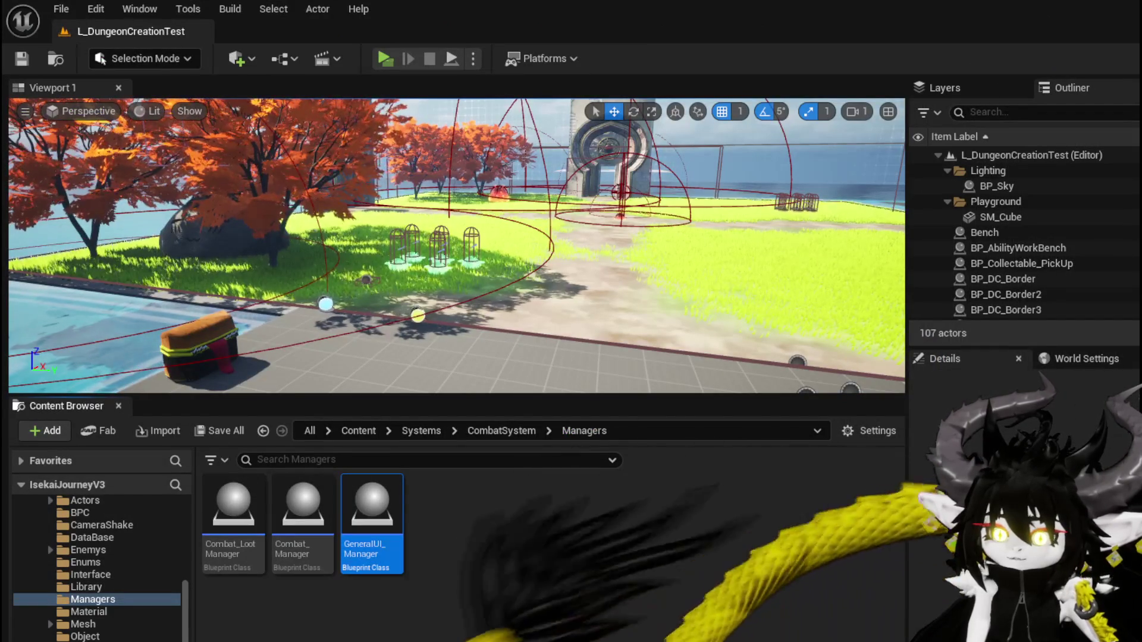
Step: Open W_CharacterUI from the CombatSystem UI folder and review its BindEvent function
key(alt+Left)
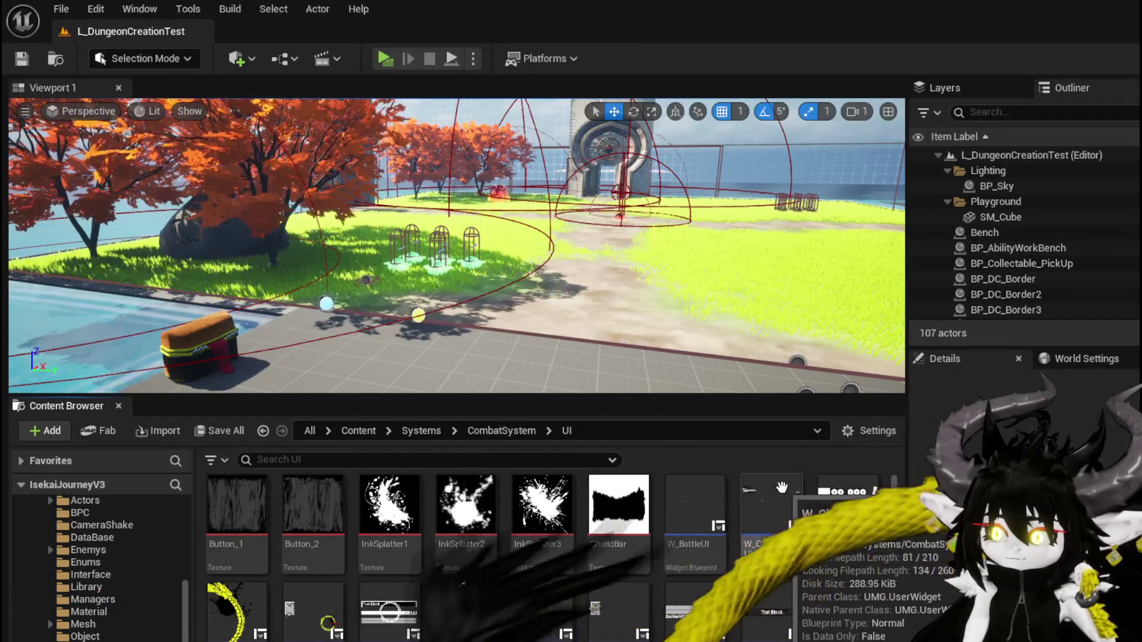
double_click(784, 511)
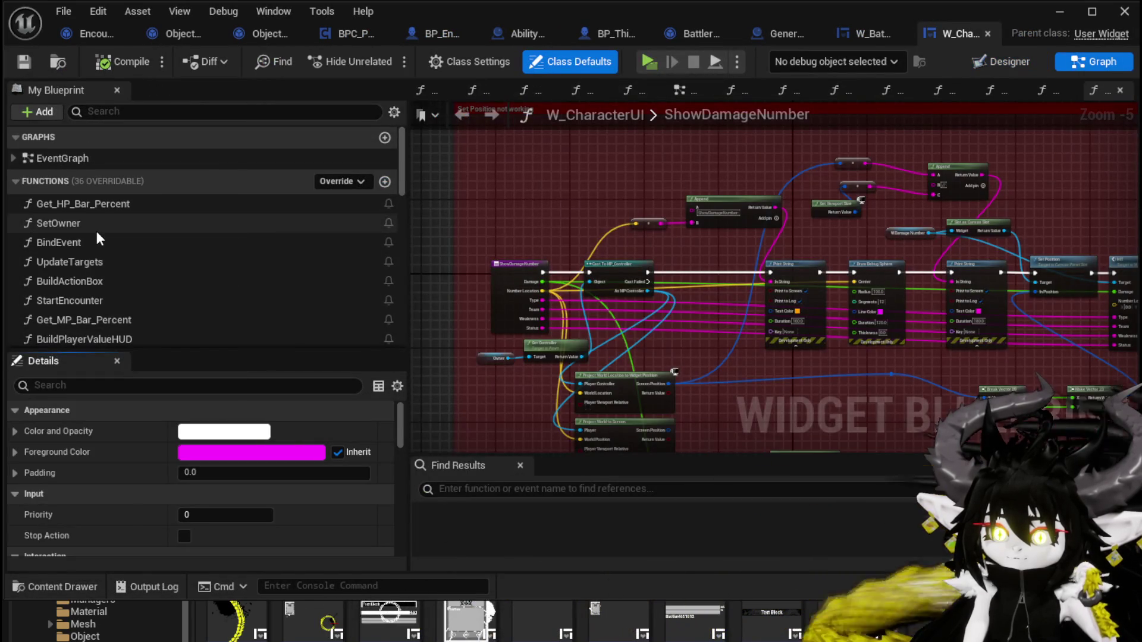
double_click(96, 240)
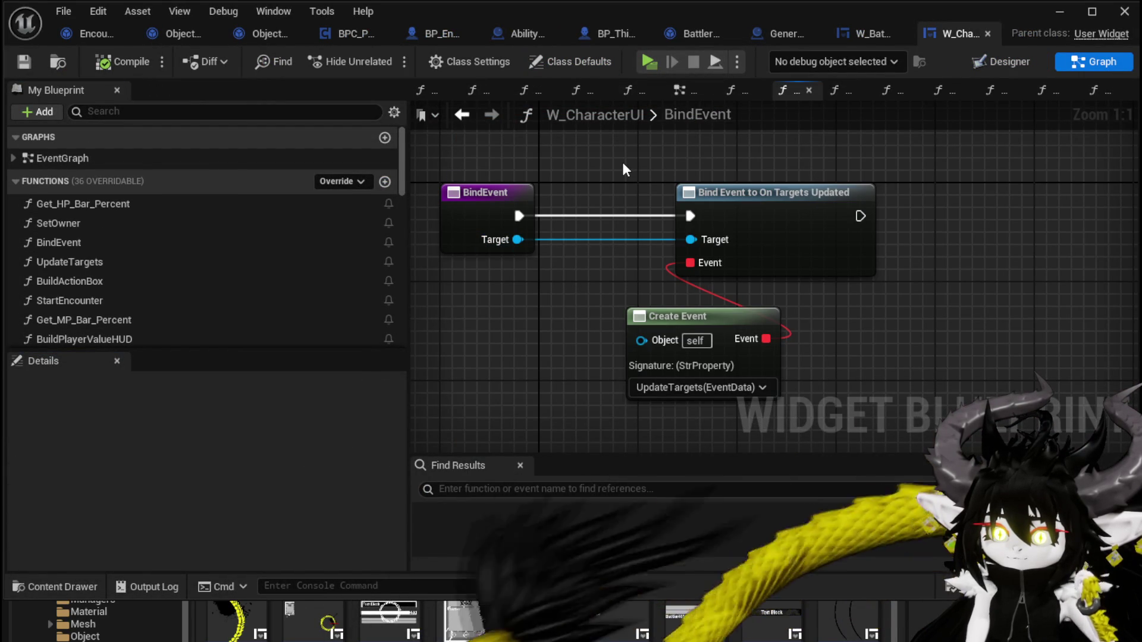
scroll(303, 230, down, 1)
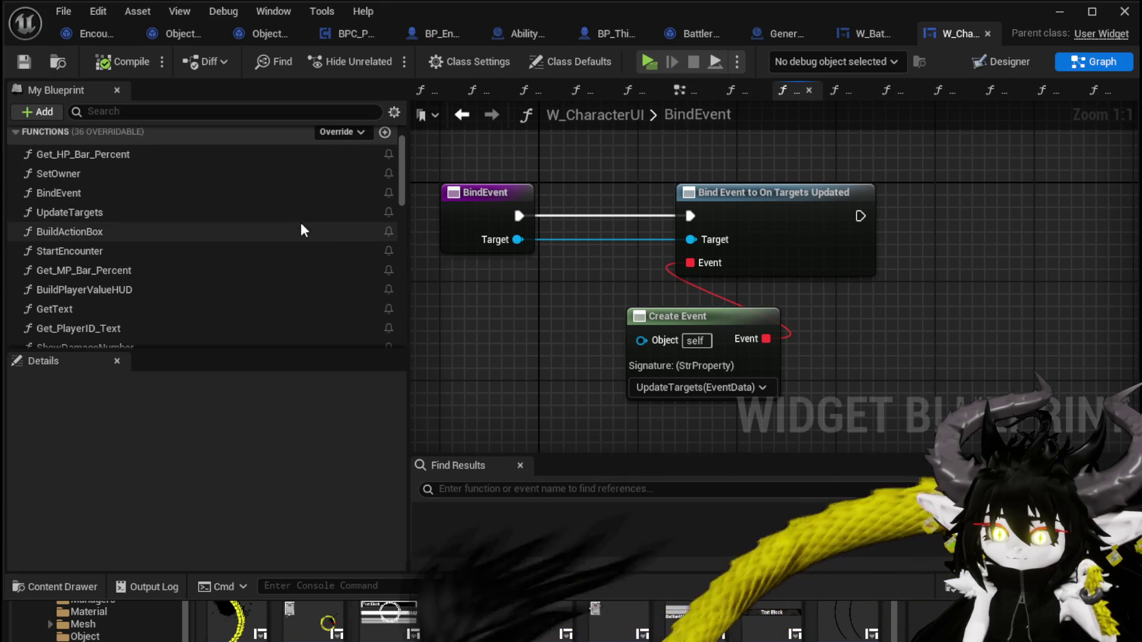
scroll(303, 229, down, 2)
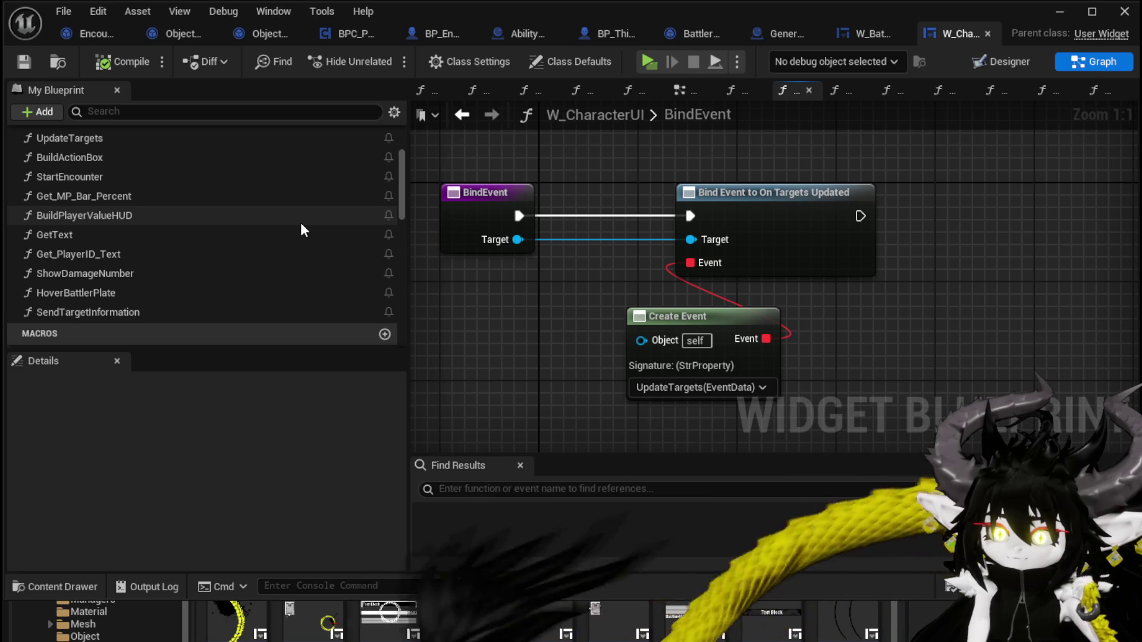
scroll(302, 229, up, 2)
scroll(302, 229, up, 1)
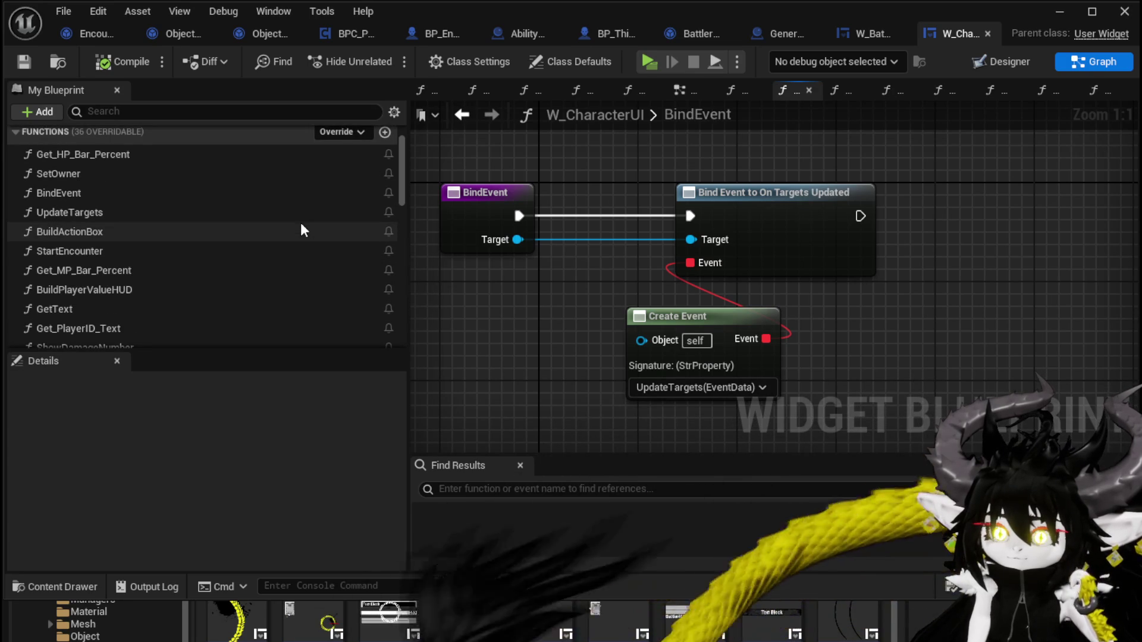
Step: Delete Event Pre Construct and Event Construct, compile and save, and view the Designer layout
click(690, 88)
scroll(636, 211, down, 6)
scroll(571, 378, up, 2)
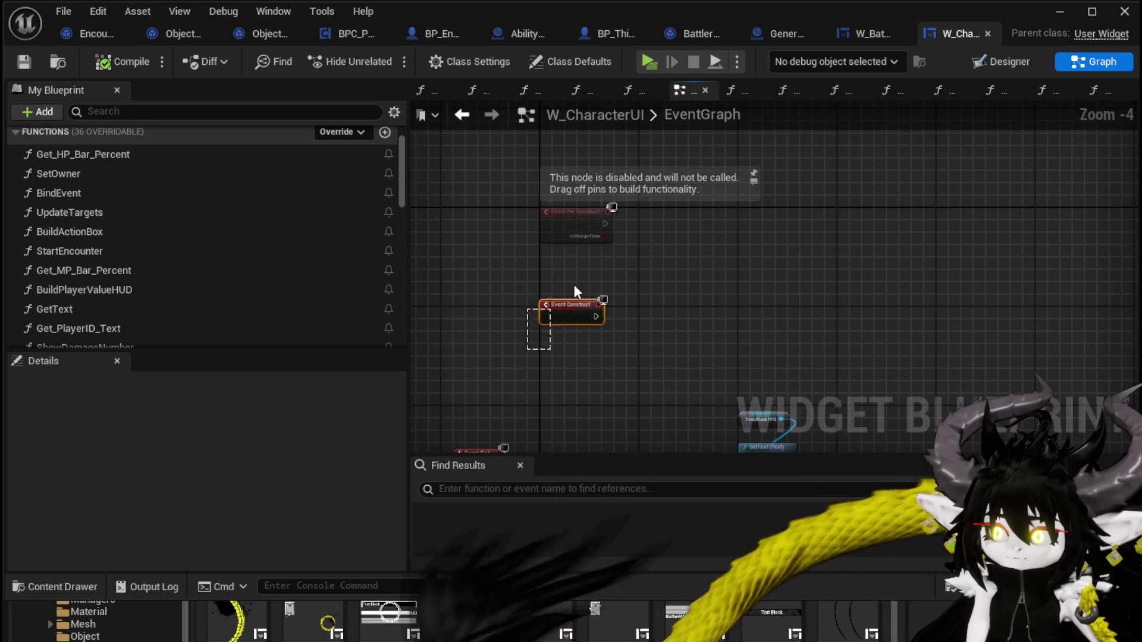
key(Delete)
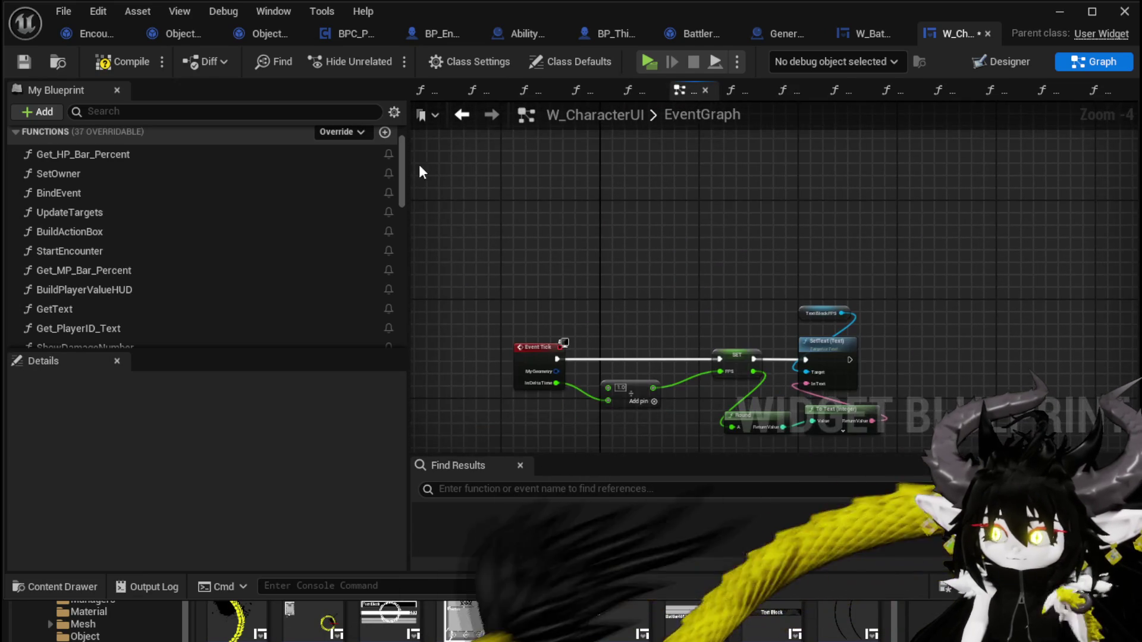
click(95, 62)
click(24, 61)
mouse_move(666, 201)
mouse_down()
mouse_move(591, 159)
mouse_move(668, 159)
mouse_up()
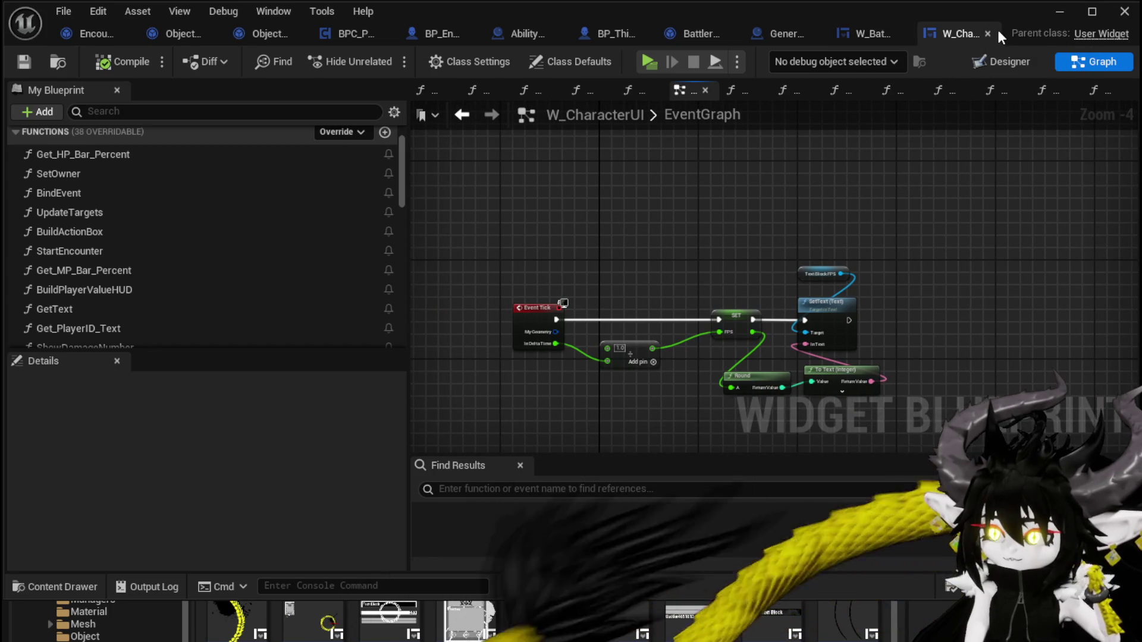
click(1009, 62)
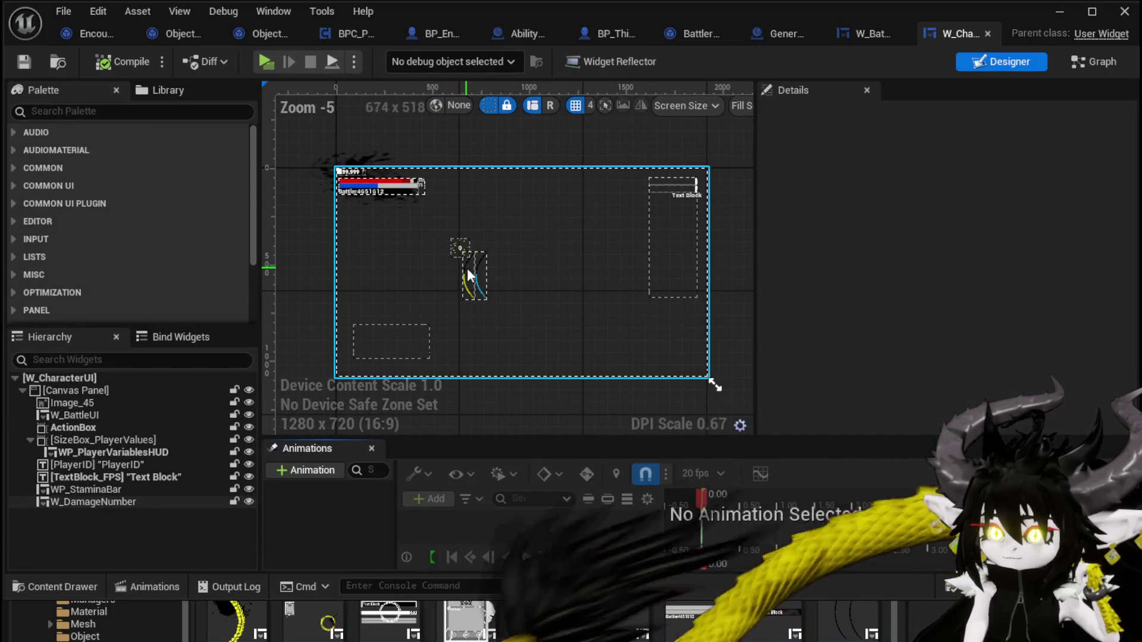
click(80, 490)
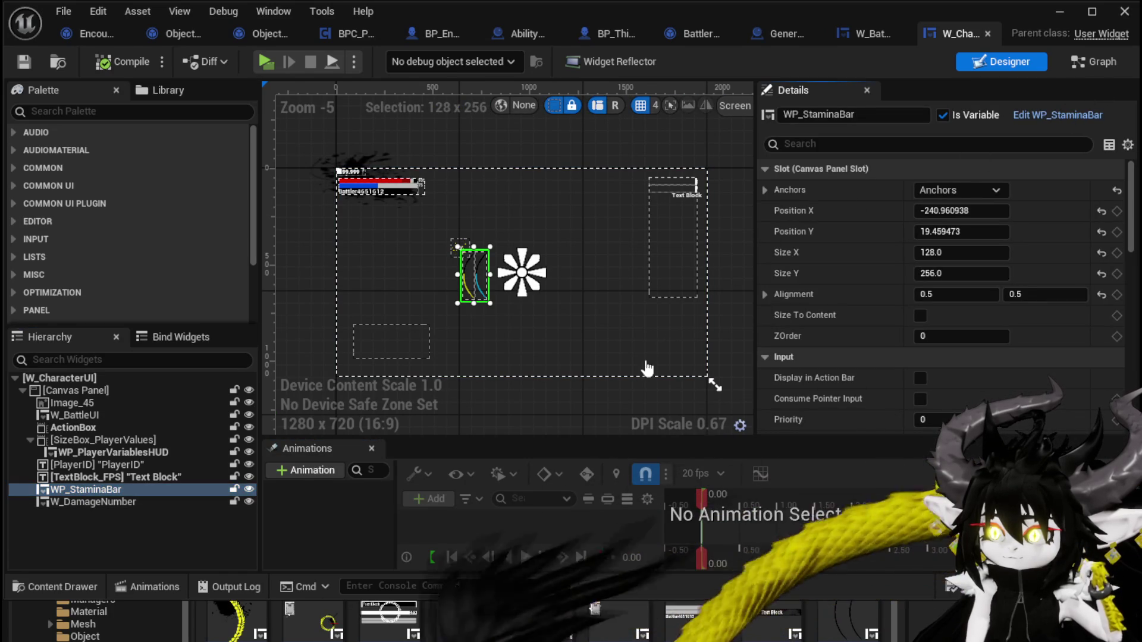
double_click(647, 369)
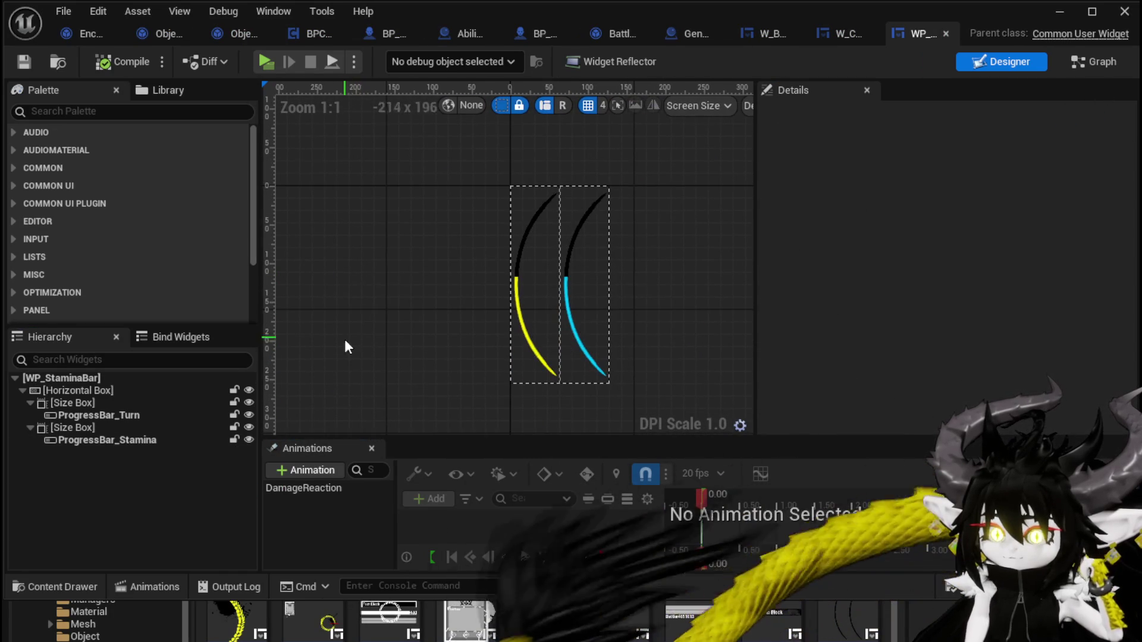
click(1111, 66)
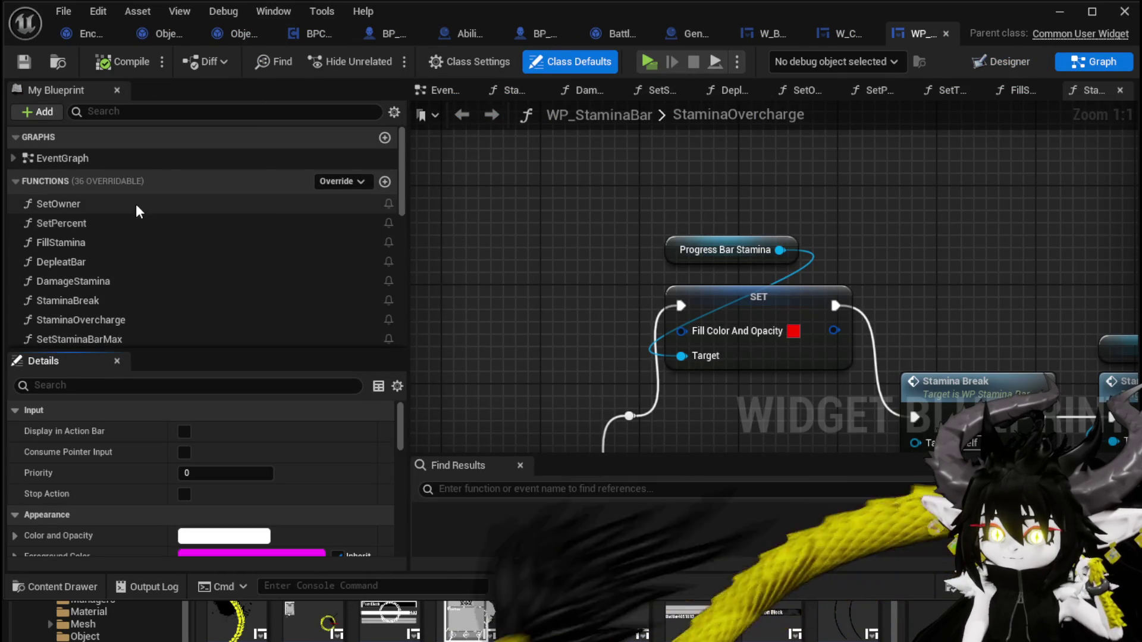
scroll(177, 261, down, 3)
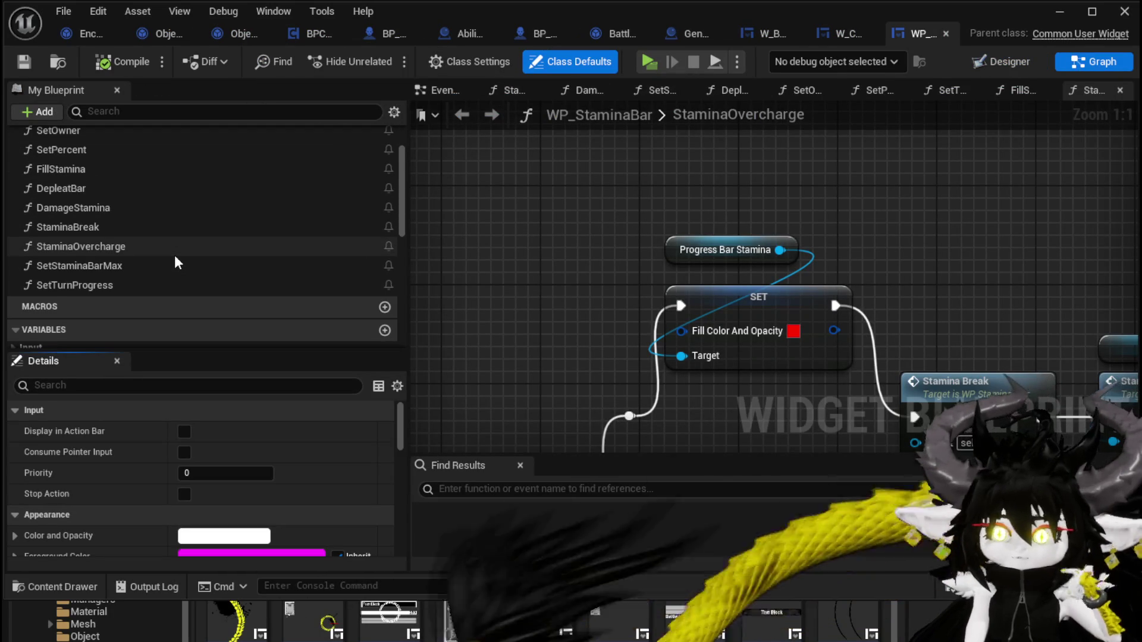
scroll(174, 253, up, 3)
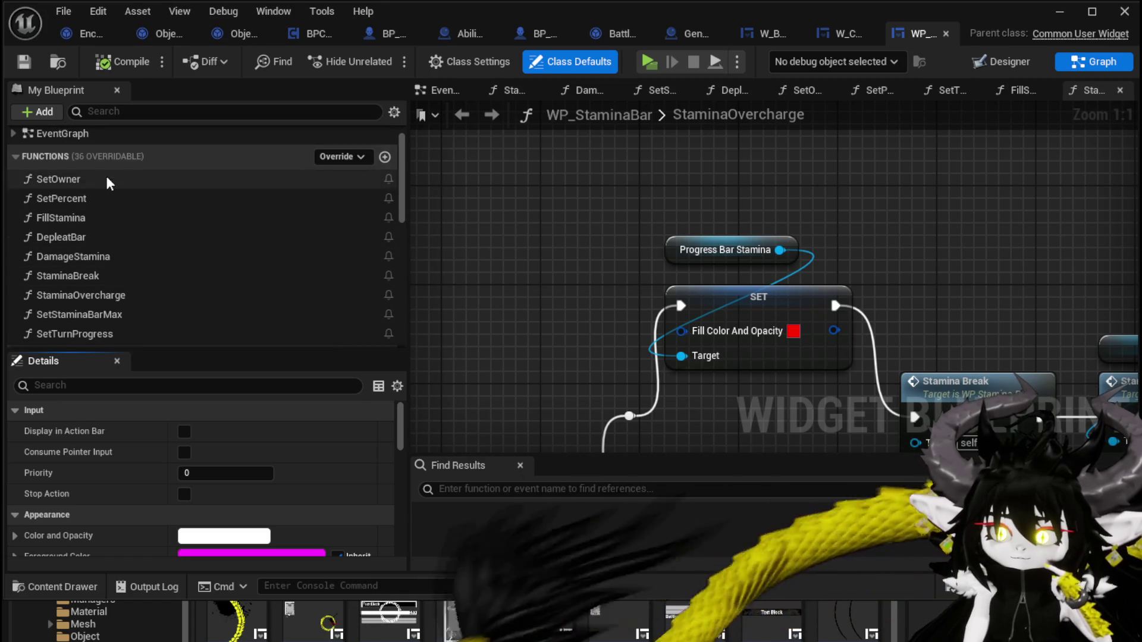
double_click(107, 178)
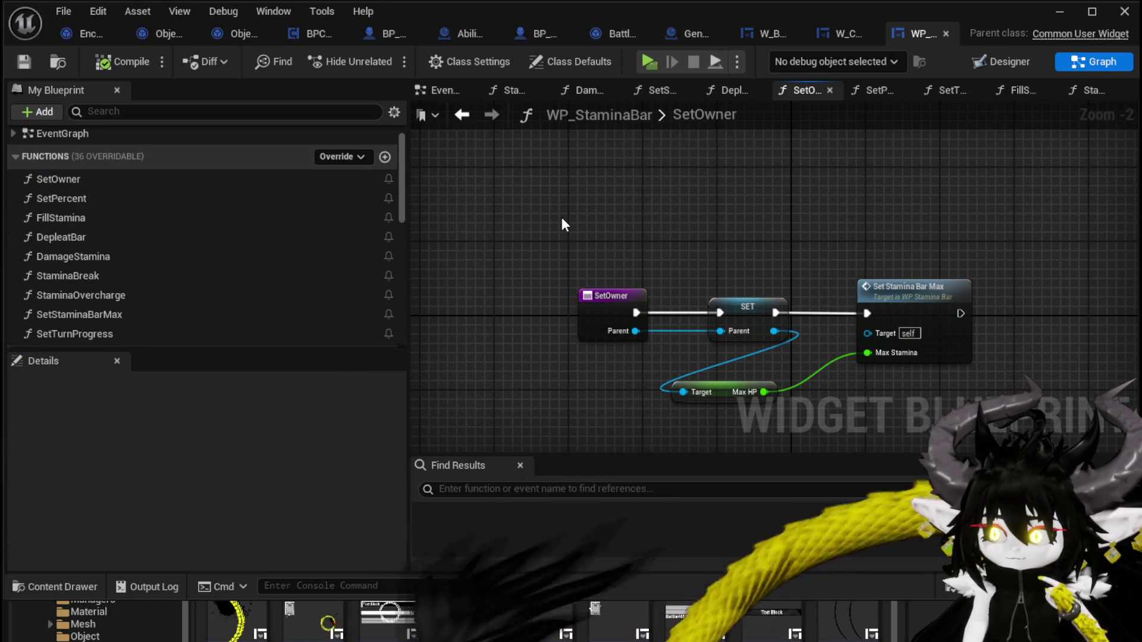
double_click(169, 198)
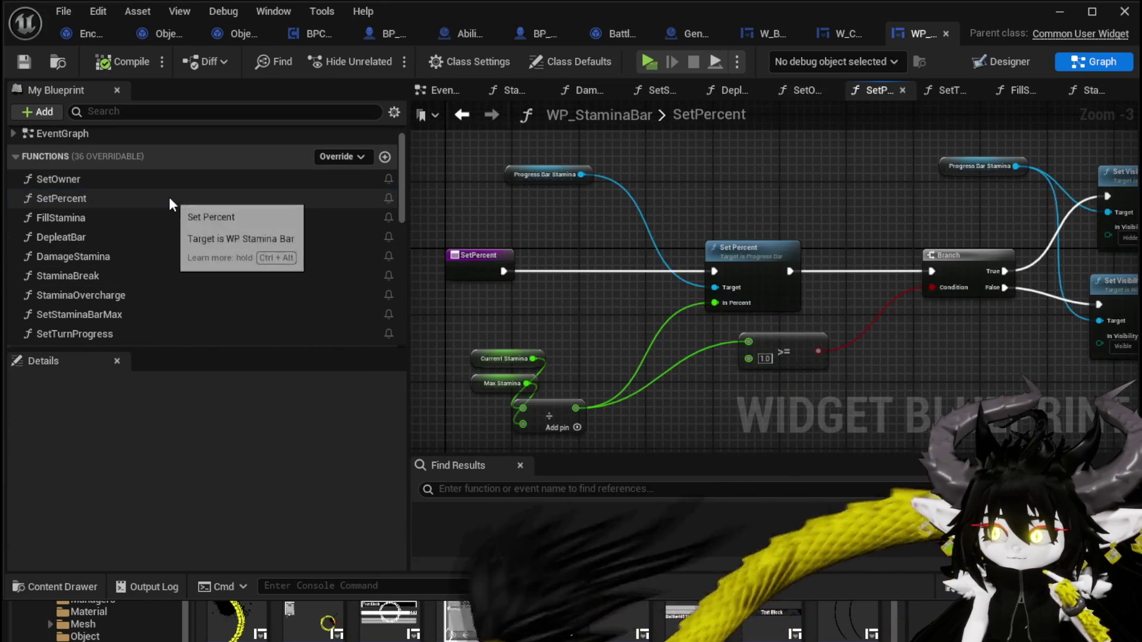
double_click(165, 236)
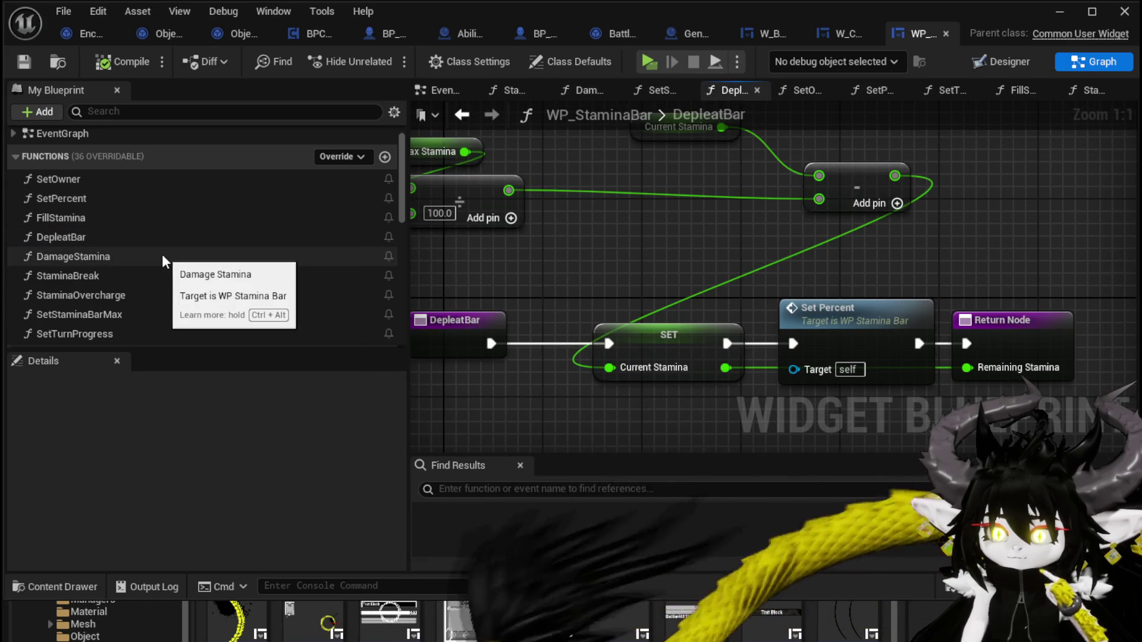
double_click(162, 255)
scroll(769, 234, down, 2)
mouse_move(769, 234)
mouse_down()
mouse_move(858, 235)
mouse_move(571, 224)
mouse_move(848, 225)
mouse_up()
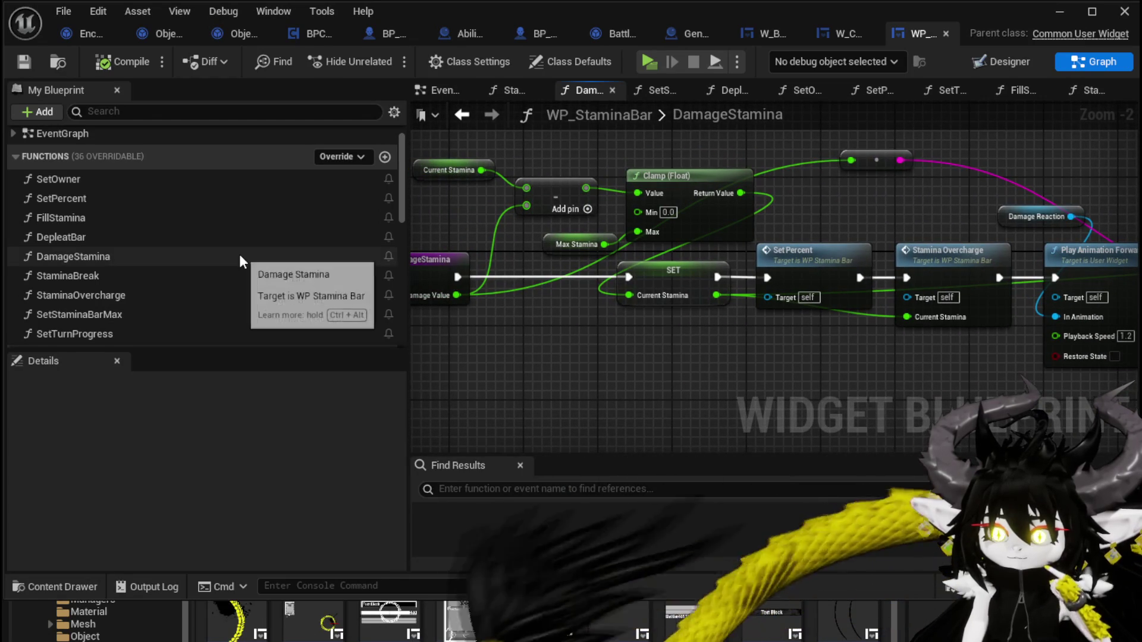
scroll(239, 254, down, 1)
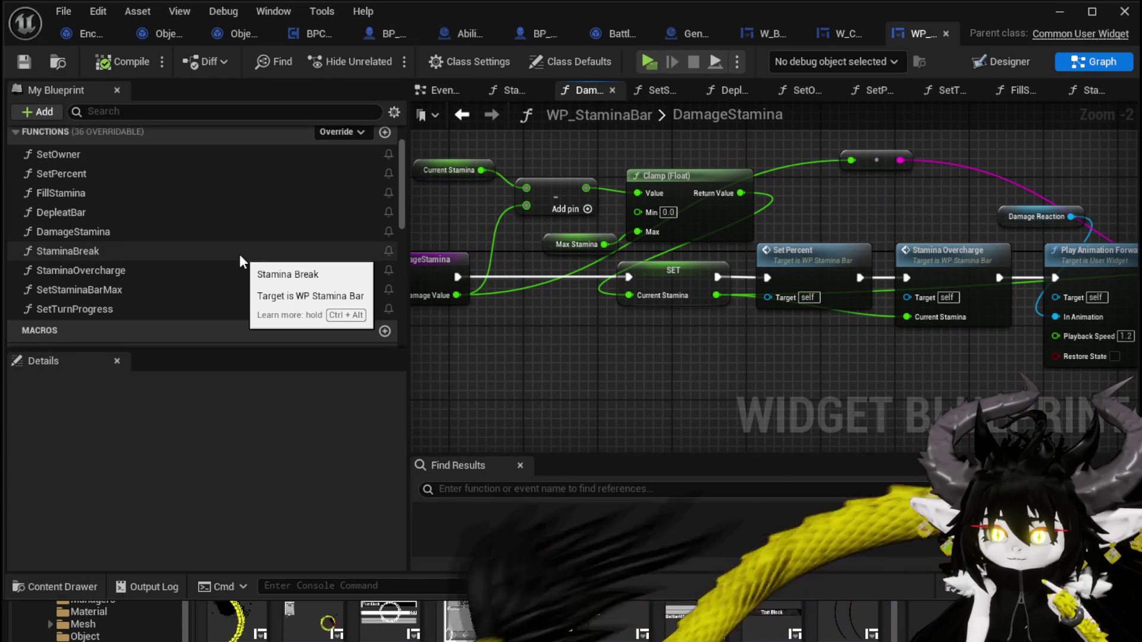
double_click(120, 304)
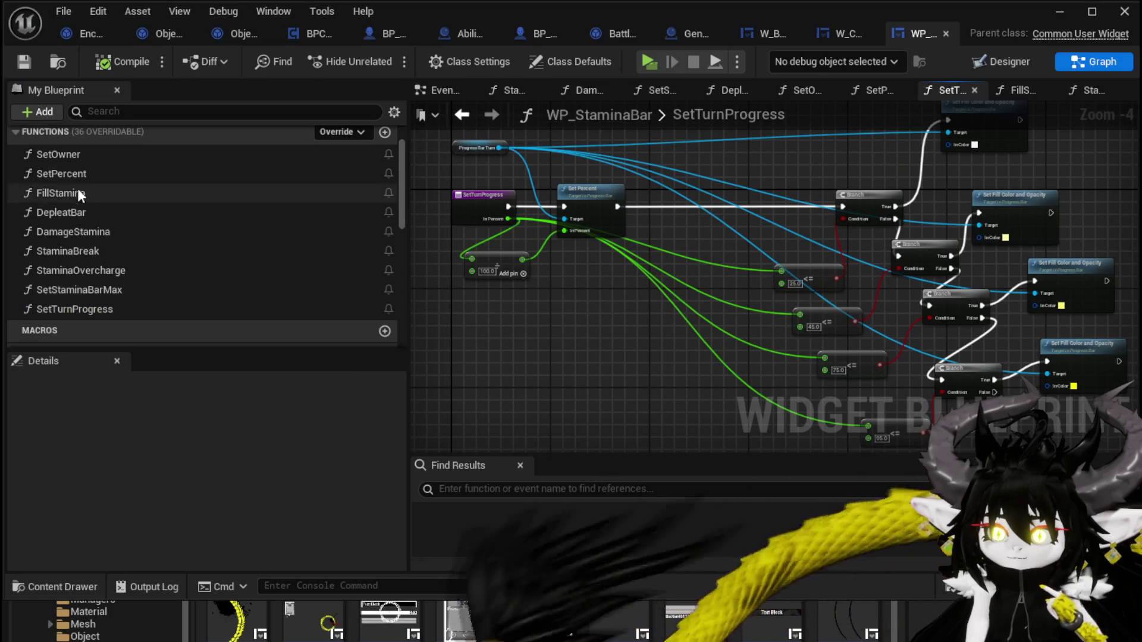
click(1014, 59)
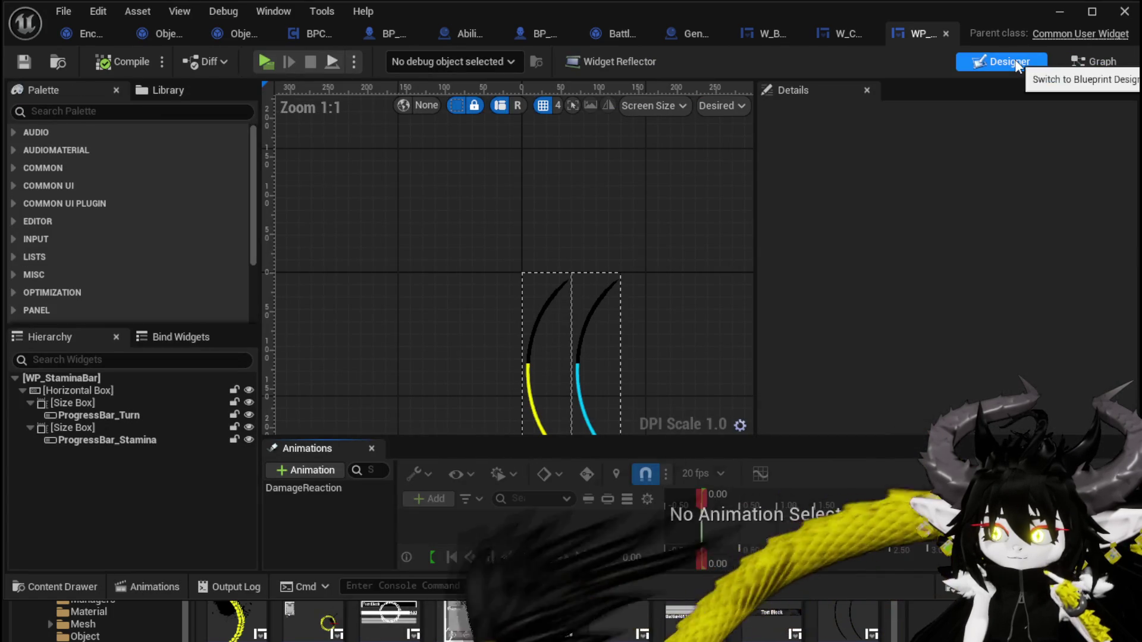
click(1092, 61)
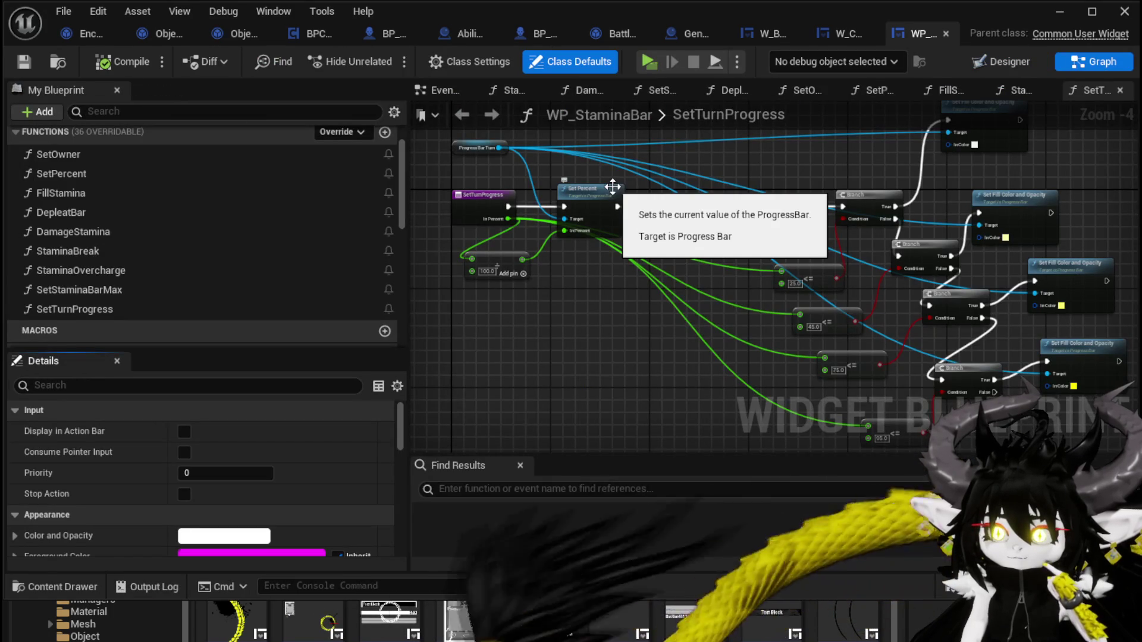
click(855, 31)
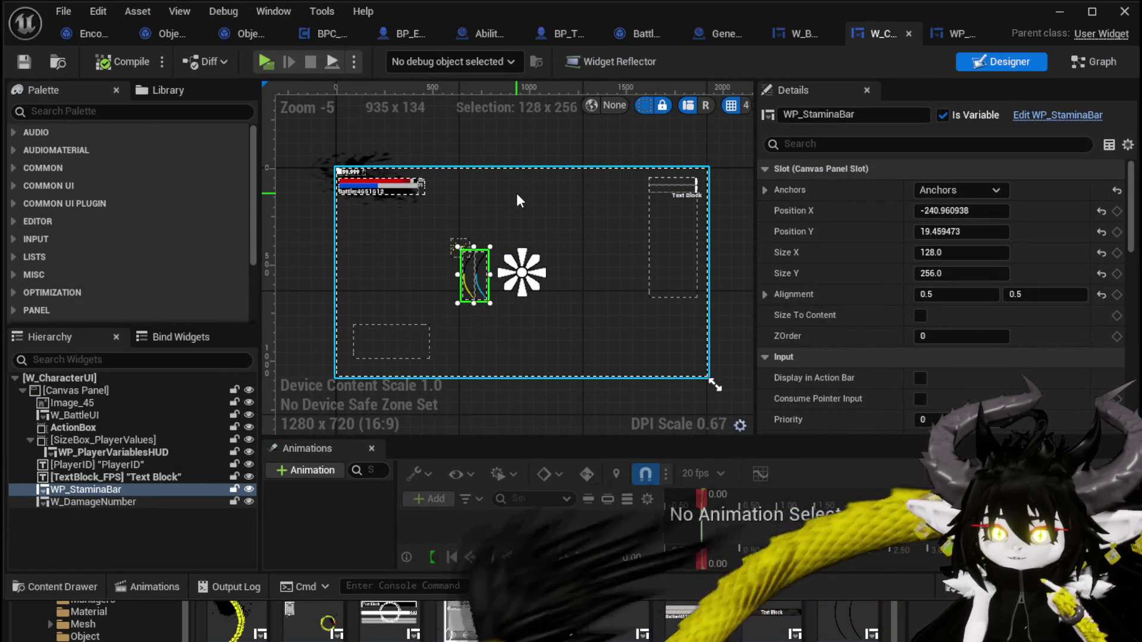
Step: Look over W_BattleUI's UpdateHP graph and functions list, then minimise to the level editor
click(787, 38)
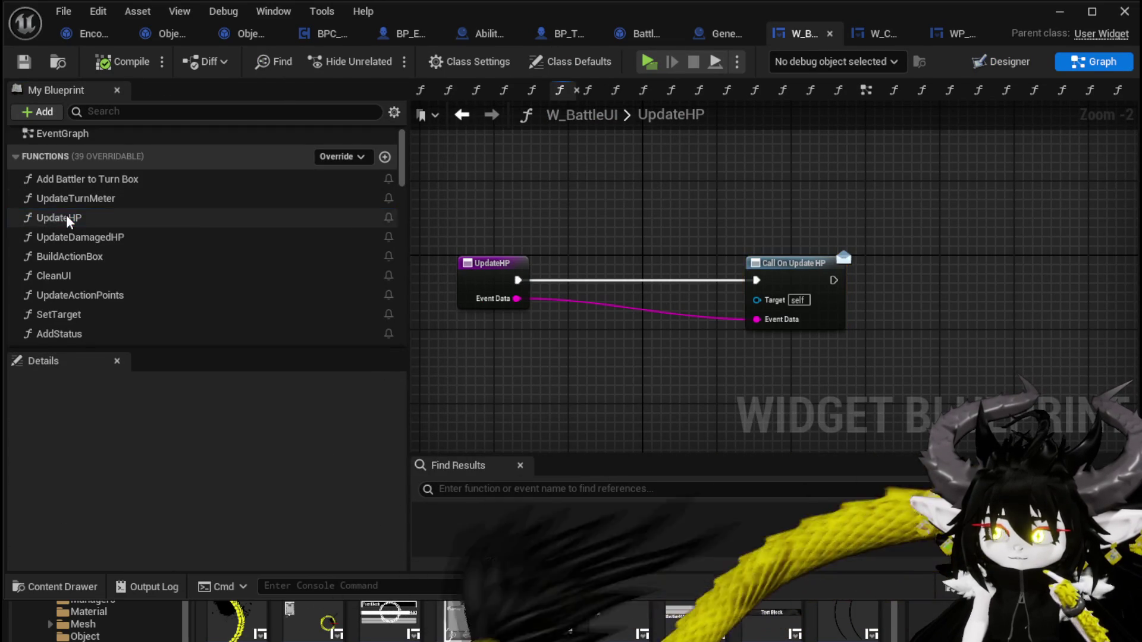
scroll(274, 213, down, 10)
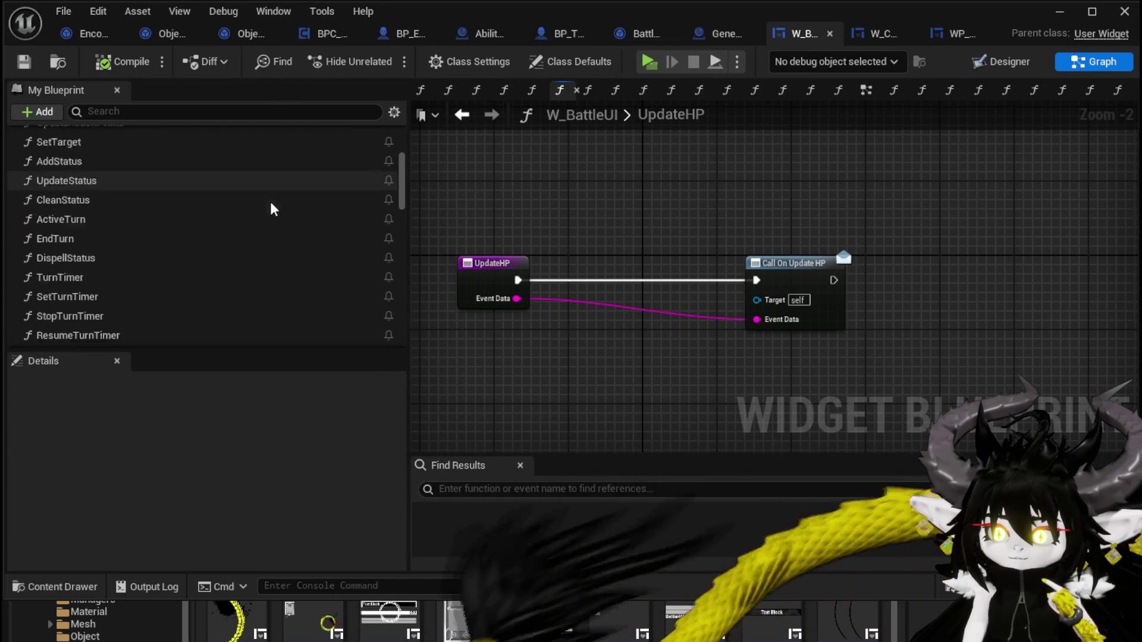
scroll(271, 207, down, 3)
scroll(270, 207, up, 5)
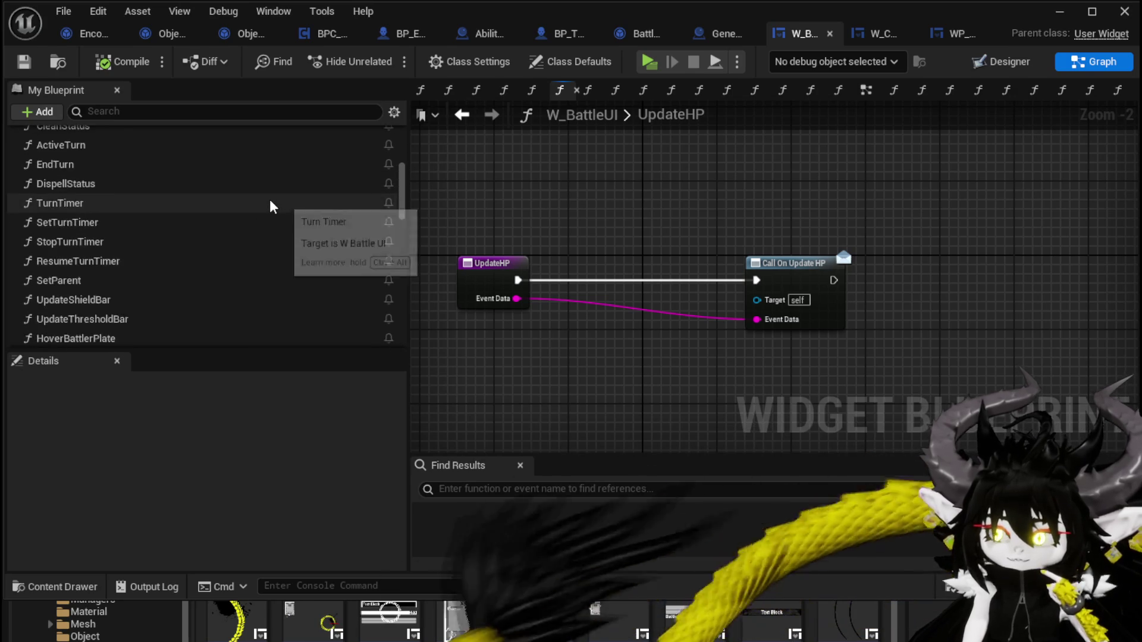
scroll(271, 206, up, 3)
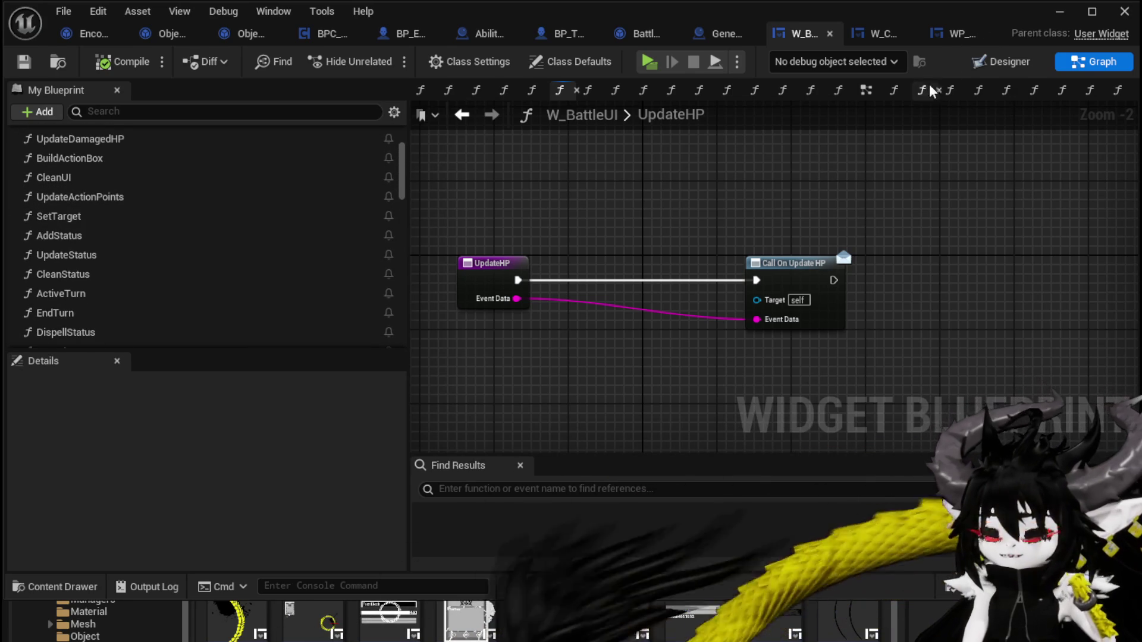
scroll(271, 200, up, 3)
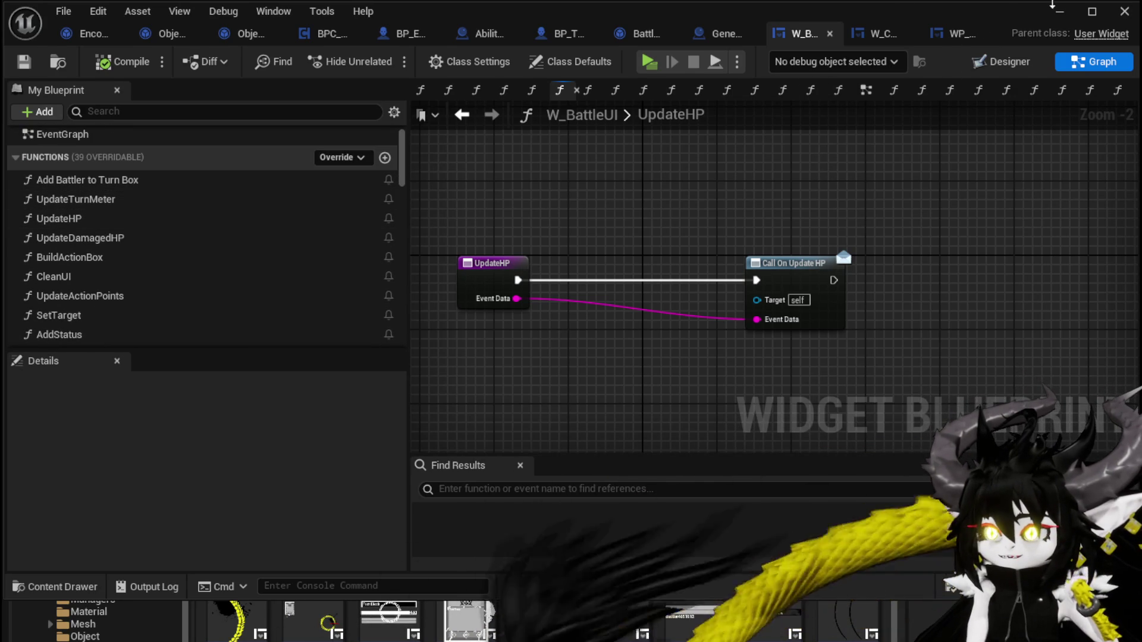
click(1059, 13)
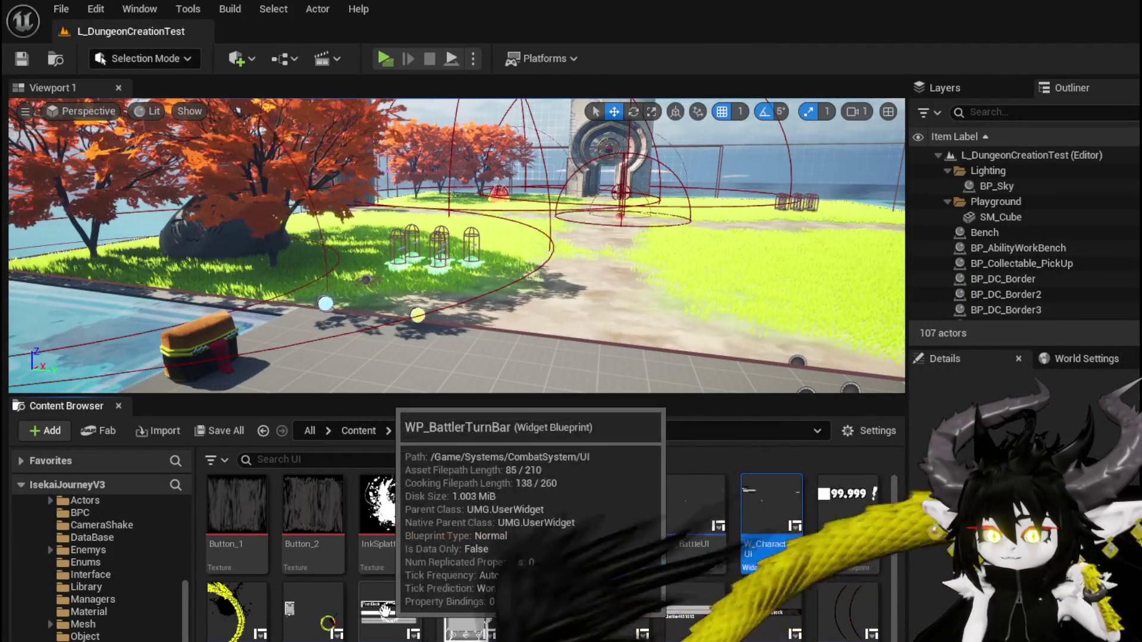
Step: Open WP_BattlerTurnBar's BindToBattleUI graph and find its Update HP bind node
double_click(388, 617)
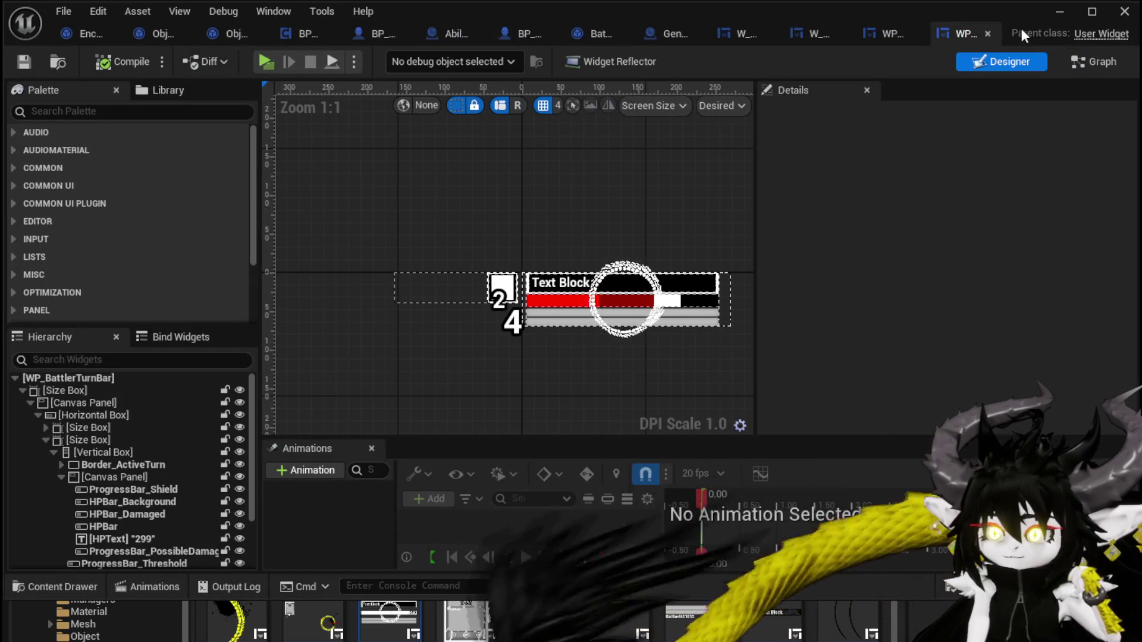
click(1081, 62)
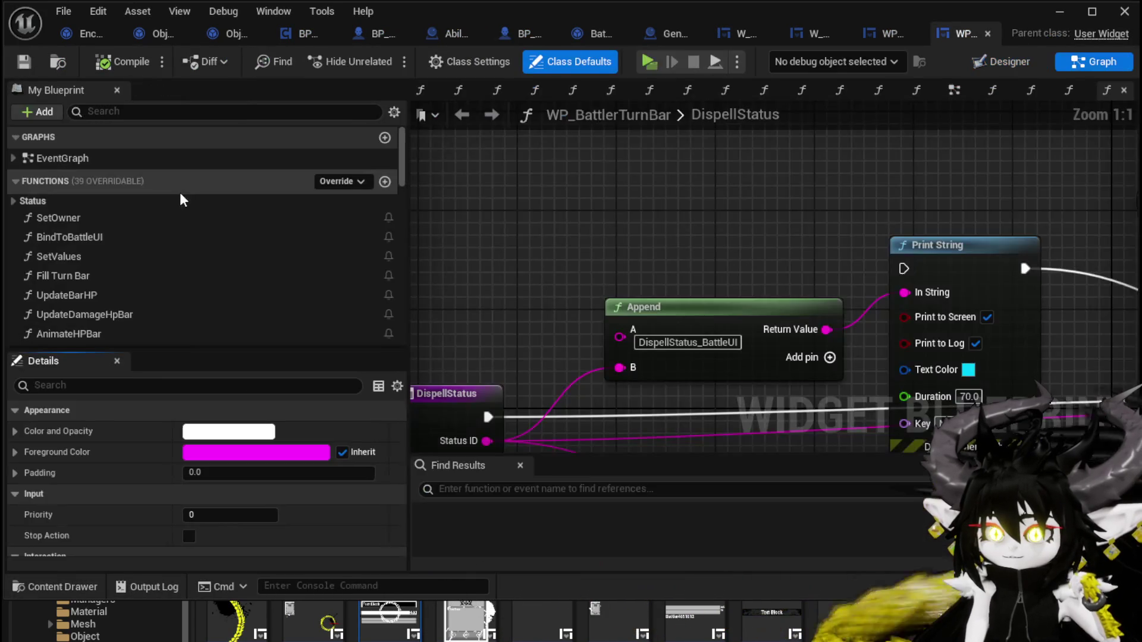
double_click(85, 238)
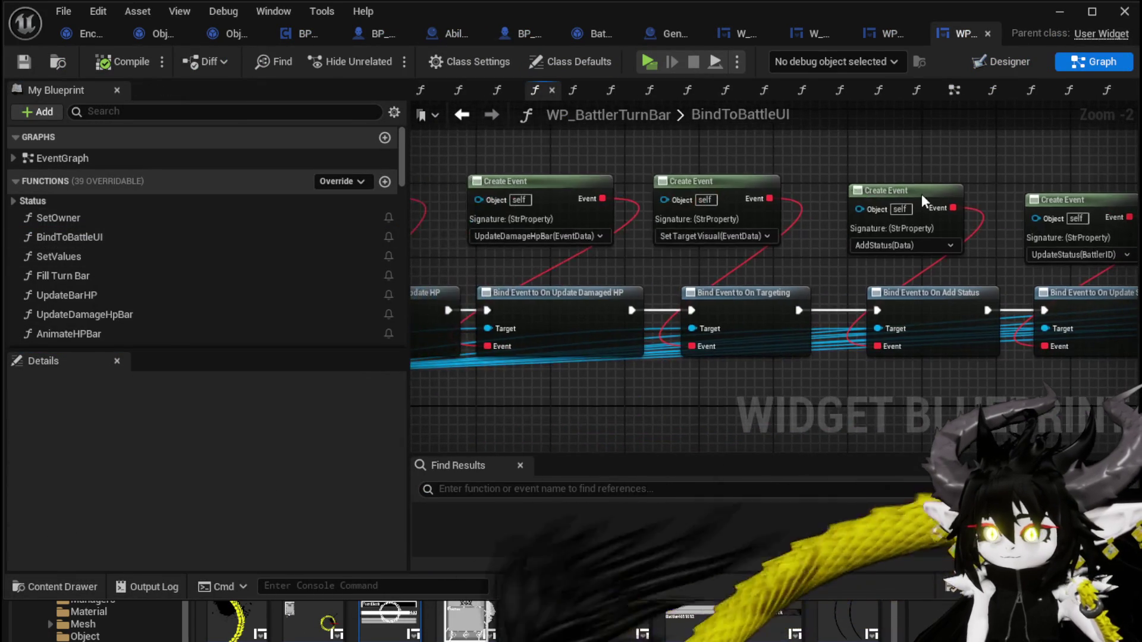
drag(634, 145, 904, 145)
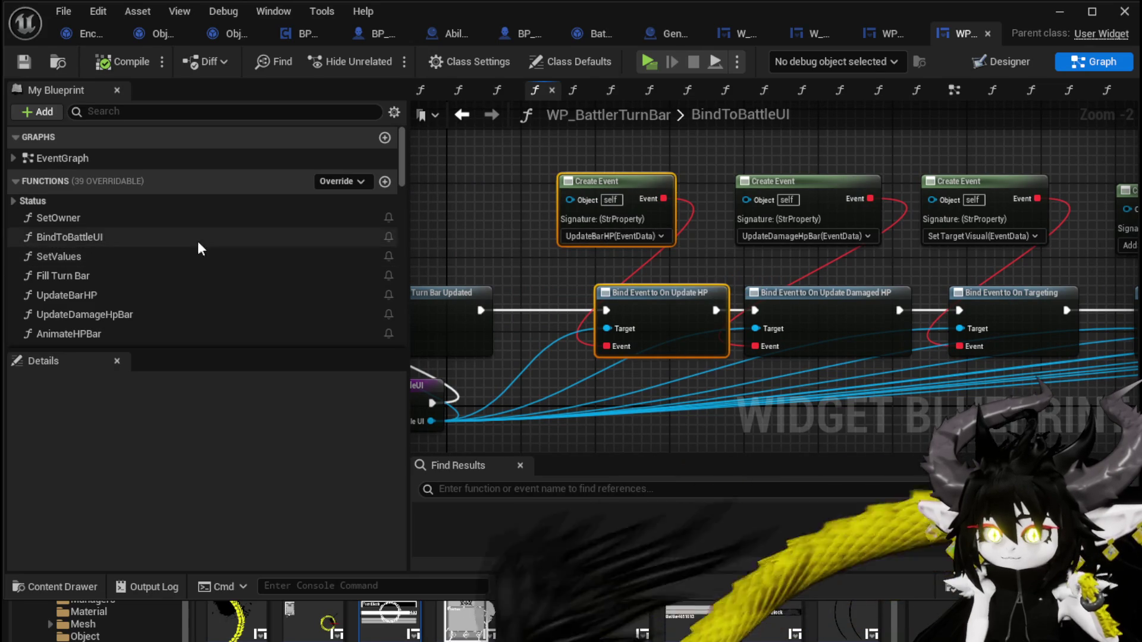
scroll(144, 257, down, 3)
Step: Review UpdateBarHP's Branch, timer, Set Percent and Max HP divide, then close WP_StaminaBar
click(137, 245)
double_click(137, 245)
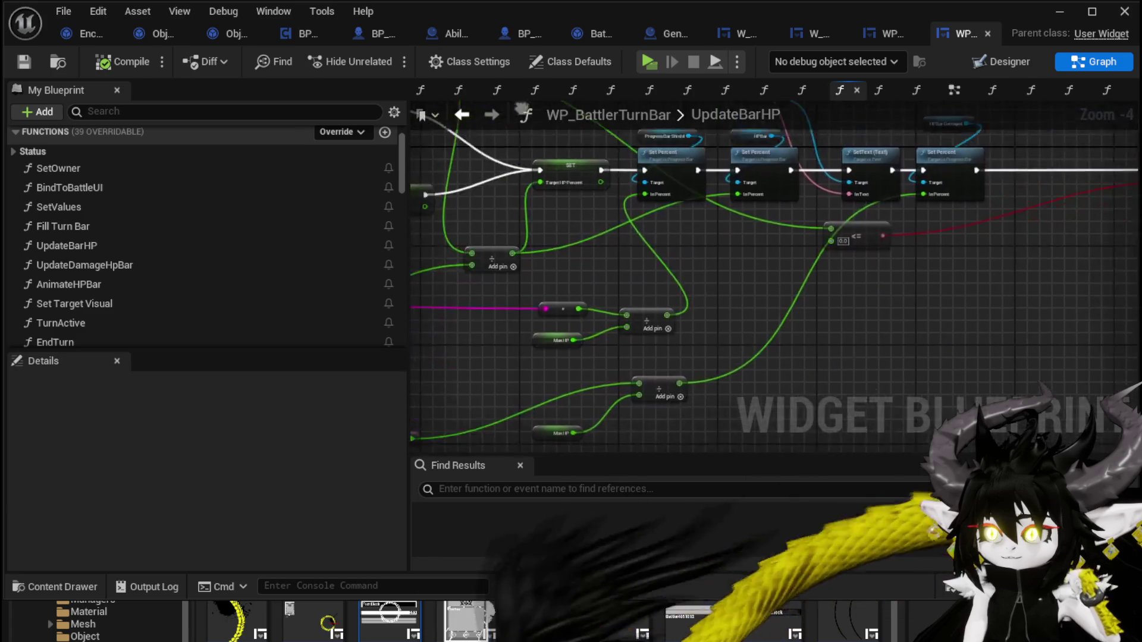
scroll(814, 258, up, 2)
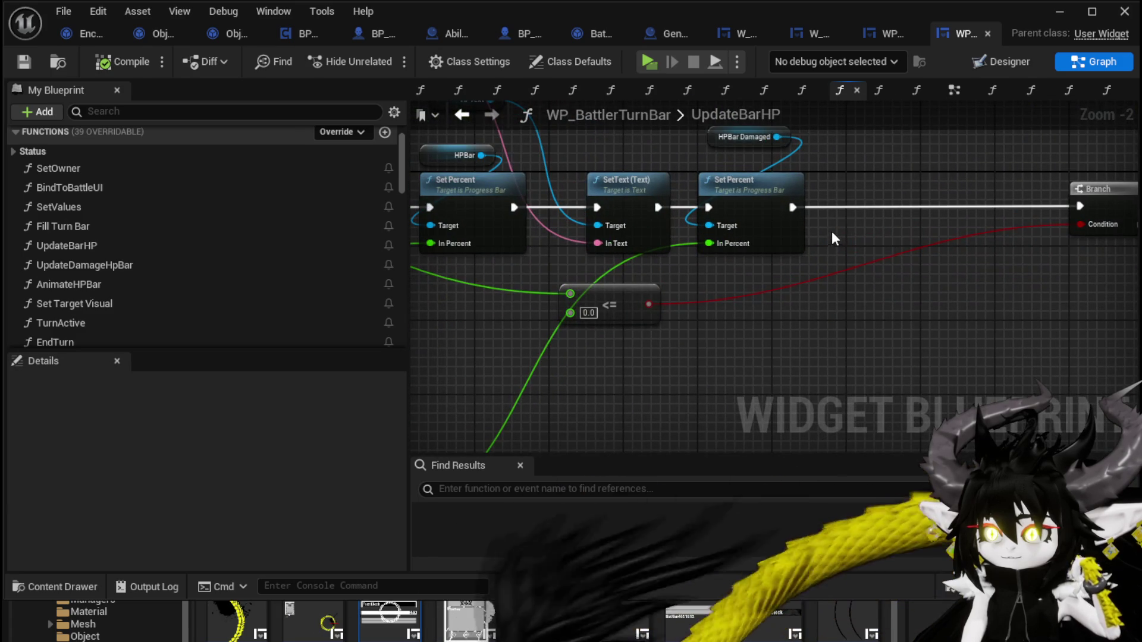
scroll(841, 223, down, 2)
mouse_move(841, 222)
mouse_down()
mouse_move(588, 282)
mouse_move(436, 292)
mouse_move(755, 237)
mouse_up()
scroll(754, 237, up, 1)
drag(548, 184, 592, 188)
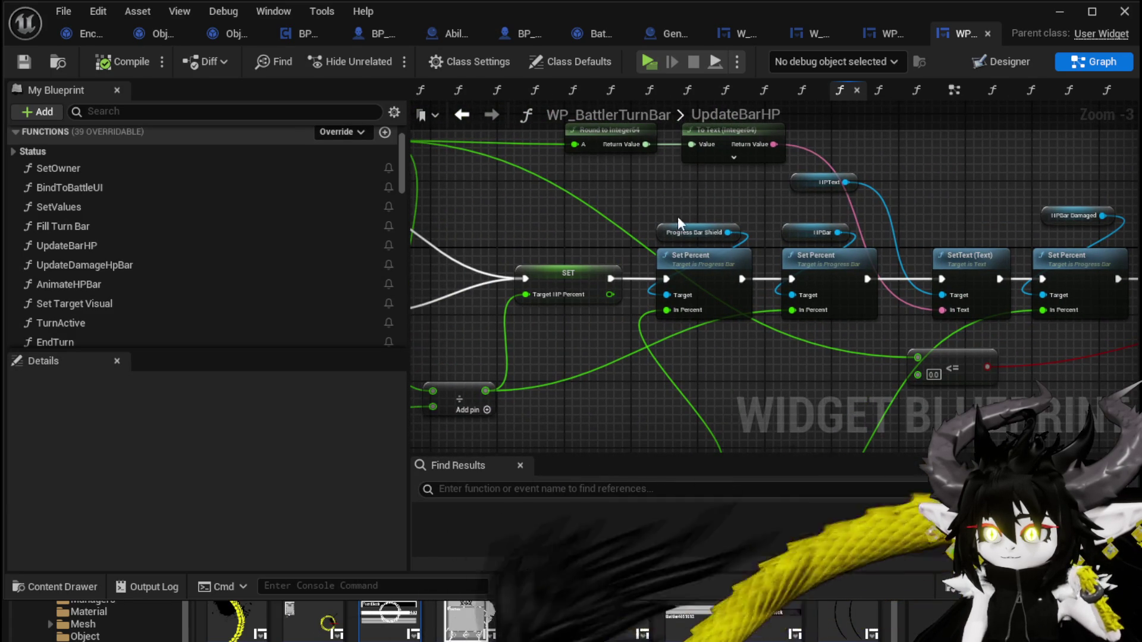
mouse_move(730, 368)
mouse_down()
mouse_move(694, 239)
mouse_move(776, 288)
mouse_up()
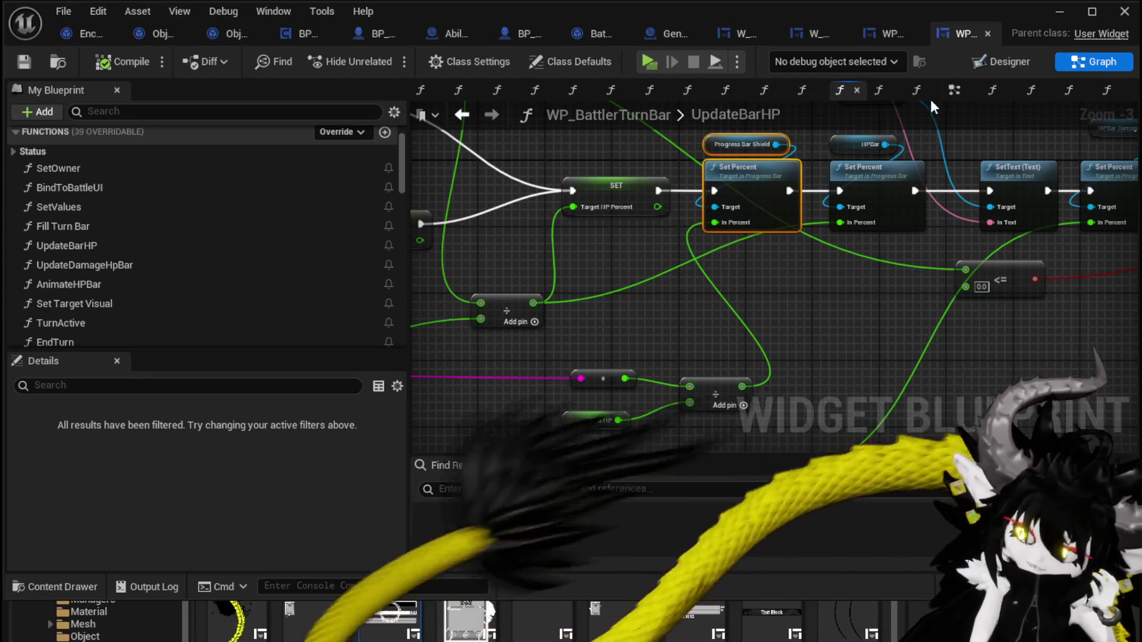
click(882, 39)
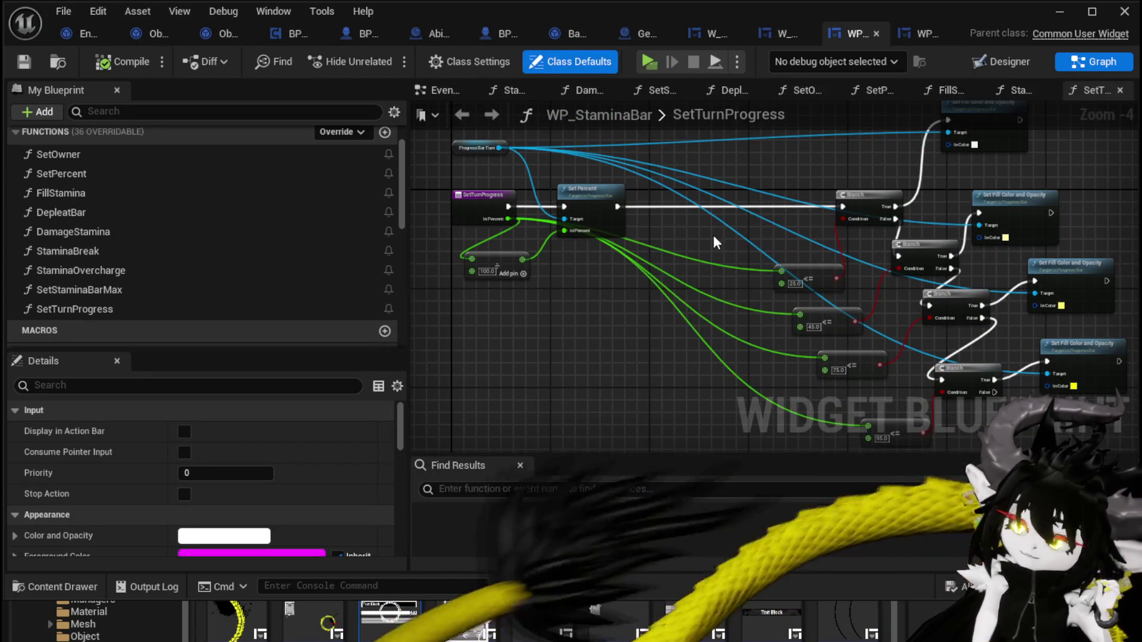
click(876, 34)
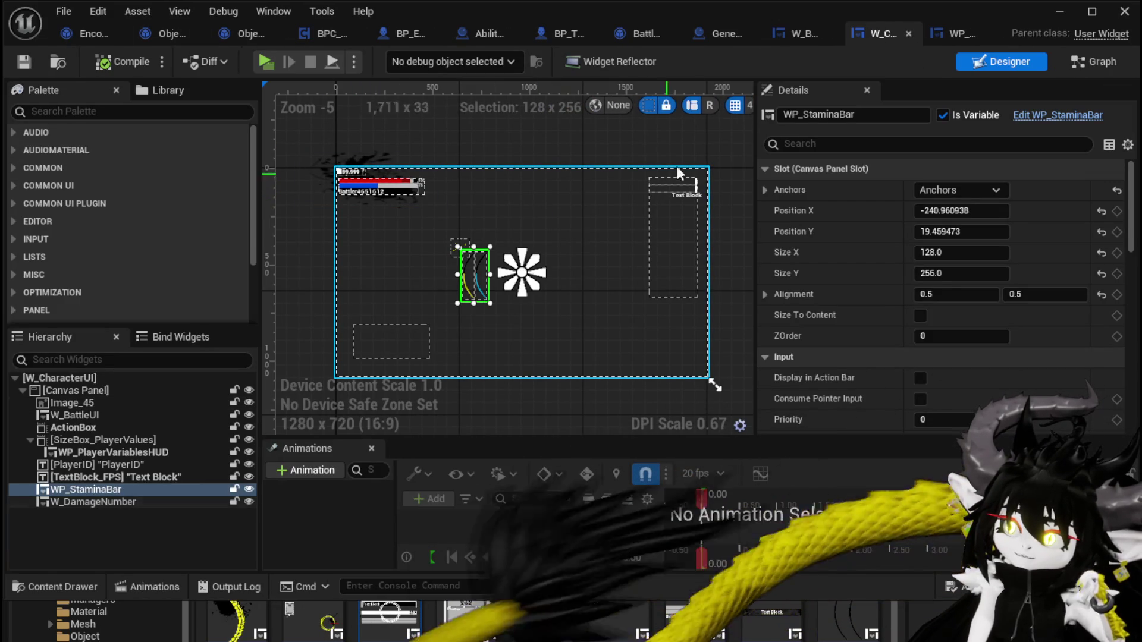
Step: Playtest: play Ability004, approach the fire slime, cast Magic_004, then stop PIE
click(1060, 12)
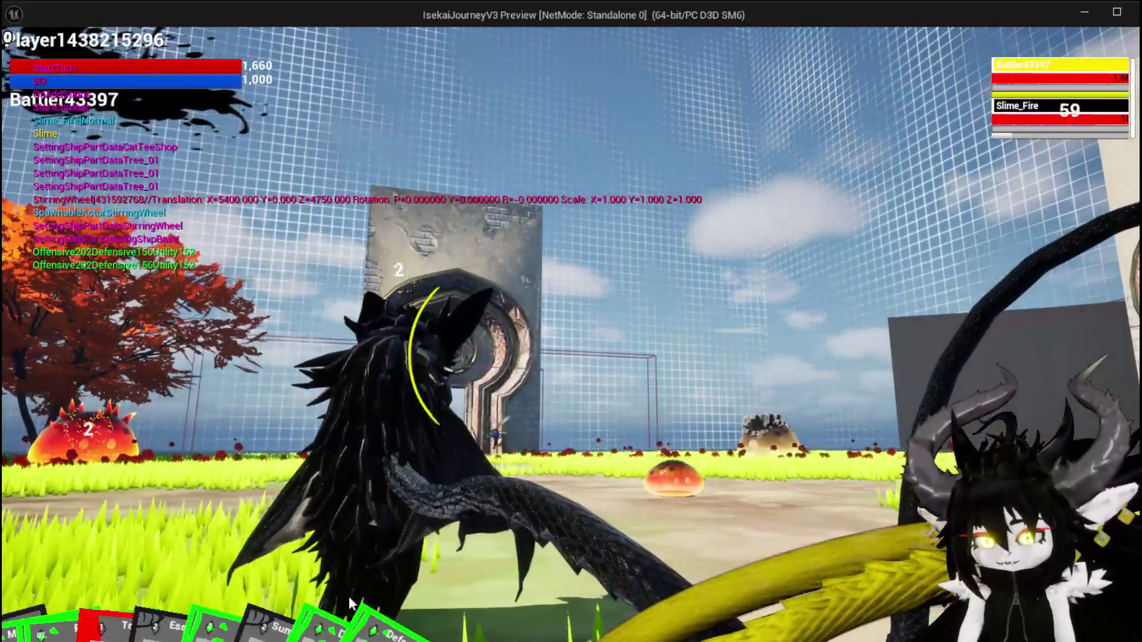
mouse_move(350, 604)
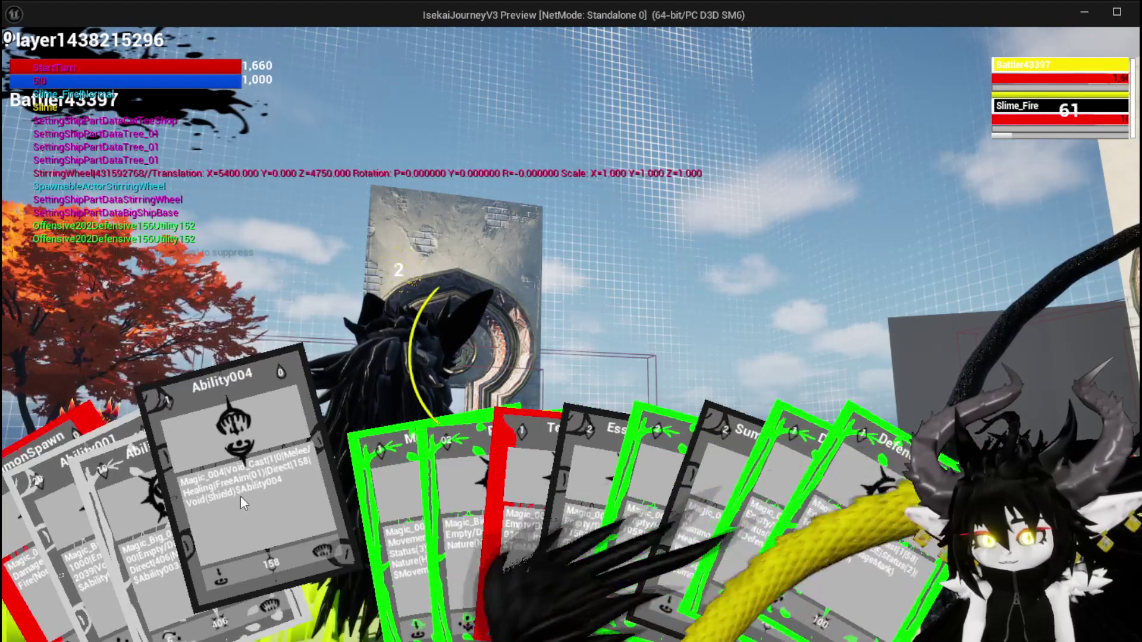
click(280, 471)
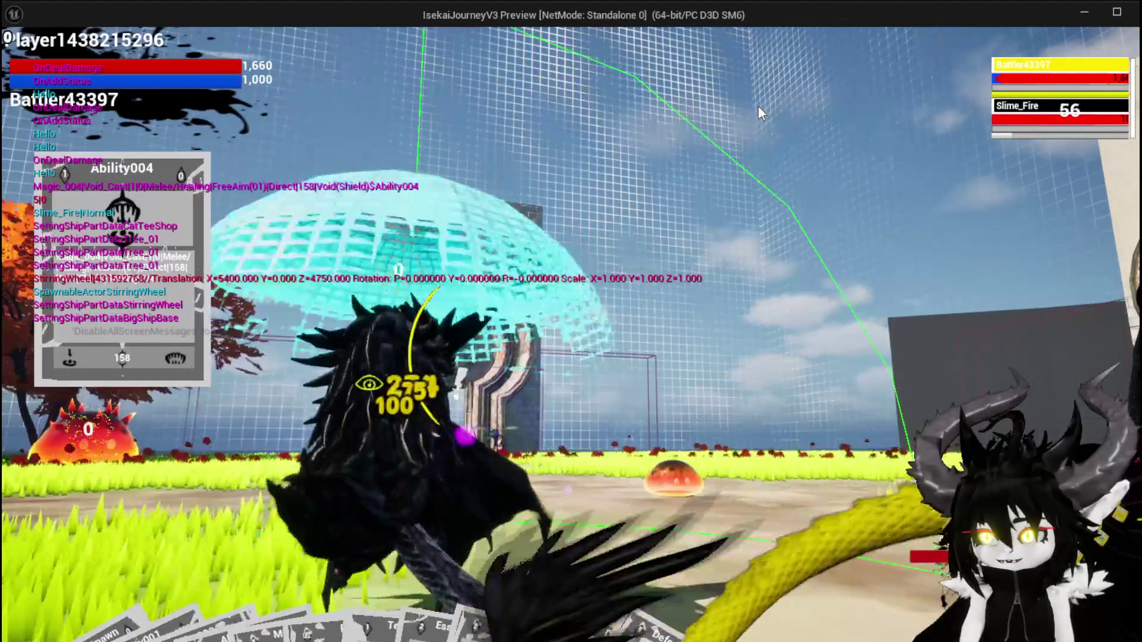
key(w)
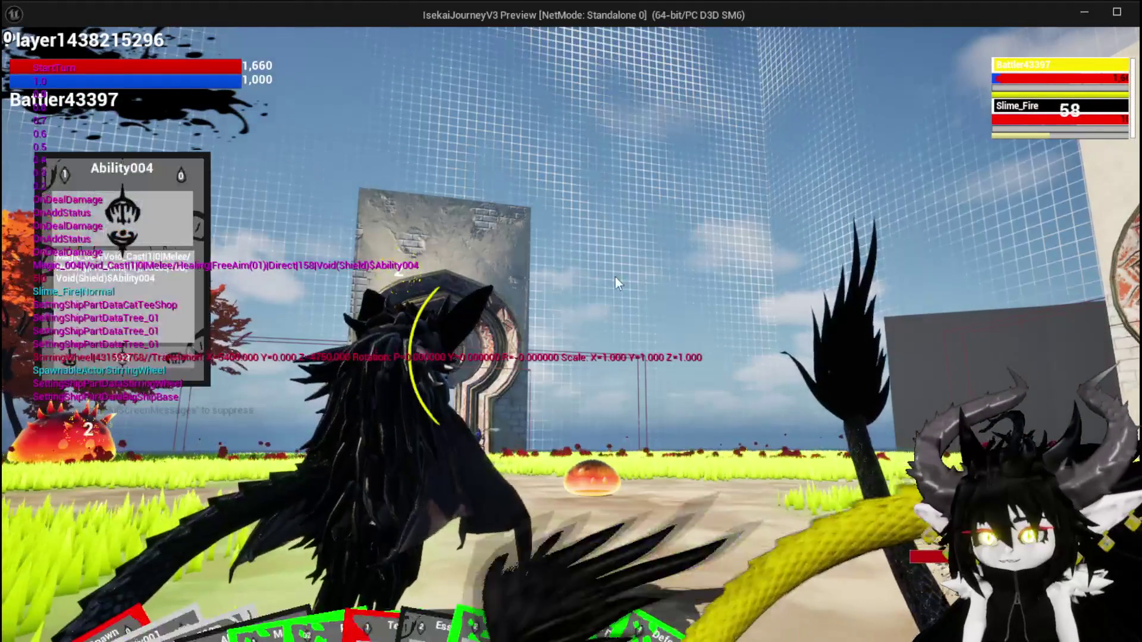
mouse_move(299, 626)
mouse_down()
mouse_move(207, 549)
mouse_move(559, 405)
mouse_up()
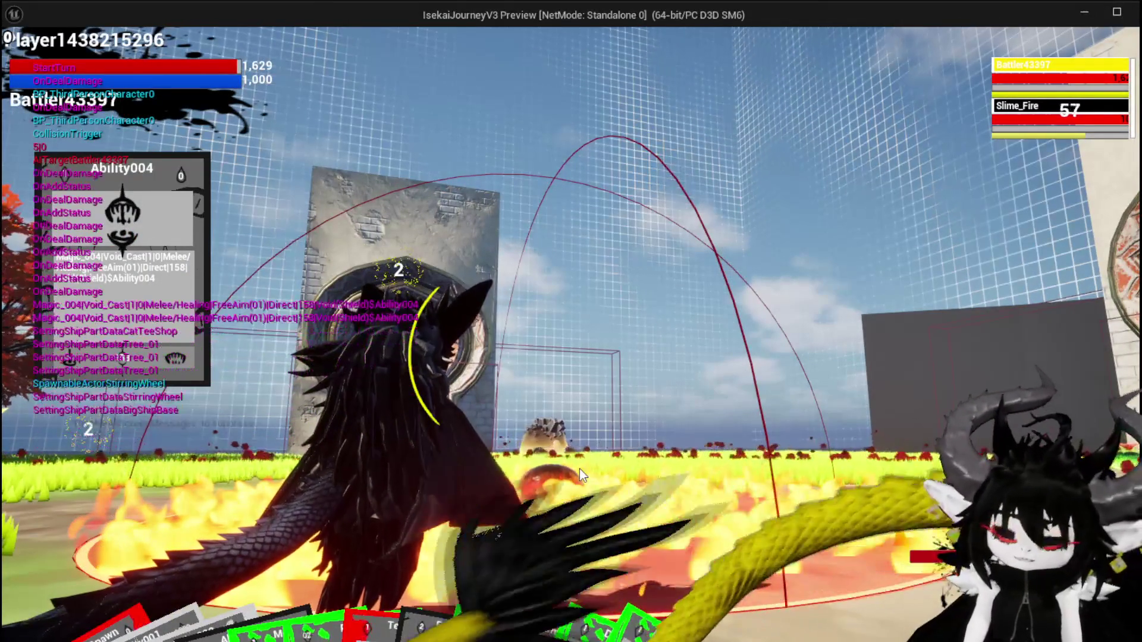
key(Escape)
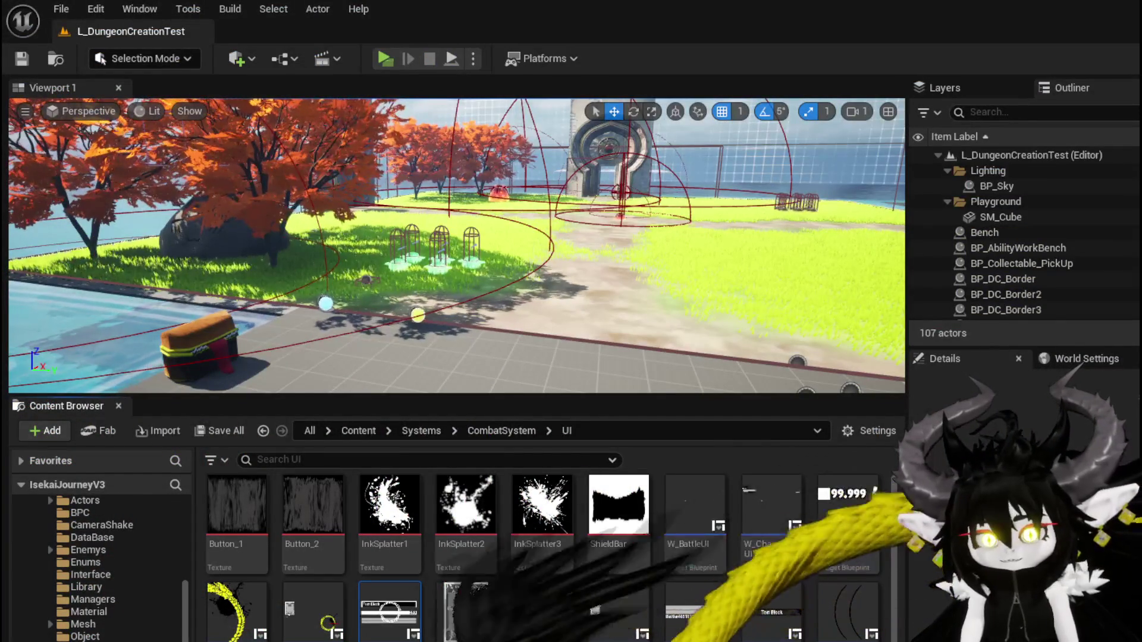
Step: Save all modified packages and bring up Object_DamageSequence's TypeCheck graph
key(ctrl+s)
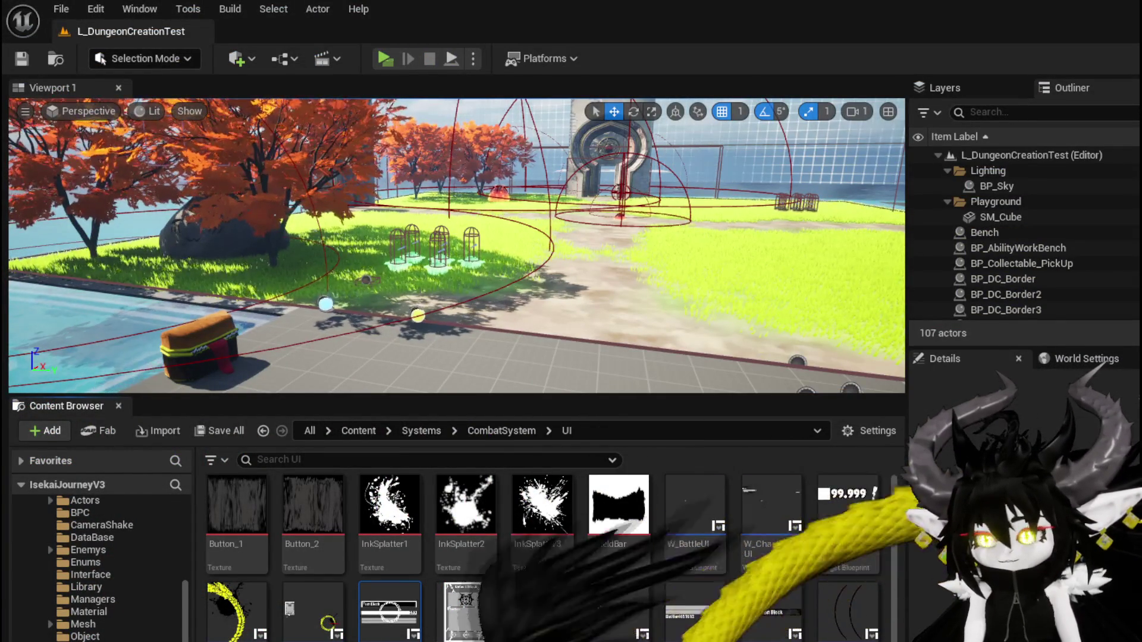
key(alt+Tab)
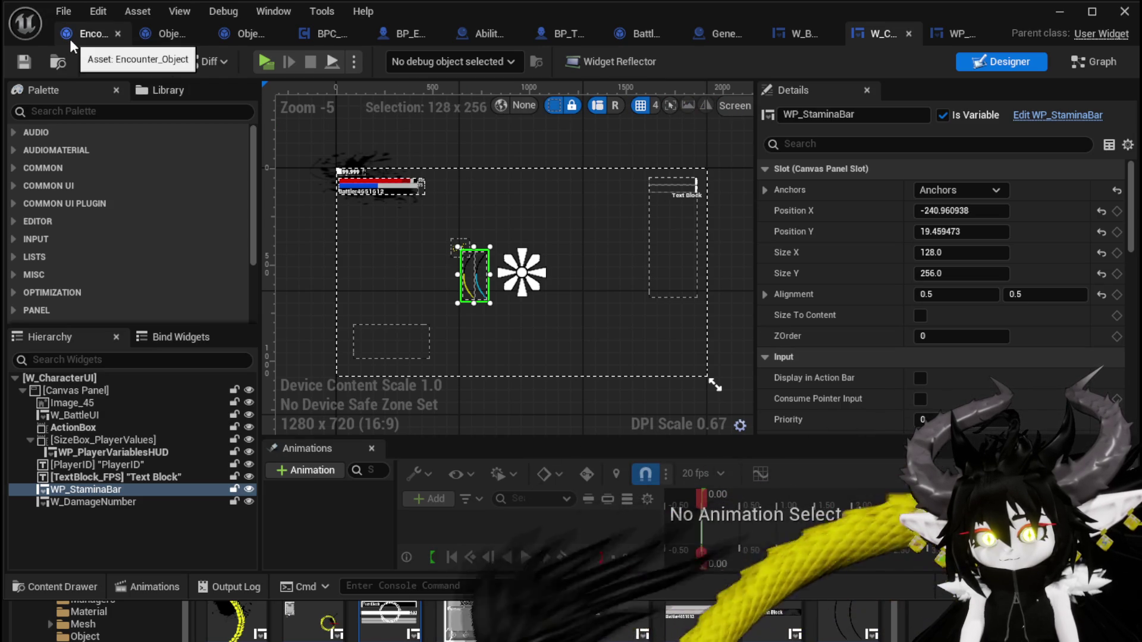
click(90, 31)
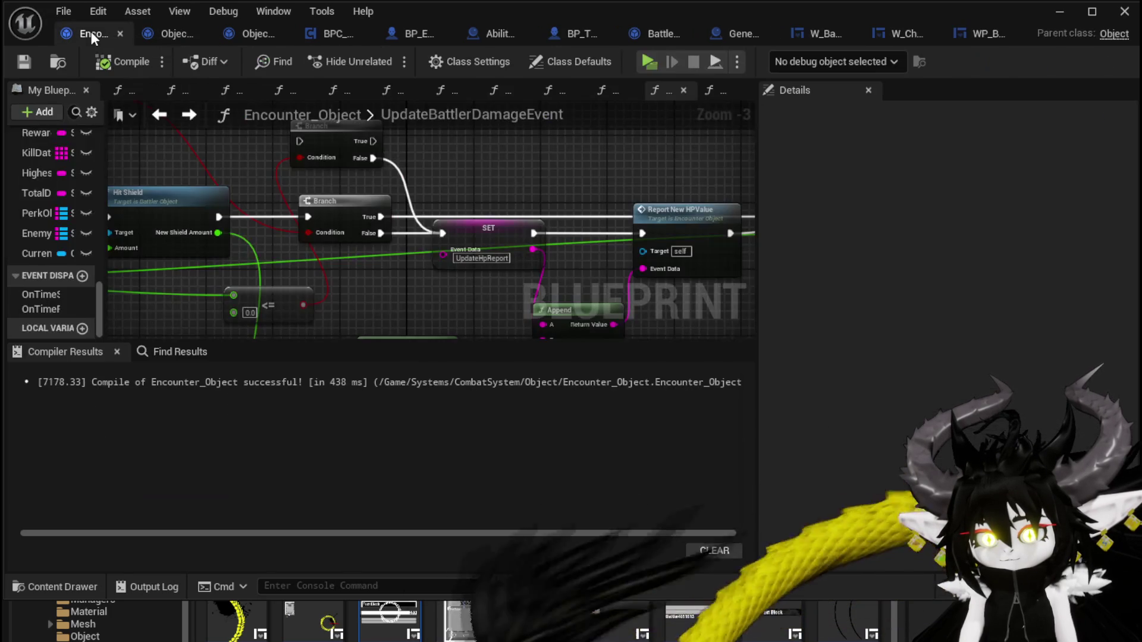
click(167, 34)
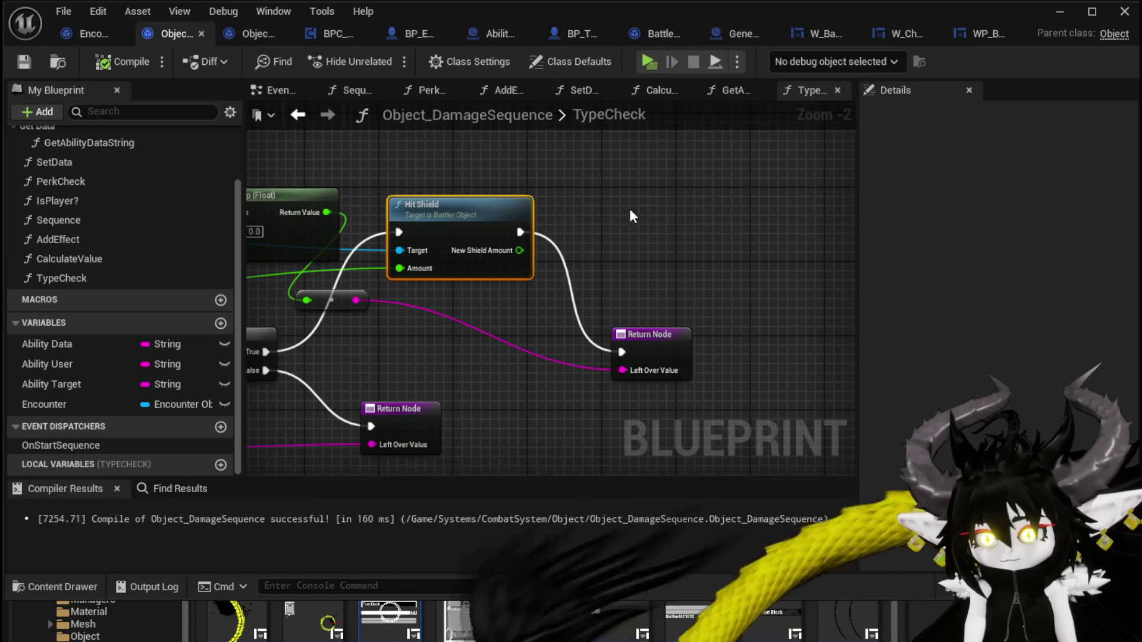
scroll(629, 206, down, 3)
scroll(629, 212, up, 3)
Step: Rearrange Hit Shield, the Return Node and reroute so New Shield Amount returns on True
mouse_move(601, 211)
mouse_down()
mouse_move(654, 194)
mouse_move(590, 195)
mouse_up()
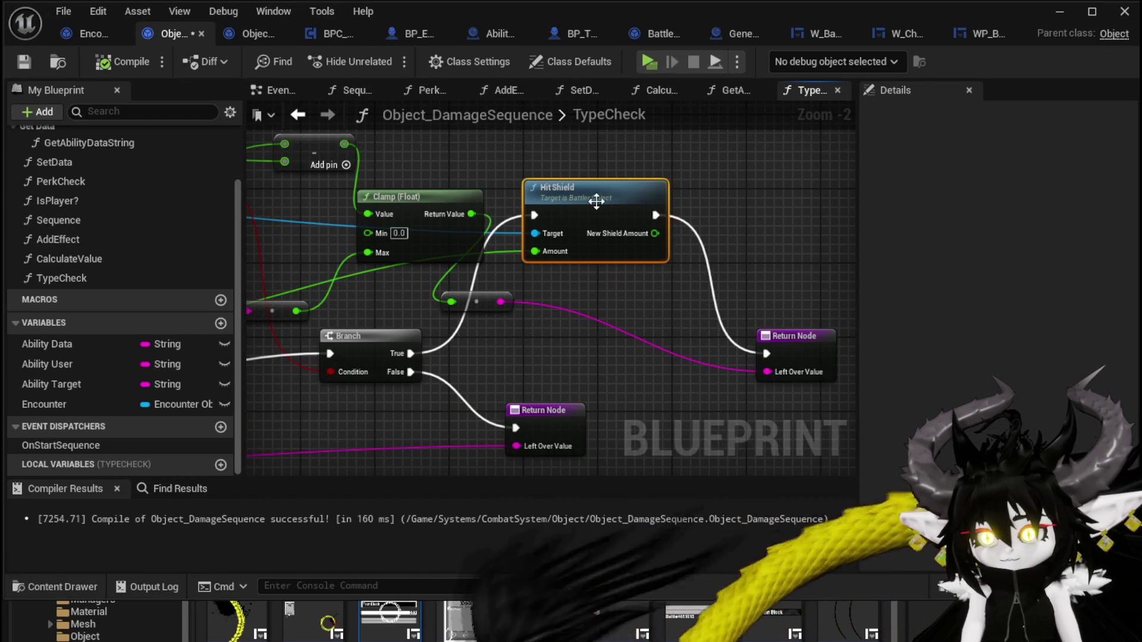
drag(654, 233, 773, 235)
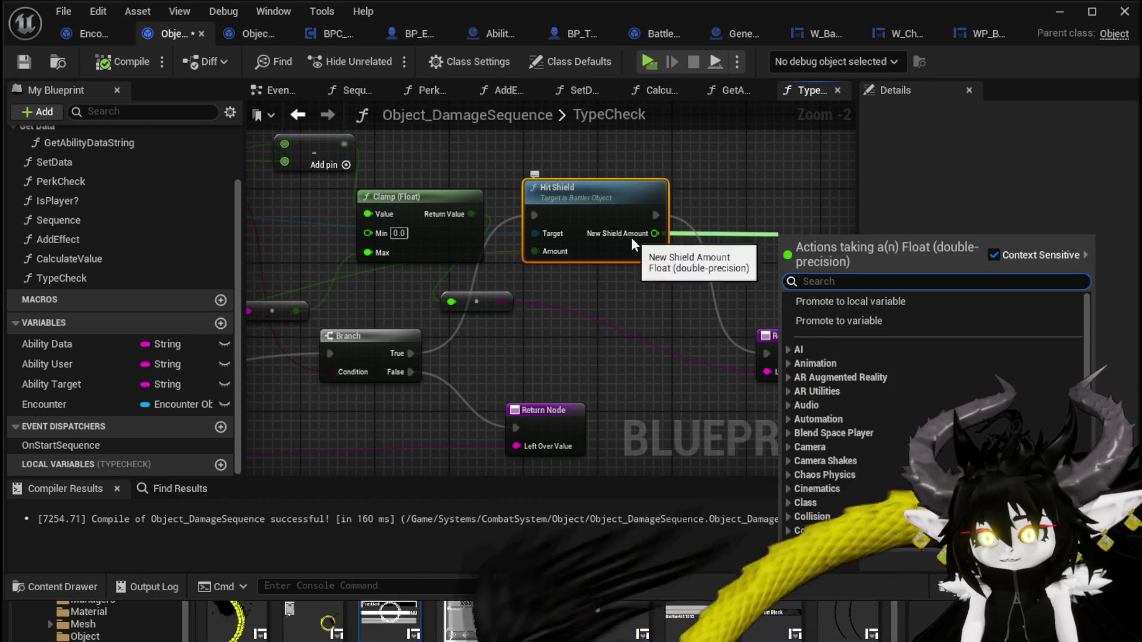
mouse_move(654, 233)
mouse_down()
mouse_move(689, 239)
mouse_move(755, 222)
mouse_move(624, 196)
mouse_up()
scroll(714, 235, down, 1)
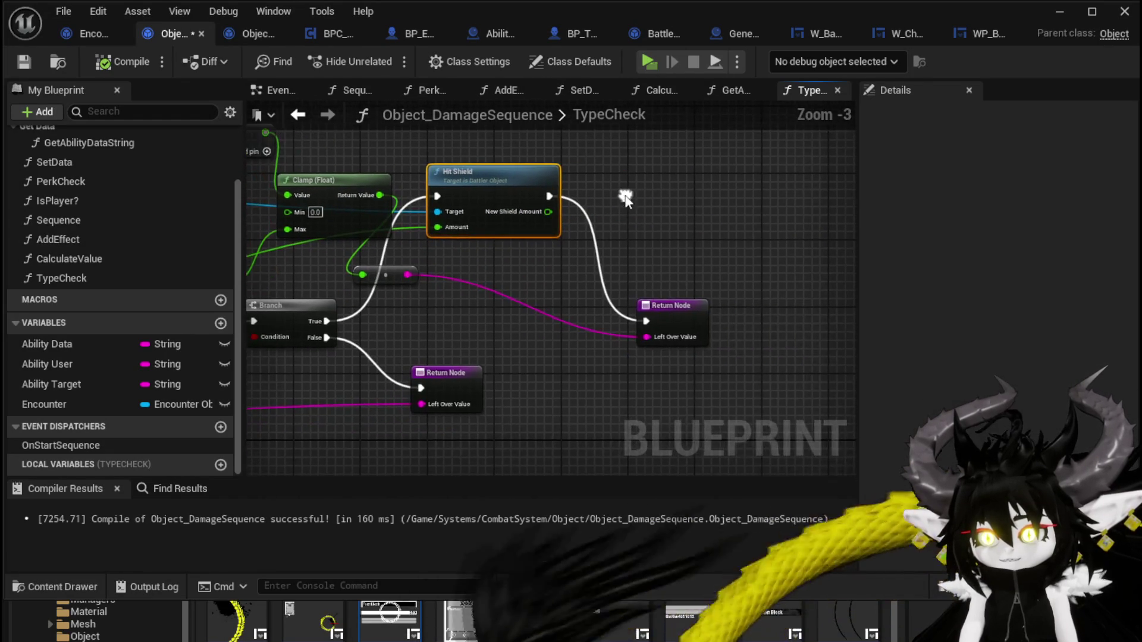
drag(672, 305, 788, 307)
drag(824, 252, 829, 241)
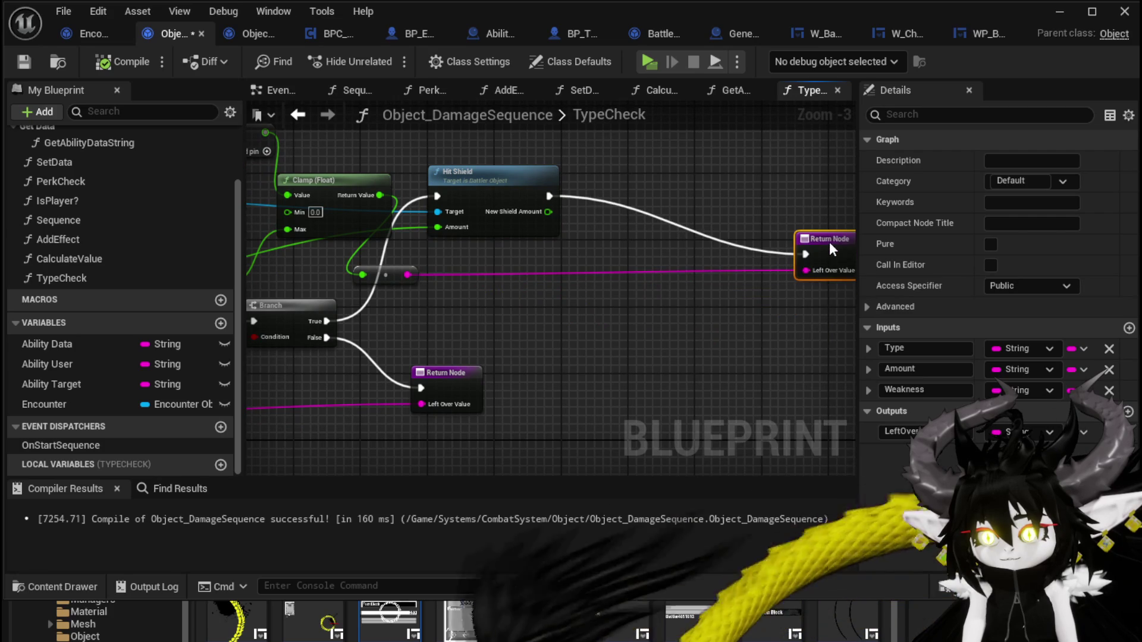
drag(391, 274, 644, 316)
scroll(580, 280, down, 2)
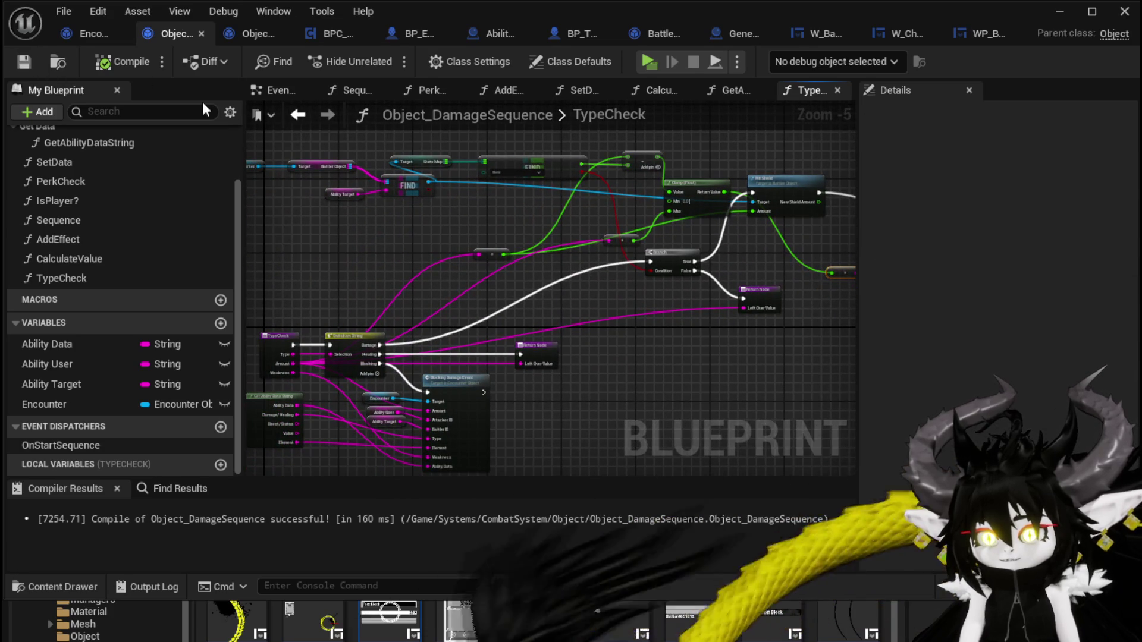
click(91, 34)
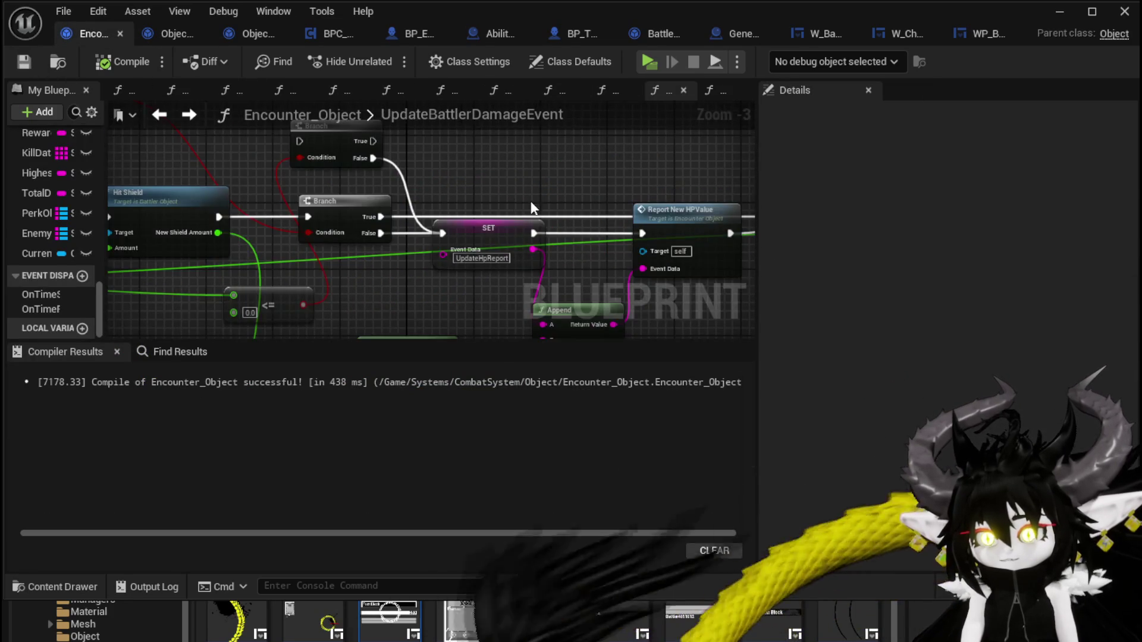
Step: Inspect UpdateBattlerDamageEvent's inputs and its Update Current HP damage chain
scroll(531, 207, down, 2)
scroll(354, 190, up, 4)
scroll(416, 170, down, 3)
scroll(368, 217, up, 3)
mouse_move(604, 261)
mouse_down()
mouse_move(605, 304)
mouse_move(605, 259)
mouse_move(573, 255)
mouse_up()
scroll(316, 259, down, 1)
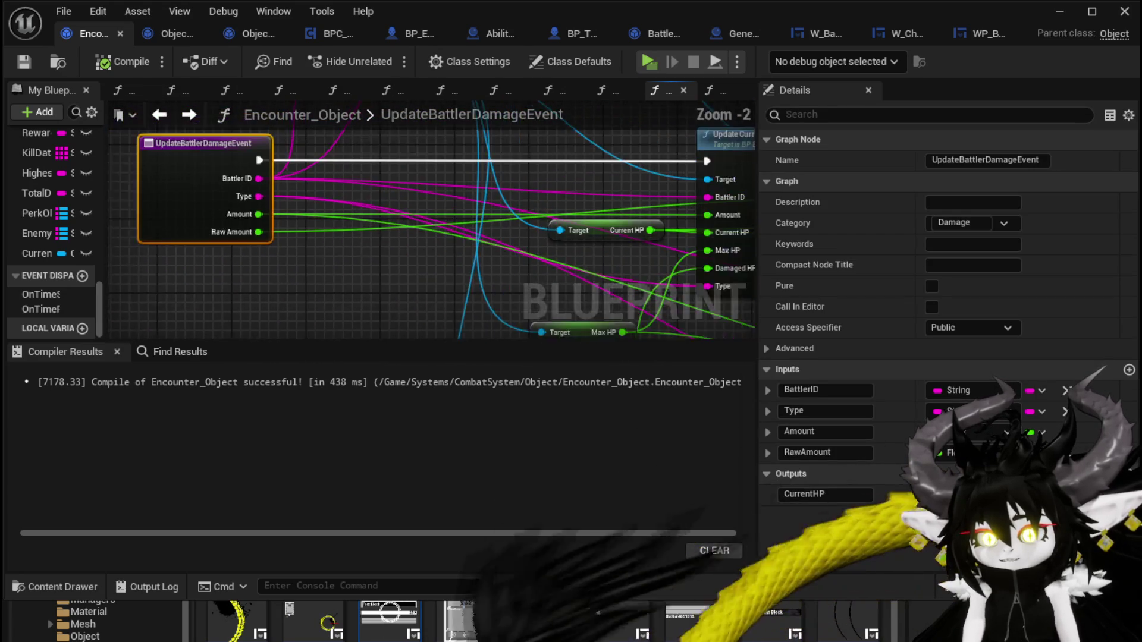
drag(316, 262, 285, 287)
scroll(136, 175, down, 2)
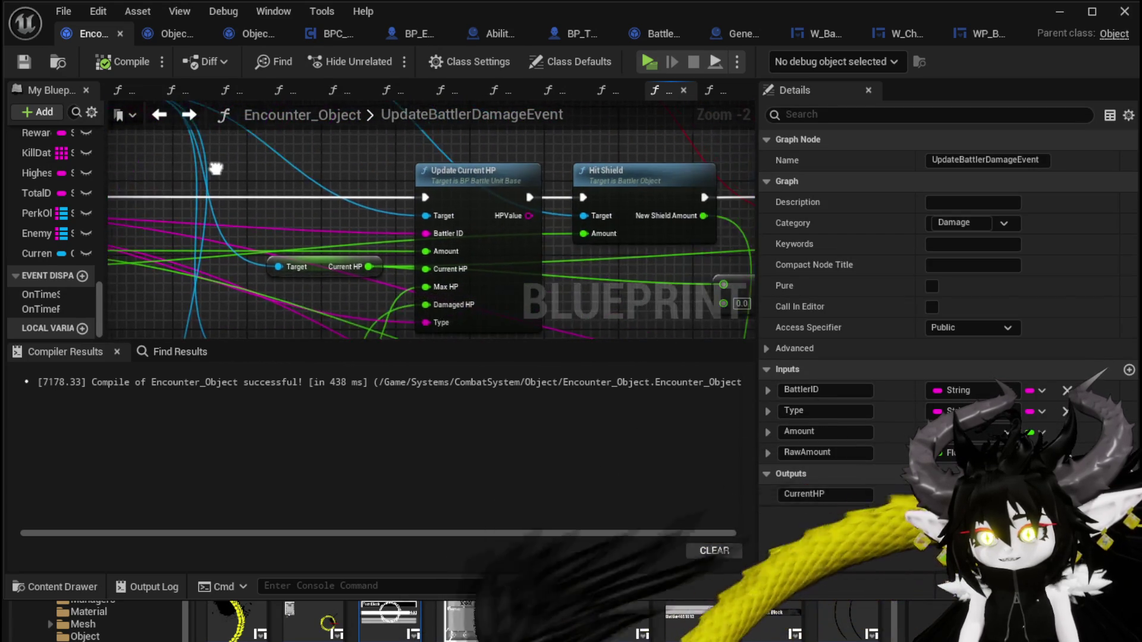
mouse_move(527, 155)
mouse_down()
mouse_move(245, 288)
mouse_move(288, 275)
mouse_move(238, 270)
mouse_up()
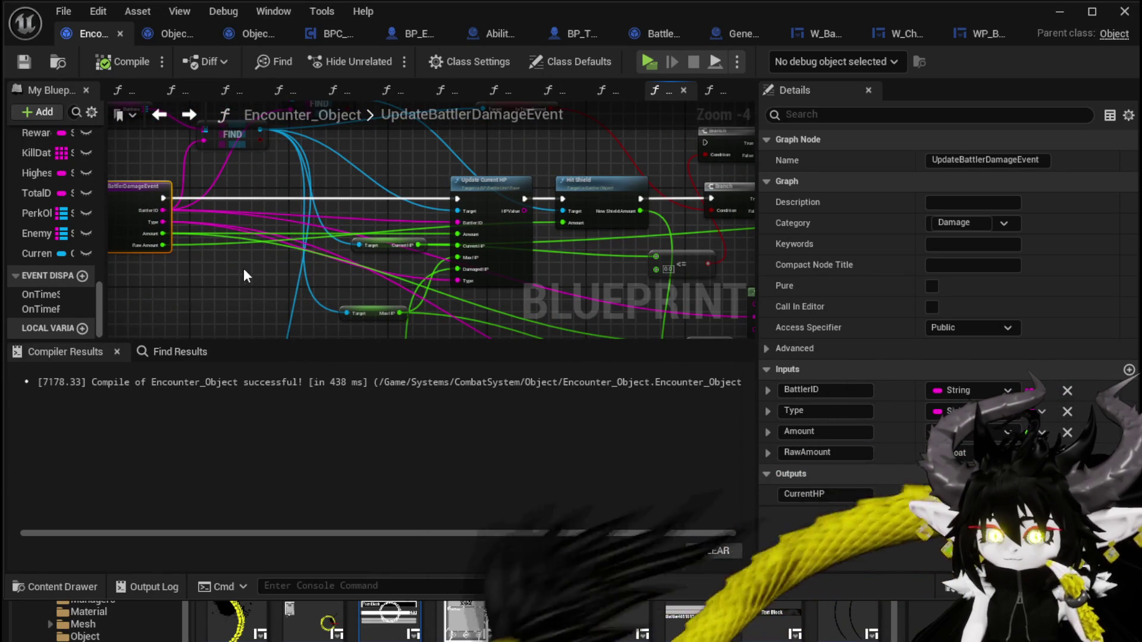
Step: Return to DamageBattler and view its Show Damage Number and Update Battler Damage Event calls
click(158, 114)
scroll(513, 208, down, 3)
scroll(465, 173, up, 3)
scroll(426, 206, down, 2)
mouse_move(427, 206)
mouse_down()
mouse_move(611, 286)
mouse_move(510, 217)
mouse_move(724, 298)
mouse_up()
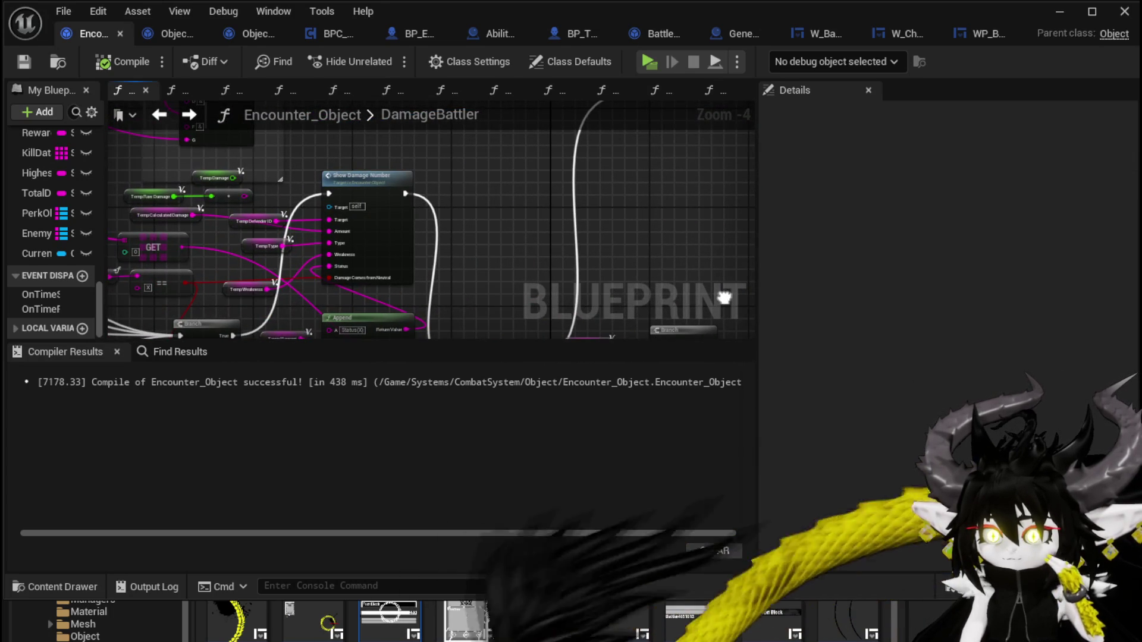
scroll(724, 298, down, 2)
drag(397, 244, 162, 284)
scroll(432, 184, up, 2)
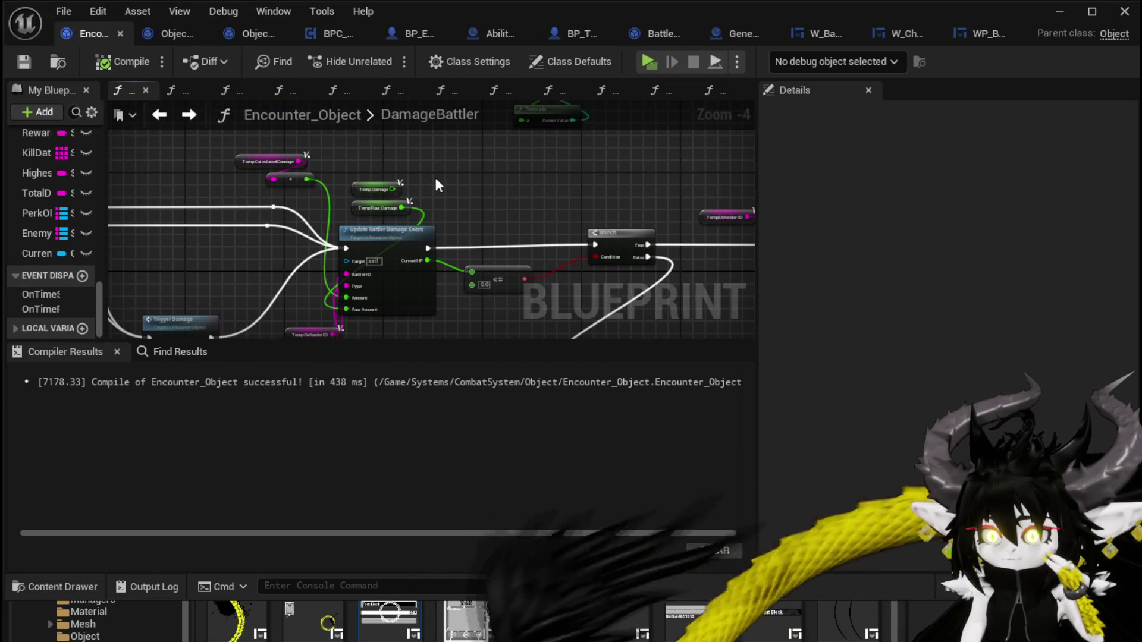
scroll(437, 184, up, 2)
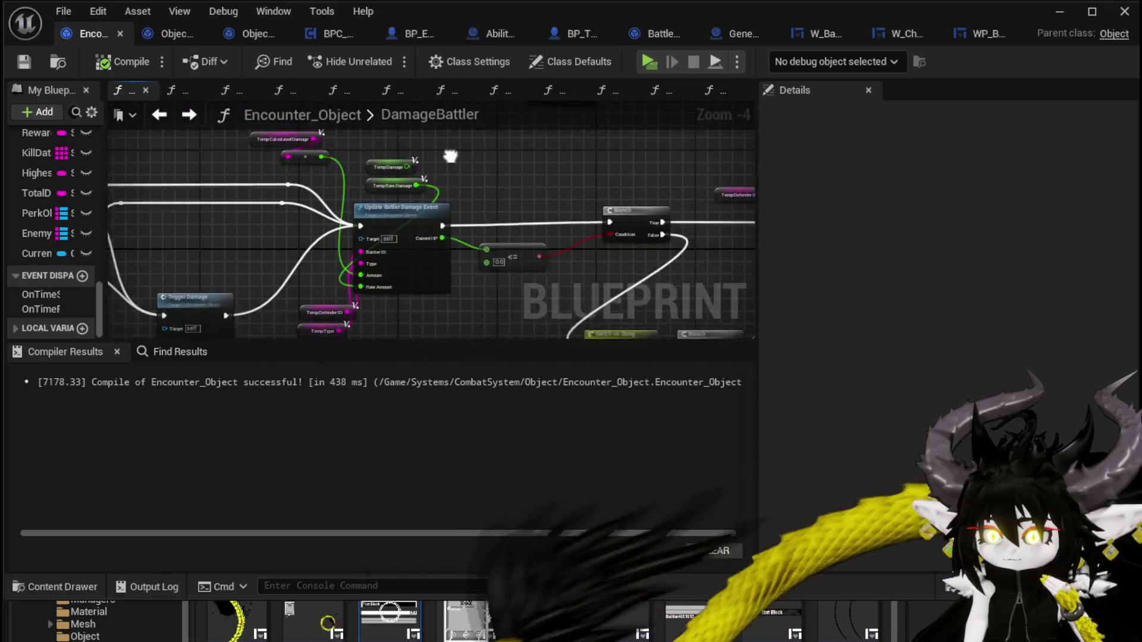